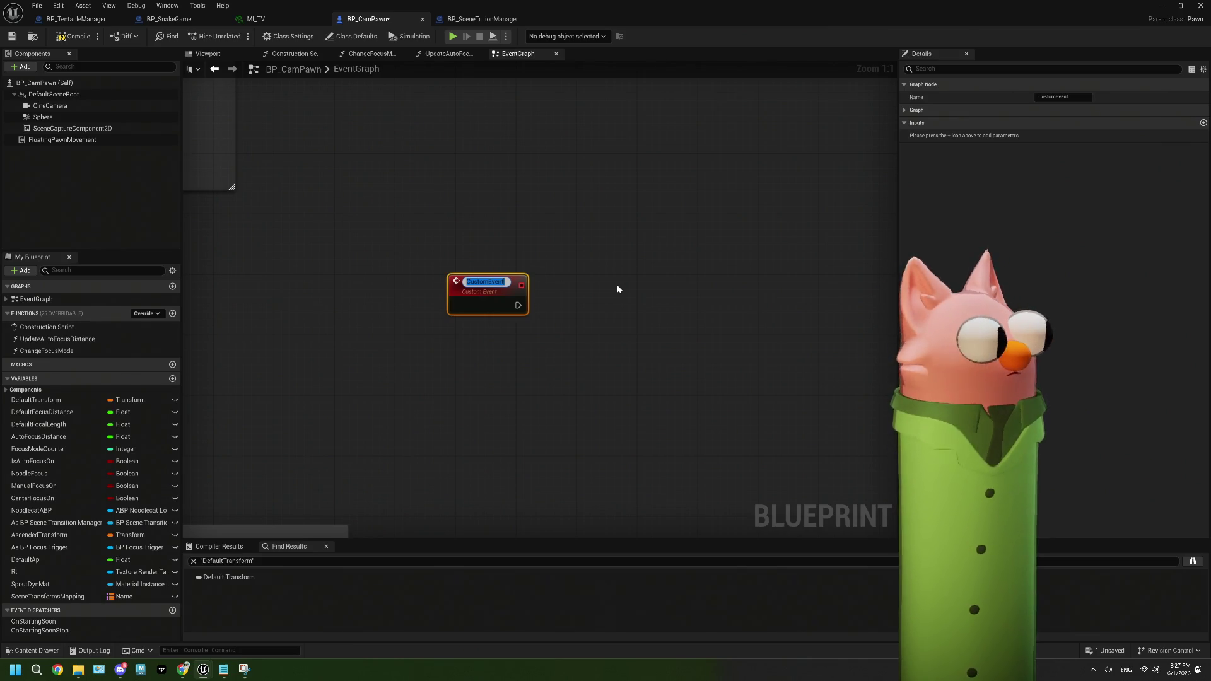
Name the BP_CamPawn custom event node 'SnakeGame' and commit the name
{"action": "type", "text": "Snak"}
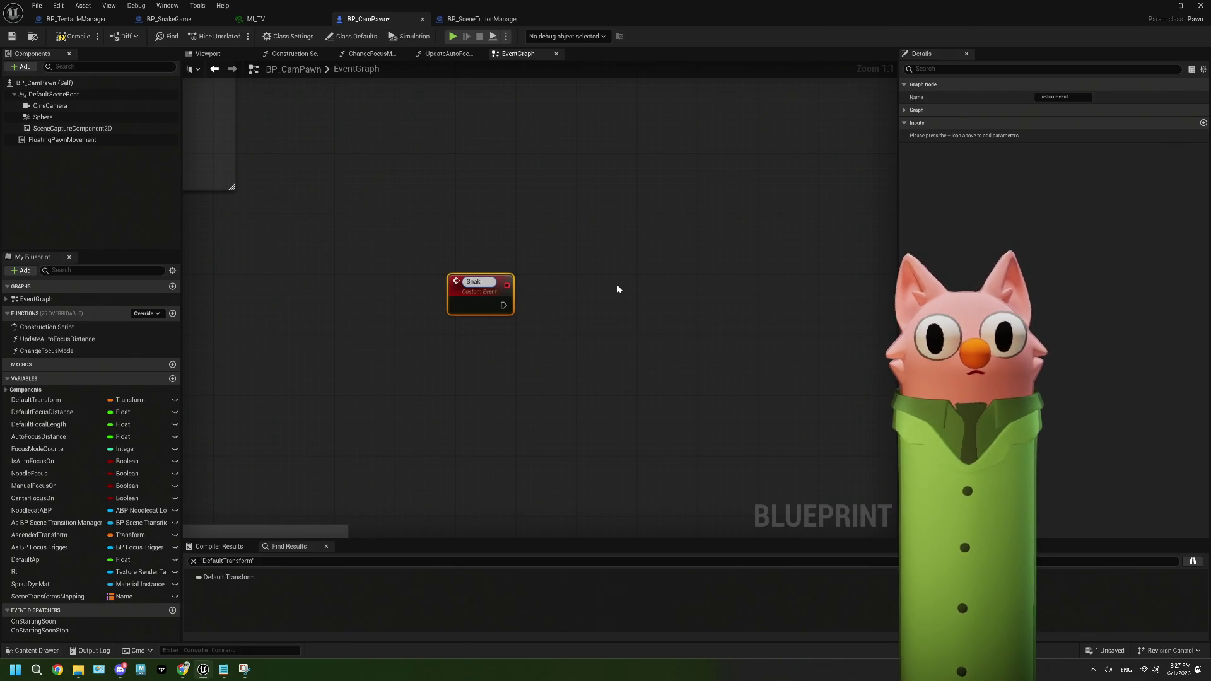
{"action": "type", "text": "eGame"}
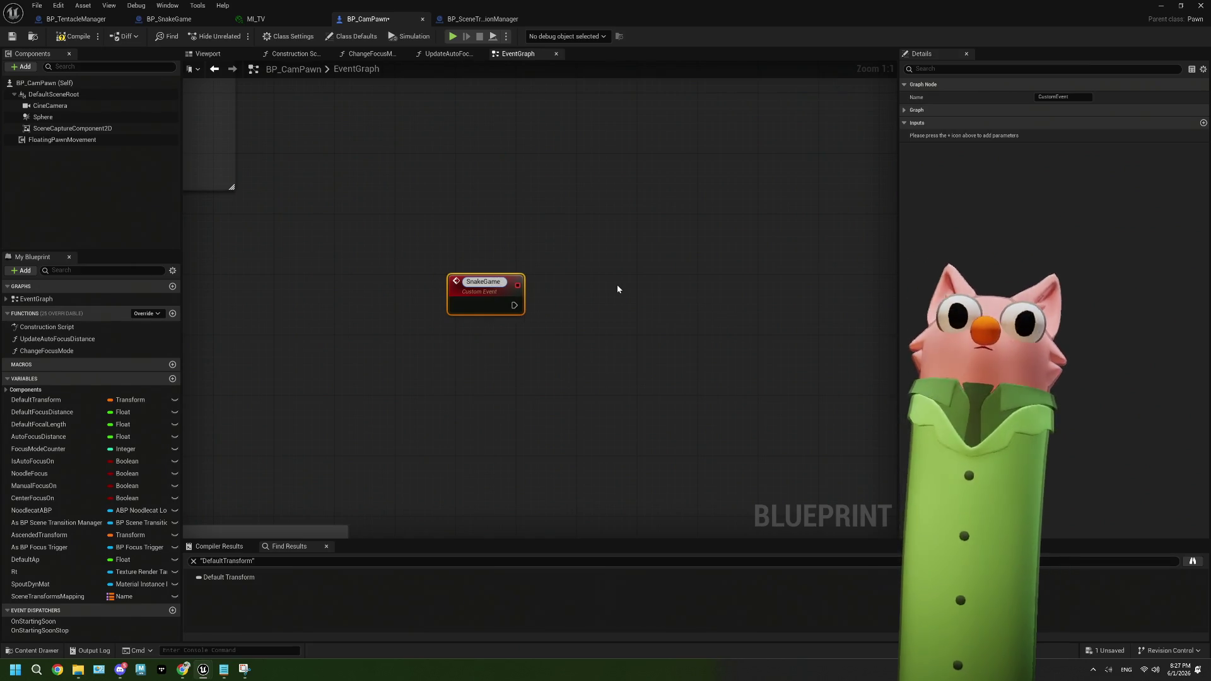
{"action": "left_click", "coordinate": [617, 289]}
{"action": "left_click", "coordinate": [12, 35]}
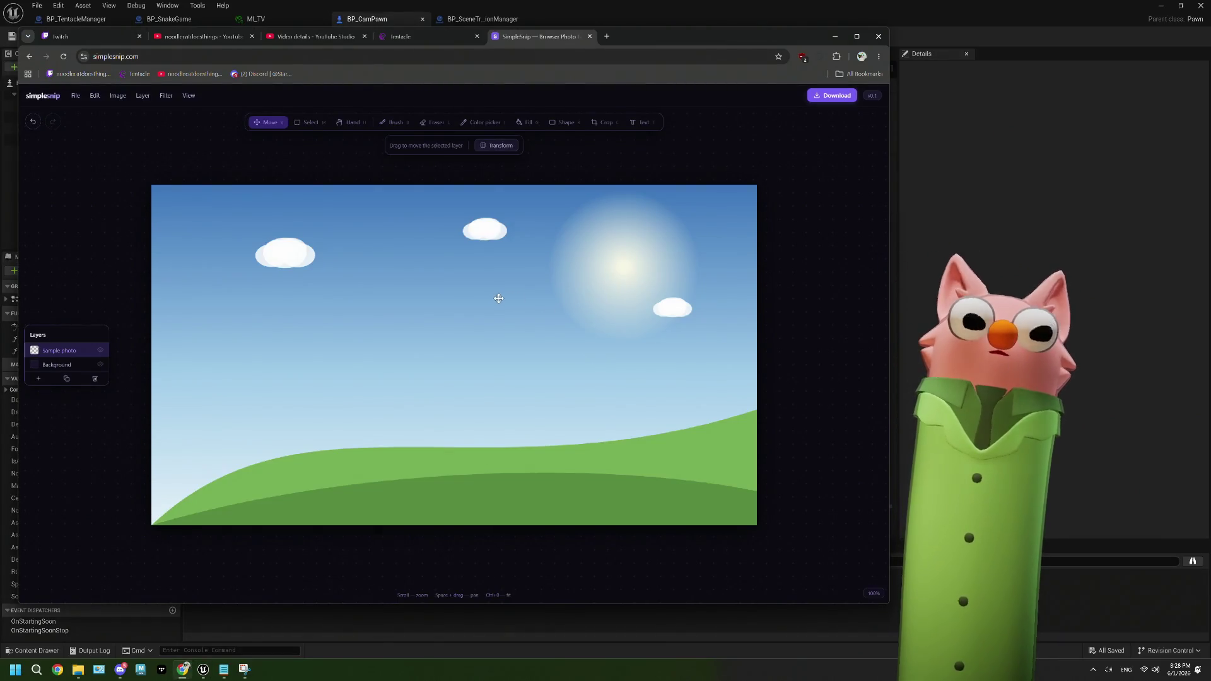
Nudge the sample photo and undo it, pan the canvas, then erase a stroke across the sky
{"action": "mouse_move", "coordinate": [159, 171]}
{"action": "left_mouse_down"}
{"action": "mouse_move", "coordinate": [182, 169]}
{"action": "mouse_move", "coordinate": [160, 172]}
{"action": "mouse_move", "coordinate": [111, 243]}
{"action": "mouse_move", "coordinate": [149, 169]}
{"action": "mouse_move", "coordinate": [173, 172]}
{"action": "mouse_move", "coordinate": [160, 172]}
{"action": "left_mouse_up"}
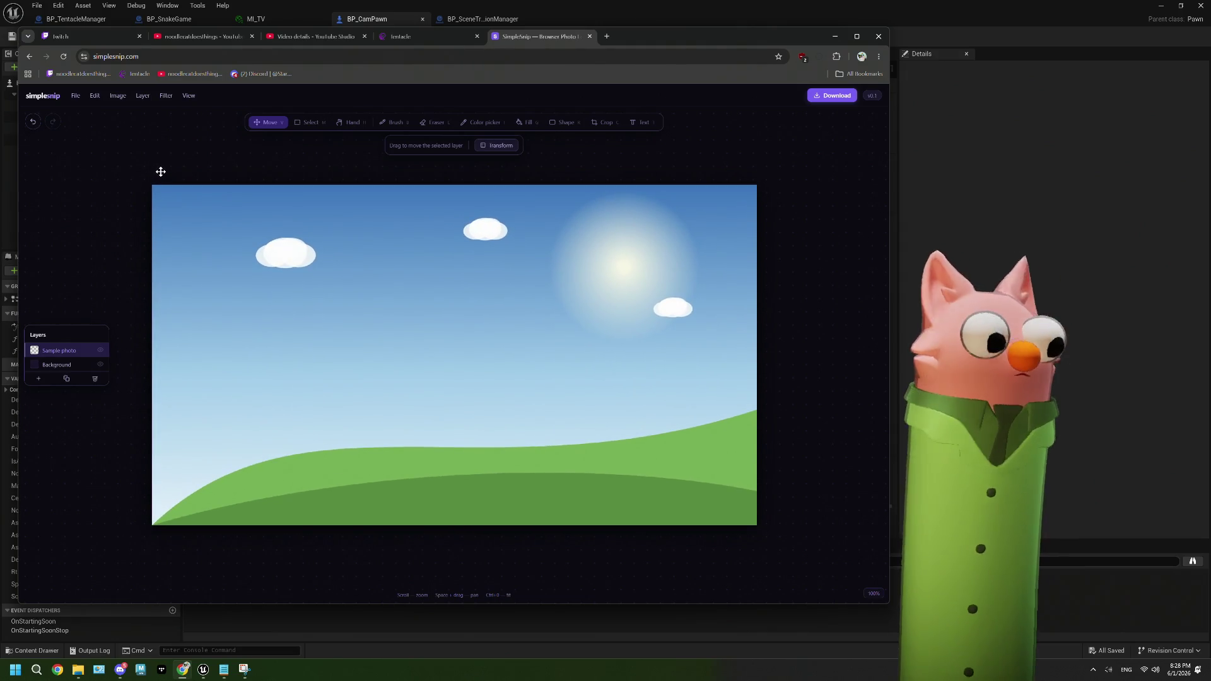
{"action": "key", "text": "ctrl+z"}
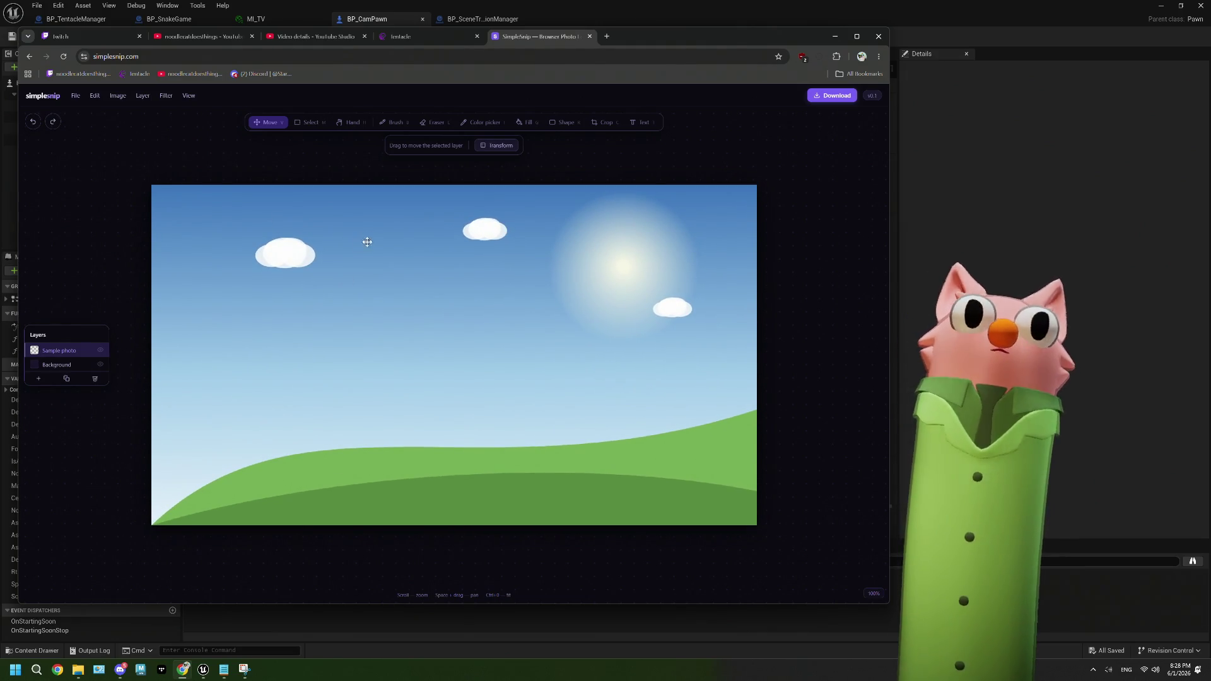
{"action": "left_click", "coordinate": [355, 125]}
{"action": "mouse_move", "coordinate": [403, 275]}
{"action": "left_mouse_down"}
{"action": "mouse_move", "coordinate": [473, 297]}
{"action": "mouse_move", "coordinate": [405, 325]}
{"action": "mouse_move", "coordinate": [399, 284]}
{"action": "left_mouse_up"}
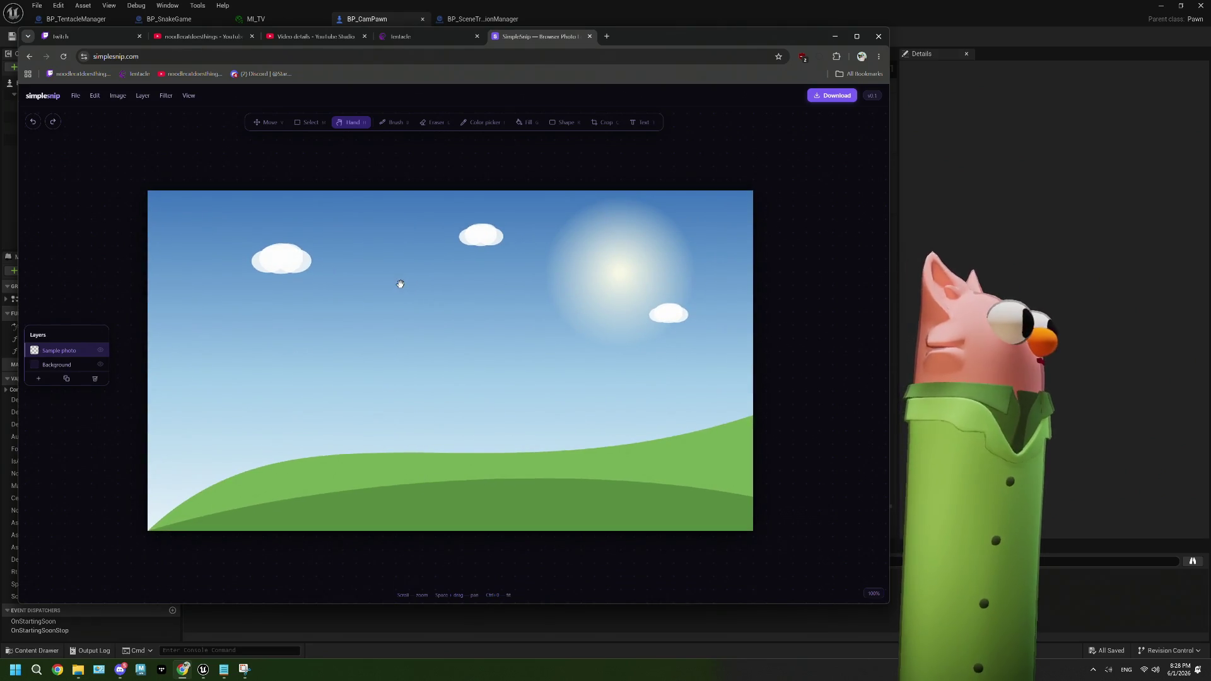
{"action": "left_click", "coordinate": [434, 122]}
{"action": "mouse_move", "coordinate": [399, 271]}
{"action": "left_mouse_down"}
{"action": "mouse_move", "coordinate": [409, 297]}
{"action": "mouse_move", "coordinate": [519, 320]}
{"action": "mouse_move", "coordinate": [584, 465]}
{"action": "mouse_move", "coordinate": [732, 565]}
{"action": "mouse_move", "coordinate": [686, 546]}
{"action": "left_mouse_up"}
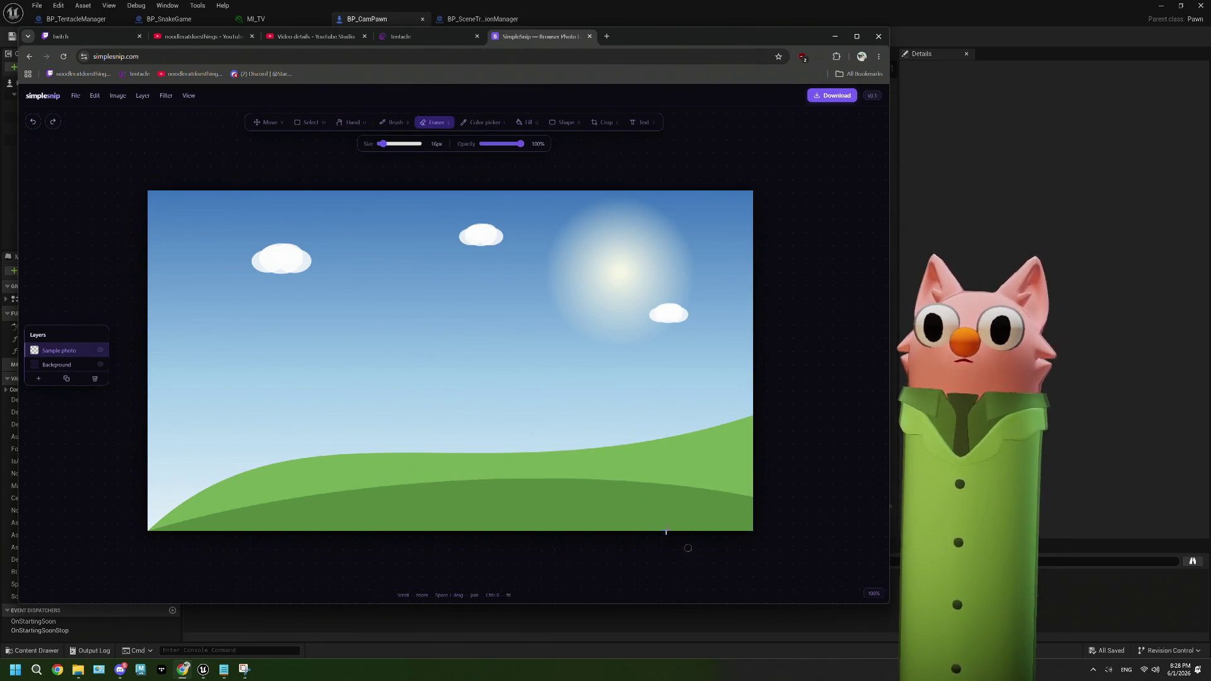
Select the Brush tool set to white after trying the colour picker
{"action": "left_click", "coordinate": [486, 122]}
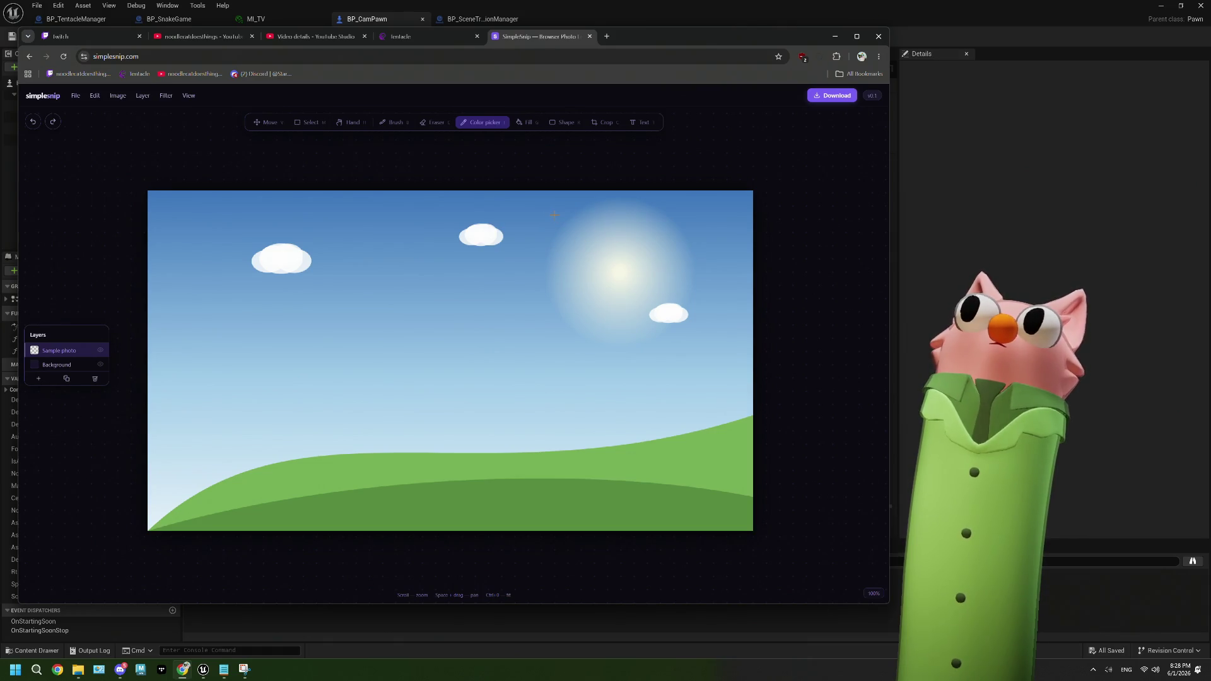
{"action": "left_click", "coordinate": [399, 124]}
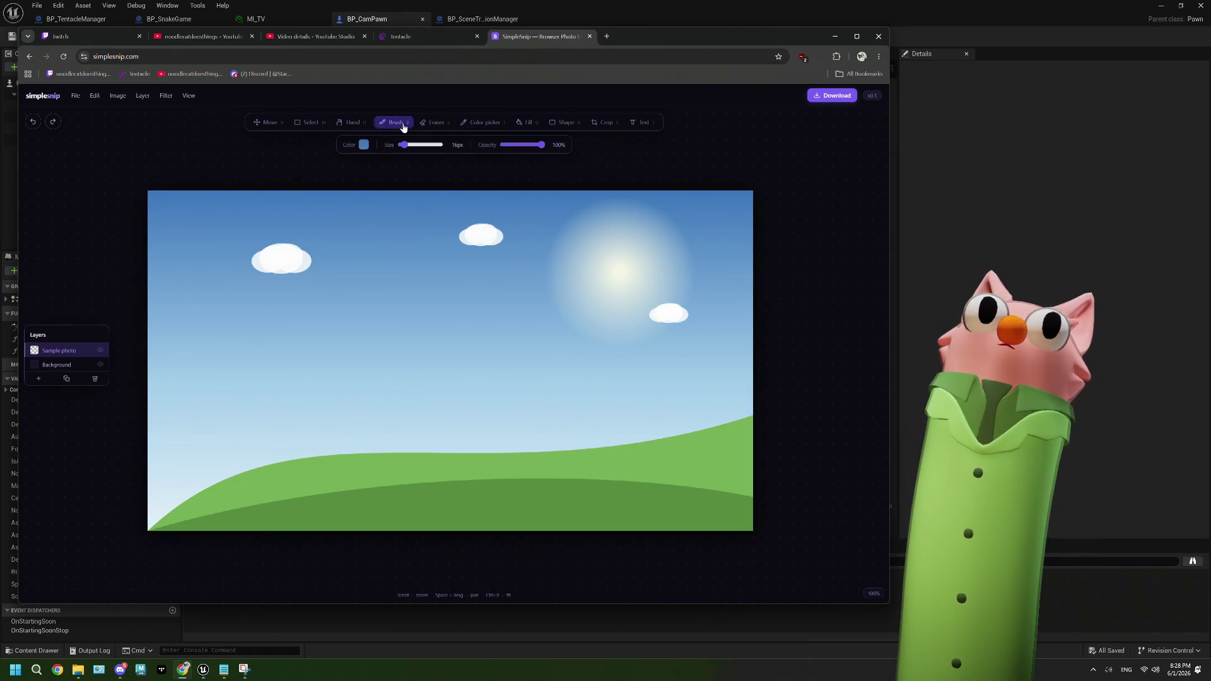
{"action": "left_click", "coordinate": [479, 122]}
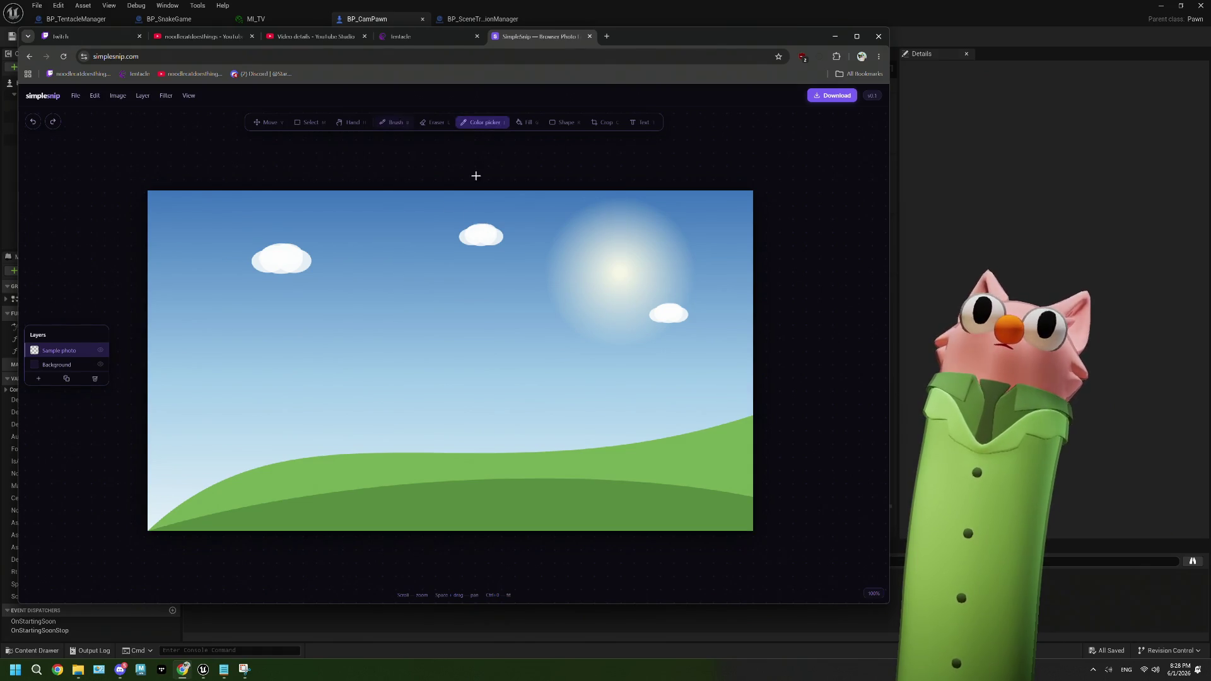
{"action": "left_click", "coordinate": [393, 123]}
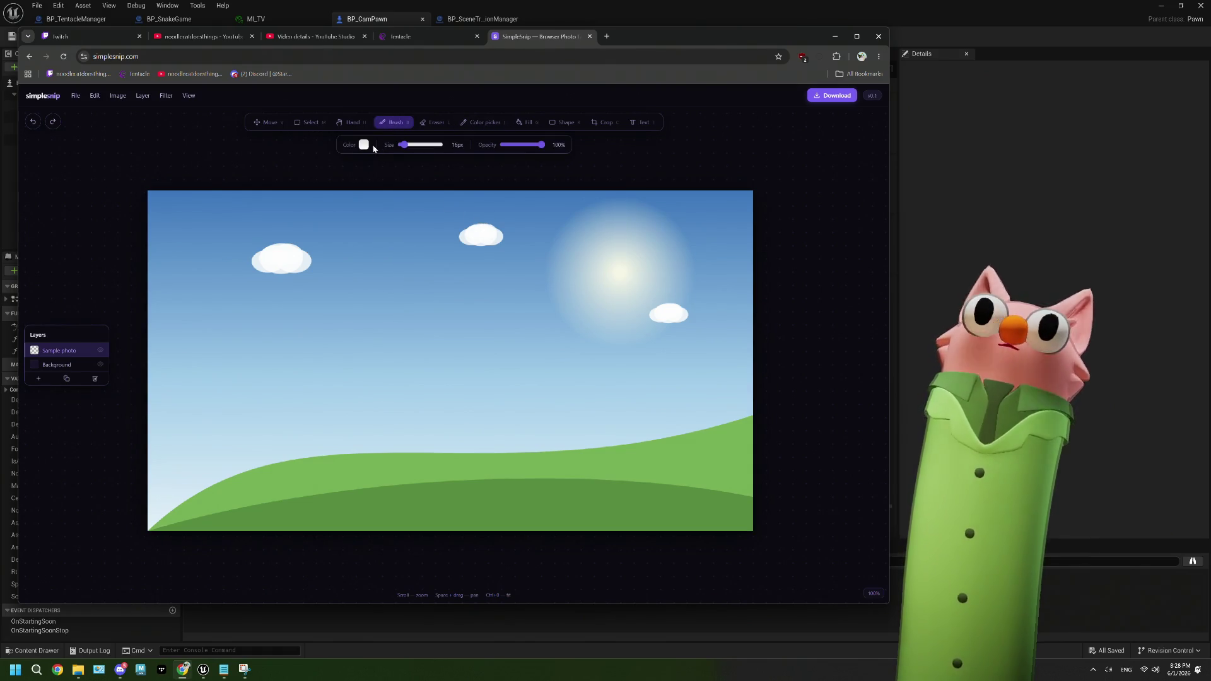
{"action": "left_click", "coordinate": [607, 123]}
{"action": "left_click_drag", "start_coordinate": [752, 361], "coordinate": [573, 361]}
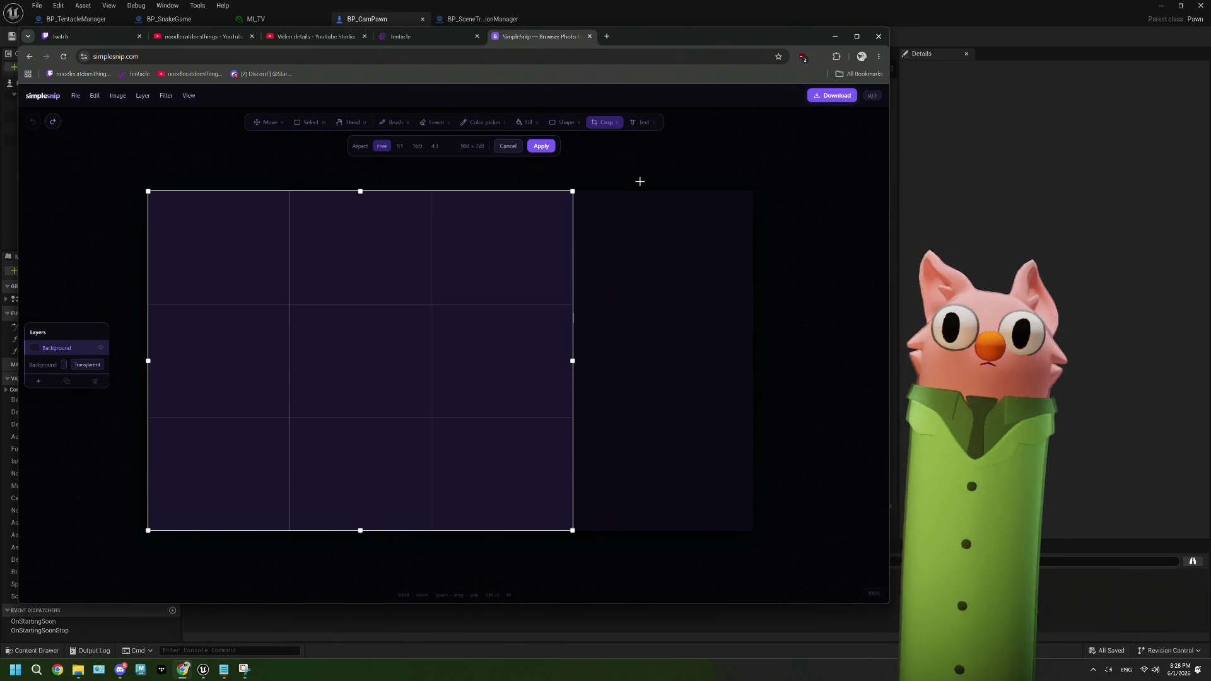
{"action": "left_click", "coordinate": [514, 147]}
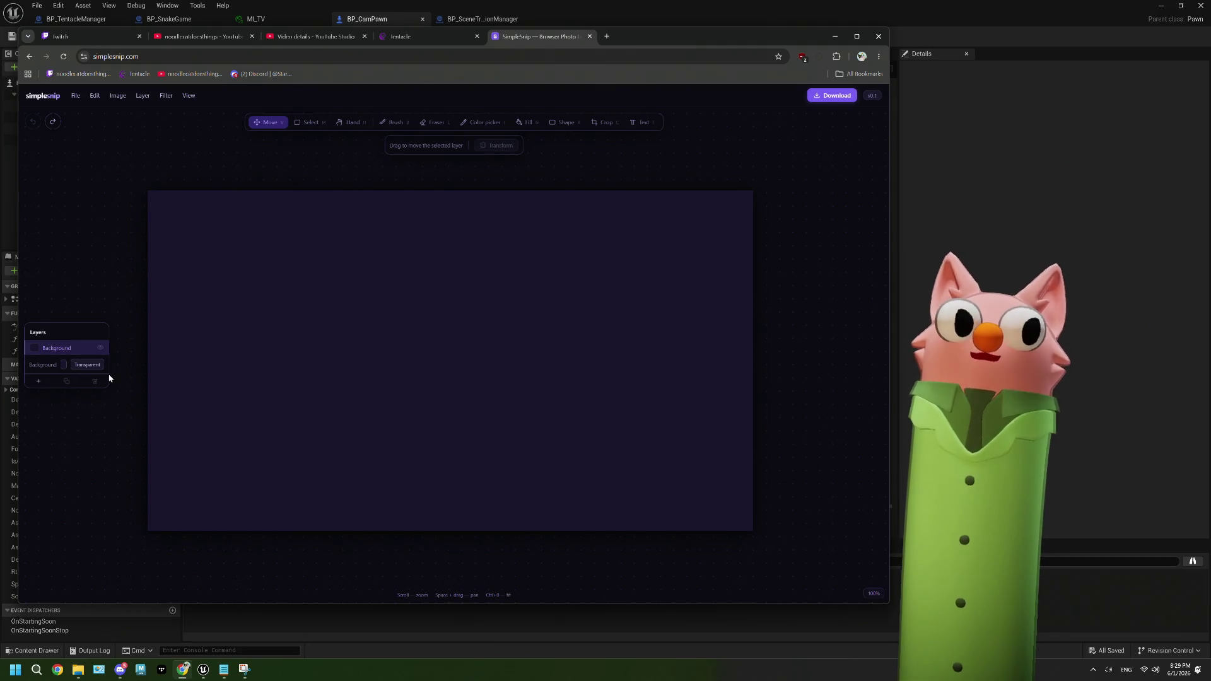
{"action": "key", "text": "ctrl+shift+z"}
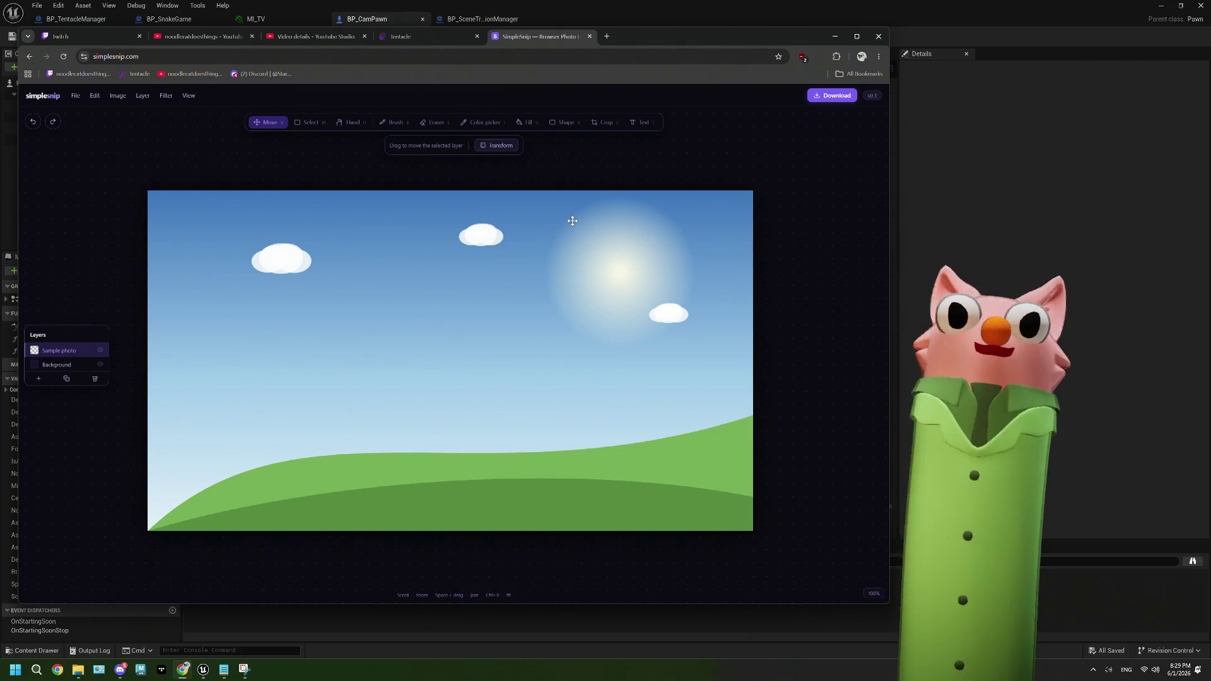
Add the text 'owo hello!' on the sky and colour it yellow (255,221,0)
{"action": "left_click", "coordinate": [643, 123]}
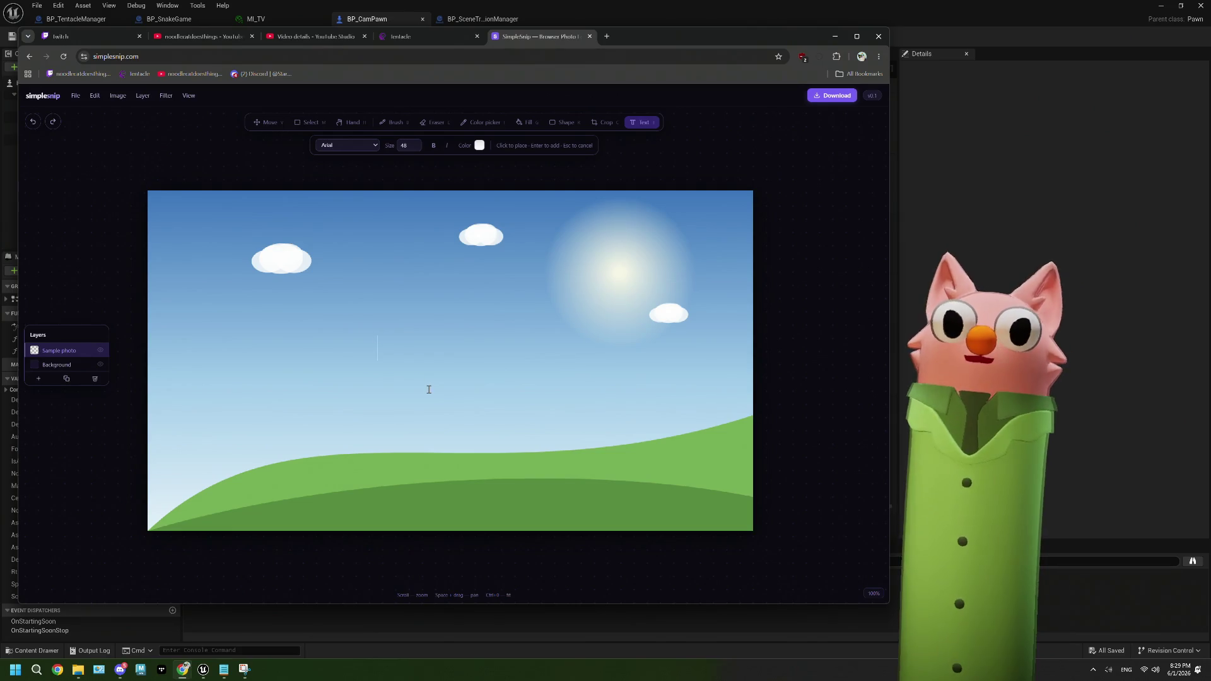
{"action": "type", "text": "owo hello!"}
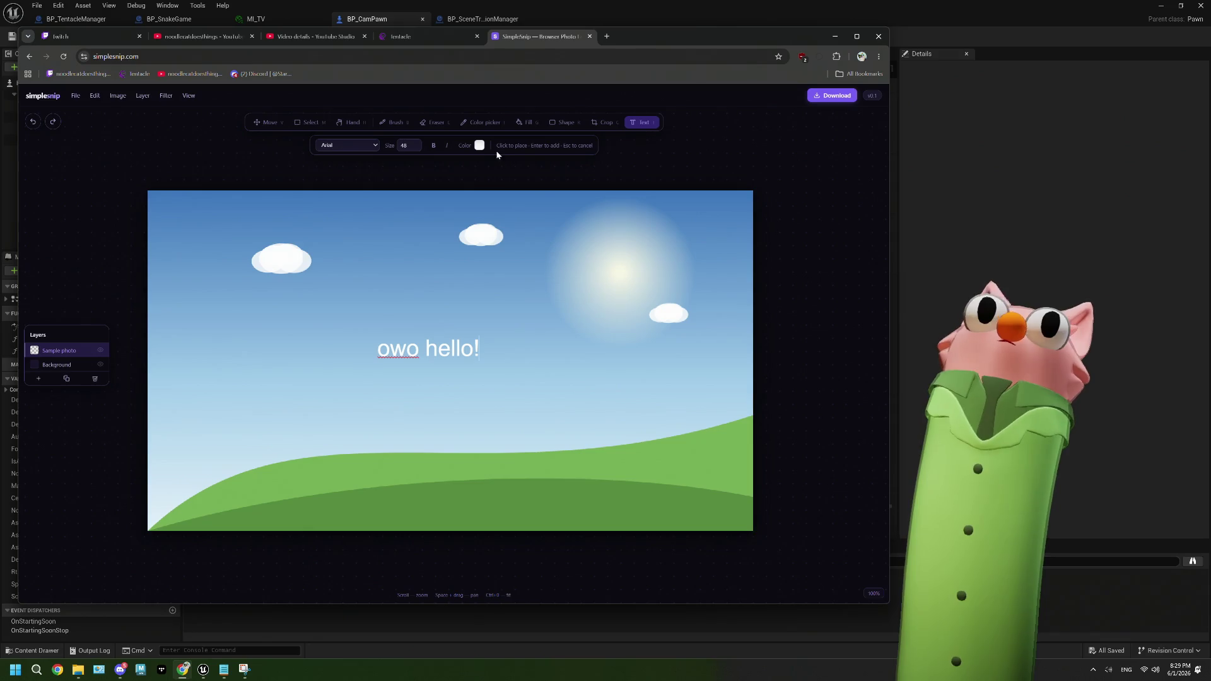
{"action": "left_click", "coordinate": [479, 145]}
{"action": "left_click_drag", "start_coordinate": [537, 192], "coordinate": [583, 152]}
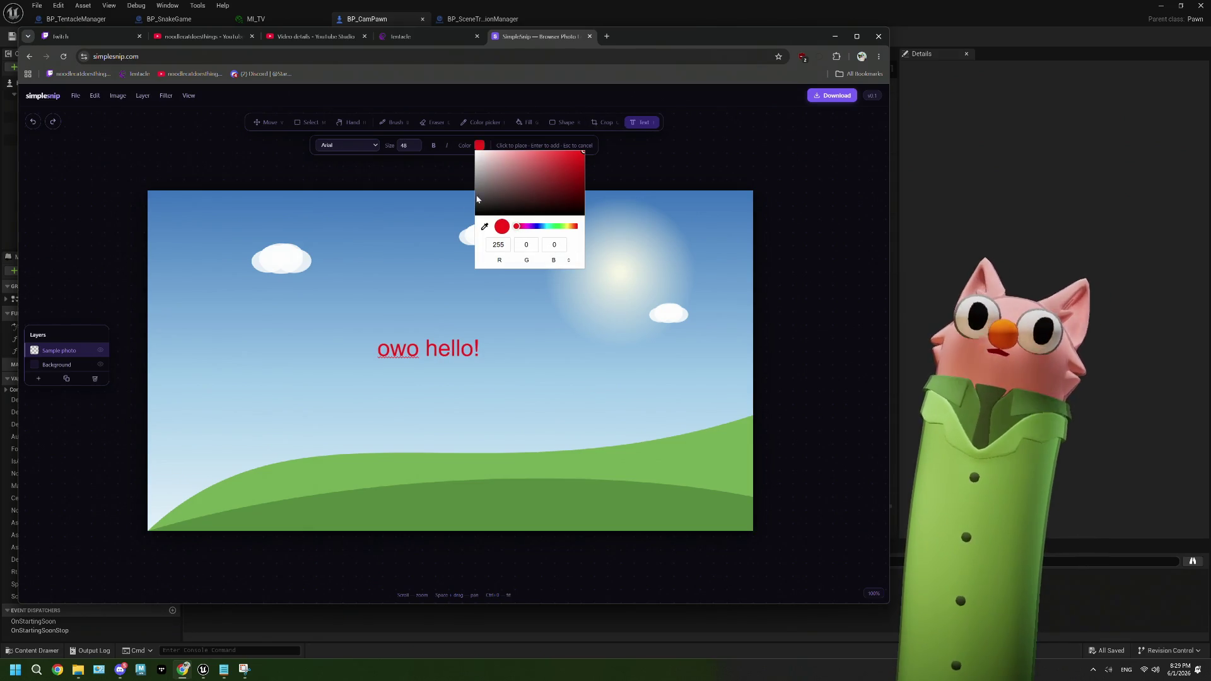
{"action": "left_click_drag", "start_coordinate": [550, 229], "coordinate": [569, 229]}
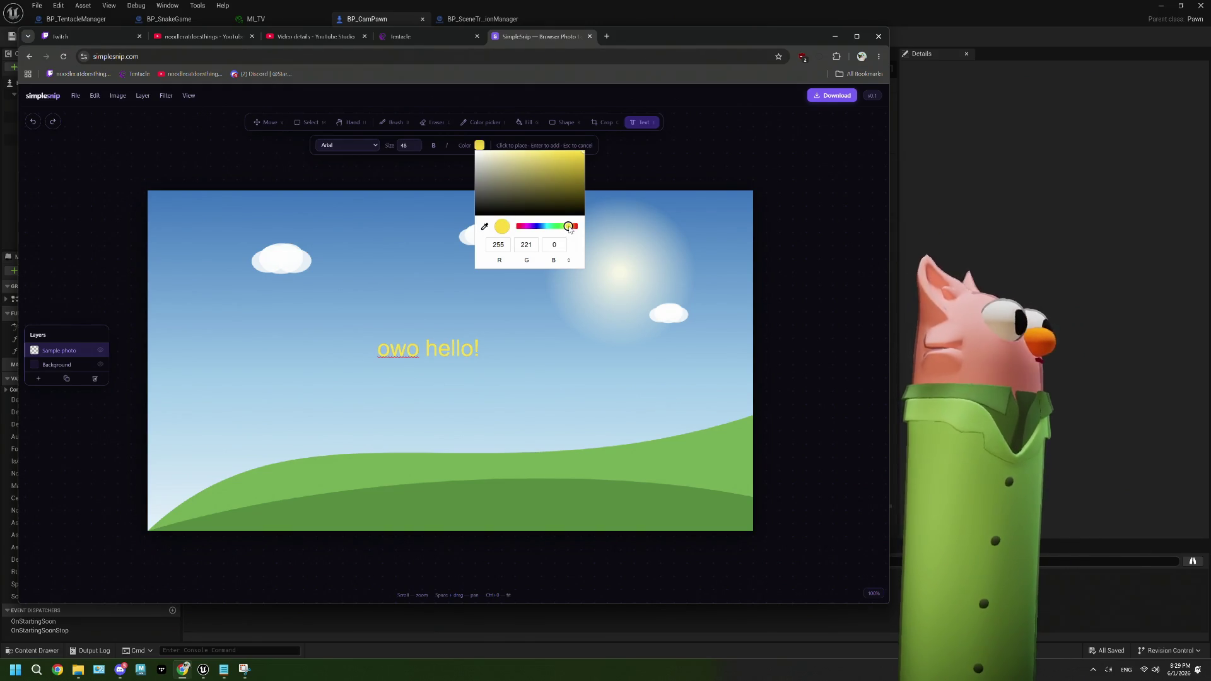
{"action": "left_click", "coordinate": [638, 131]}
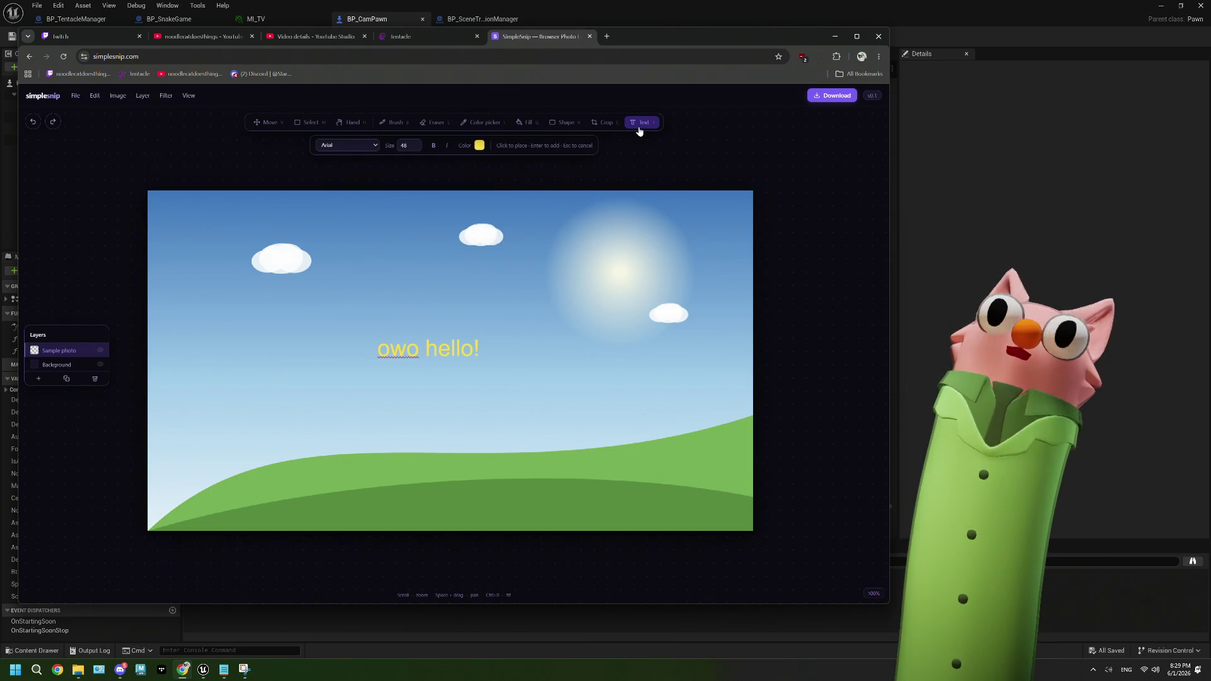
Commit 'owo hello!' as its own text layer with the Move tool
{"action": "left_click", "coordinate": [117, 102]}
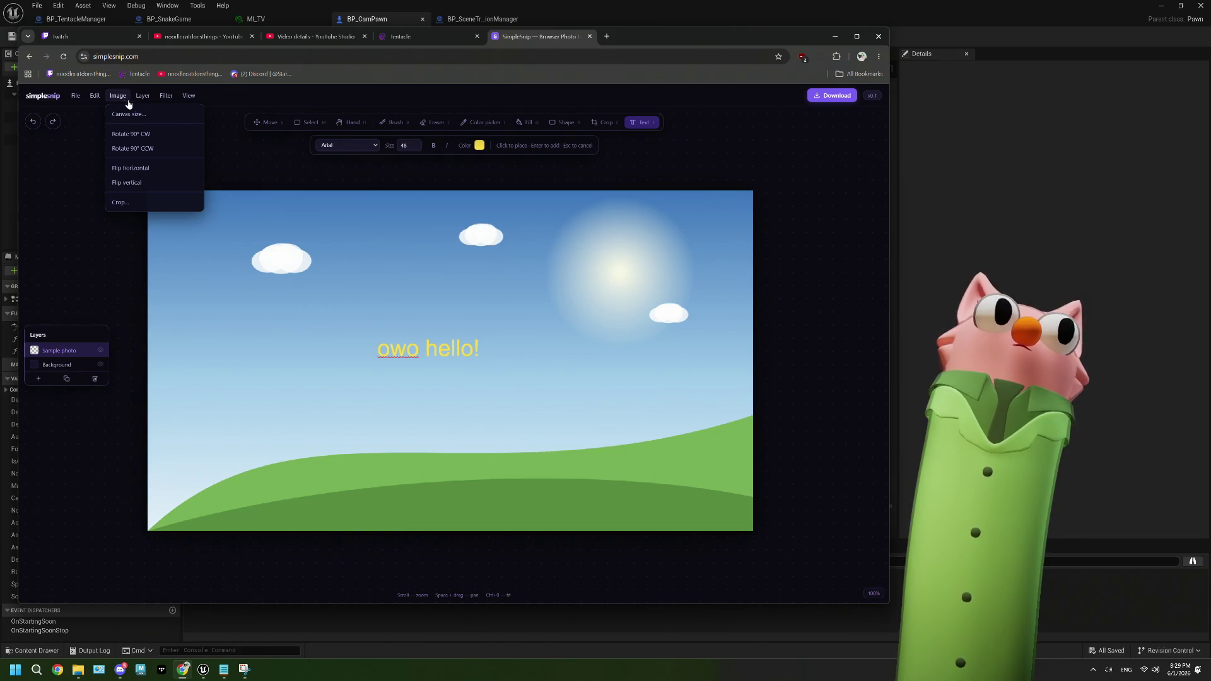
{"action": "mouse_move", "coordinate": [164, 101]}
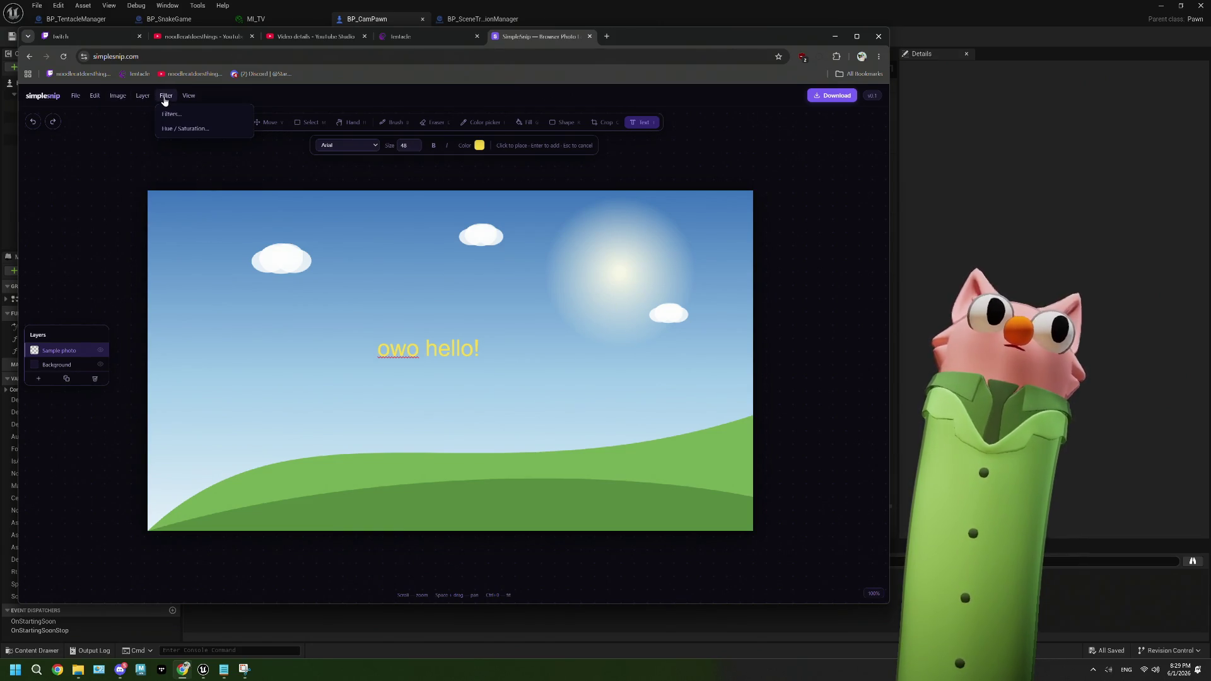
{"action": "mouse_move", "coordinate": [81, 101]}
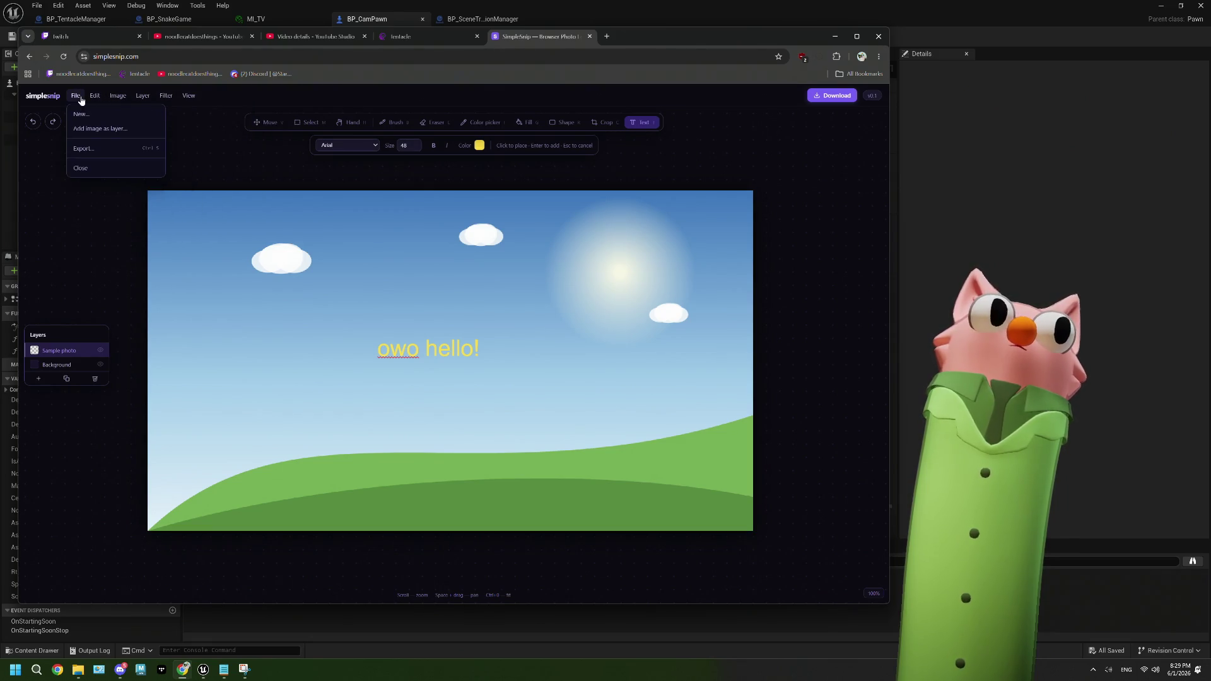
{"action": "left_click", "coordinate": [270, 123]}
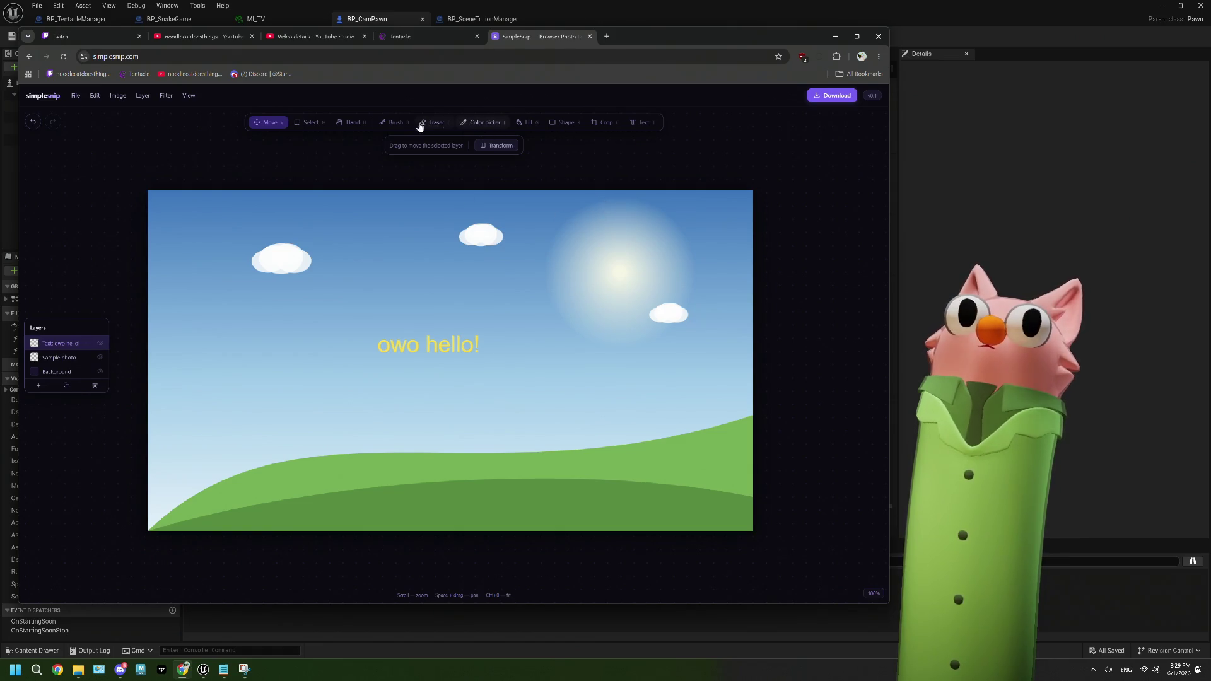
{"action": "left_click", "coordinate": [351, 124]}
Try lasso and magic wand selections at tolerance 0 and 5, then clear the selection
{"action": "left_click", "coordinate": [317, 125]}
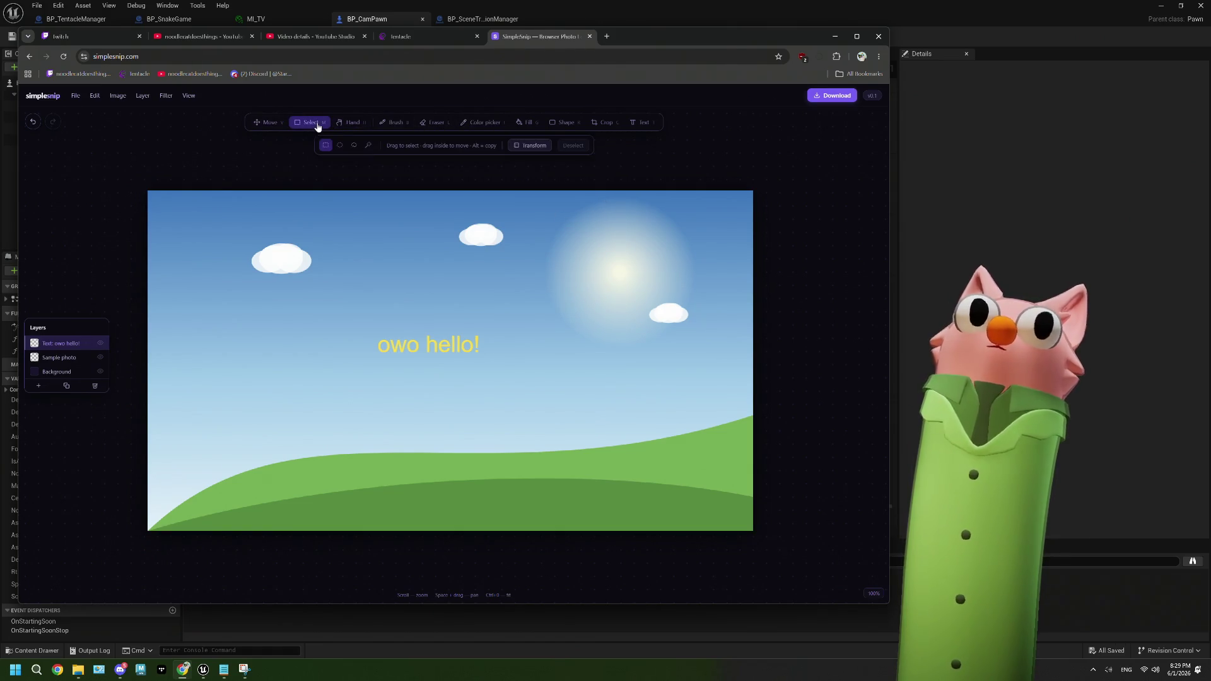
{"action": "left_click", "coordinate": [354, 146]}
{"action": "mouse_move", "coordinate": [302, 221]}
{"action": "left_mouse_down"}
{"action": "mouse_move", "coordinate": [264, 317]}
{"action": "mouse_move", "coordinate": [331, 287]}
{"action": "mouse_move", "coordinate": [303, 222]}
{"action": "left_mouse_up"}
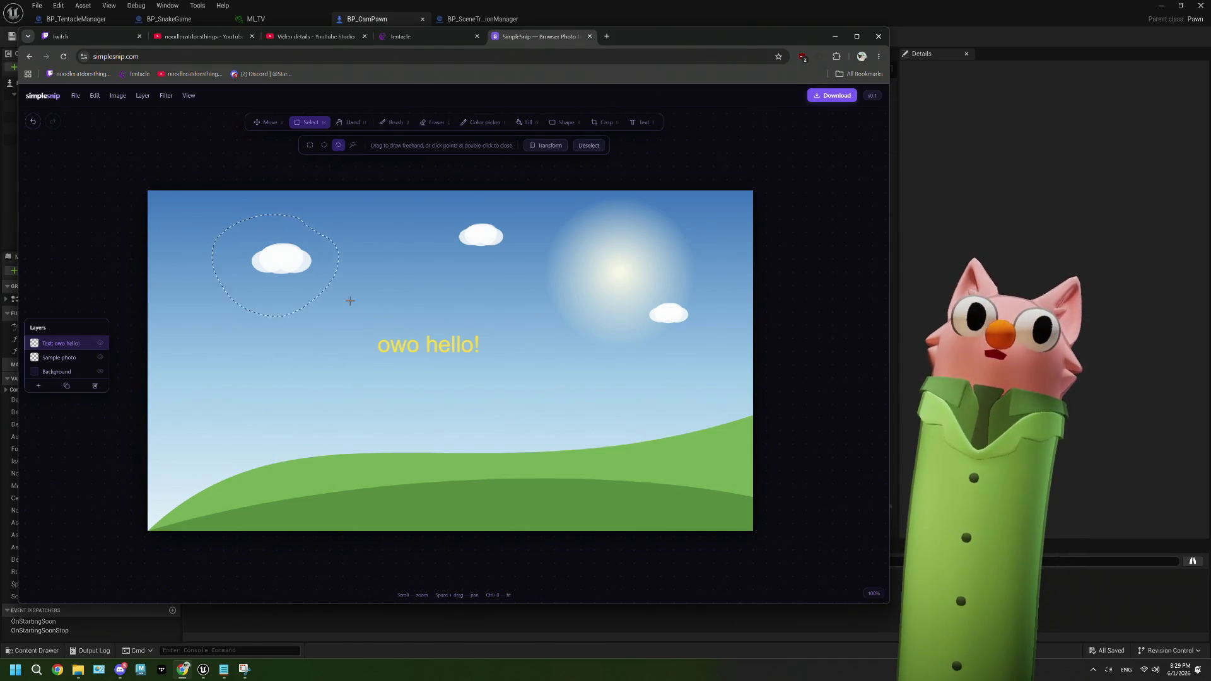
{"action": "left_click", "coordinate": [353, 146]}
{"action": "left_click", "coordinate": [432, 292]}
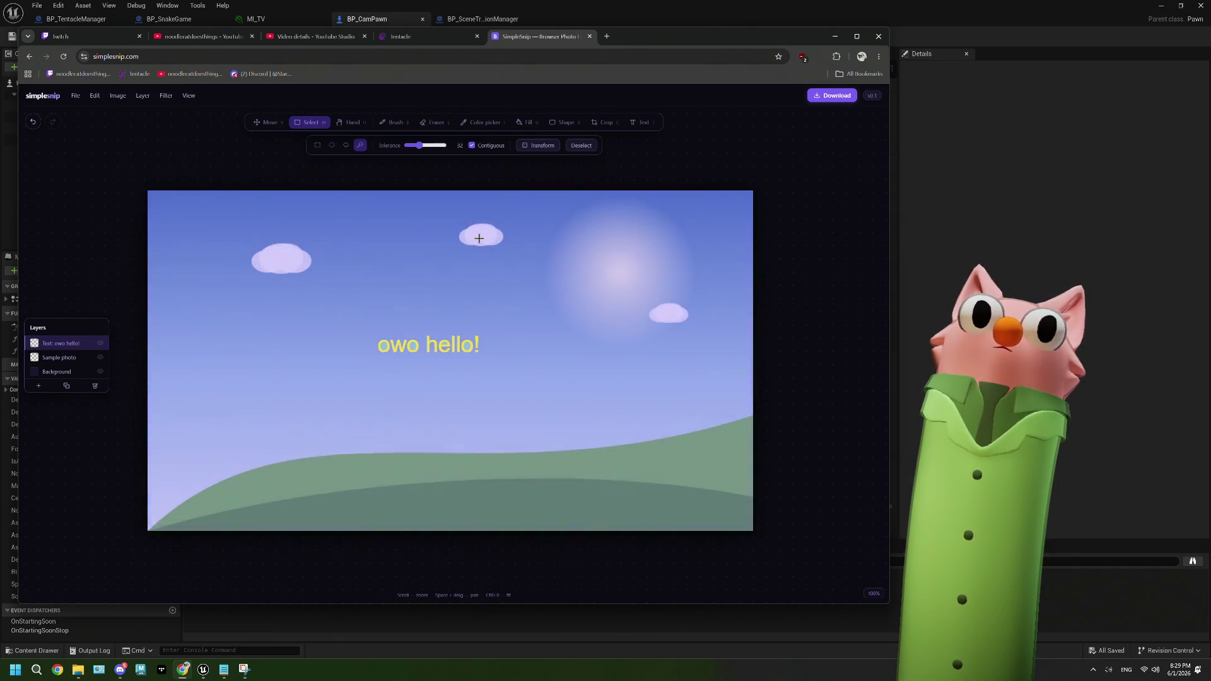
{"action": "left_click", "coordinate": [405, 147]}
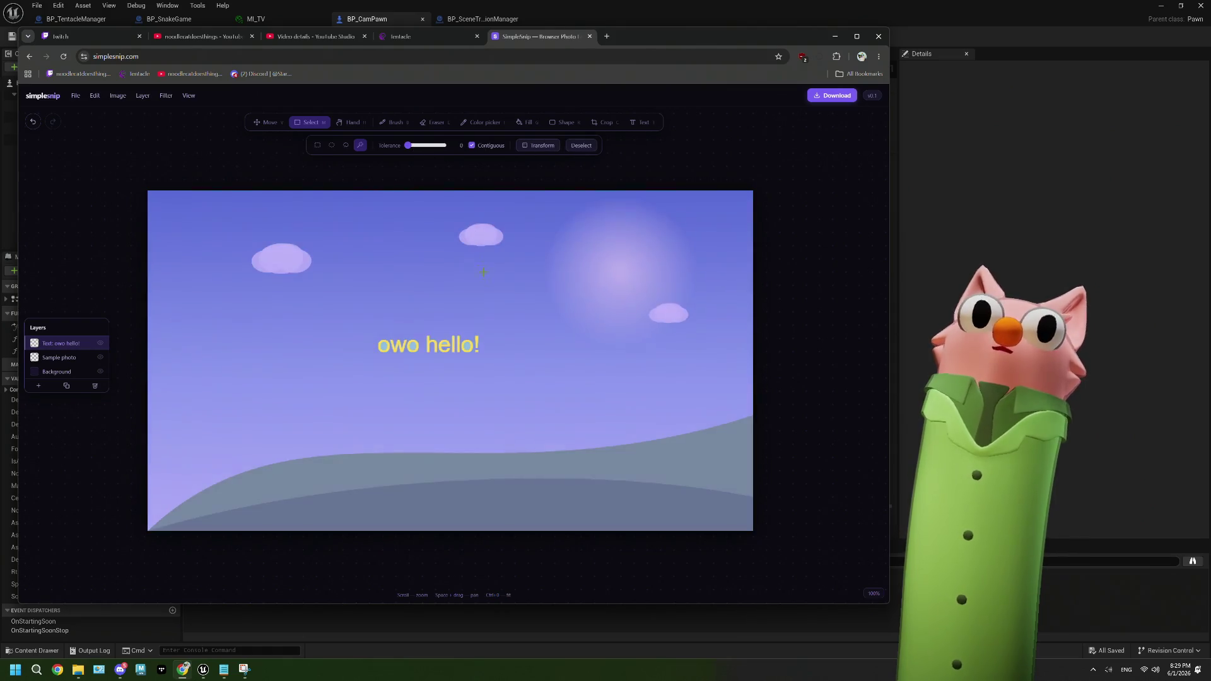
{"action": "left_click_drag", "start_coordinate": [413, 149], "coordinate": [410, 150]}
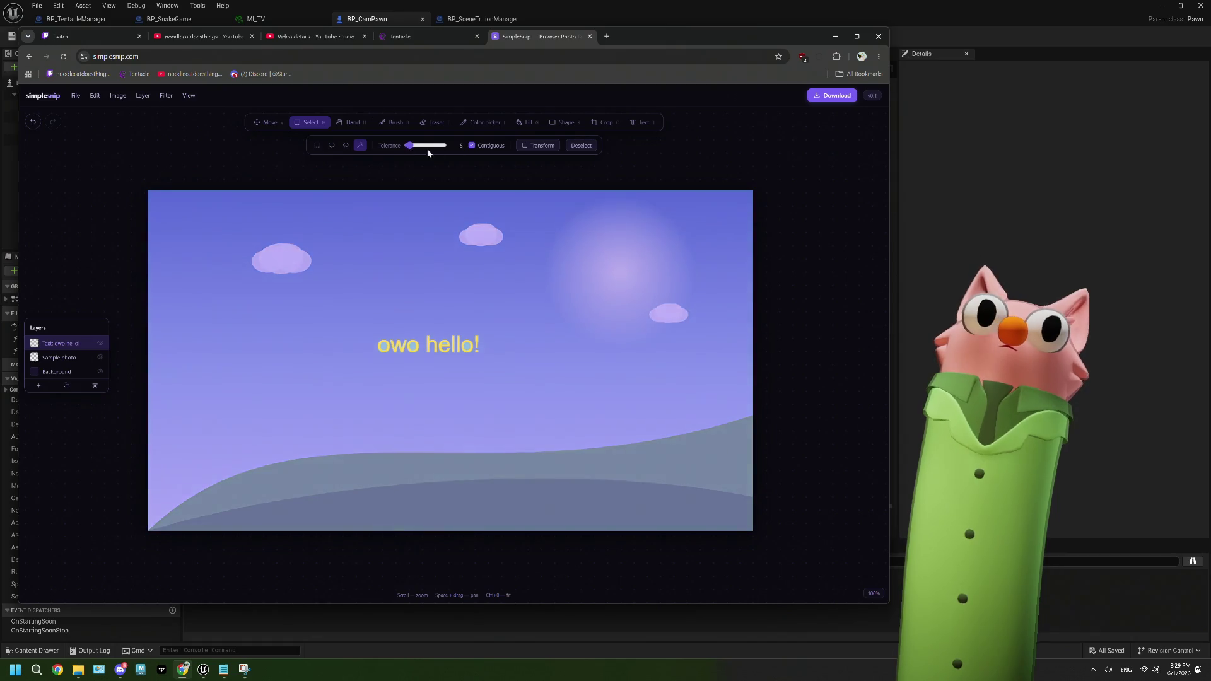
{"action": "left_click", "coordinate": [579, 146]}
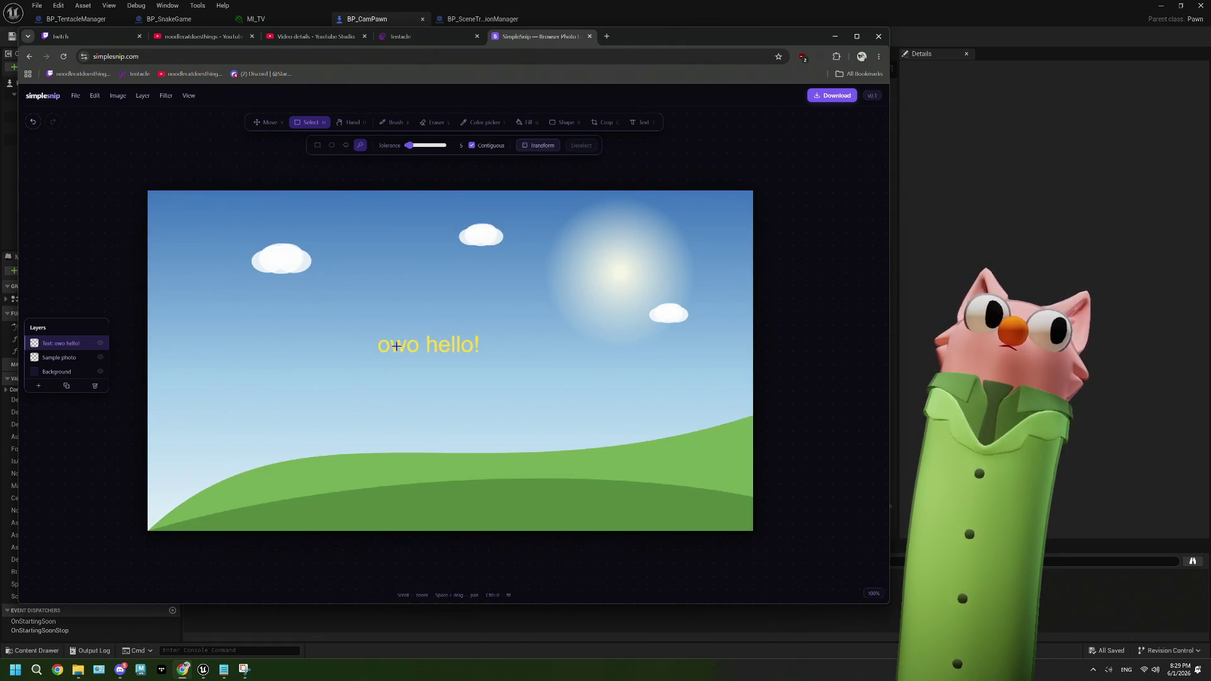
Magic-wand select the left cloud, then raise tolerance to 21 and test sky and cloud selections
{"action": "left_click", "coordinate": [89, 357]}
{"action": "left_click", "coordinate": [291, 261]}
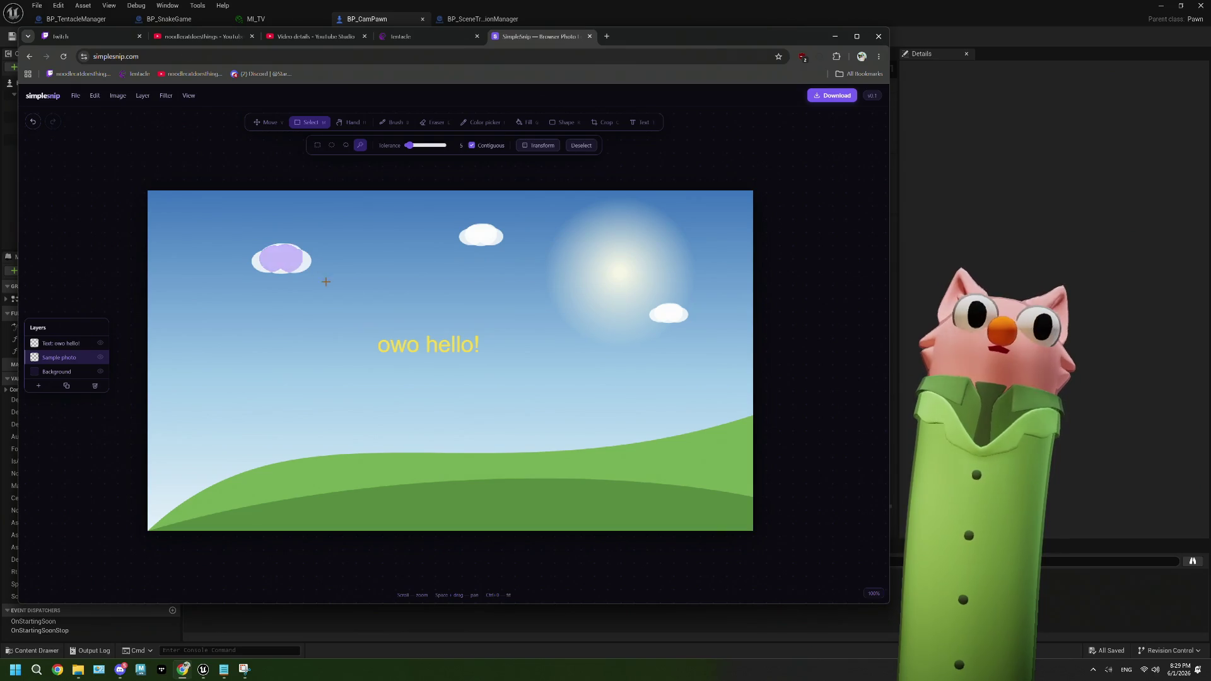
{"action": "left_click_drag", "start_coordinate": [409, 146], "coordinate": [415, 145]}
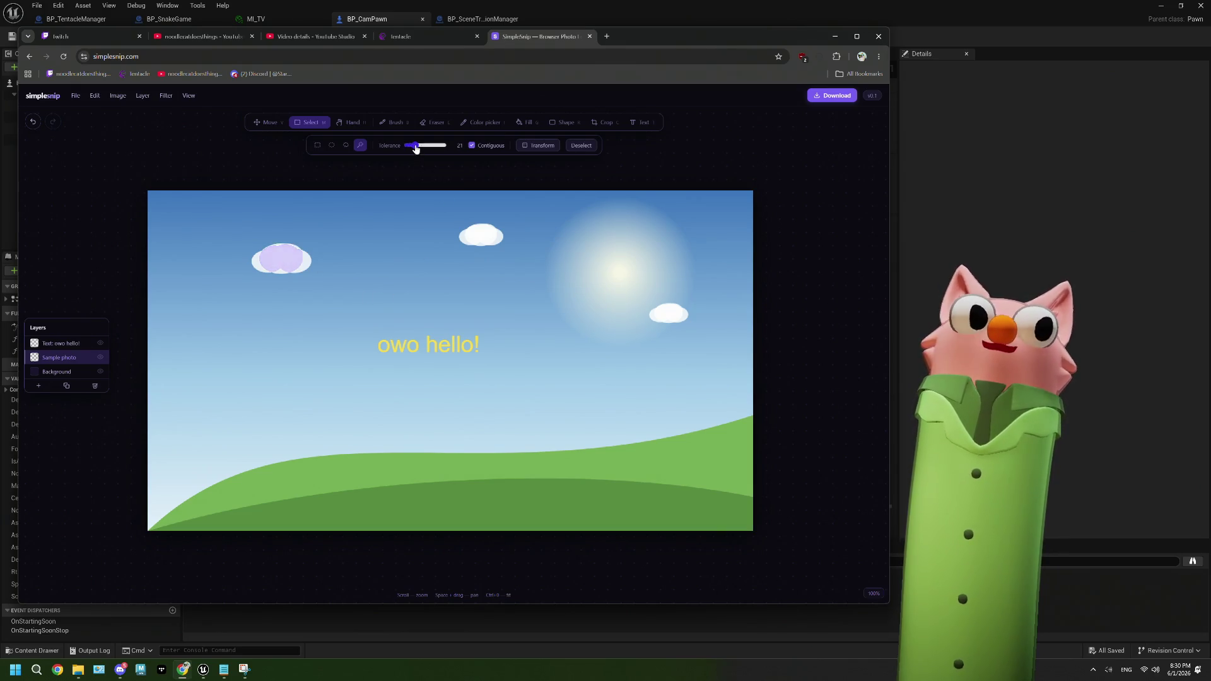
{"action": "left_click", "coordinate": [404, 262]}
{"action": "left_click", "coordinate": [451, 399]}
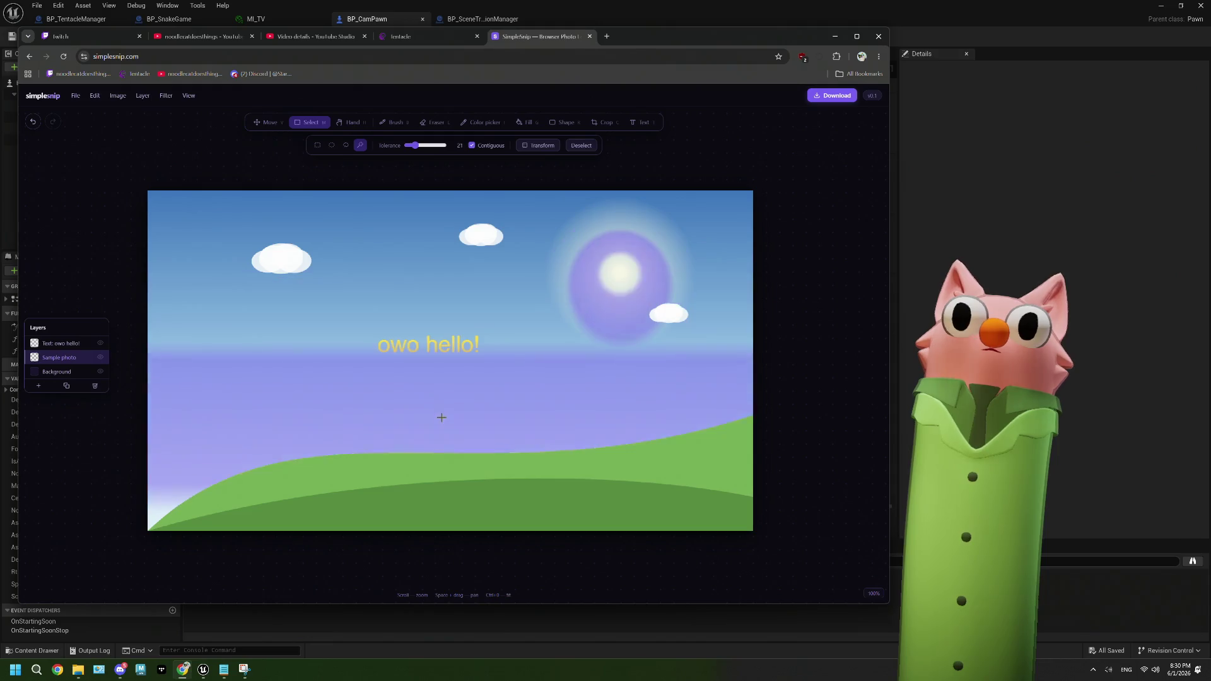
{"action": "left_click", "coordinate": [484, 279]}
{"action": "left_click", "coordinate": [281, 260]}
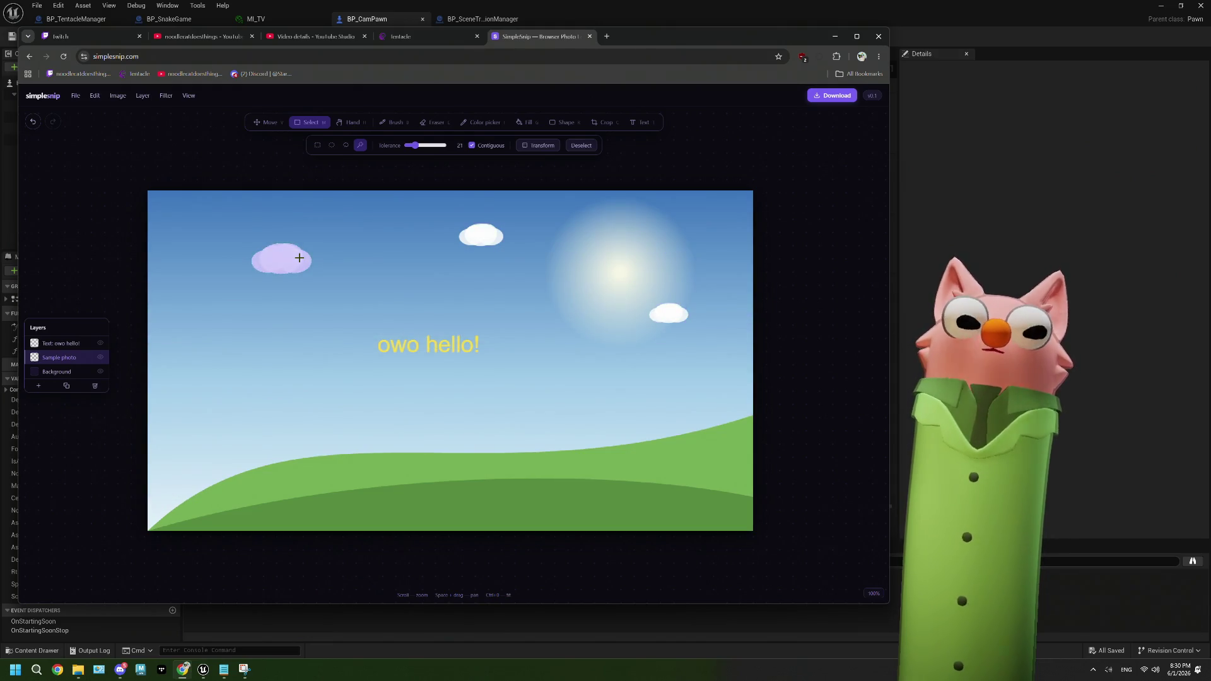
{"action": "left_click", "coordinate": [481, 234]}
Test sun and glow selections, ending with only the upper sky band selected
{"action": "left_click", "coordinate": [620, 273]}
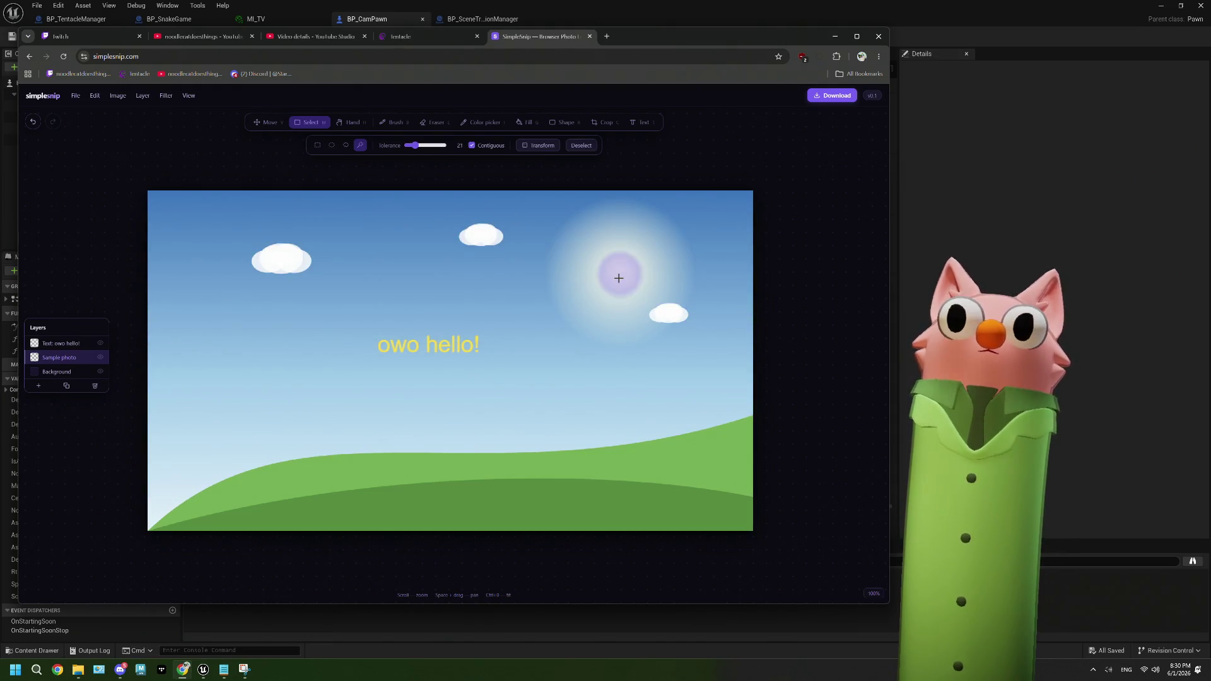
{"action": "left_click", "coordinate": [657, 315]}
{"action": "left_click", "coordinate": [599, 335]}
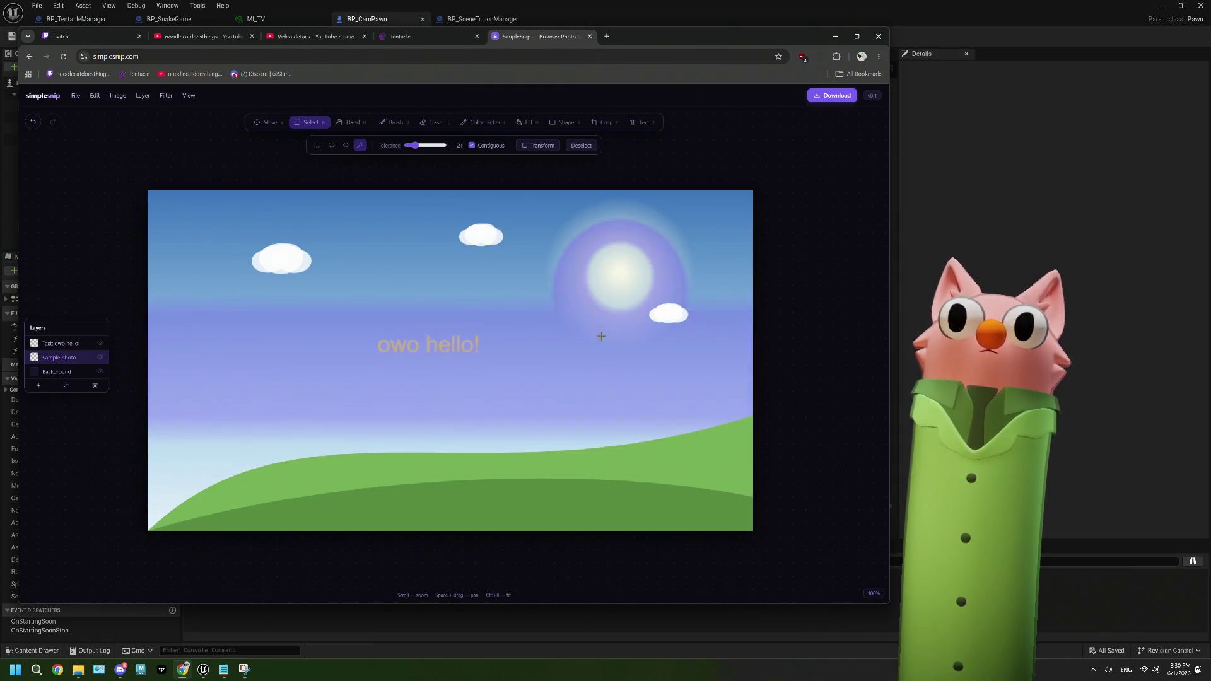
{"action": "left_click", "coordinate": [563, 249]}
{"action": "left_click", "coordinate": [552, 186]}
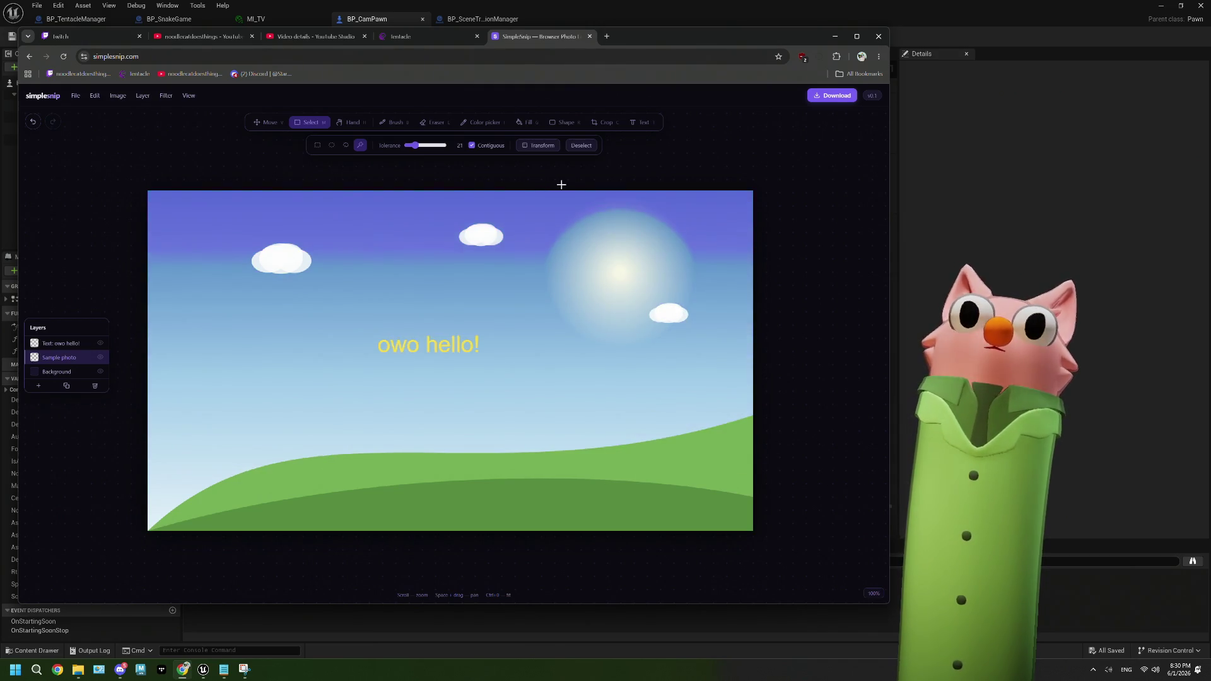
{"action": "key", "text": "Tab"}
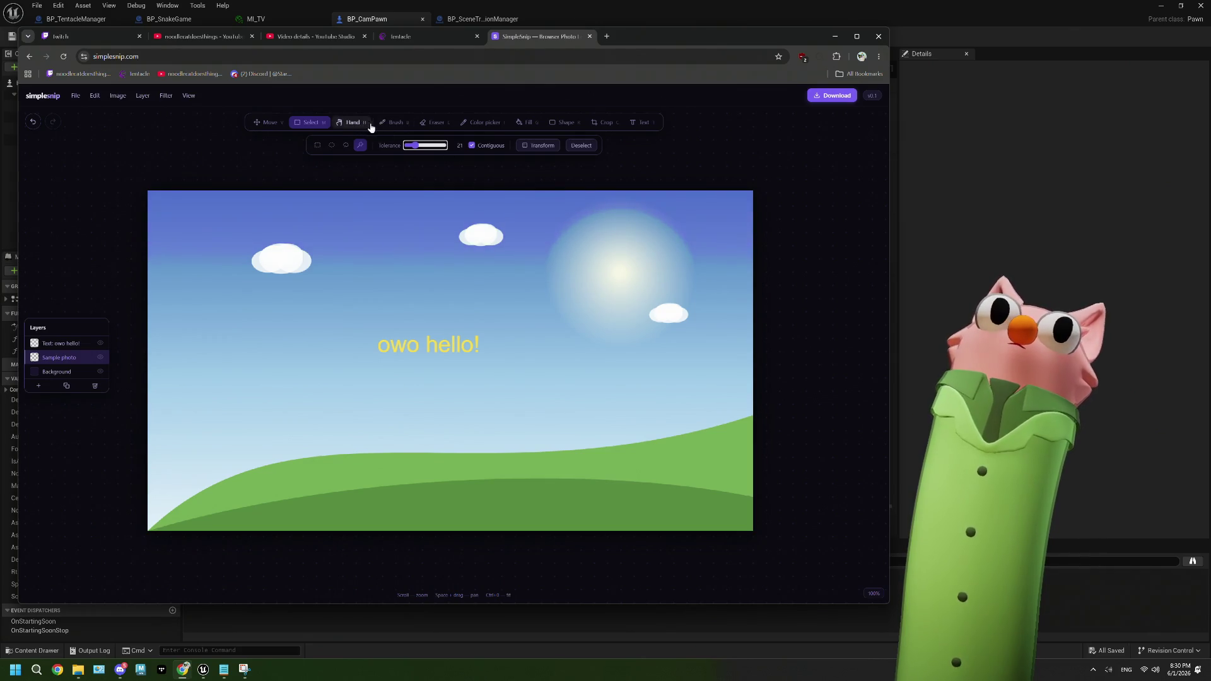
{"action": "left_click", "coordinate": [525, 123]}
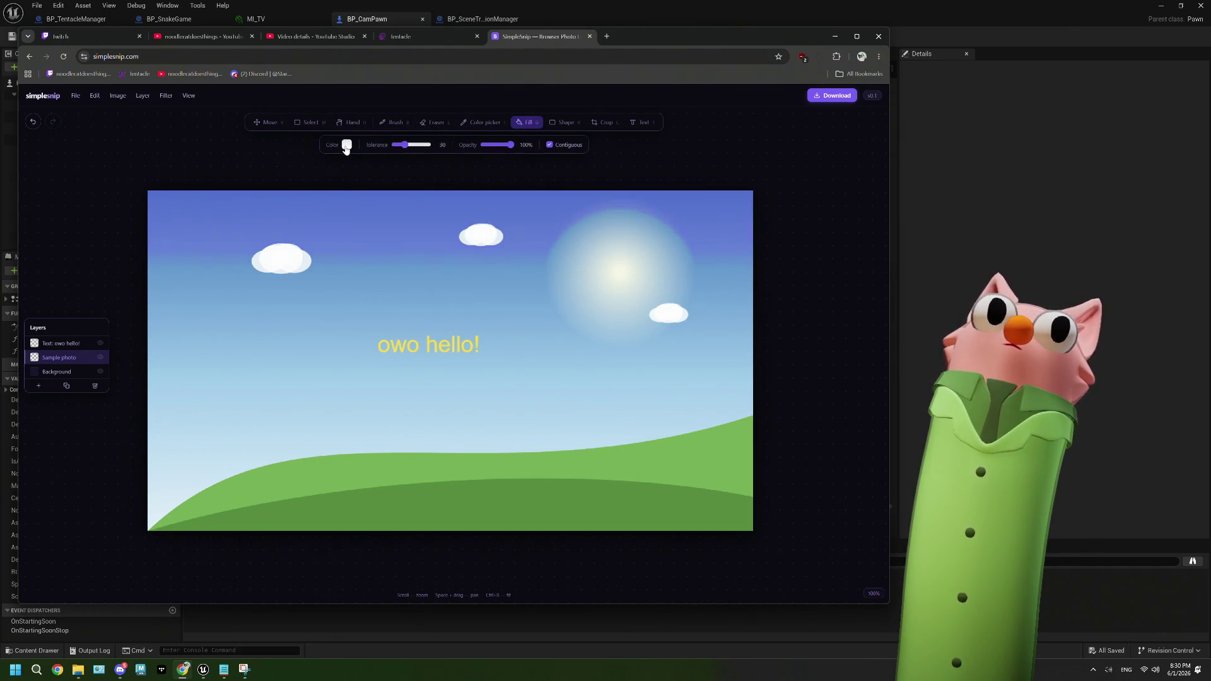
Fill the selected upper sky band with red
{"action": "left_click", "coordinate": [346, 145]}
{"action": "left_click", "coordinate": [444, 154]}
{"action": "left_click", "coordinate": [568, 270]}
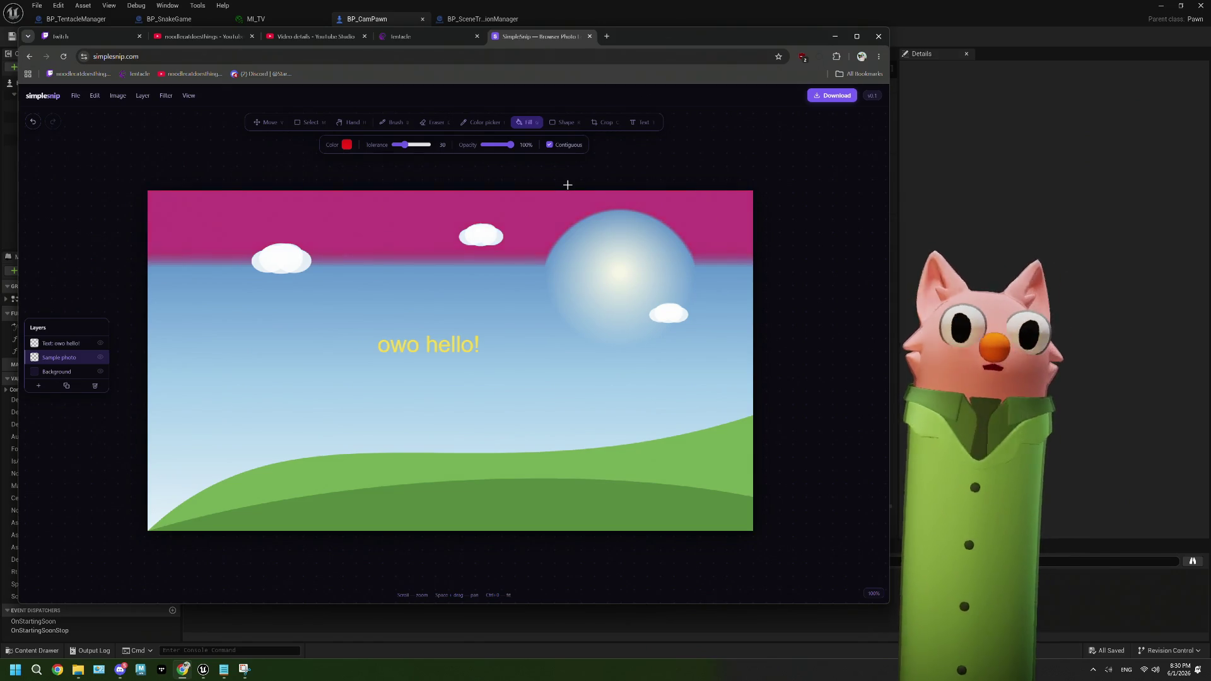
Bookmark the editor page with Ctrl+D and clear the selection
{"action": "key", "text": "ctrl+d"}
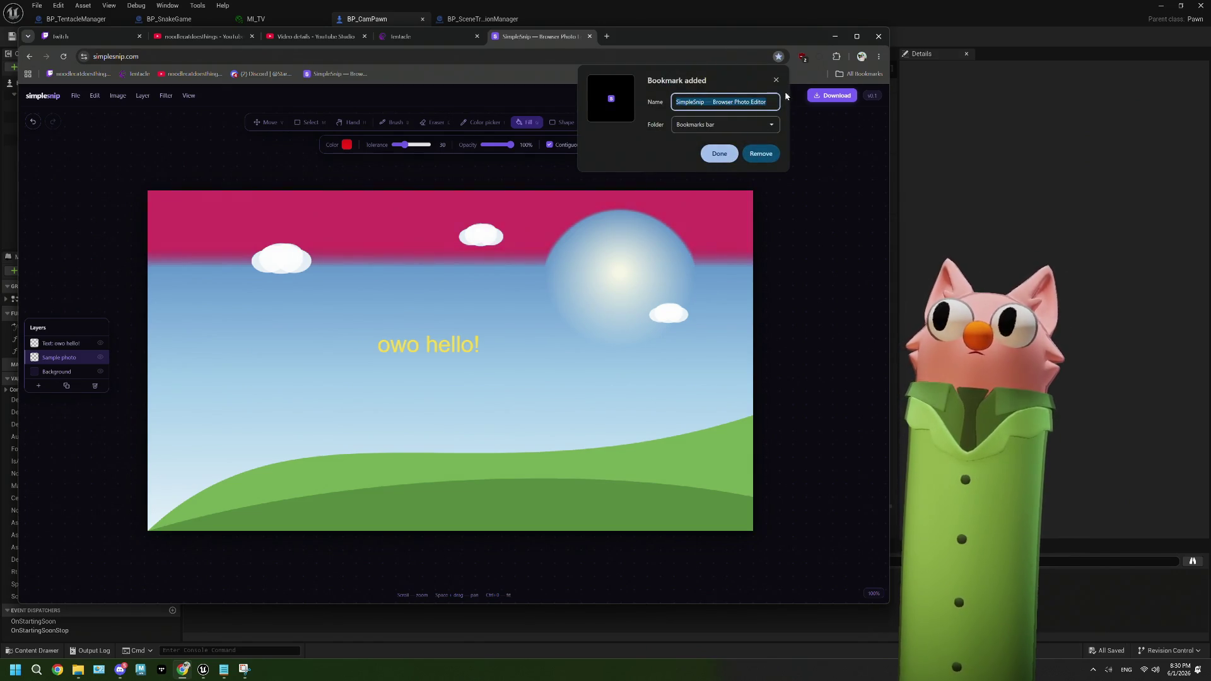
{"action": "key", "text": "Escape"}
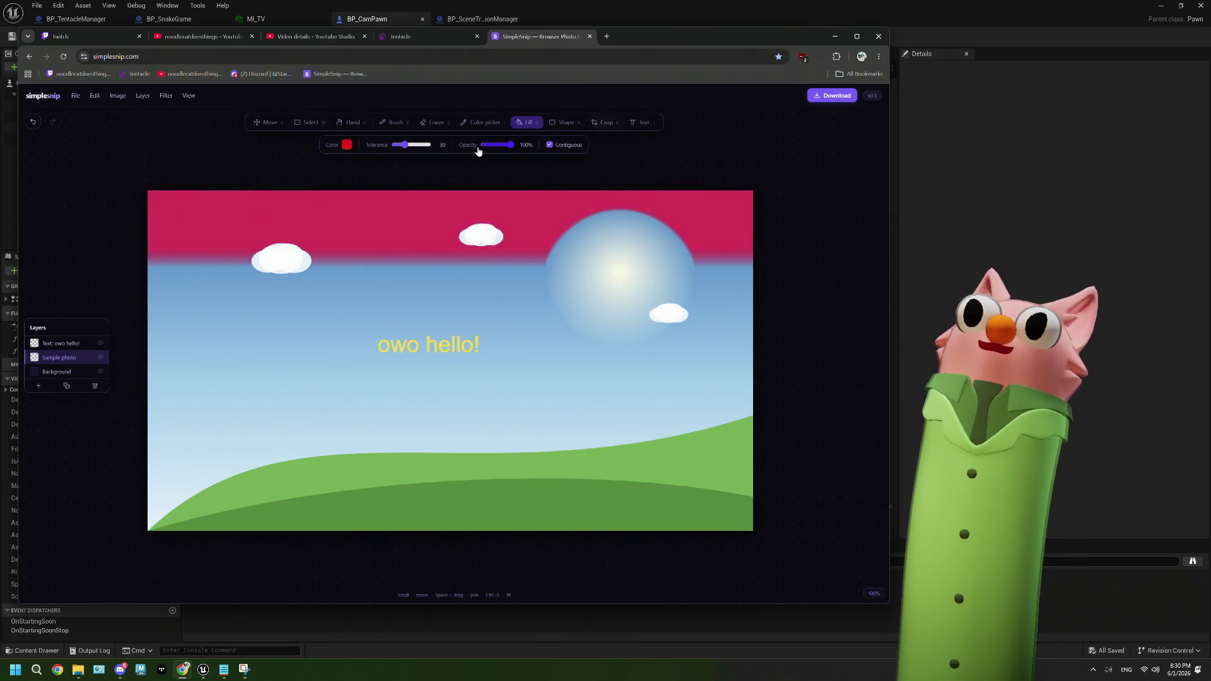
{"action": "left_click", "coordinate": [302, 123]}
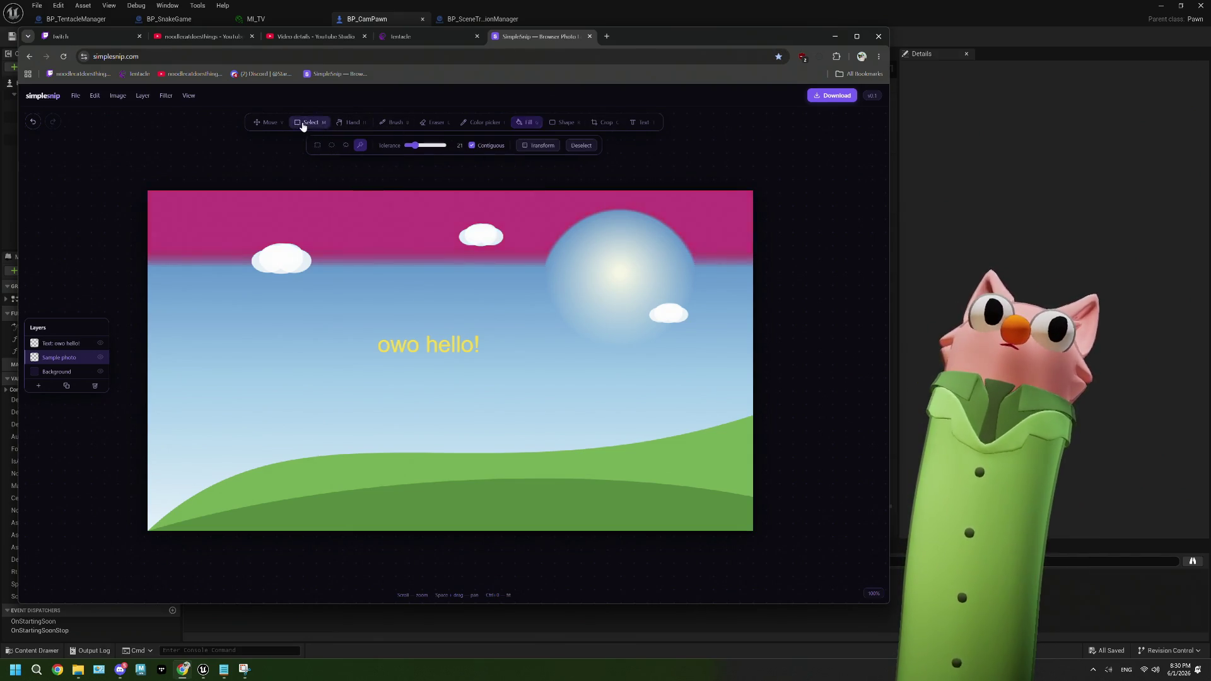
{"action": "left_click", "coordinate": [581, 145]}
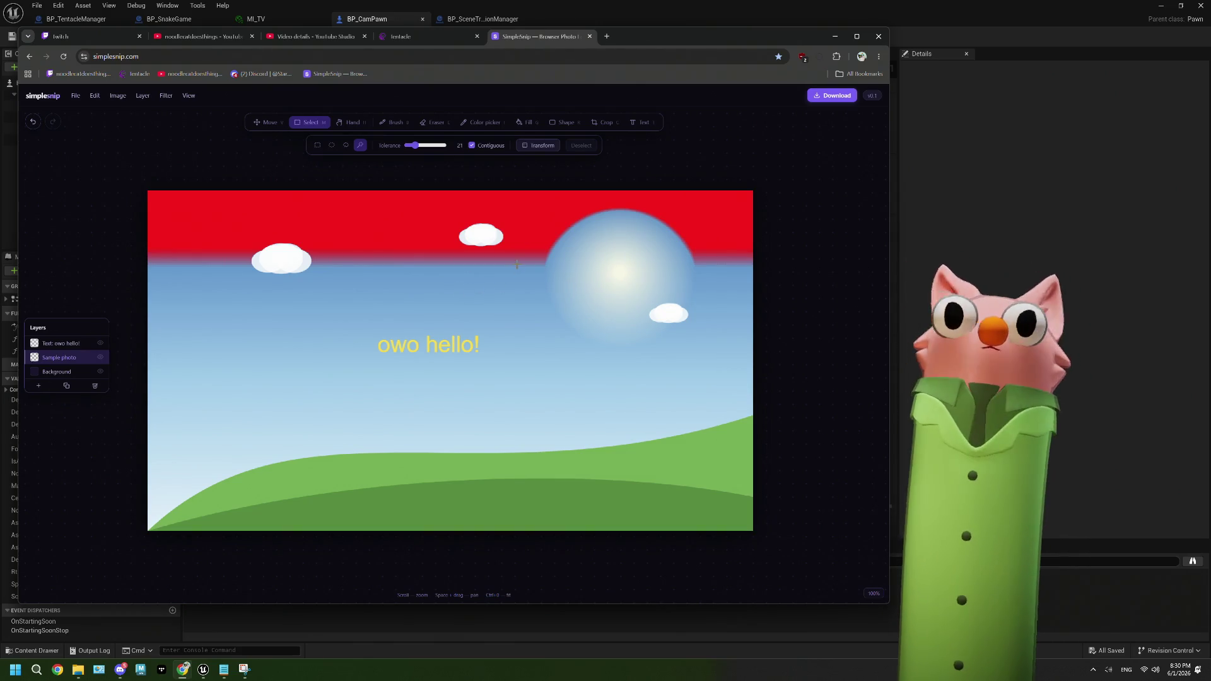
Add a new empty Layer 3 above Sample photo
{"action": "left_click", "coordinate": [192, 97]}
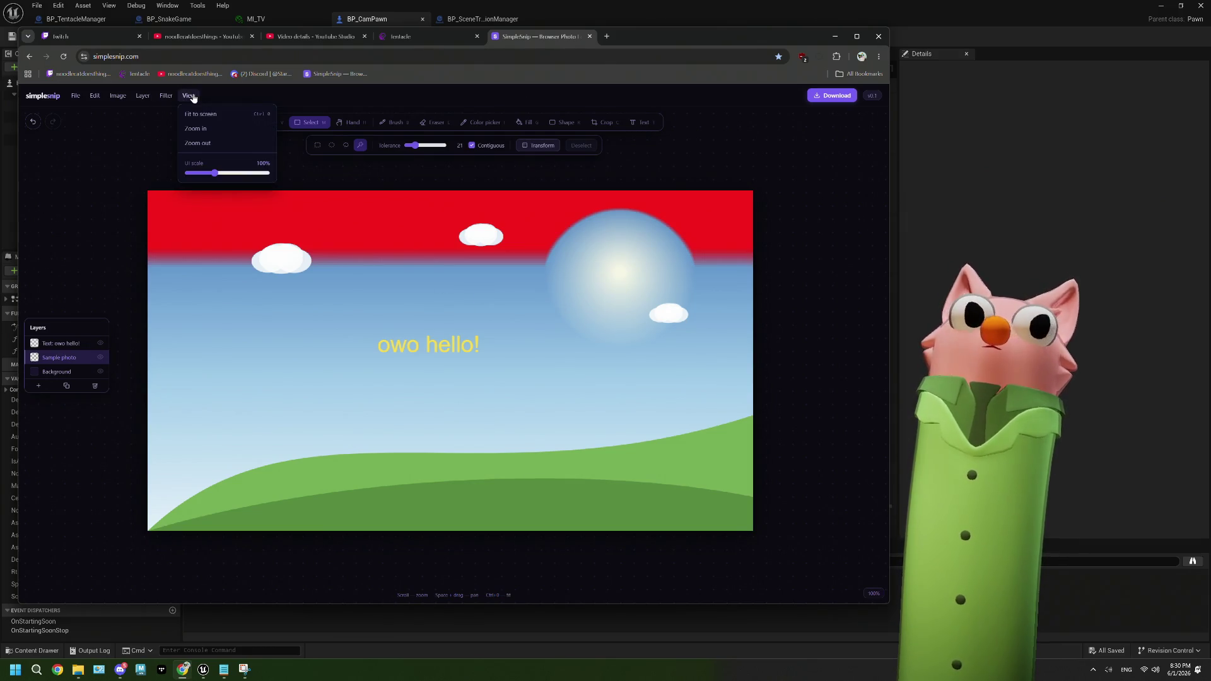
{"action": "left_click", "coordinate": [193, 98]}
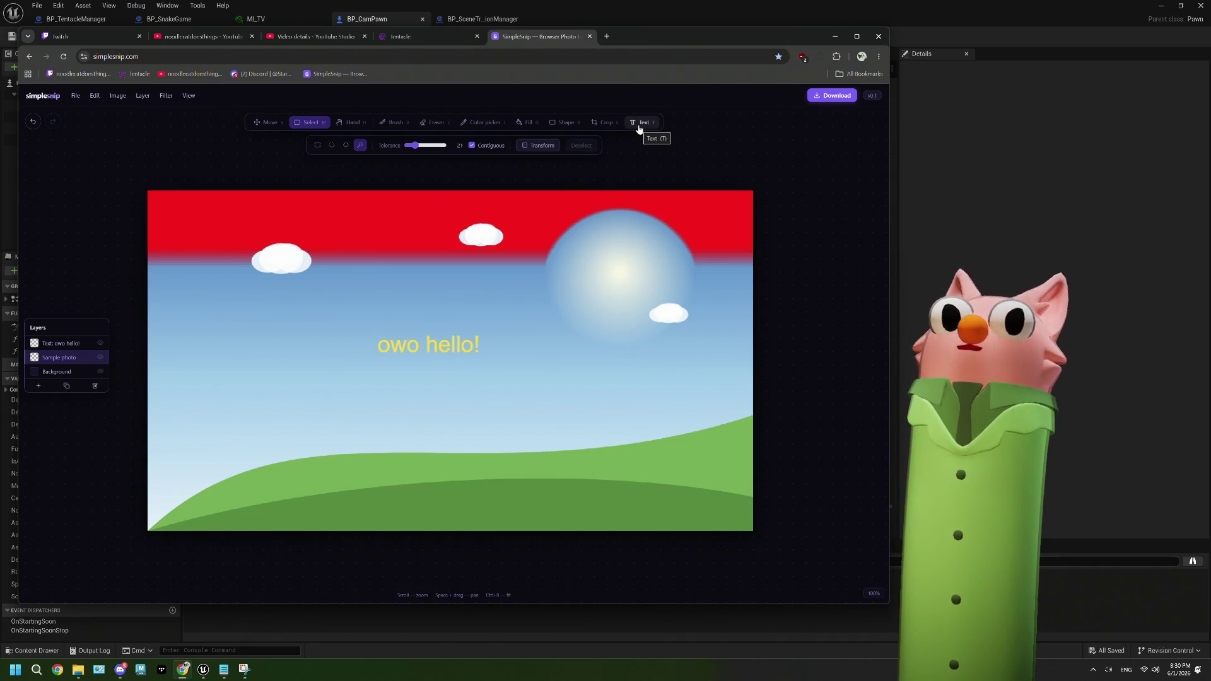
{"action": "left_click", "coordinate": [38, 387]}
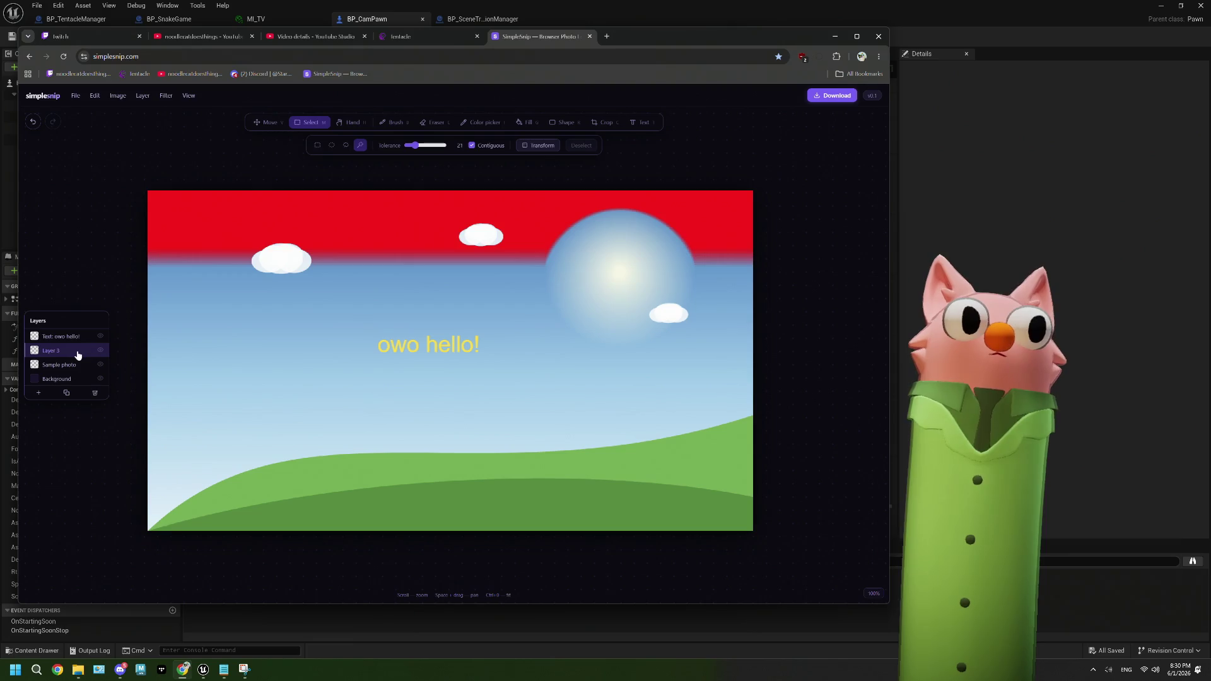
Clear the stray layer-list highlight, test moving a canvas selection, then deselect
{"action": "right_click", "coordinate": [78, 346]}
{"action": "key", "text": "Escape"}
{"action": "left_click_drag", "start_coordinate": [66, 336], "coordinate": [53, 358]}
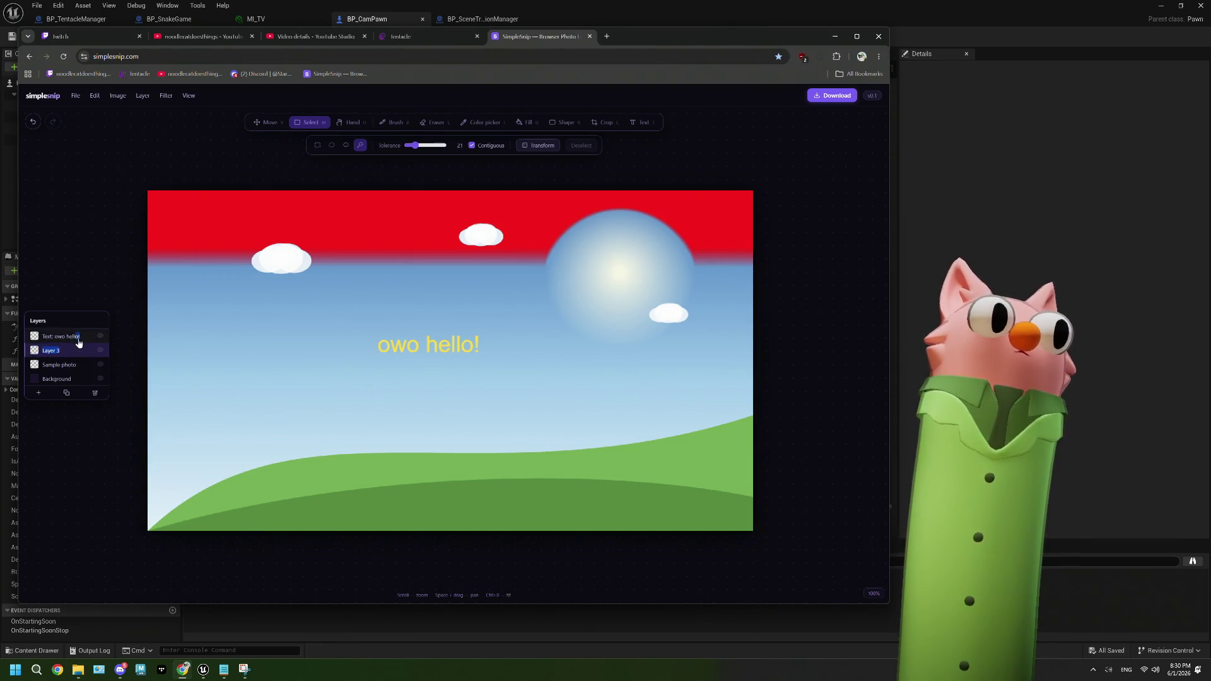
{"action": "left_click", "coordinate": [70, 360]}
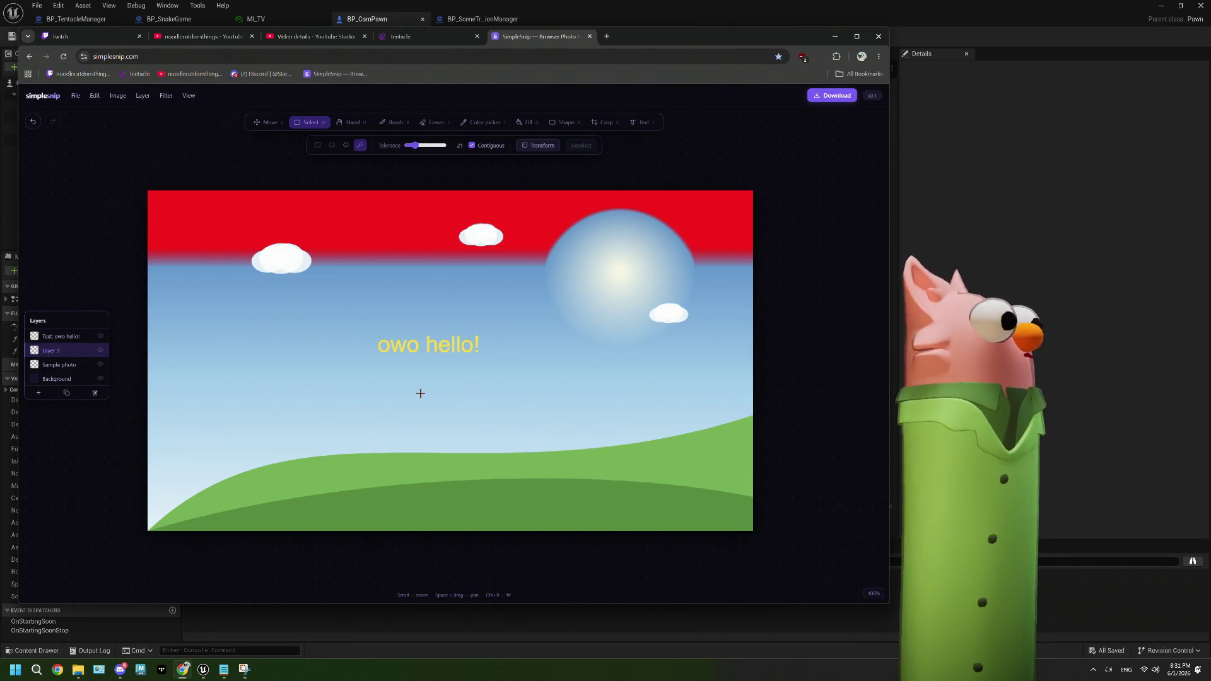
{"action": "left_click", "coordinate": [517, 330]}
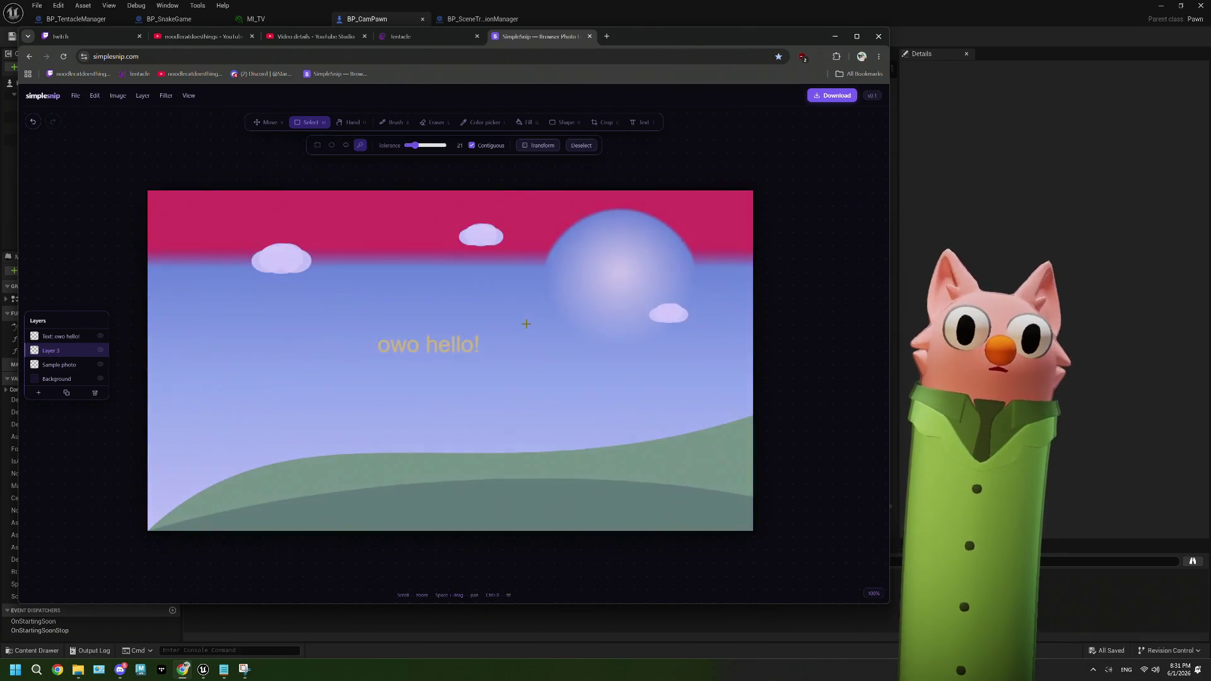
{"action": "left_click", "coordinate": [271, 126]}
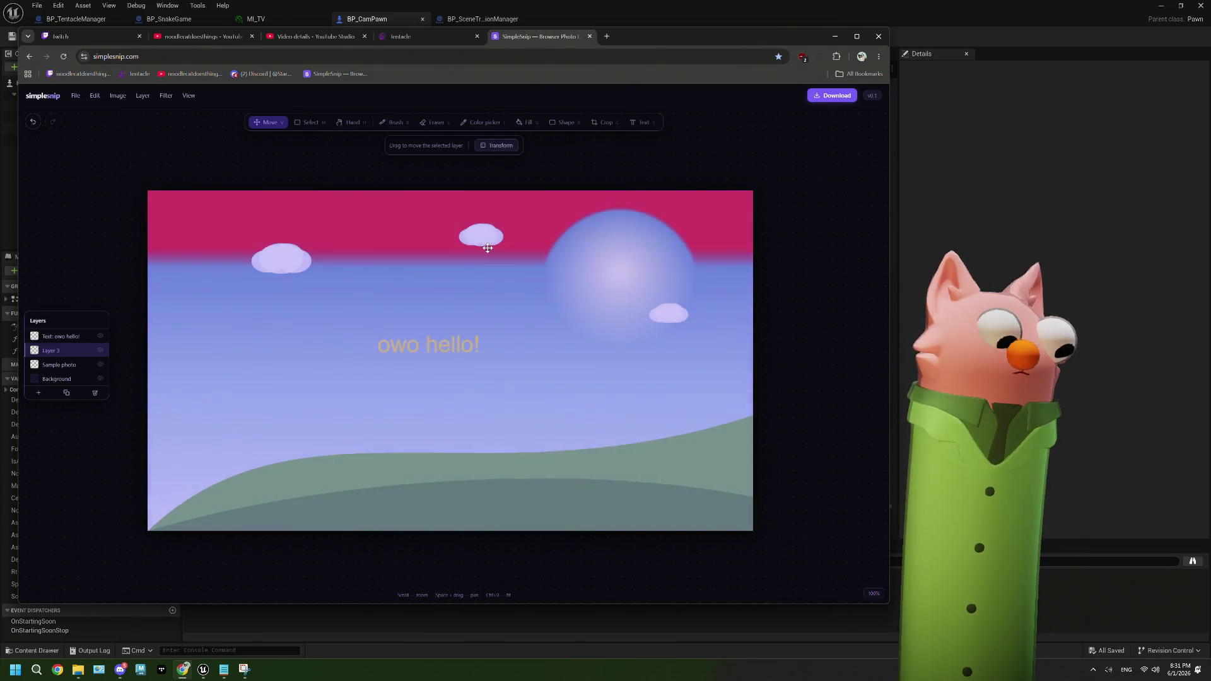
{"action": "left_click", "coordinate": [310, 122]}
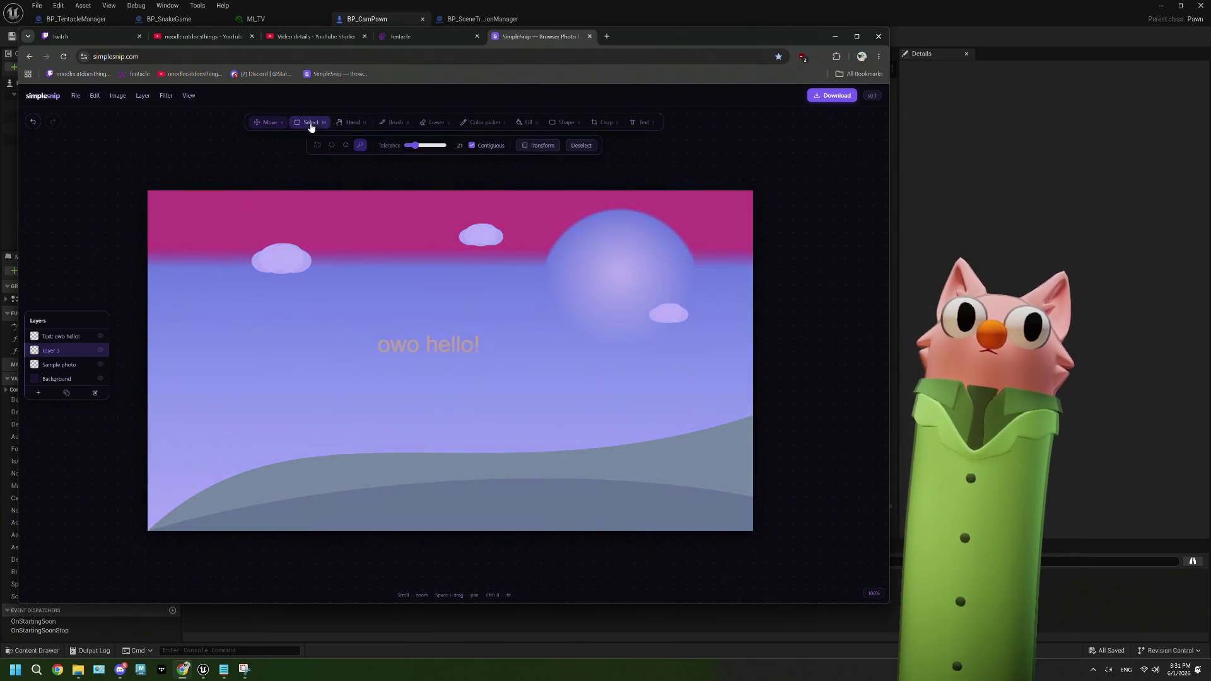
{"action": "left_click", "coordinate": [580, 146]}
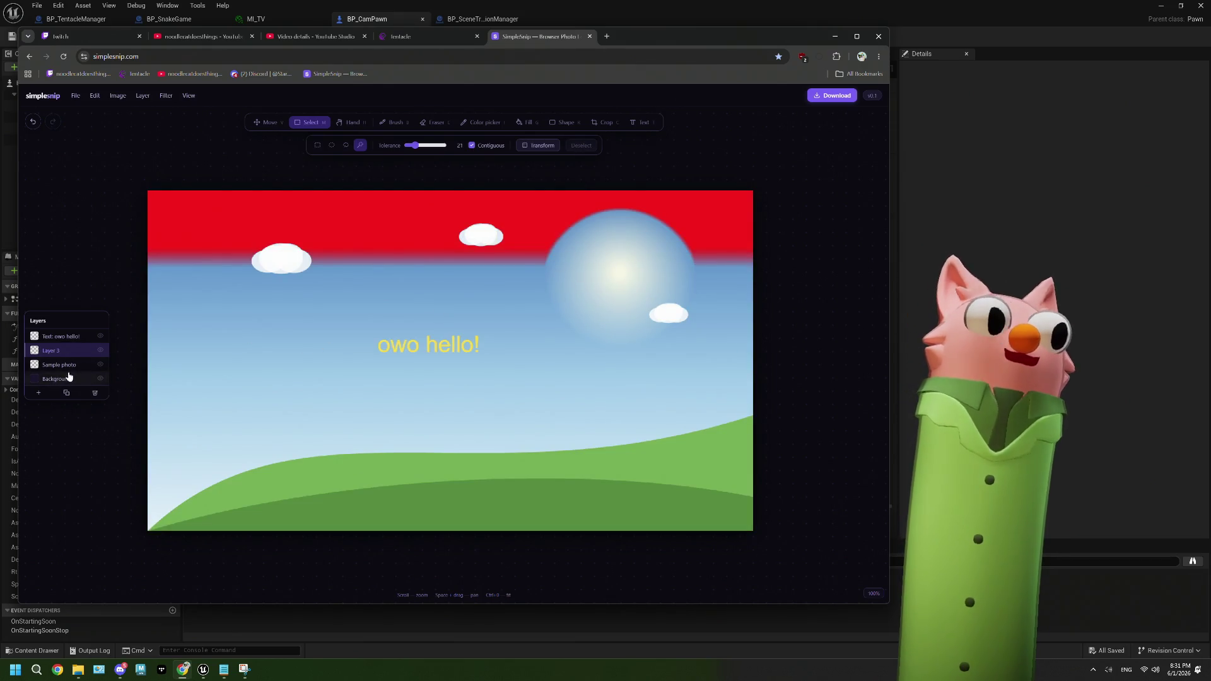
Make the 'Text: owo hello!' layer active
{"action": "double_click", "coordinate": [72, 336]}
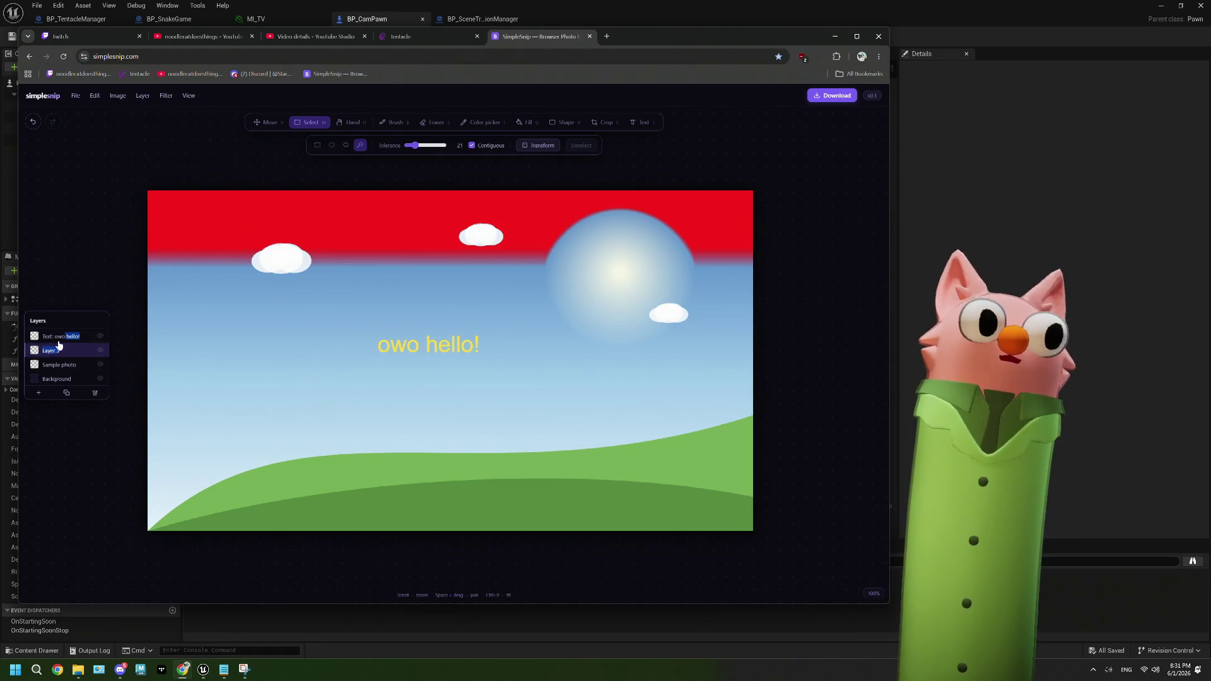
{"action": "left_click", "coordinate": [99, 342]}
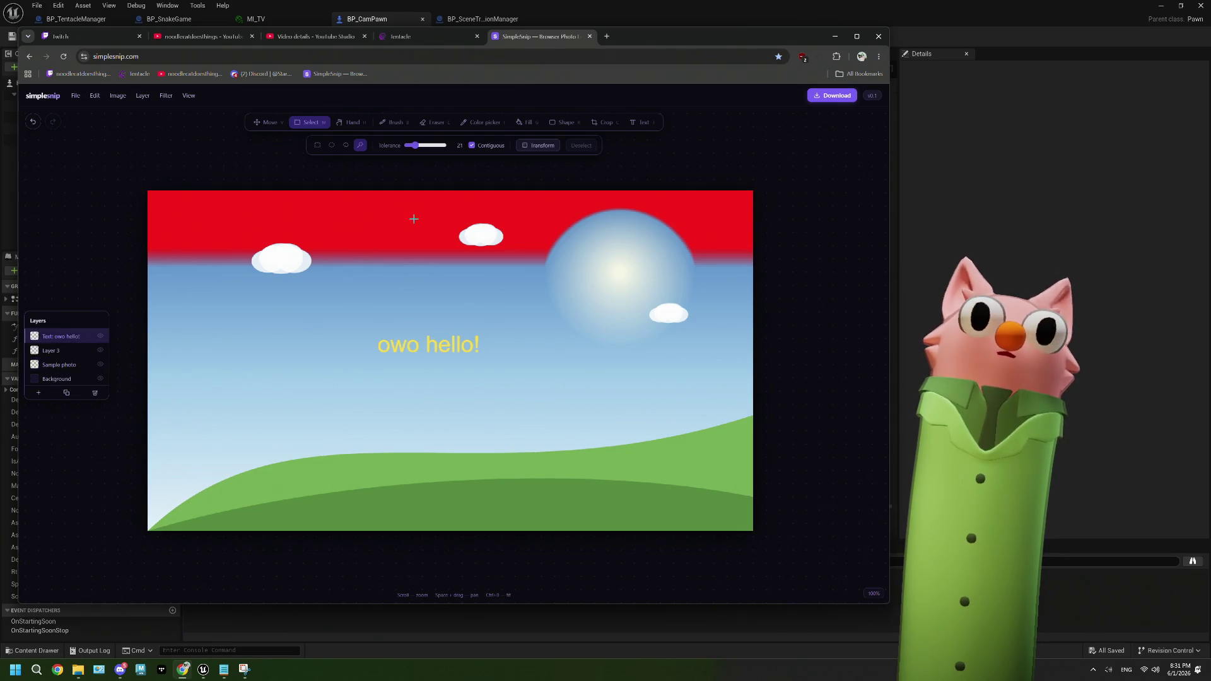
{"action": "left_click", "coordinate": [533, 148]}
Move the 'owo hello!' text up and left, scale it larger, and apply the transform
{"action": "mouse_move", "coordinate": [419, 342]}
{"action": "left_mouse_down"}
{"action": "mouse_move", "coordinate": [391, 344]}
{"action": "mouse_move", "coordinate": [455, 279]}
{"action": "mouse_move", "coordinate": [387, 301]}
{"action": "left_mouse_up"}
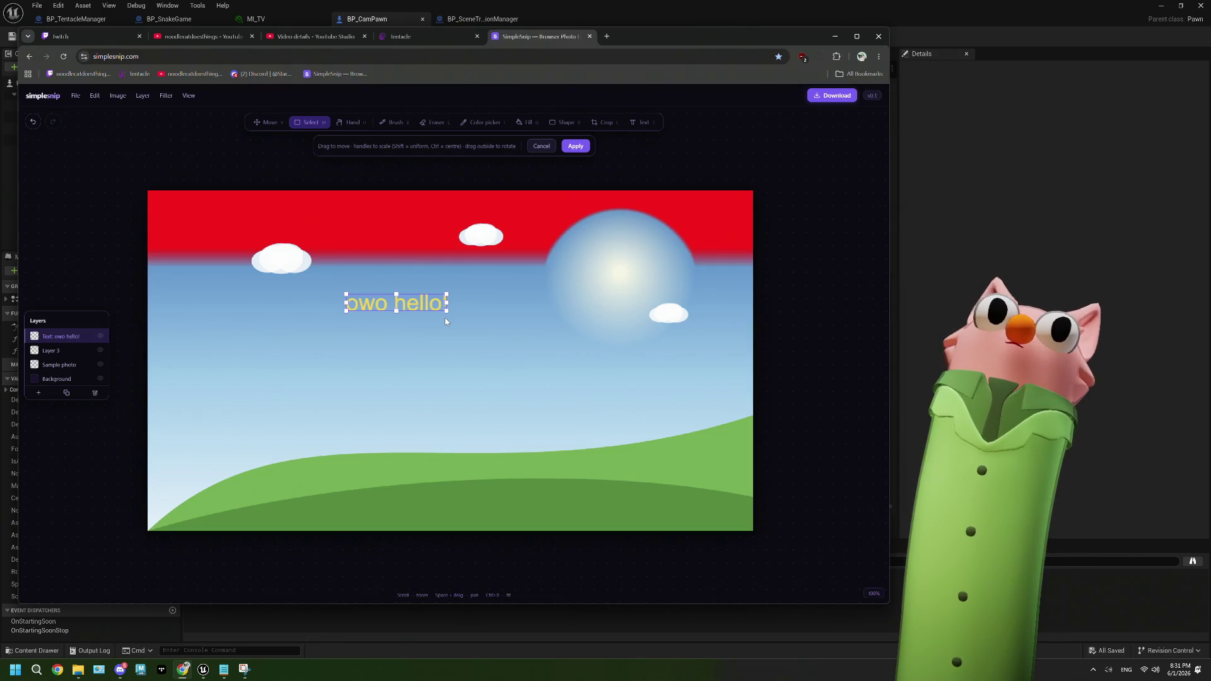
{"action": "mouse_move", "coordinate": [446, 310]}
{"action": "left_mouse_down"}
{"action": "mouse_move", "coordinate": [531, 349]}
{"action": "mouse_move", "coordinate": [471, 318]}
{"action": "mouse_move", "coordinate": [519, 327]}
{"action": "mouse_move", "coordinate": [508, 320]}
{"action": "left_mouse_up"}
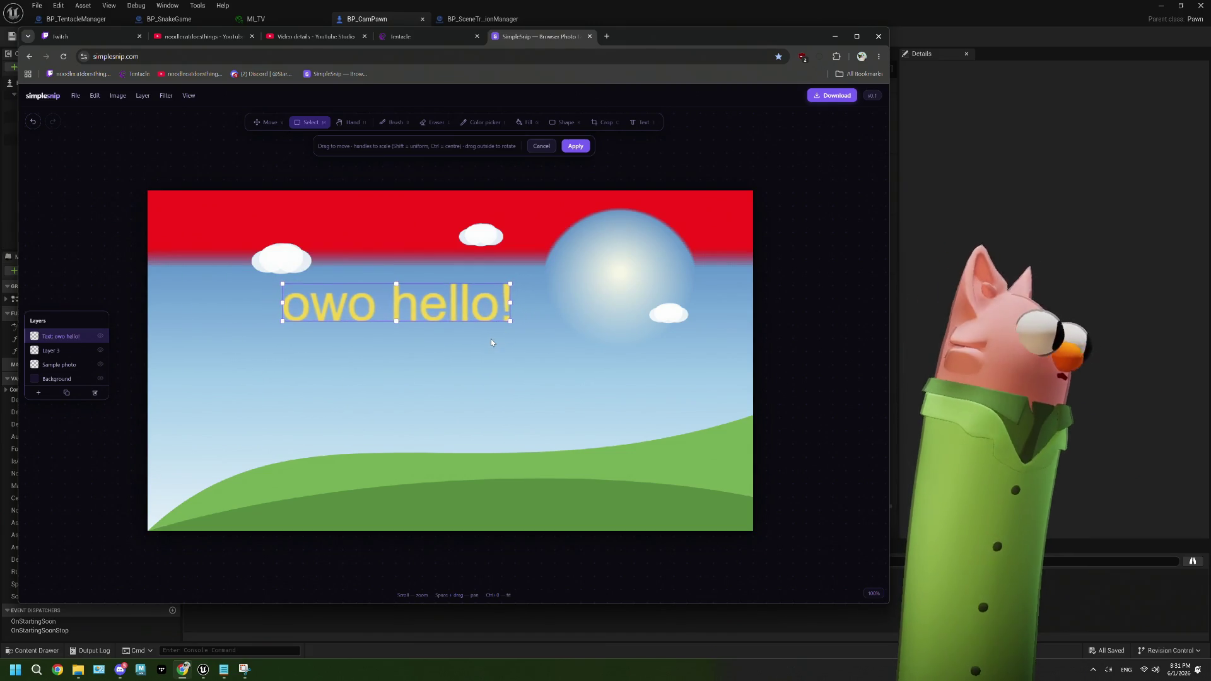
{"action": "left_click", "coordinate": [575, 145]}
{"action": "left_click", "coordinate": [350, 123]}
{"action": "left_click_drag", "start_coordinate": [453, 314], "coordinate": [452, 292]}
{"action": "scroll", "coordinate": [452, 292], "scroll_direction": "up", "scroll_amount": 5}
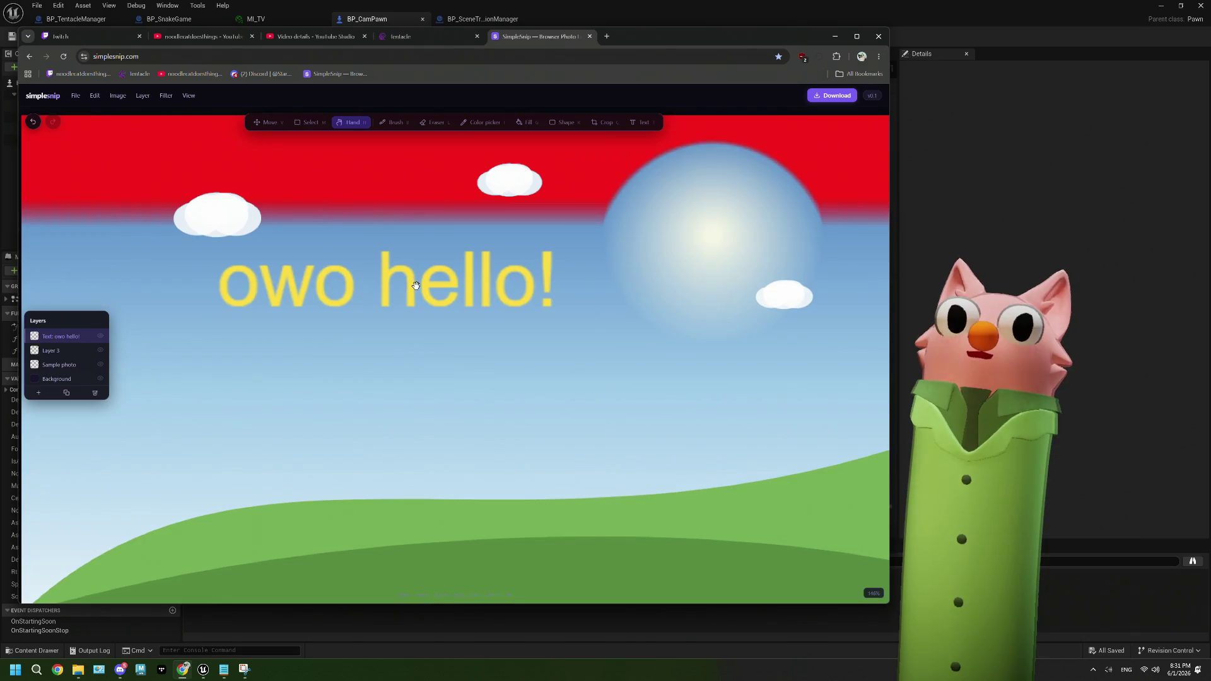
{"action": "scroll", "coordinate": [436, 335], "scroll_direction": "down", "scroll_amount": 6}
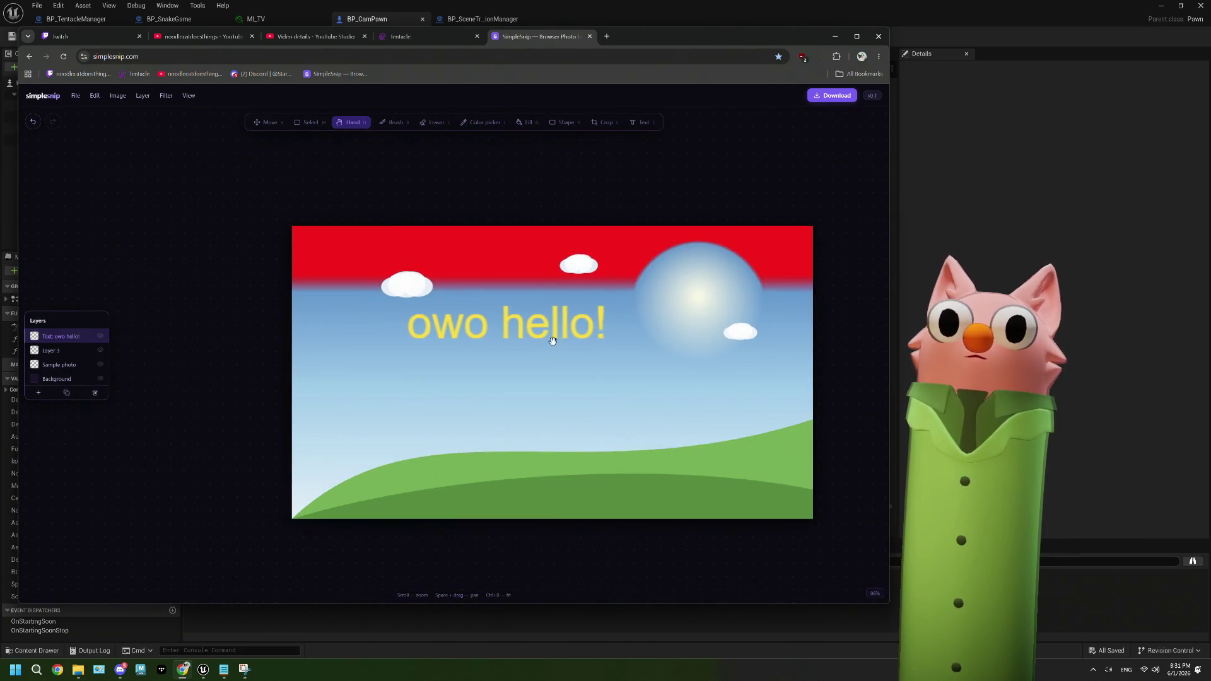
{"action": "left_click_drag", "start_coordinate": [553, 341], "coordinate": [451, 337]}
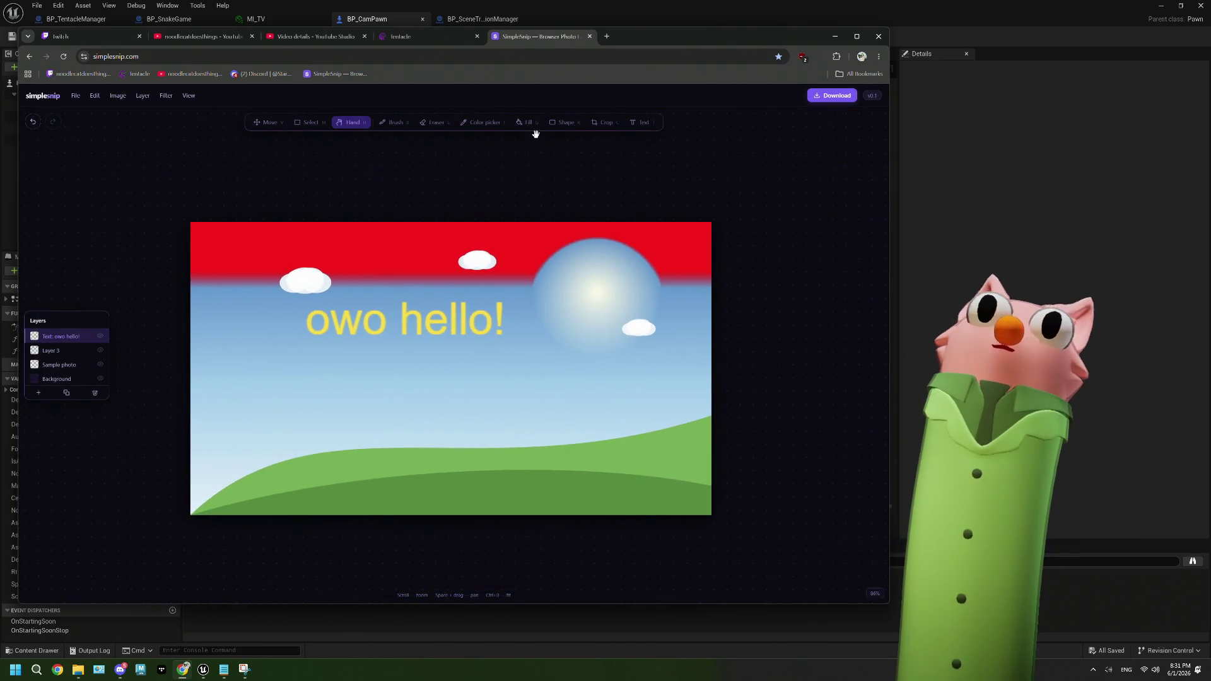
{"action": "left_click", "coordinate": [527, 122]}
{"action": "left_click", "coordinate": [436, 356]}
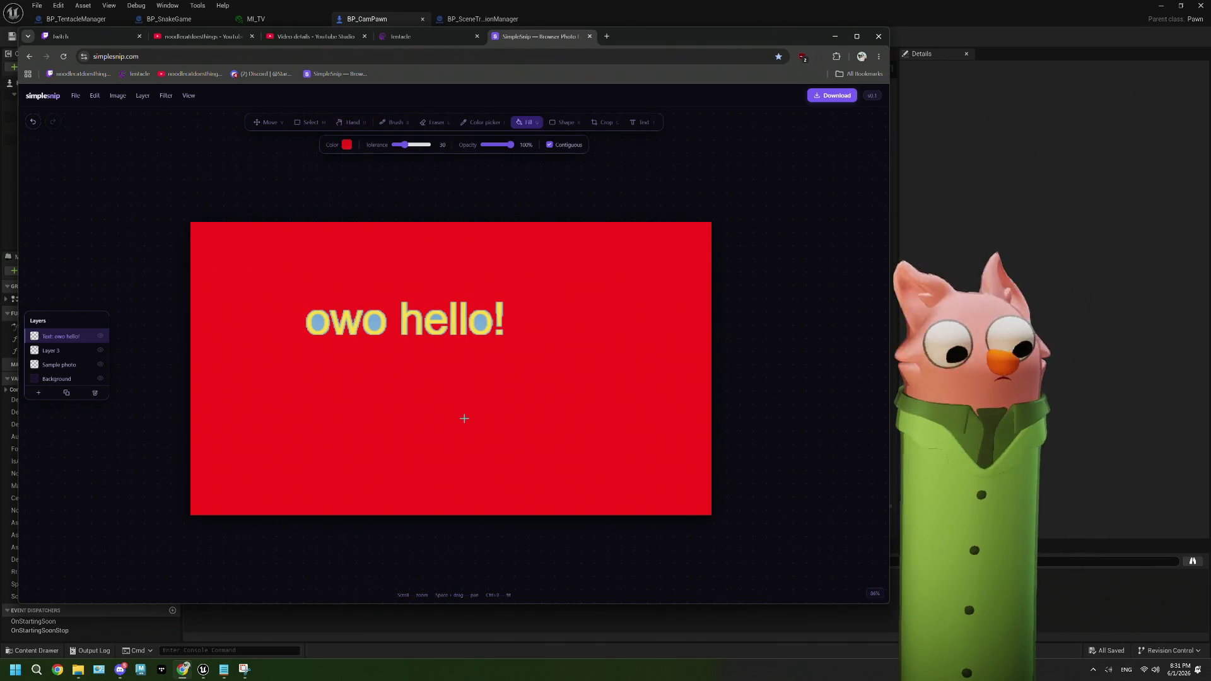
{"action": "key", "text": "ctrl+z"}
{"action": "key", "text": "u"}
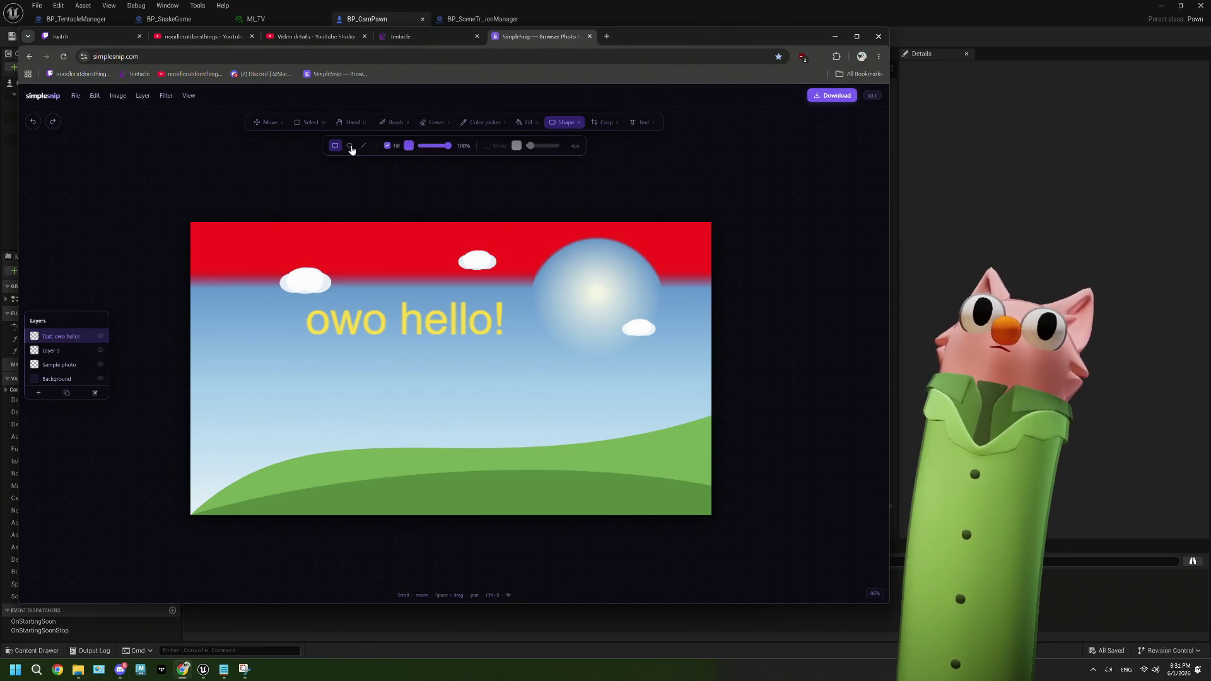
{"action": "left_click", "coordinate": [350, 147]}
{"action": "left_click_drag", "start_coordinate": [350, 367], "coordinate": [478, 458]}
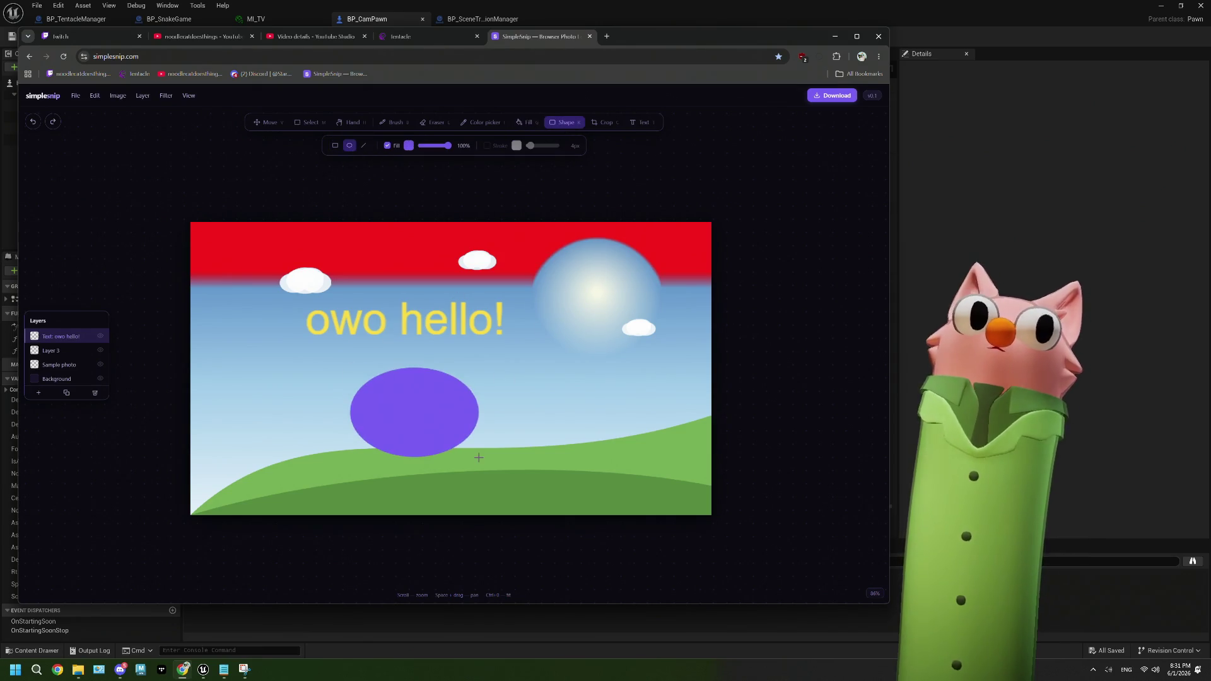
{"action": "key", "text": "ctrl+z"}
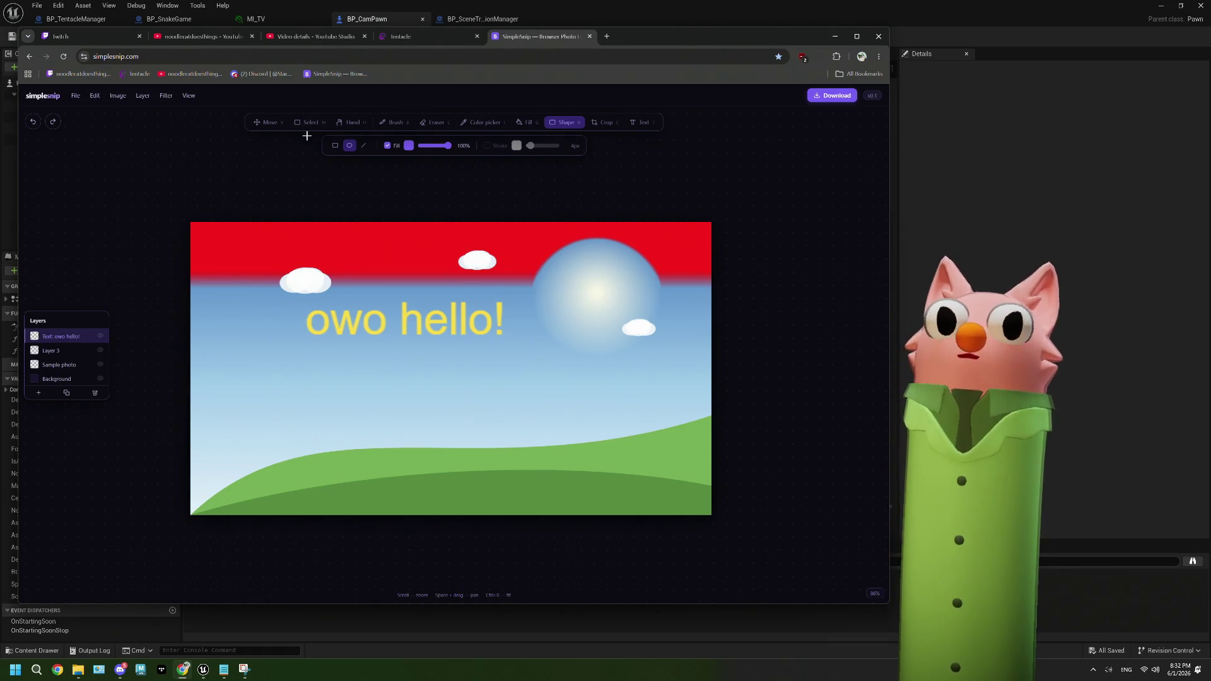
{"action": "key", "text": "m"}
{"action": "left_click", "coordinate": [346, 146]}
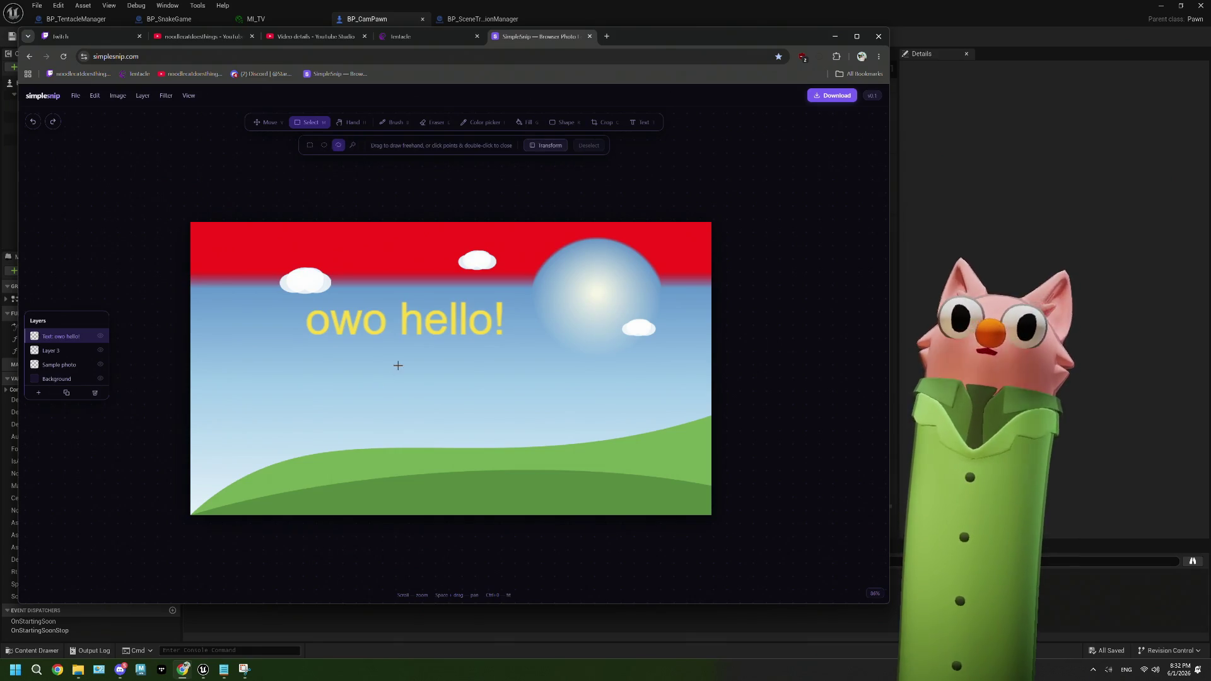
Lasso a freehand area above the left hills and fill it red on Layer 3
{"action": "left_click_drag", "start_coordinate": [429, 378], "coordinate": [430, 380]}
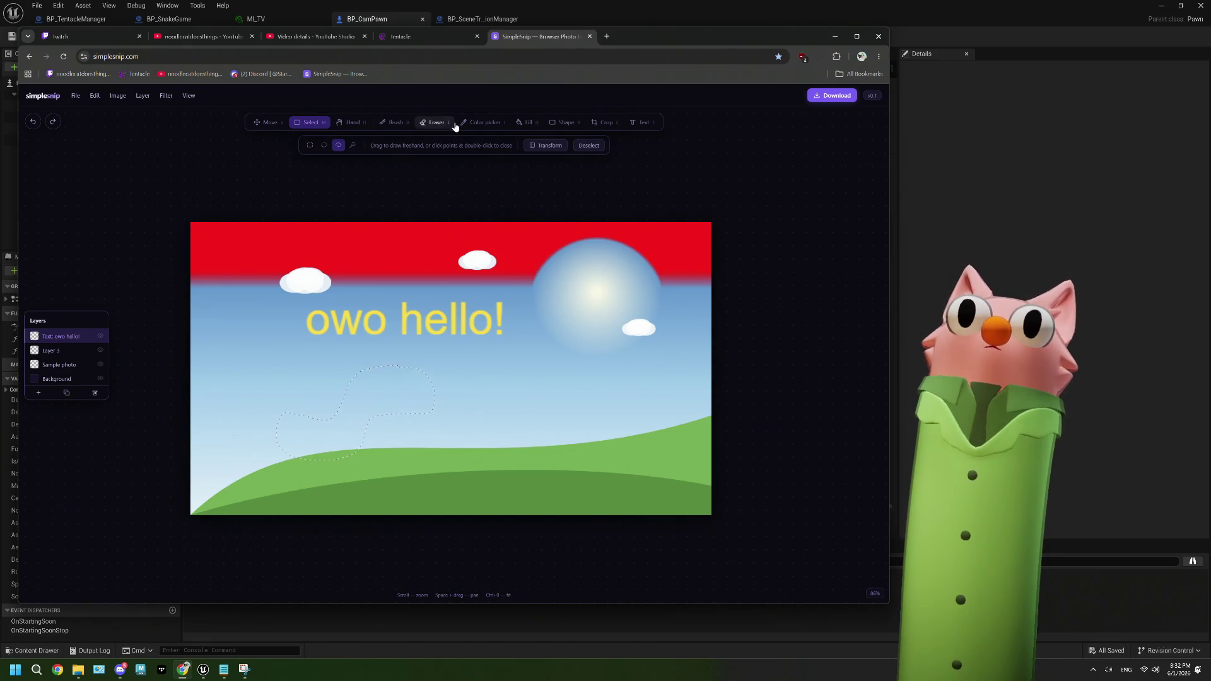
{"action": "left_click", "coordinate": [81, 350]}
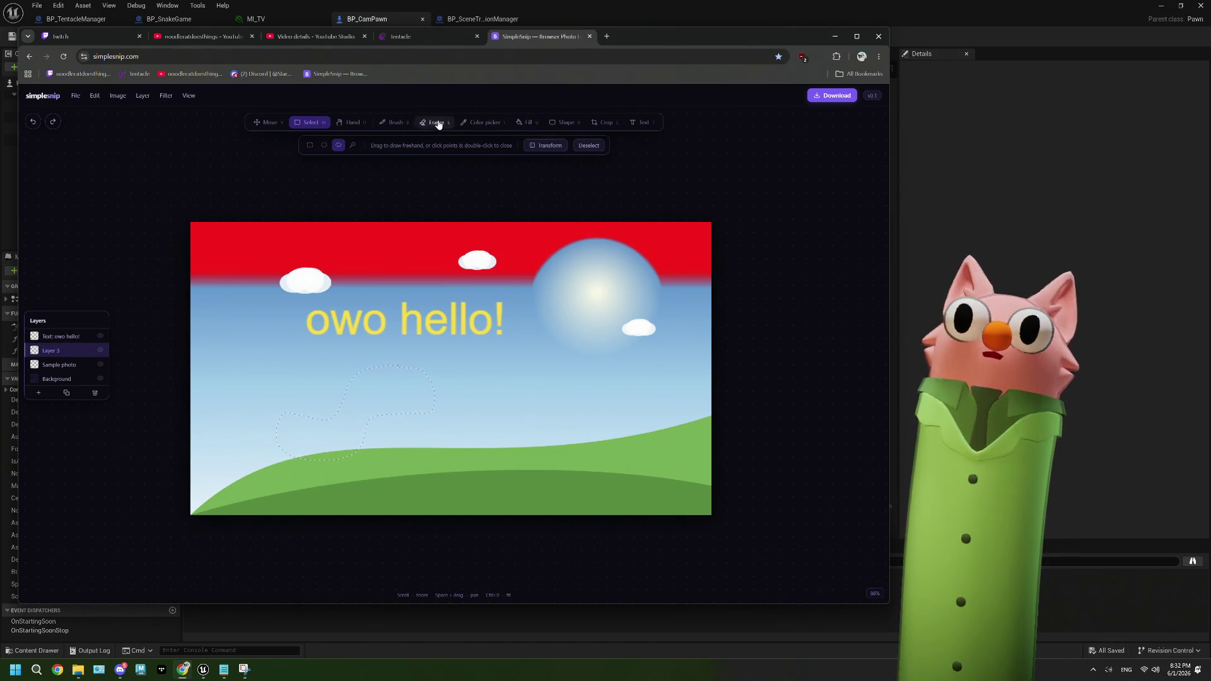
{"action": "left_click", "coordinate": [395, 122]}
{"action": "left_click", "coordinate": [527, 122]}
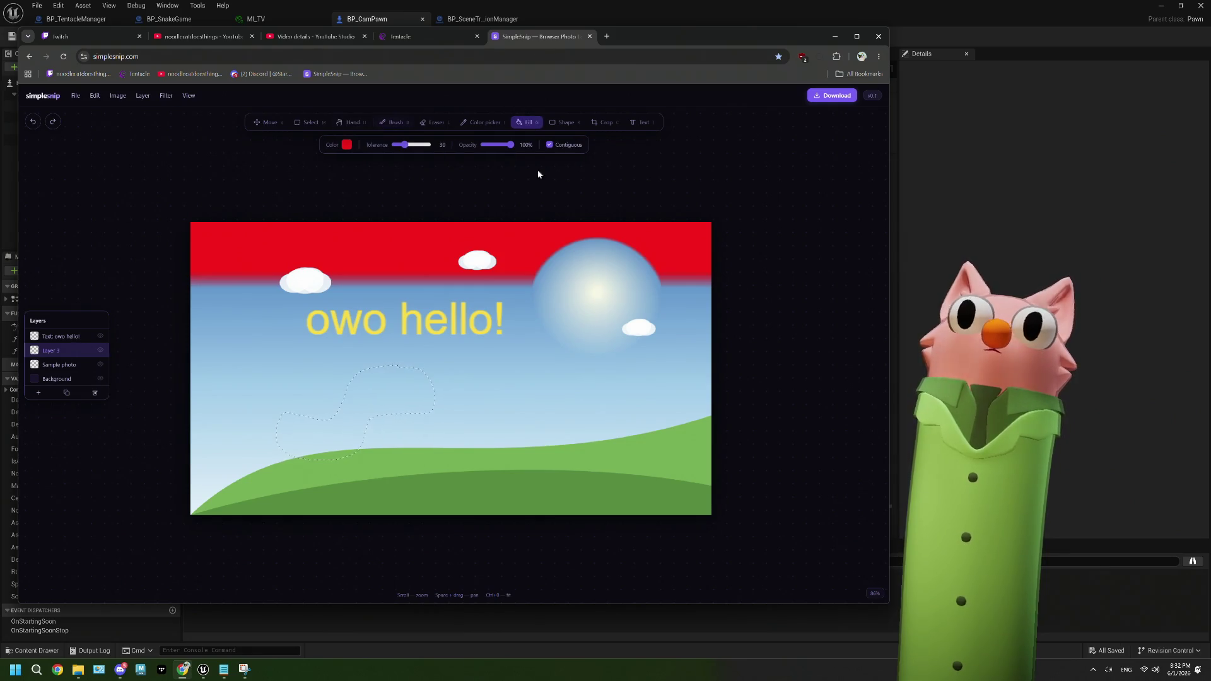
{"action": "left_click", "coordinate": [384, 406]}
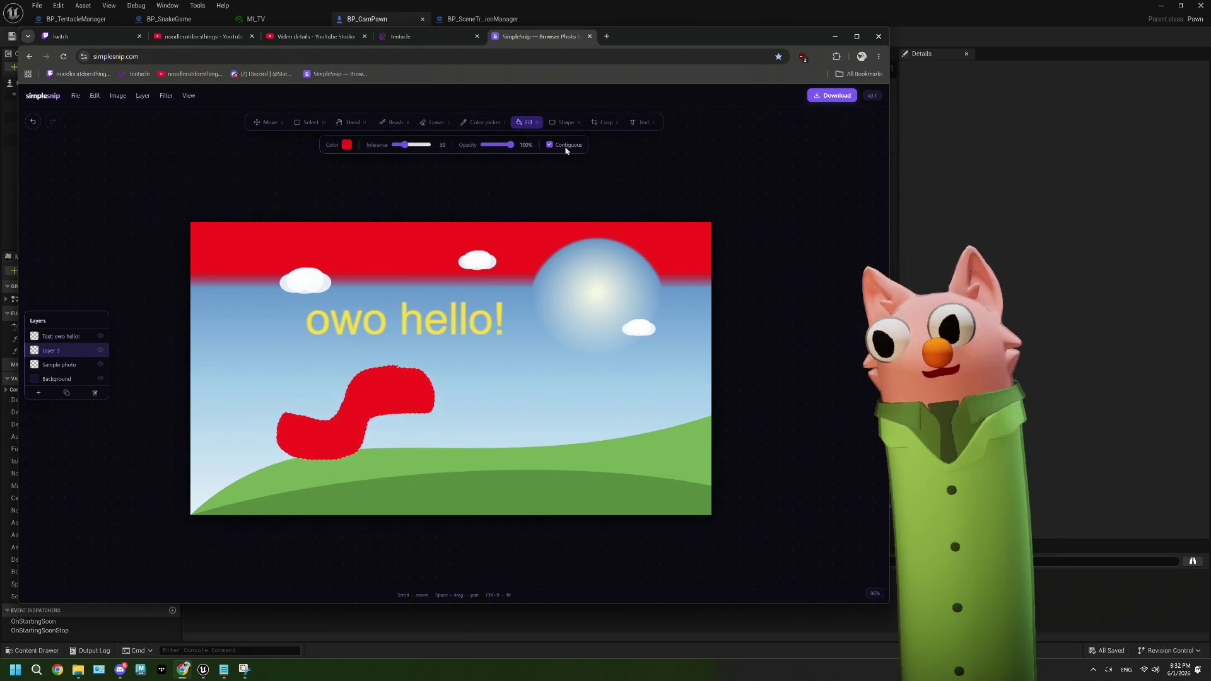
Clear the selection and zoom the view to check the red squiggle
{"action": "left_click", "coordinate": [309, 122]}
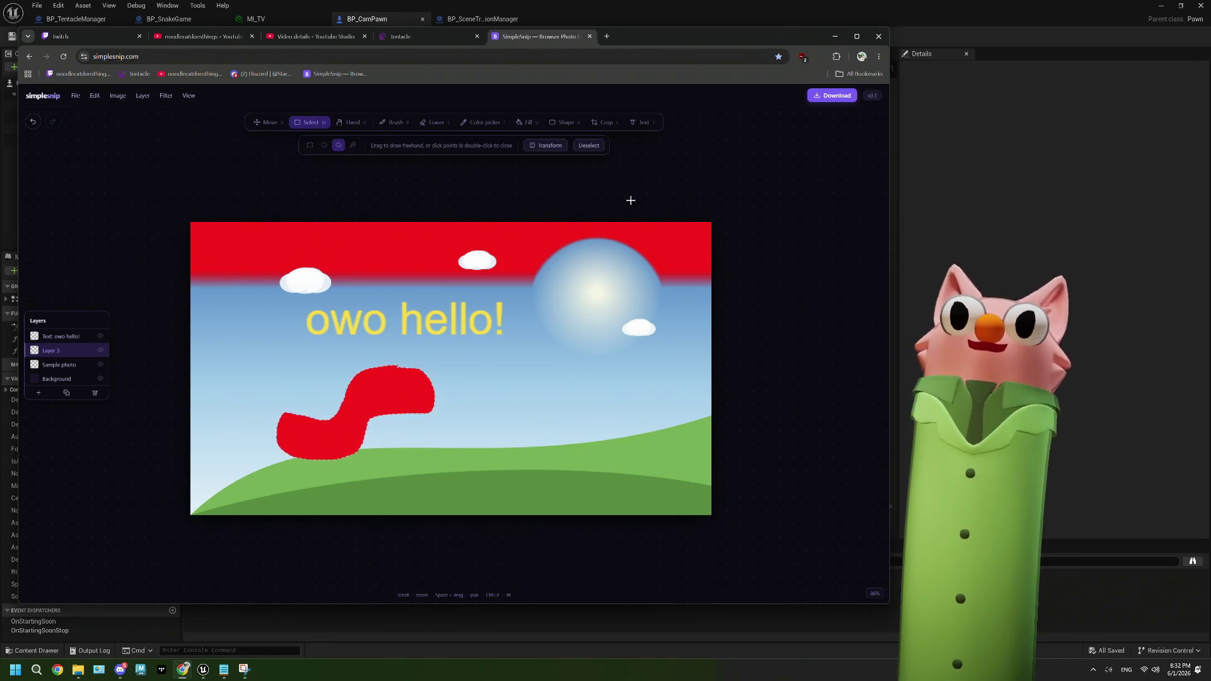
{"action": "left_click", "coordinate": [589, 145]}
{"action": "scroll", "coordinate": [404, 440], "scroll_direction": "up", "scroll_amount": 3}
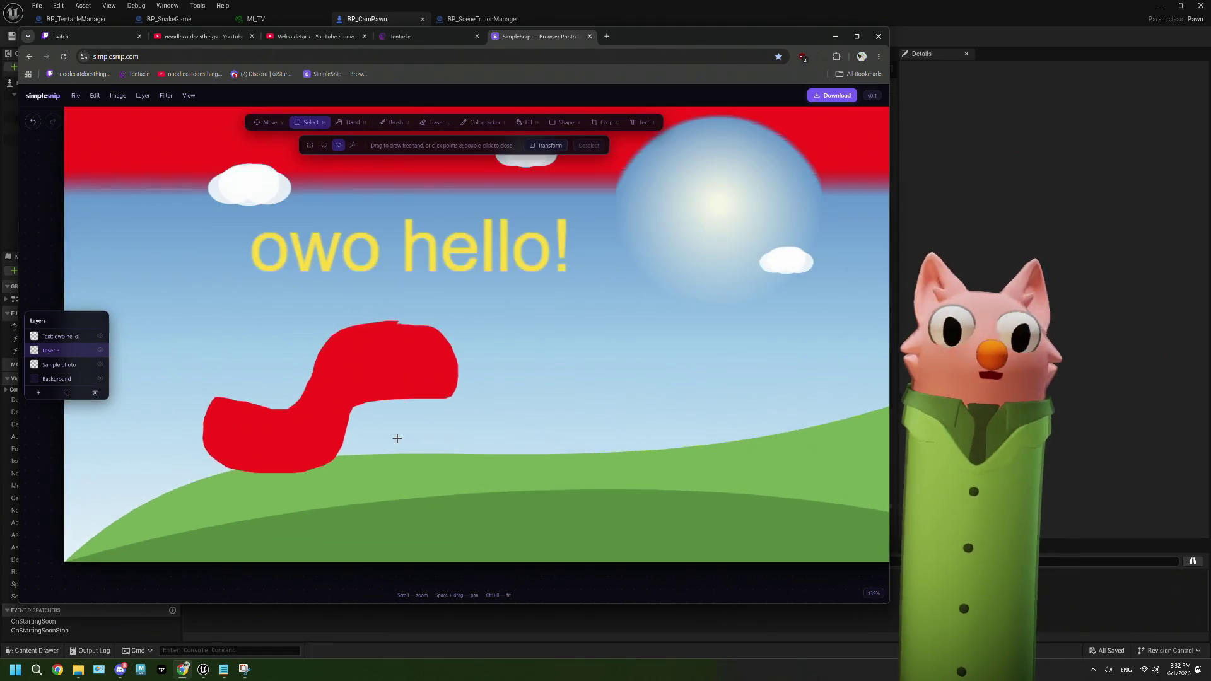
{"action": "scroll", "coordinate": [392, 414], "scroll_direction": "up", "scroll_amount": 2}
{"action": "scroll", "coordinate": [392, 414], "scroll_direction": "down", "scroll_amount": 5}
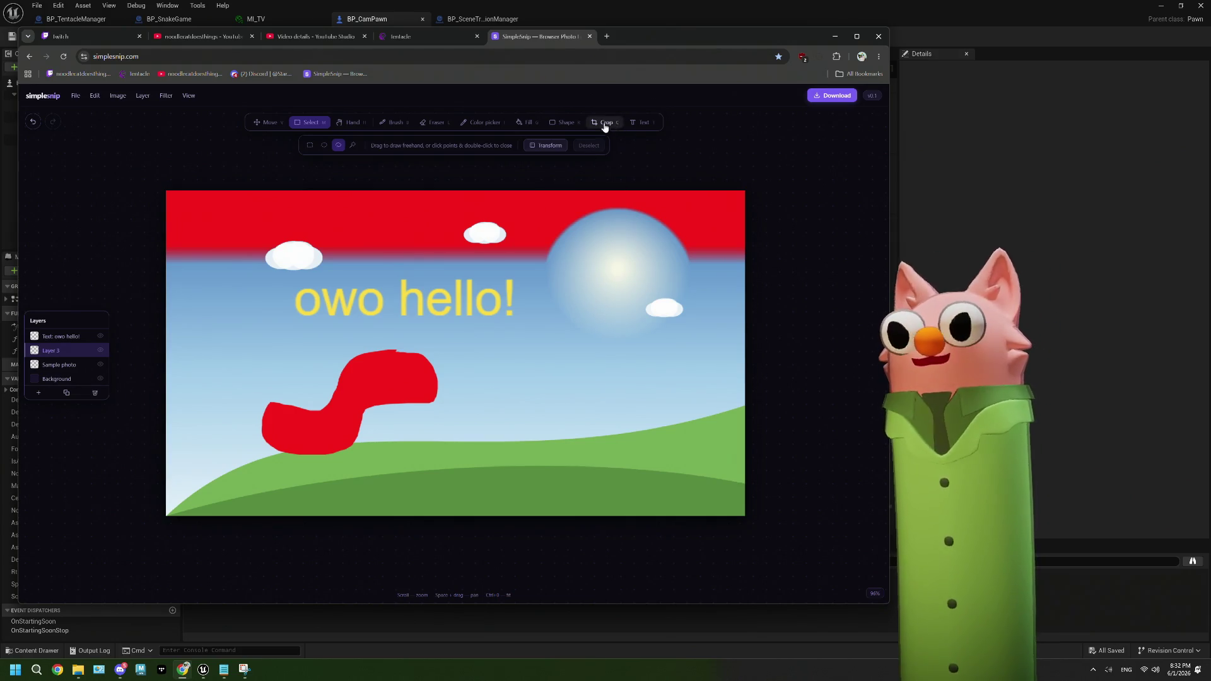
{"action": "left_click", "coordinate": [434, 122]}
Erase three diagonal stripes through the red squiggle shapes
{"action": "left_click_drag", "start_coordinate": [376, 420], "coordinate": [231, 405]}
{"action": "left_click_drag", "start_coordinate": [365, 347], "coordinate": [384, 403]}
{"action": "mouse_move", "coordinate": [391, 346]}
{"action": "left_mouse_down"}
{"action": "mouse_move", "coordinate": [402, 404]}
{"action": "mouse_move", "coordinate": [435, 401]}
{"action": "left_mouse_up"}
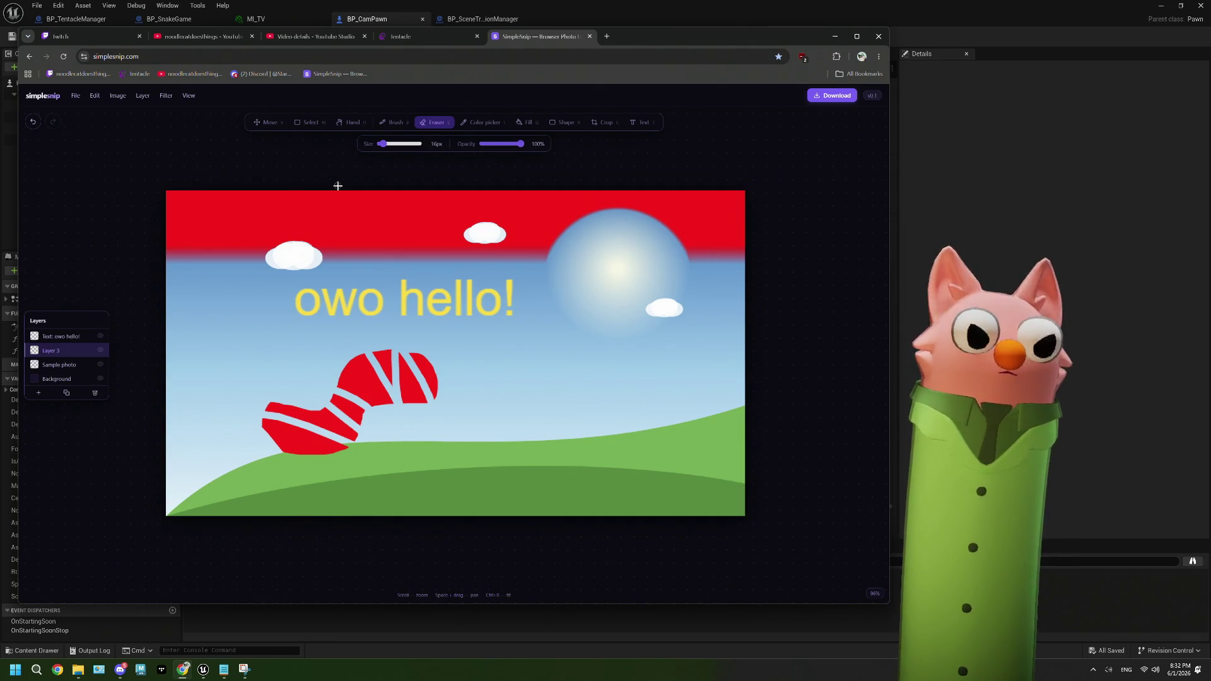
Toggle each layer's visibility to check them, then open Filter > Hue/Saturation
{"action": "left_click", "coordinate": [100, 335]}
{"action": "left_click", "coordinate": [99, 335]}
{"action": "left_click", "coordinate": [100, 350]}
{"action": "left_click", "coordinate": [99, 350]}
{"action": "left_click", "coordinate": [100, 364]}
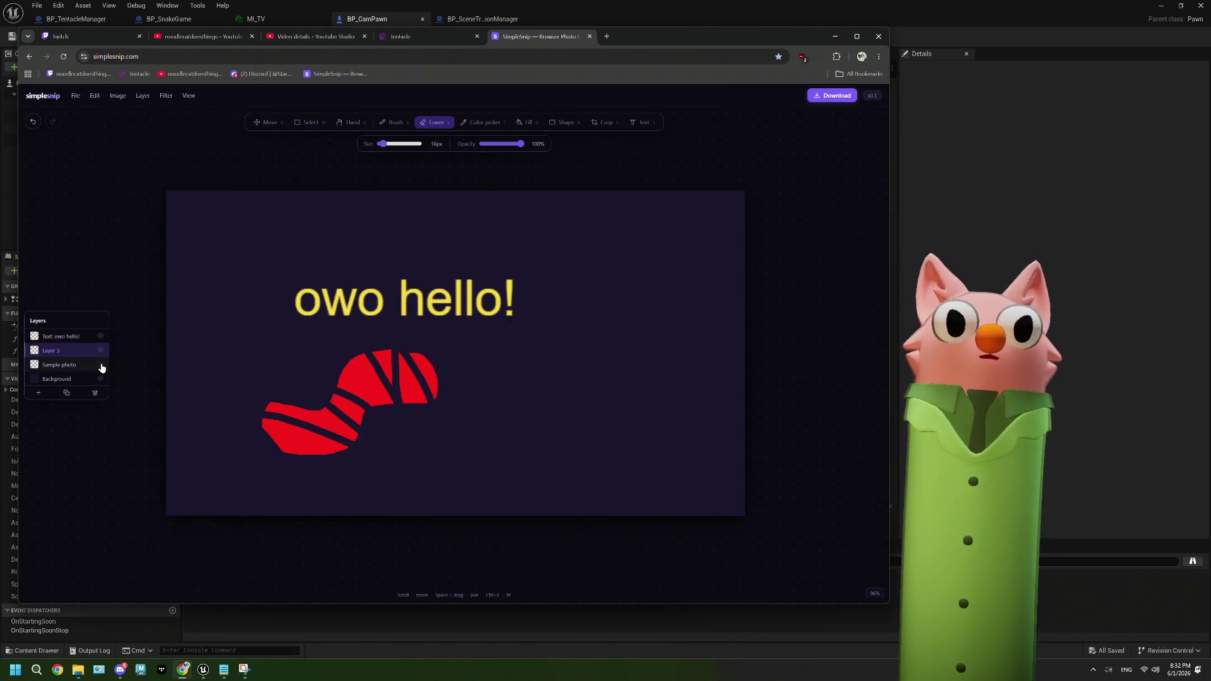
{"action": "left_click", "coordinate": [100, 365]}
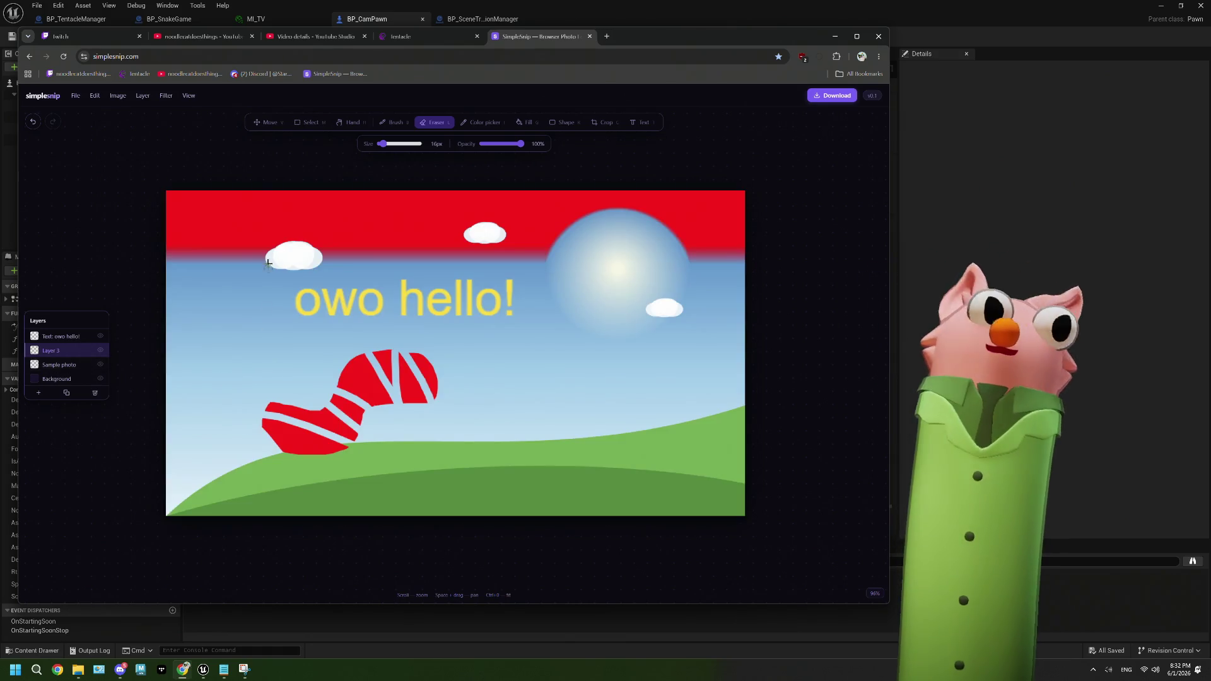
{"action": "left_click", "coordinate": [166, 95]}
{"action": "left_click", "coordinate": [192, 127]}
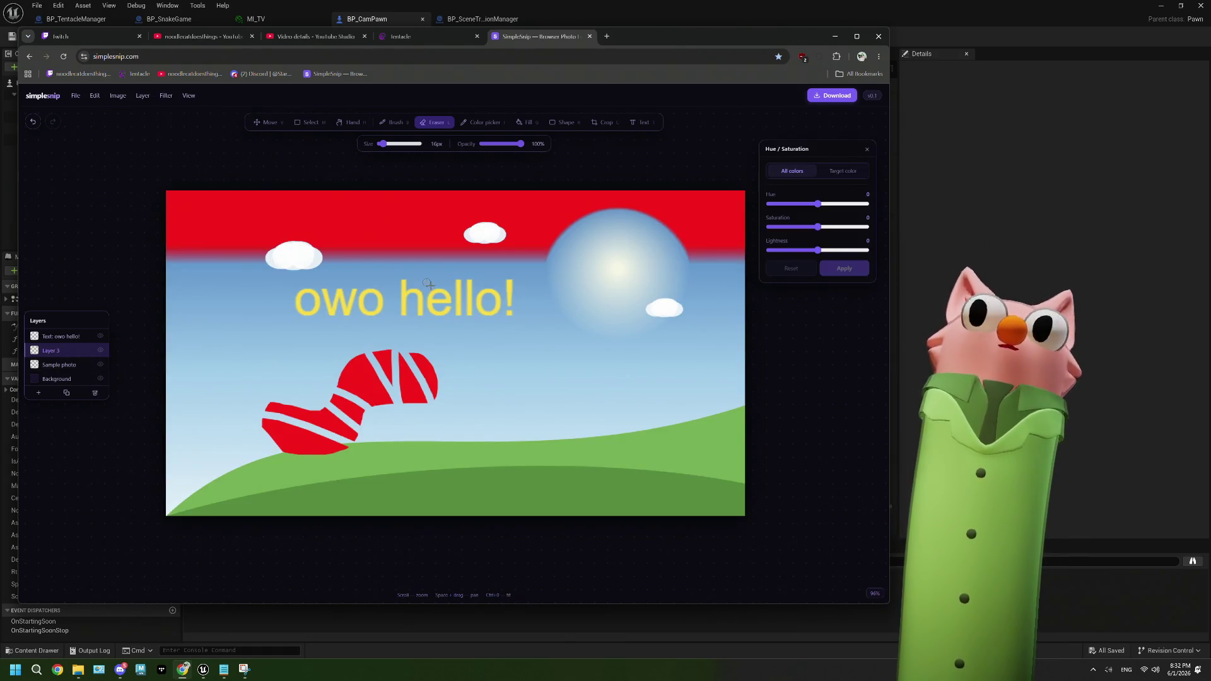
Preview hue shifts turning the stripes green then purple, then reset to zero
{"action": "left_click", "coordinate": [846, 205]}
{"action": "mouse_move", "coordinate": [845, 205]}
{"action": "left_mouse_down"}
{"action": "mouse_move", "coordinate": [792, 205]}
{"action": "mouse_move", "coordinate": [819, 227]}
{"action": "mouse_move", "coordinate": [853, 228]}
{"action": "mouse_move", "coordinate": [768, 228]}
{"action": "mouse_move", "coordinate": [869, 228]}
{"action": "mouse_move", "coordinate": [780, 231]}
{"action": "mouse_move", "coordinate": [867, 250]}
{"action": "mouse_move", "coordinate": [785, 250]}
{"action": "left_mouse_up"}
{"action": "left_click", "coordinate": [842, 170]}
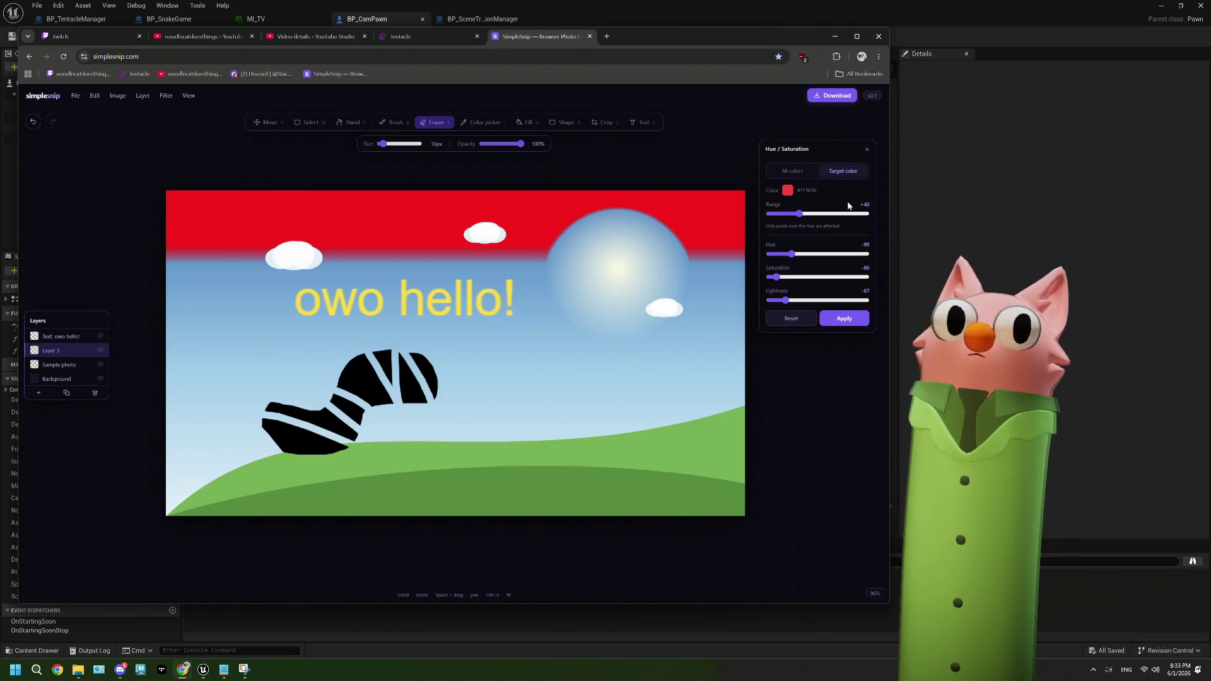
{"action": "left_click", "coordinate": [792, 170]}
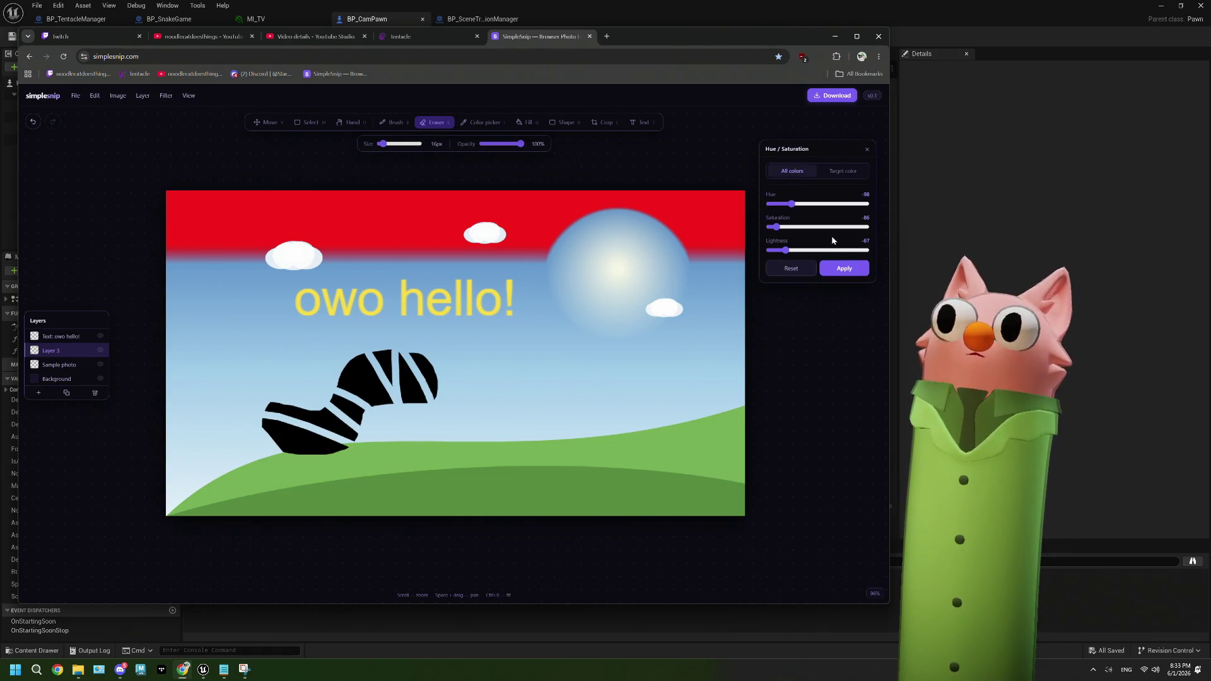
{"action": "left_click", "coordinate": [805, 272]}
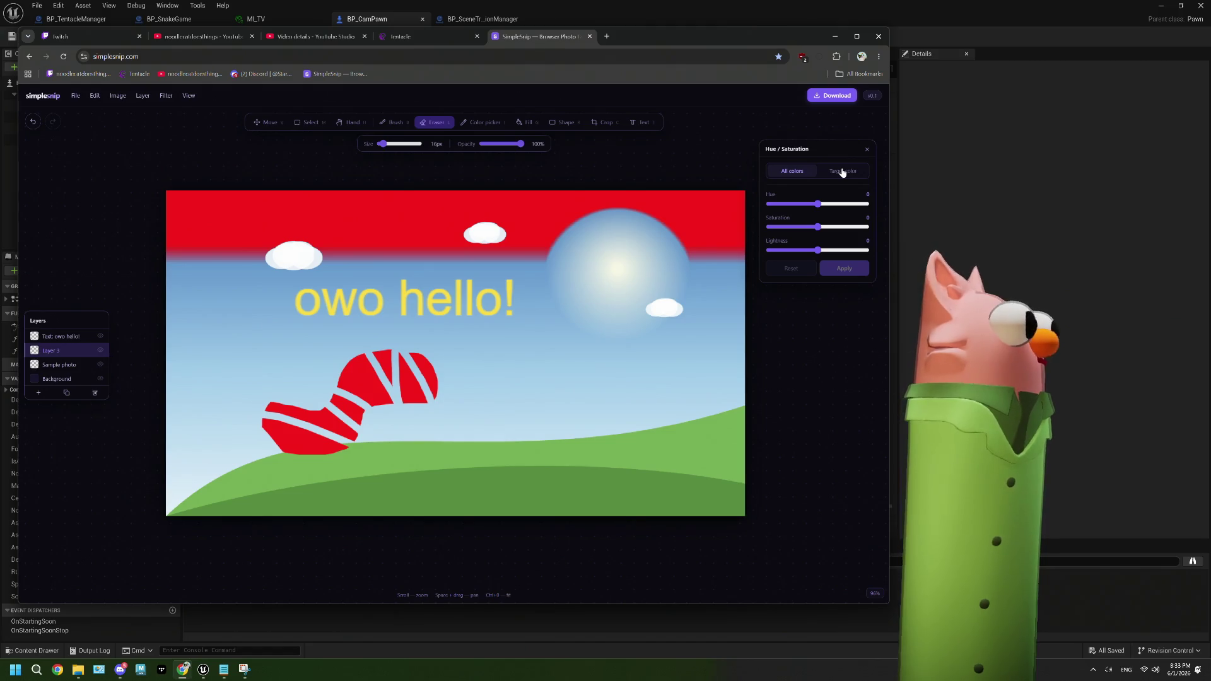
Try target-colour ranges of +66 and +90, reset, and close the Hue/Saturation panel
{"action": "left_click", "coordinate": [842, 173]}
{"action": "mouse_move", "coordinate": [833, 214]}
{"action": "left_mouse_down"}
{"action": "mouse_move", "coordinate": [805, 214]}
{"action": "mouse_move", "coordinate": [822, 218]}
{"action": "left_mouse_up"}
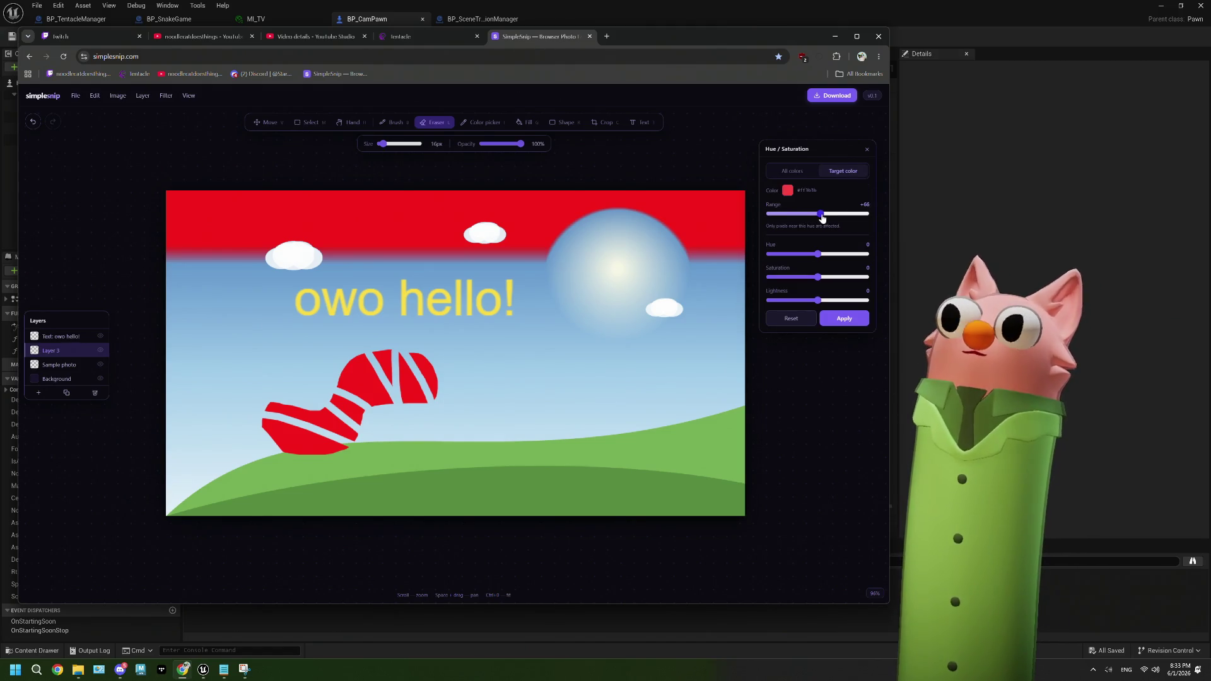
{"action": "left_click", "coordinate": [787, 191]}
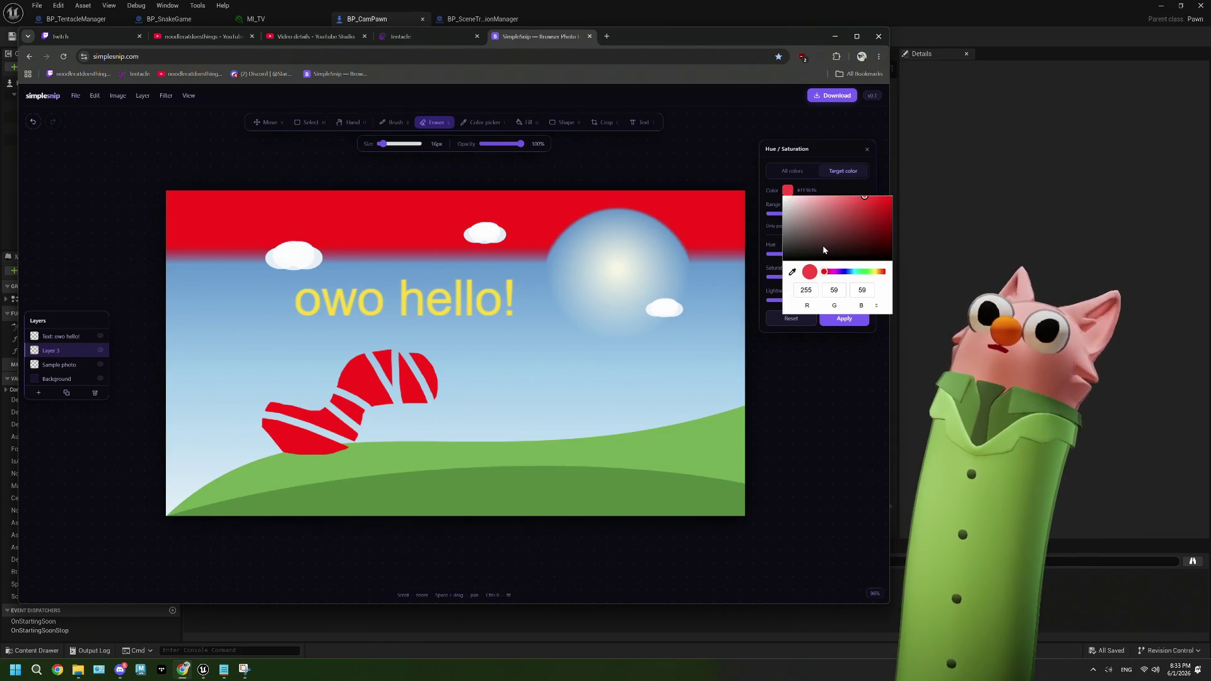
{"action": "left_click", "coordinate": [805, 190]}
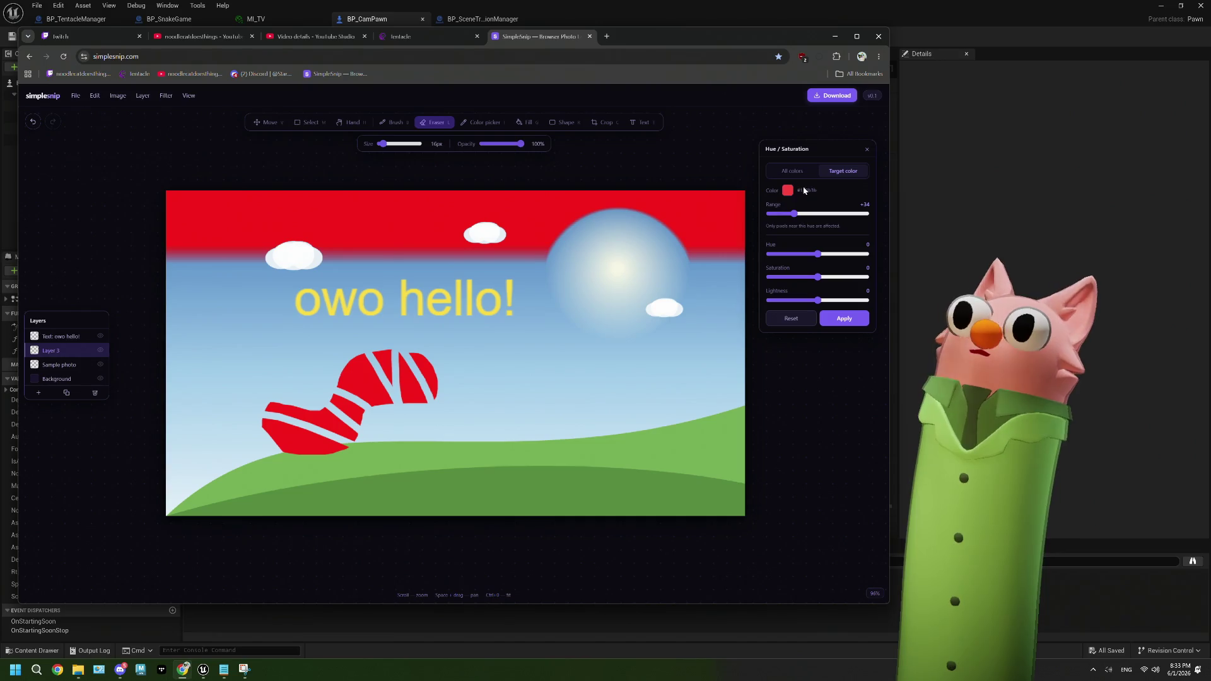
{"action": "mouse_move", "coordinate": [793, 213]}
{"action": "left_mouse_down"}
{"action": "mouse_move", "coordinate": [846, 214]}
{"action": "mouse_move", "coordinate": [812, 218]}
{"action": "left_mouse_up"}
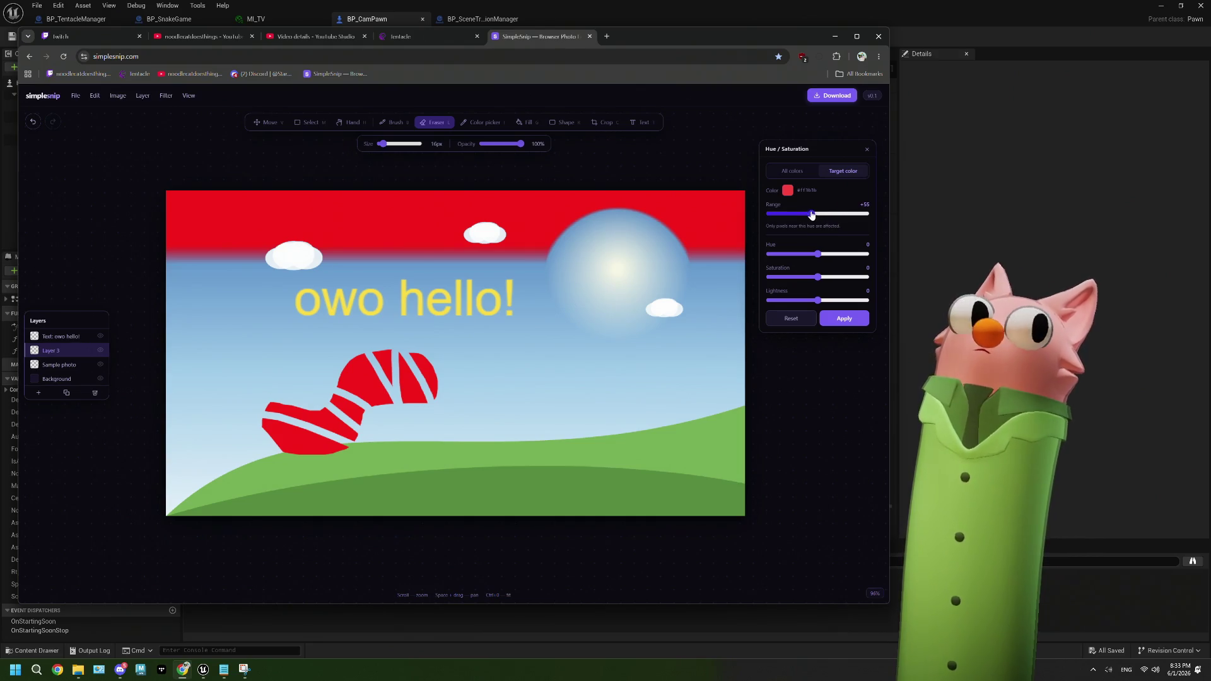
{"action": "left_click", "coordinate": [800, 318]}
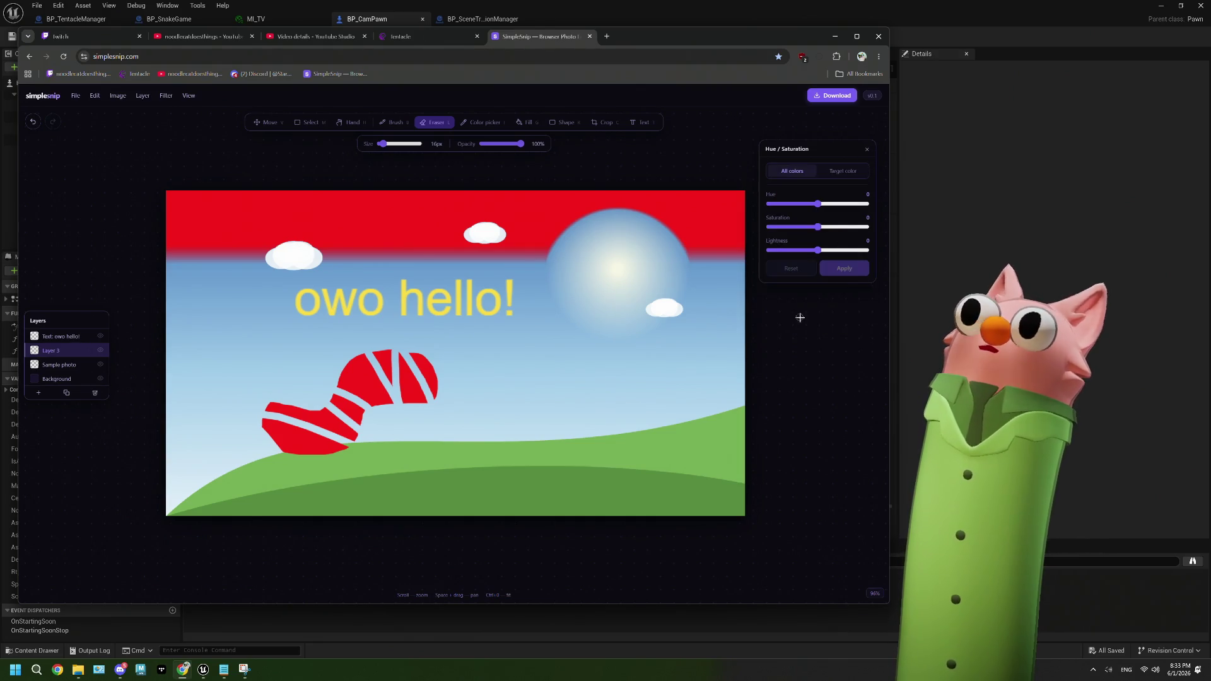
{"action": "left_click", "coordinate": [866, 151]}
{"action": "left_click", "coordinate": [59, 365]}
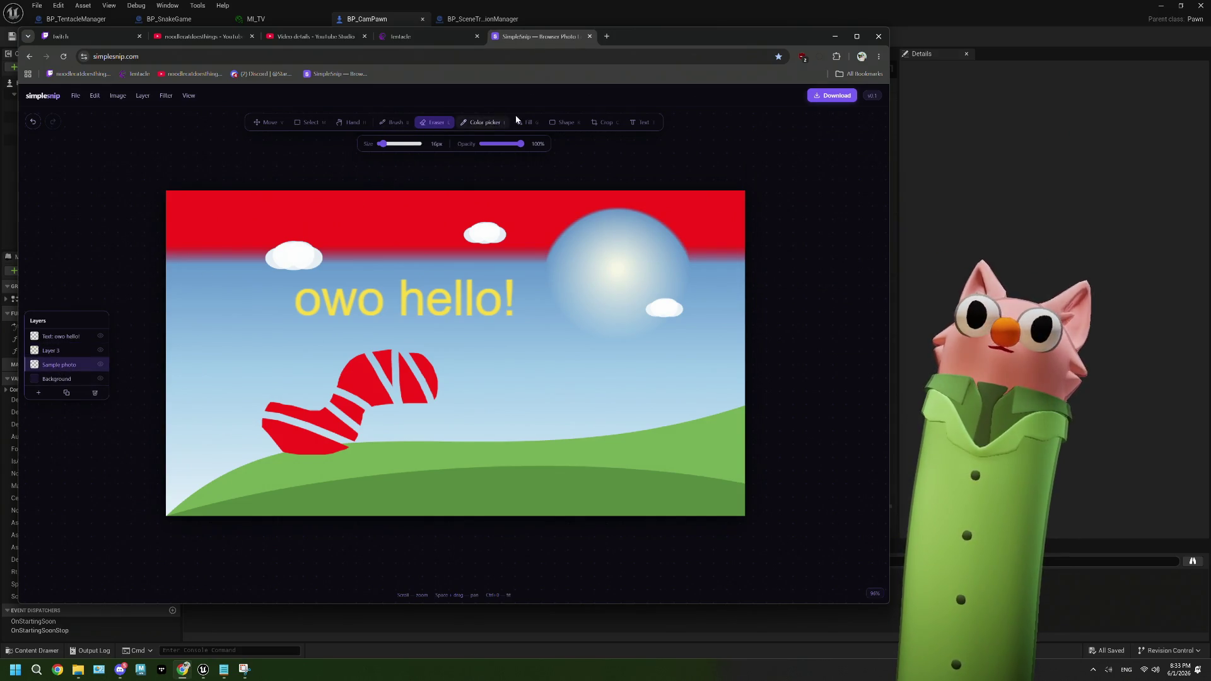
{"action": "left_click", "coordinate": [491, 124]}
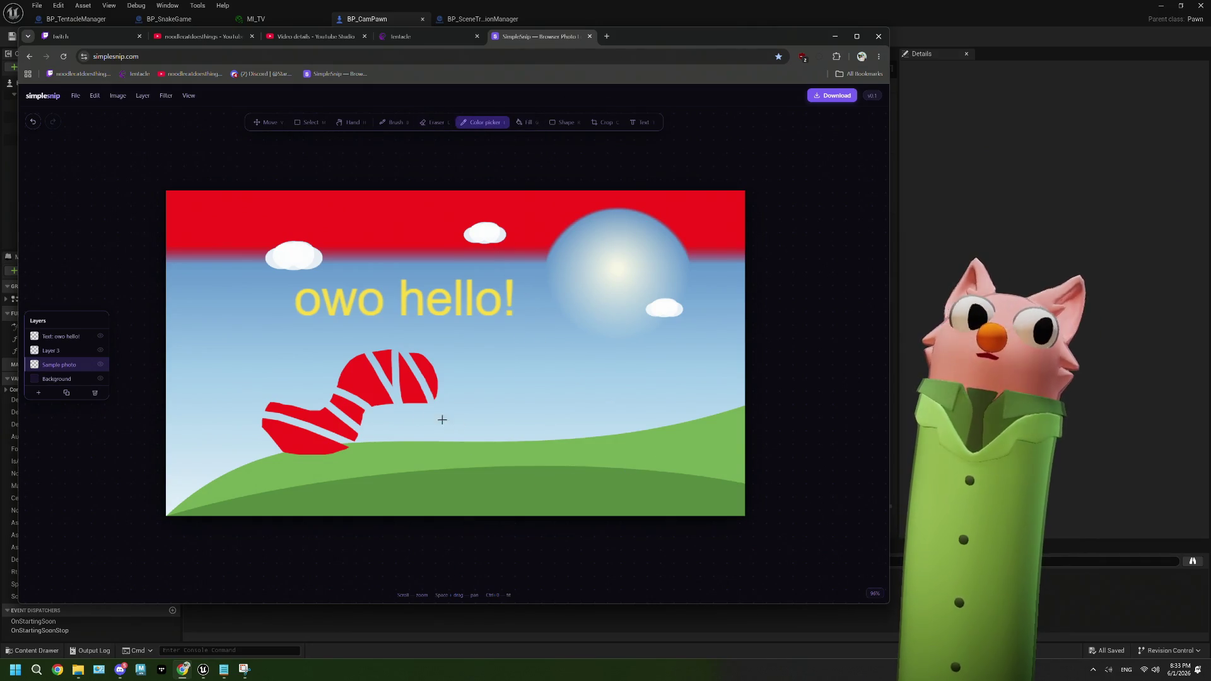
{"action": "left_click", "coordinate": [388, 124]}
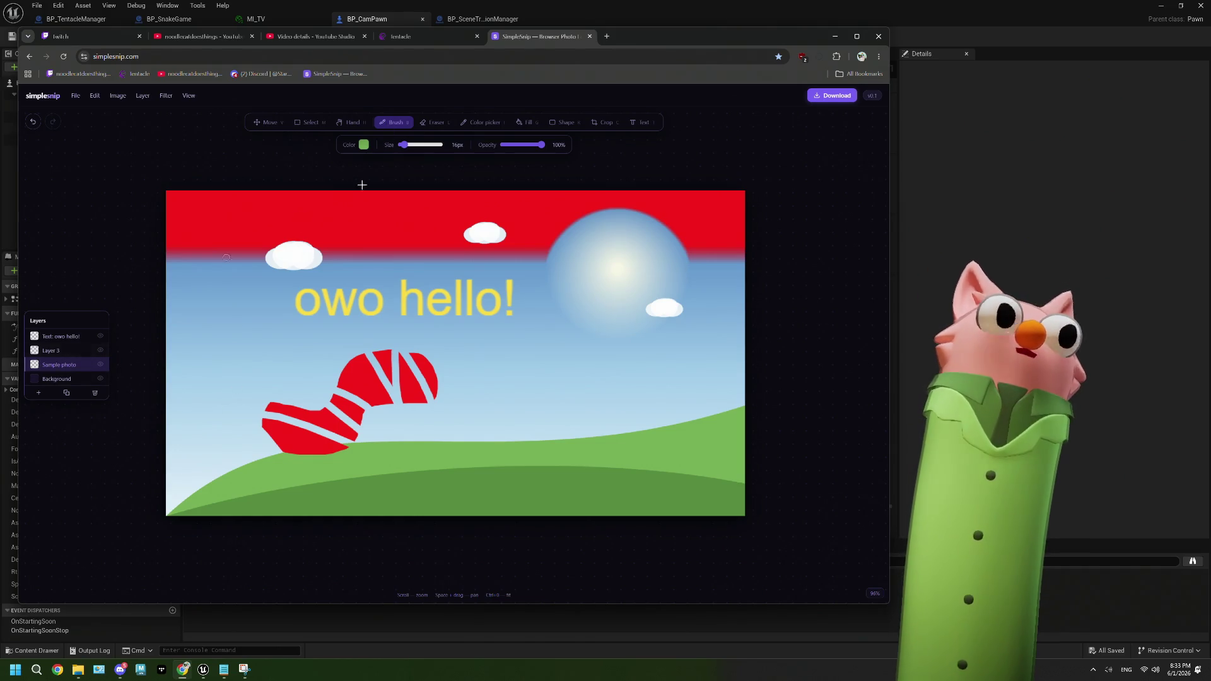
{"action": "left_click", "coordinate": [166, 95]}
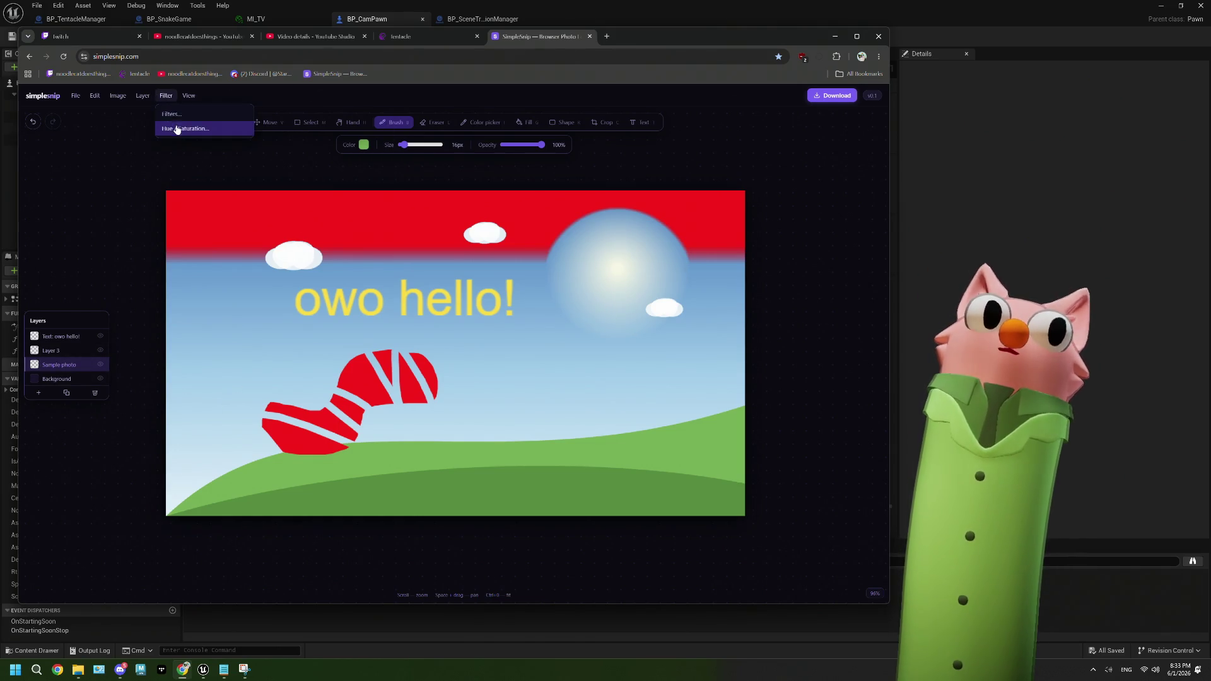
{"action": "left_click", "coordinate": [177, 128]}
{"action": "left_click", "coordinate": [838, 172]}
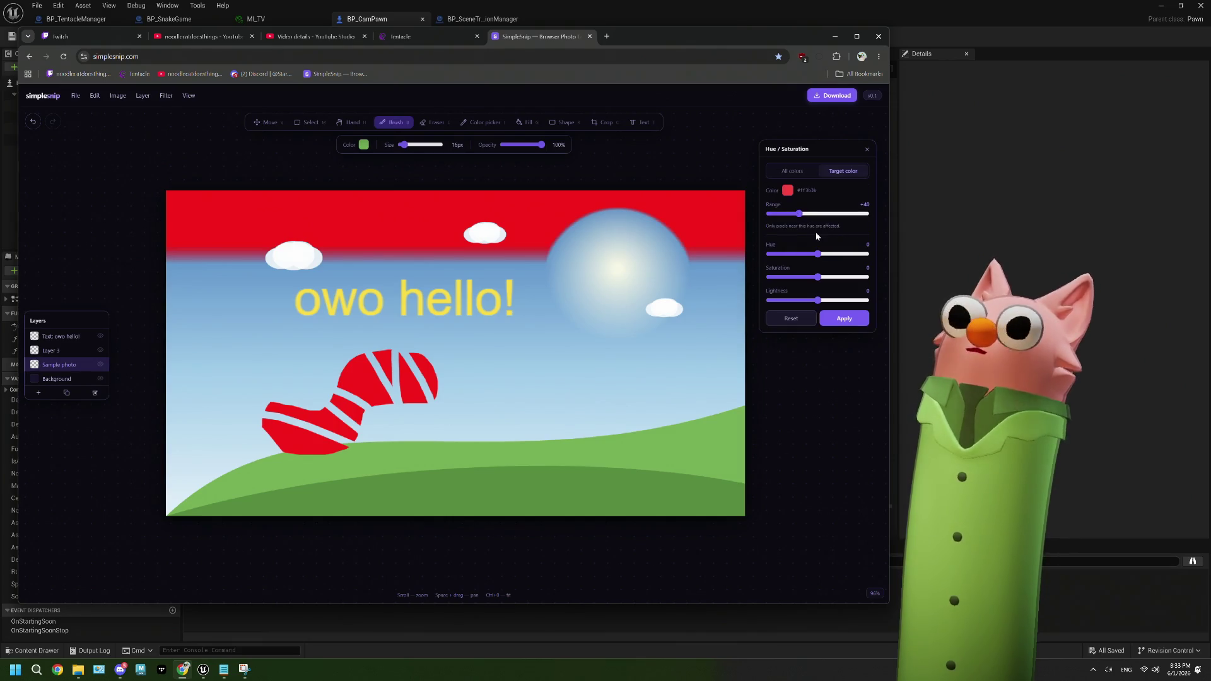
{"action": "left_click", "coordinate": [822, 255]}
{"action": "mouse_move", "coordinate": [824, 259]}
{"action": "left_mouse_down"}
{"action": "mouse_move", "coordinate": [851, 257]}
{"action": "mouse_move", "coordinate": [820, 256]}
{"action": "left_mouse_up"}
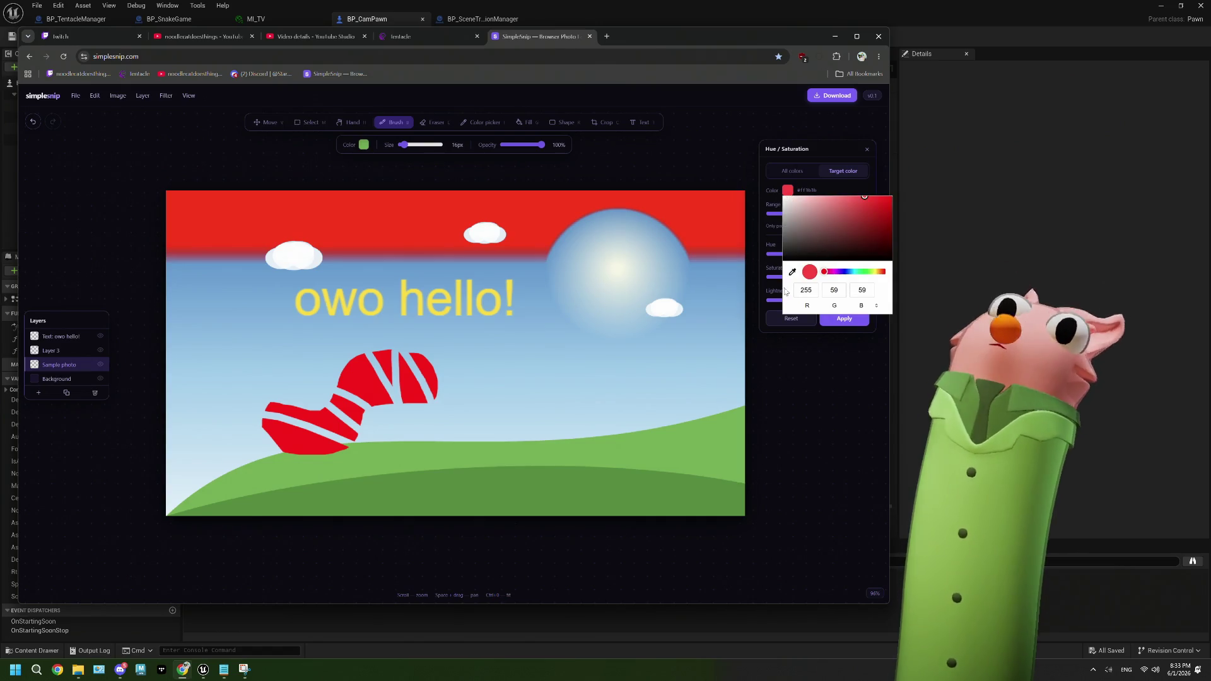
{"action": "left_click", "coordinate": [792, 271]}
{"action": "left_click", "coordinate": [646, 449]}
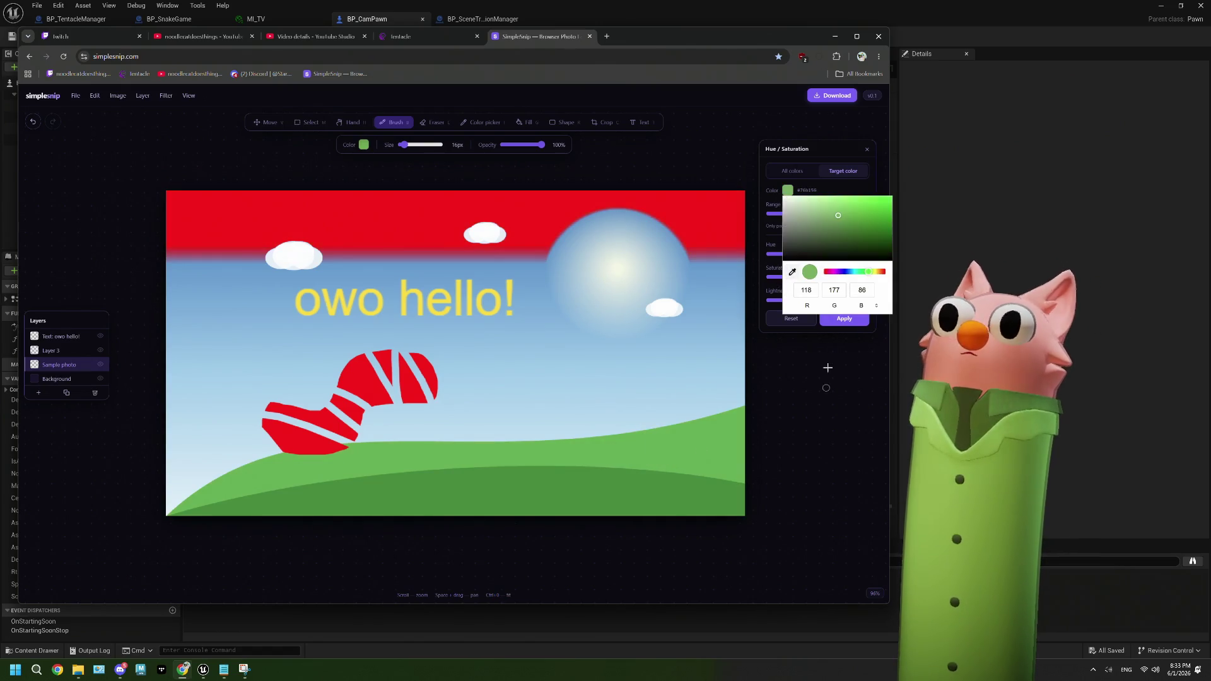
{"action": "left_click", "coordinate": [808, 180]}
{"action": "mouse_move", "coordinate": [804, 214]}
{"action": "left_mouse_down"}
{"action": "mouse_move", "coordinate": [840, 218]}
{"action": "mouse_move", "coordinate": [799, 215]}
{"action": "left_mouse_up"}
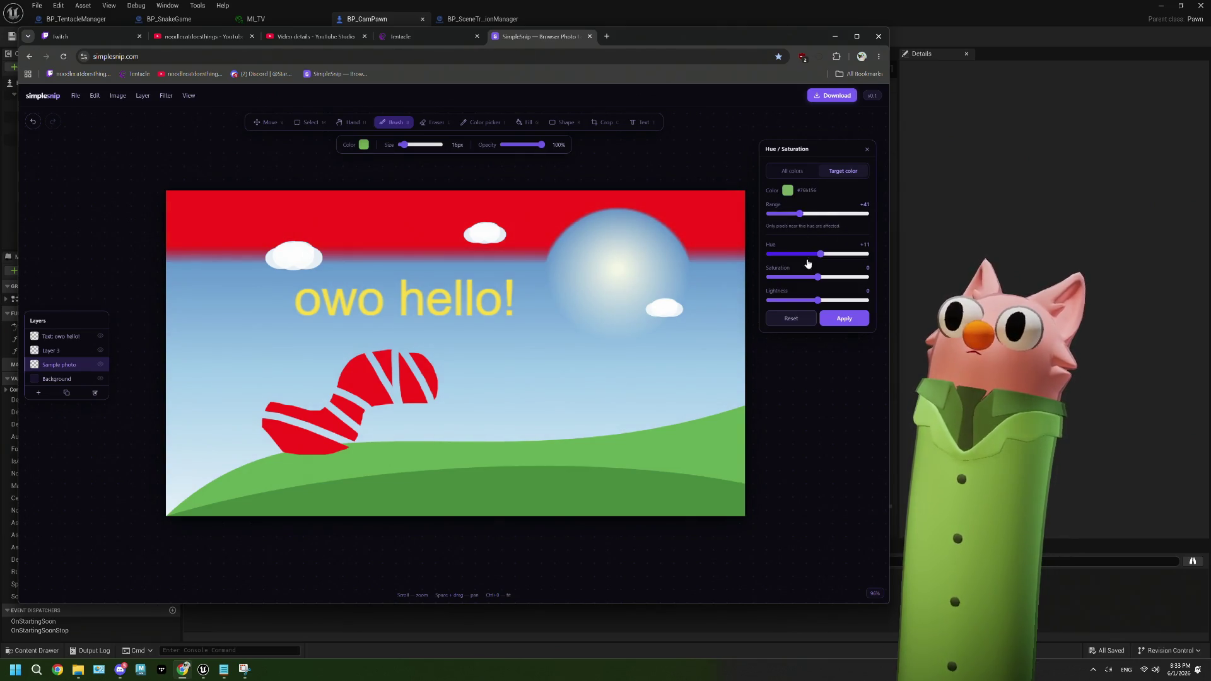
{"action": "mouse_move", "coordinate": [819, 256]}
{"action": "left_mouse_down"}
{"action": "mouse_move", "coordinate": [831, 256]}
{"action": "mouse_move", "coordinate": [789, 256]}
{"action": "left_mouse_up"}
{"action": "mouse_move", "coordinate": [800, 214]}
{"action": "left_mouse_down"}
{"action": "mouse_move", "coordinate": [772, 216]}
{"action": "mouse_move", "coordinate": [851, 214]}
{"action": "mouse_move", "coordinate": [772, 217]}
{"action": "left_mouse_up"}
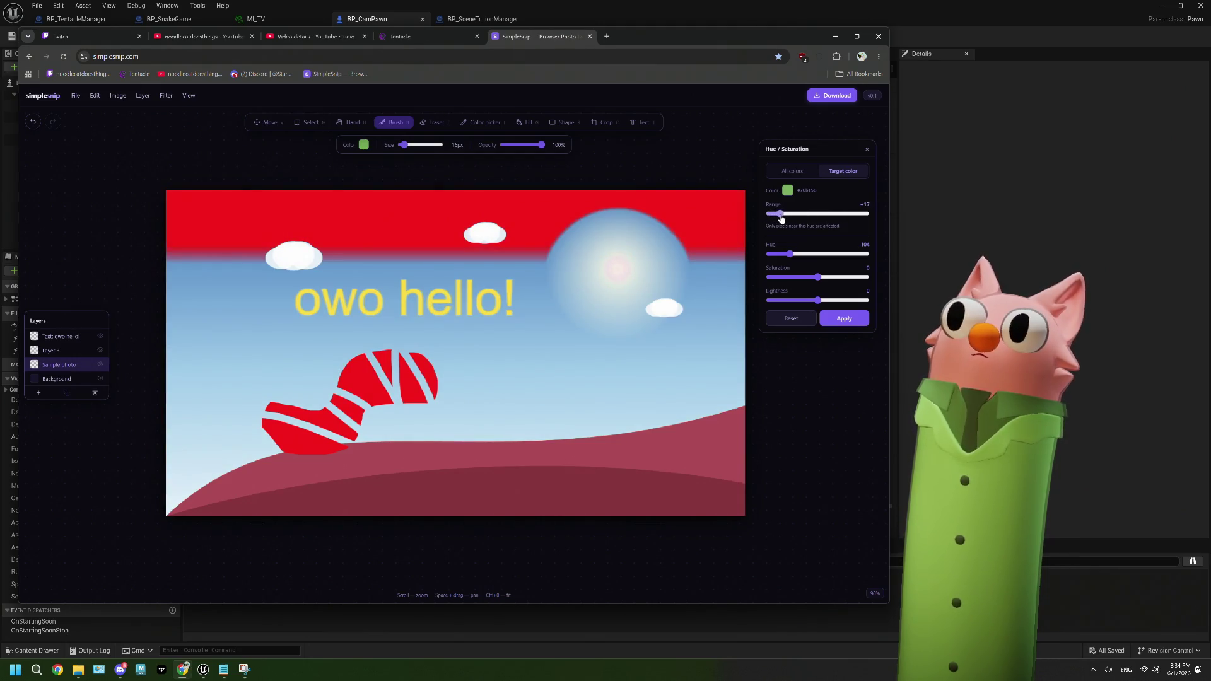
{"action": "mouse_move", "coordinate": [816, 277]}
{"action": "left_mouse_down"}
{"action": "mouse_move", "coordinate": [856, 277]}
{"action": "mouse_move", "coordinate": [793, 277]}
{"action": "mouse_move", "coordinate": [812, 278]}
{"action": "left_mouse_up"}
{"action": "left_click_drag", "start_coordinate": [772, 214], "coordinate": [766, 217]}
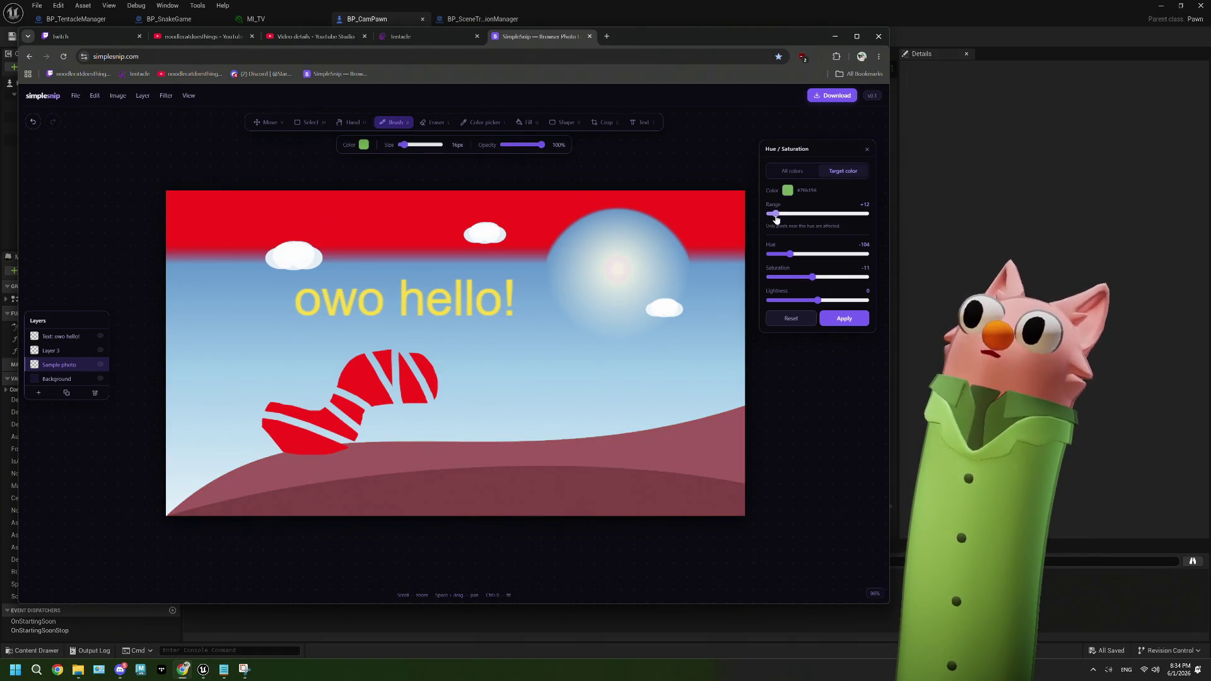
{"action": "mouse_move", "coordinate": [806, 300]}
{"action": "left_mouse_down"}
{"action": "mouse_move", "coordinate": [795, 300]}
{"action": "mouse_move", "coordinate": [835, 300]}
{"action": "mouse_move", "coordinate": [785, 297]}
{"action": "mouse_move", "coordinate": [819, 286]}
{"action": "mouse_move", "coordinate": [804, 290]}
{"action": "left_mouse_up"}
{"action": "left_click", "coordinate": [791, 317]}
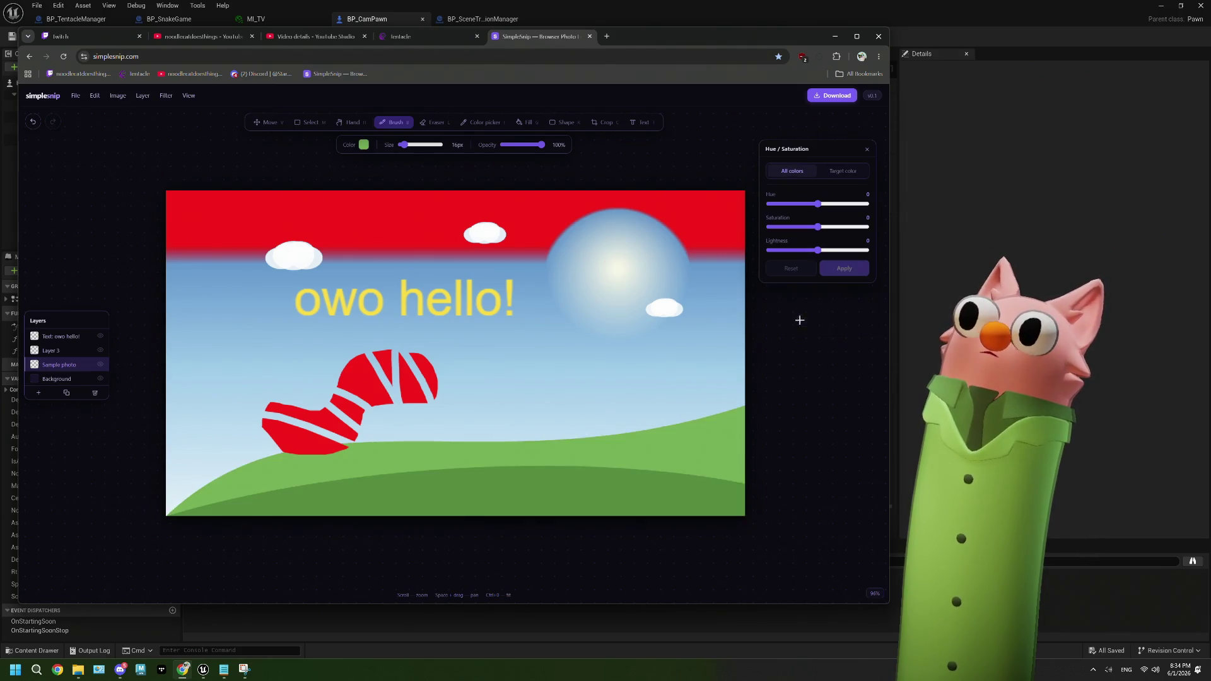
{"action": "left_click", "coordinate": [867, 150]}
{"action": "left_click", "coordinate": [165, 96]}
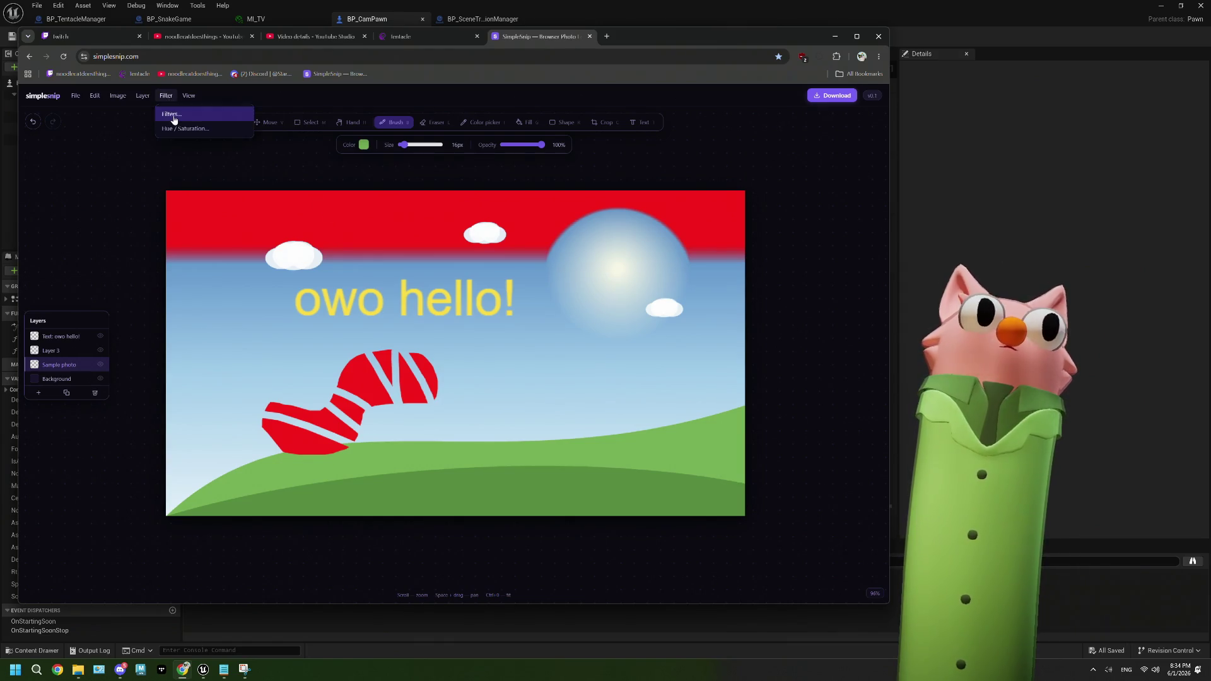
{"action": "left_click", "coordinate": [180, 116]}
{"action": "left_click", "coordinate": [799, 191]}
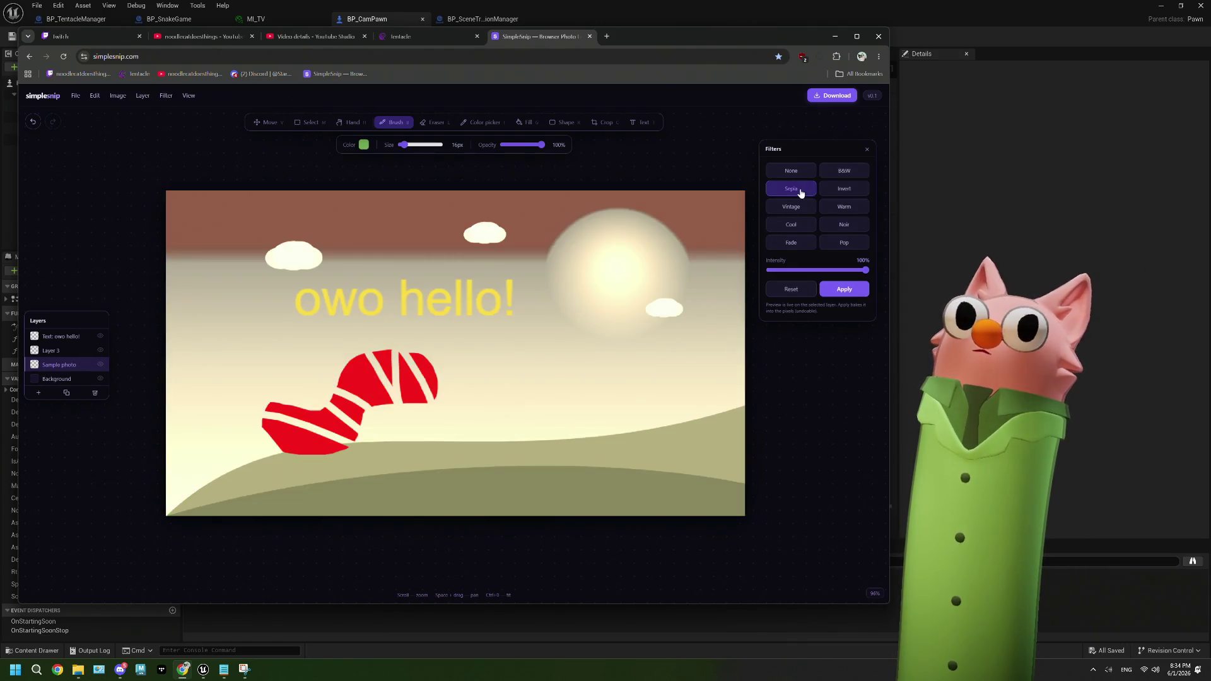
{"action": "left_click", "coordinate": [844, 171]}
{"action": "left_click", "coordinate": [846, 190]}
{"action": "left_click", "coordinate": [846, 190]}
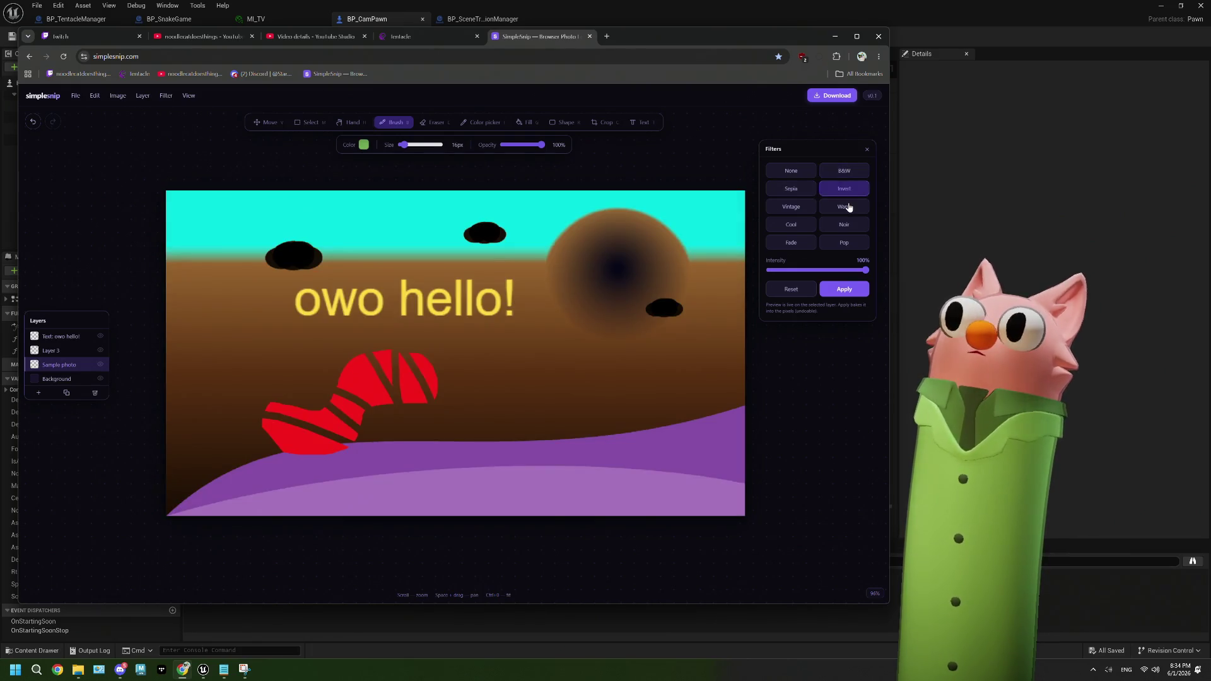
{"action": "left_click", "coordinate": [848, 208]}
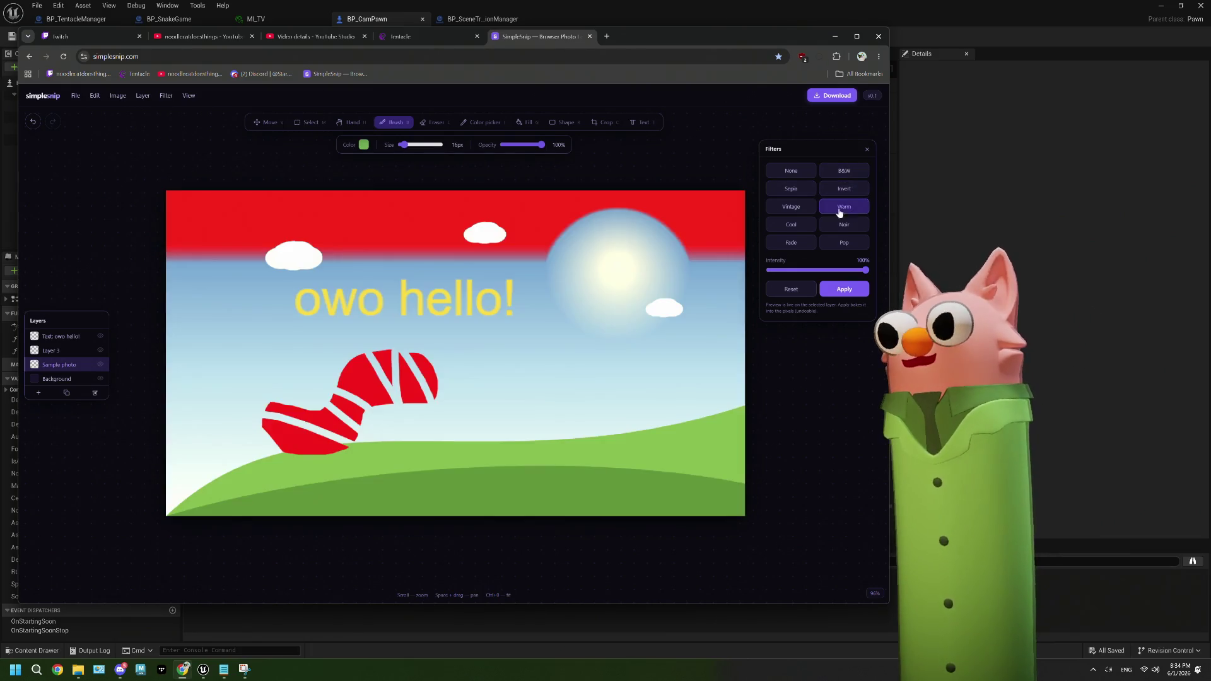
{"action": "left_click", "coordinate": [792, 208]}
{"action": "left_click", "coordinate": [790, 226]}
{"action": "left_click", "coordinate": [839, 226]}
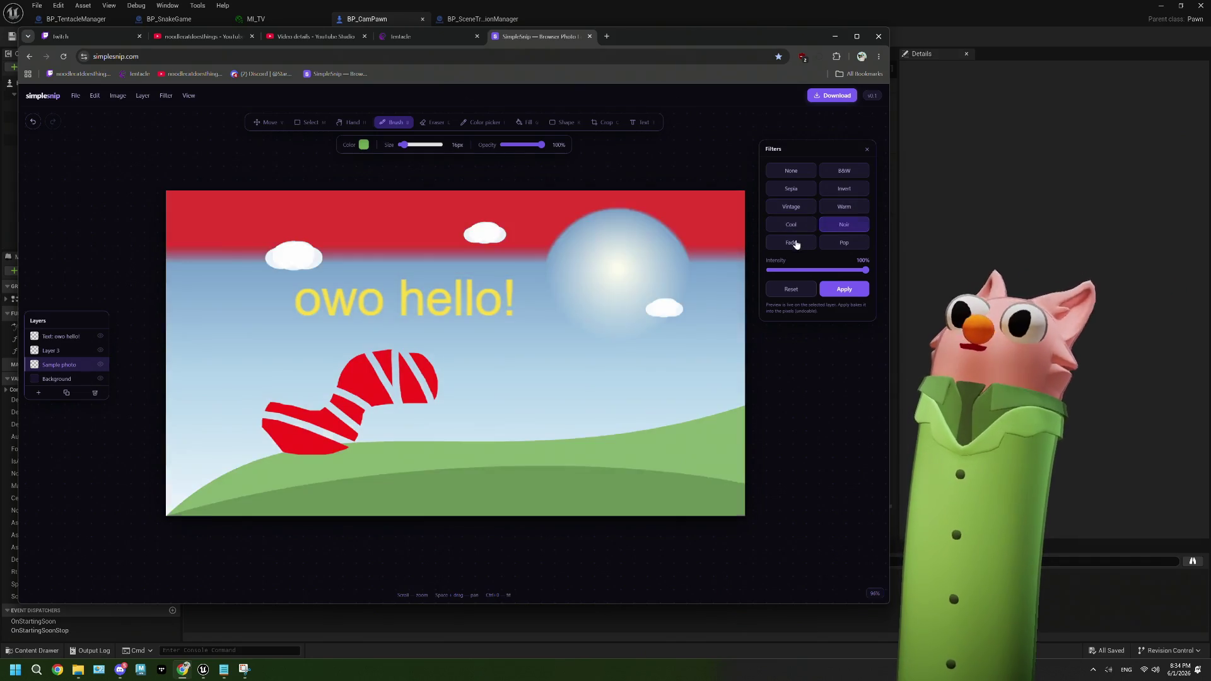
{"action": "left_click", "coordinate": [791, 242]}
{"action": "left_click", "coordinate": [842, 243]}
{"action": "left_click", "coordinate": [810, 289]}
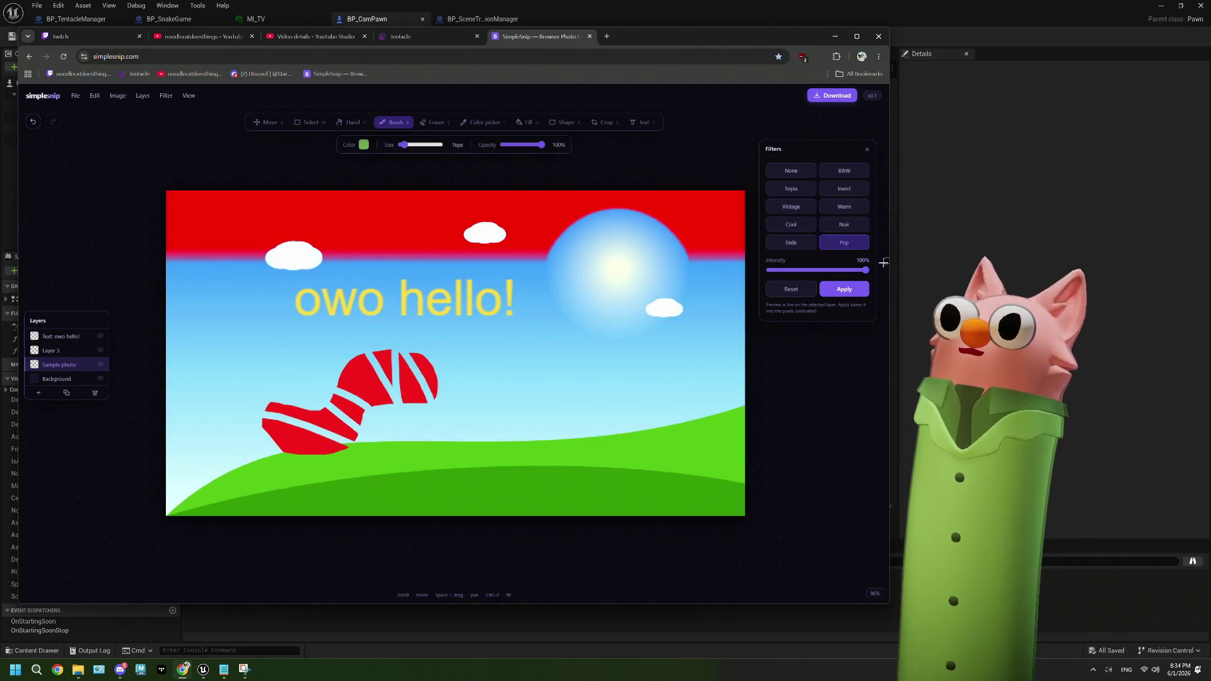
{"action": "left_click", "coordinate": [866, 151]}
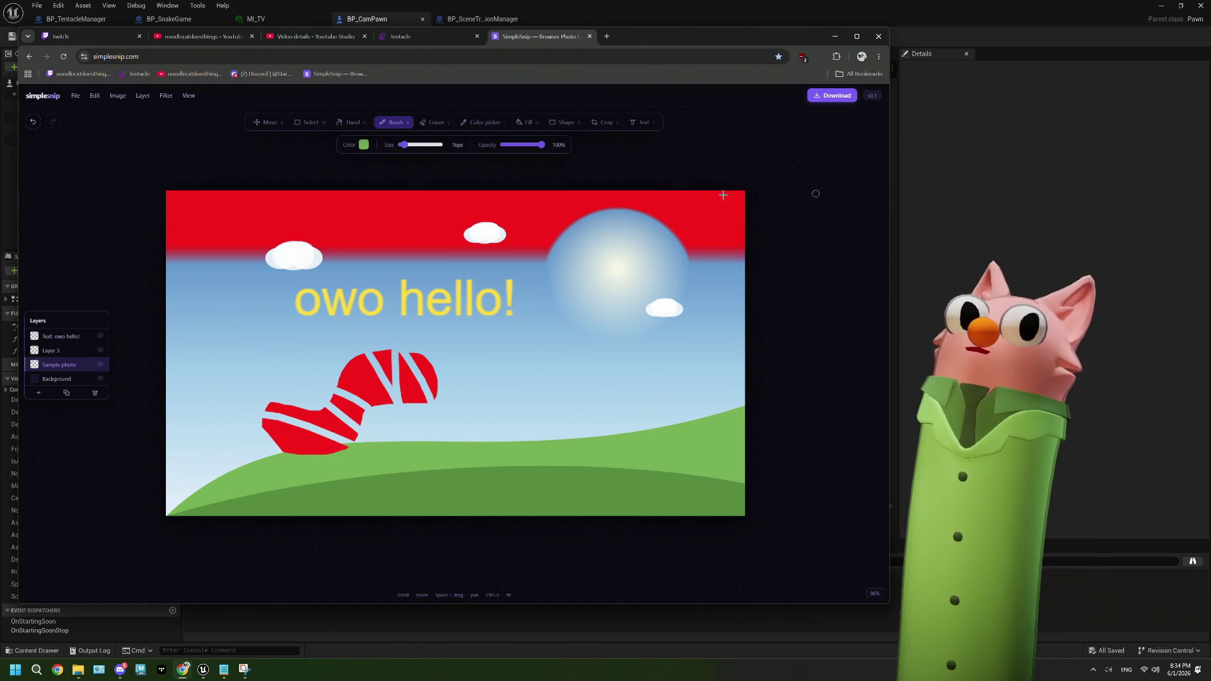
Browse SimpleSnip's Layer, Image, Edit, Filter, View and File menus
{"action": "left_click", "coordinate": [142, 96]}
{"action": "left_click", "coordinate": [118, 95]}
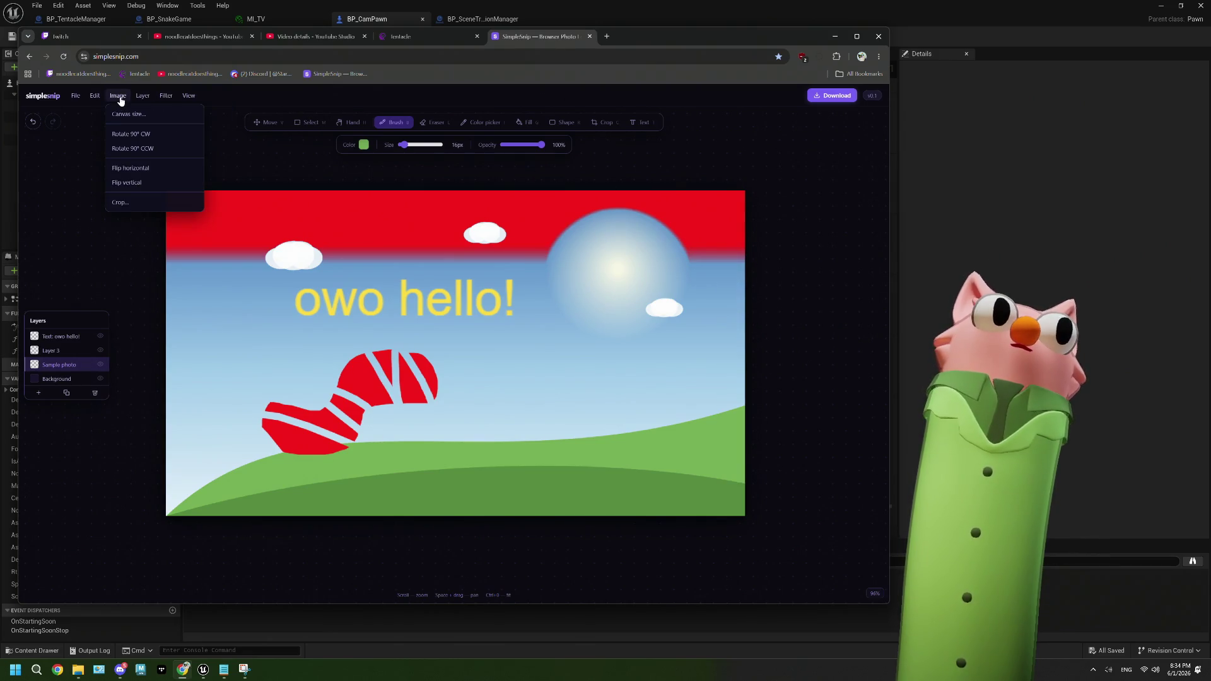
{"action": "left_click", "coordinate": [94, 96]}
{"action": "left_click", "coordinate": [166, 96]}
{"action": "left_click", "coordinate": [189, 96]}
{"action": "left_click", "coordinate": [77, 96]}
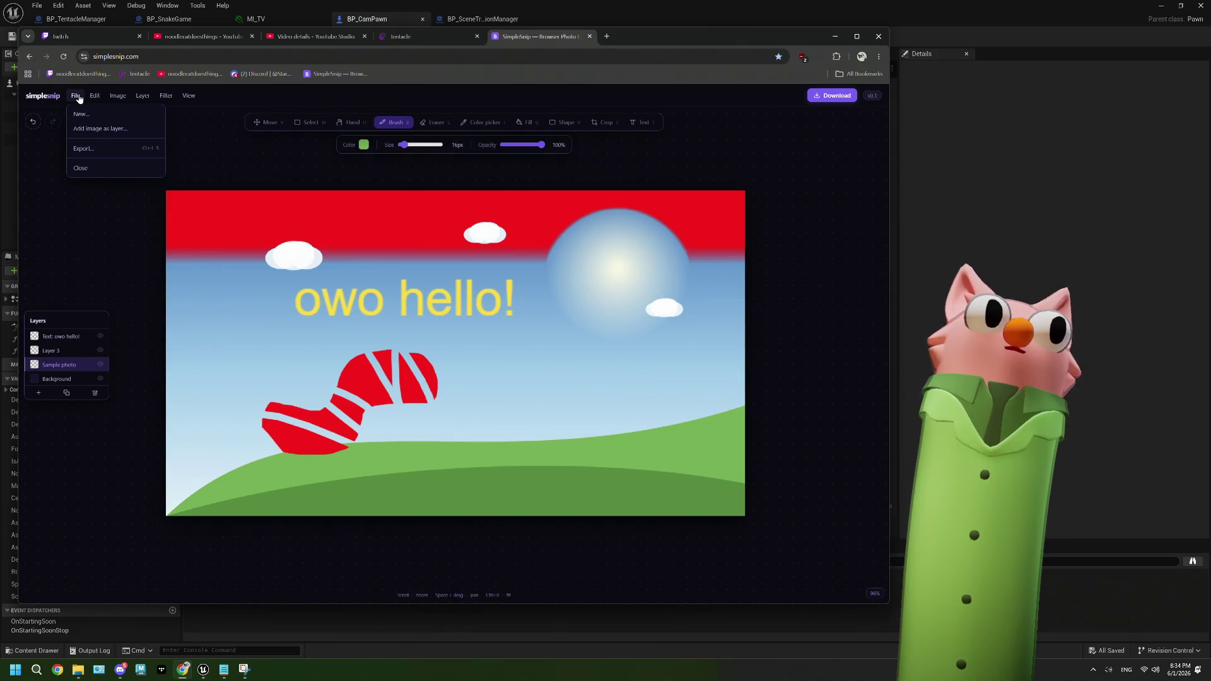
{"action": "left_click", "coordinate": [94, 96]}
Paint a green squiggle across the sky, then pan and zoom to recentre the image
{"action": "left_click", "coordinate": [408, 341]}
{"action": "mouse_move", "coordinate": [444, 325]}
{"action": "left_mouse_down"}
{"action": "mouse_move", "coordinate": [495, 419]}
{"action": "mouse_move", "coordinate": [678, 376]}
{"action": "left_mouse_up"}
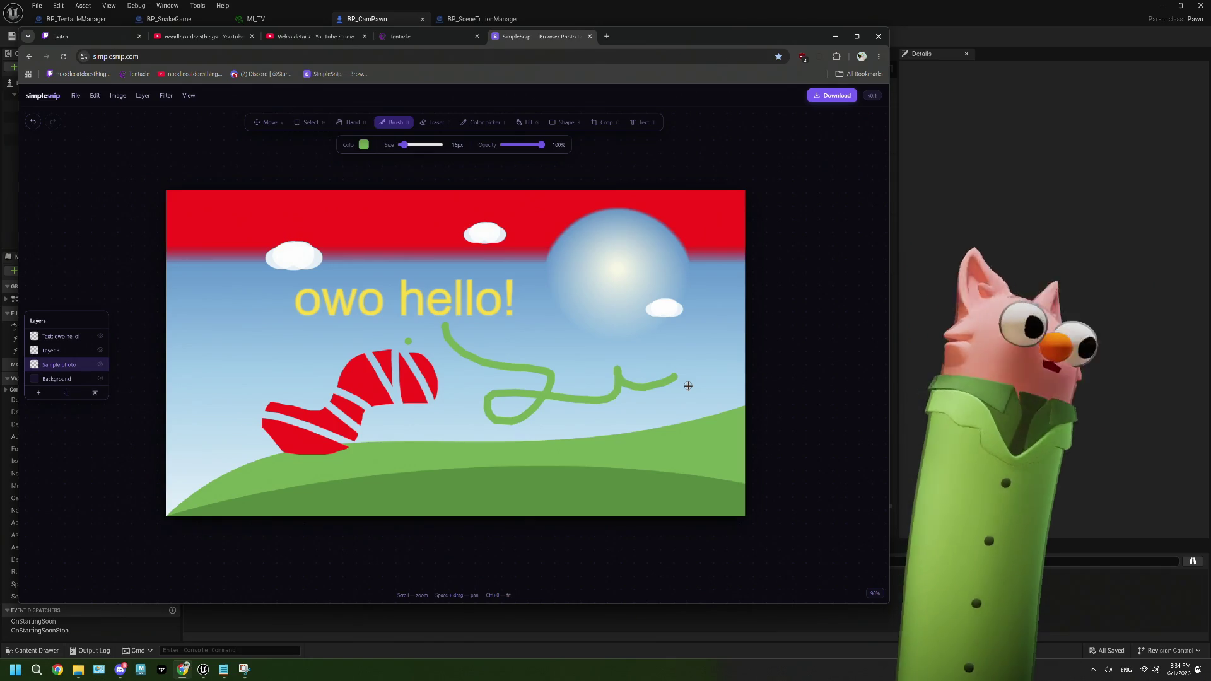
{"action": "left_click", "coordinate": [351, 123]}
{"action": "mouse_move", "coordinate": [398, 324]}
{"action": "left_mouse_down"}
{"action": "mouse_move", "coordinate": [432, 290]}
{"action": "mouse_move", "coordinate": [432, 313]}
{"action": "mouse_move", "coordinate": [532, 312]}
{"action": "mouse_move", "coordinate": [441, 300]}
{"action": "left_mouse_up"}
{"action": "scroll", "coordinate": [432, 313], "scroll_direction": "up", "scroll_amount": 5}
{"action": "scroll", "coordinate": [396, 282], "scroll_direction": "up", "scroll_amount": 2}
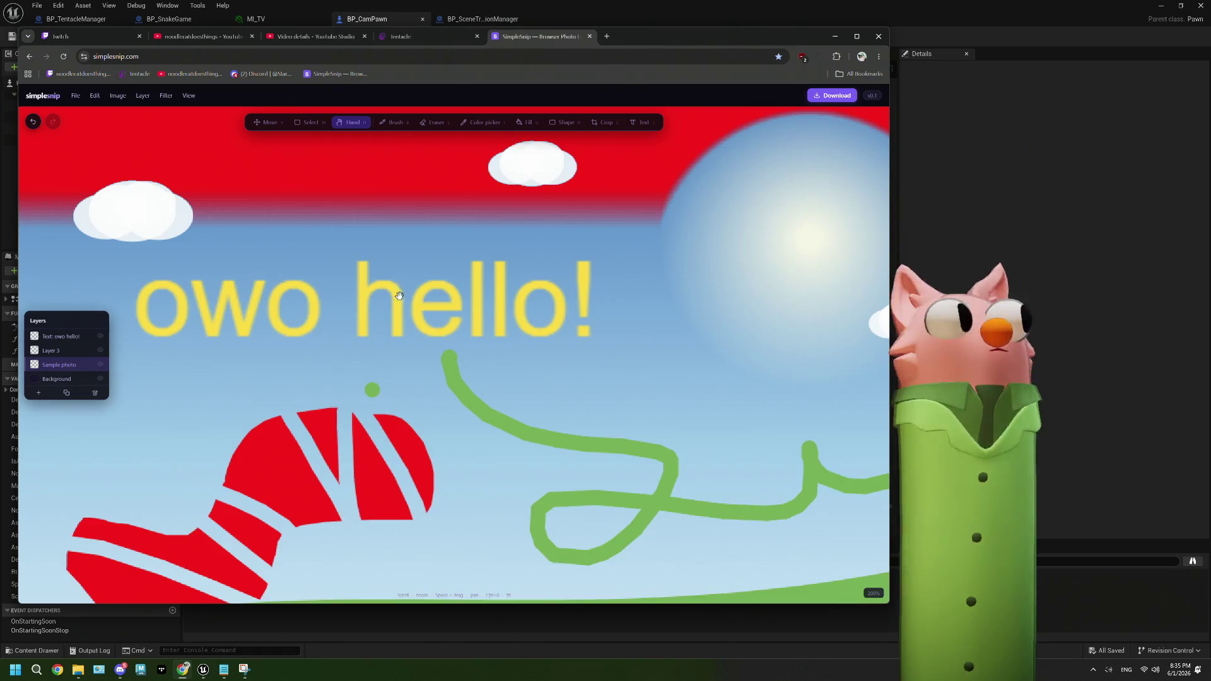
{"action": "scroll", "coordinate": [469, 339], "scroll_direction": "down", "scroll_amount": 6}
{"action": "left_click_drag", "start_coordinate": [469, 339], "coordinate": [424, 311]}
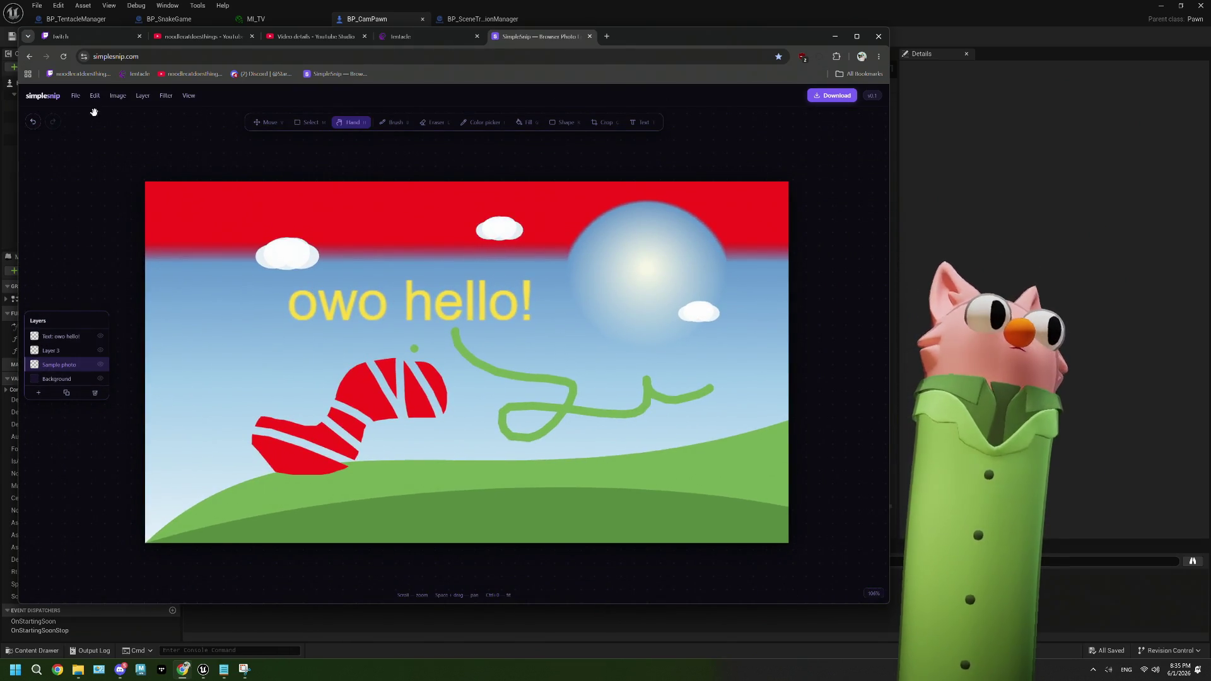
{"action": "left_click", "coordinate": [75, 100]}
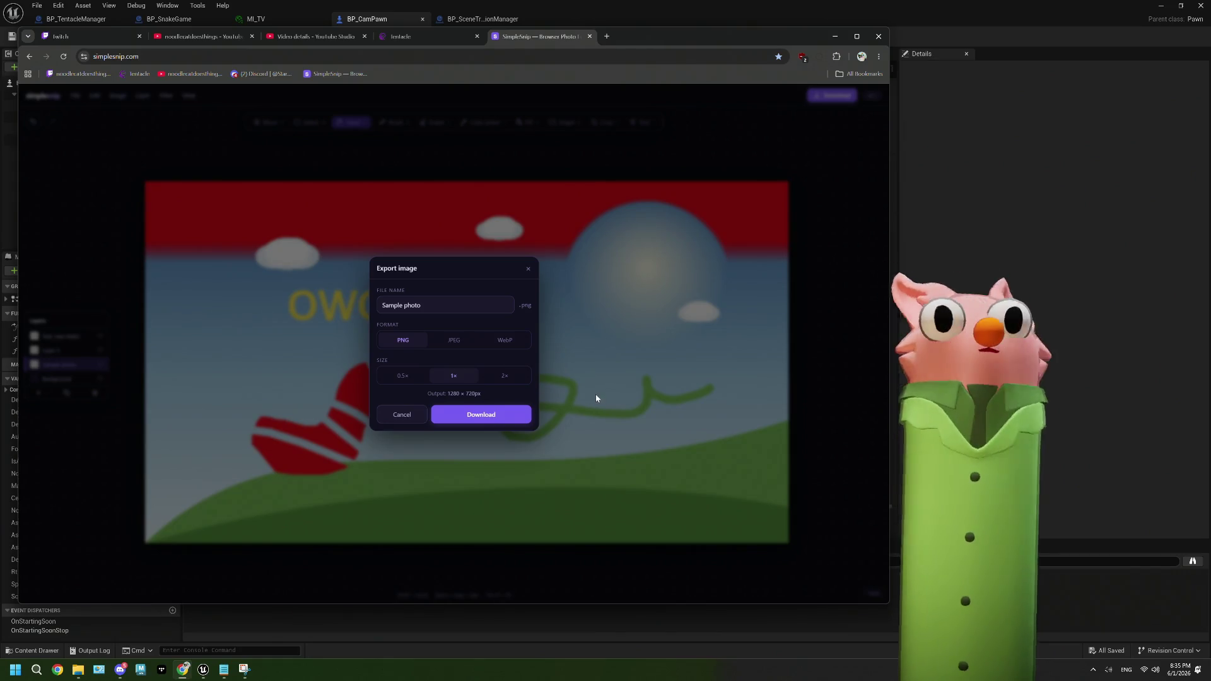
Export the image as Sample photo.png in PNG format at 0.5x, 640 × 360
{"action": "left_click", "coordinate": [463, 339]}
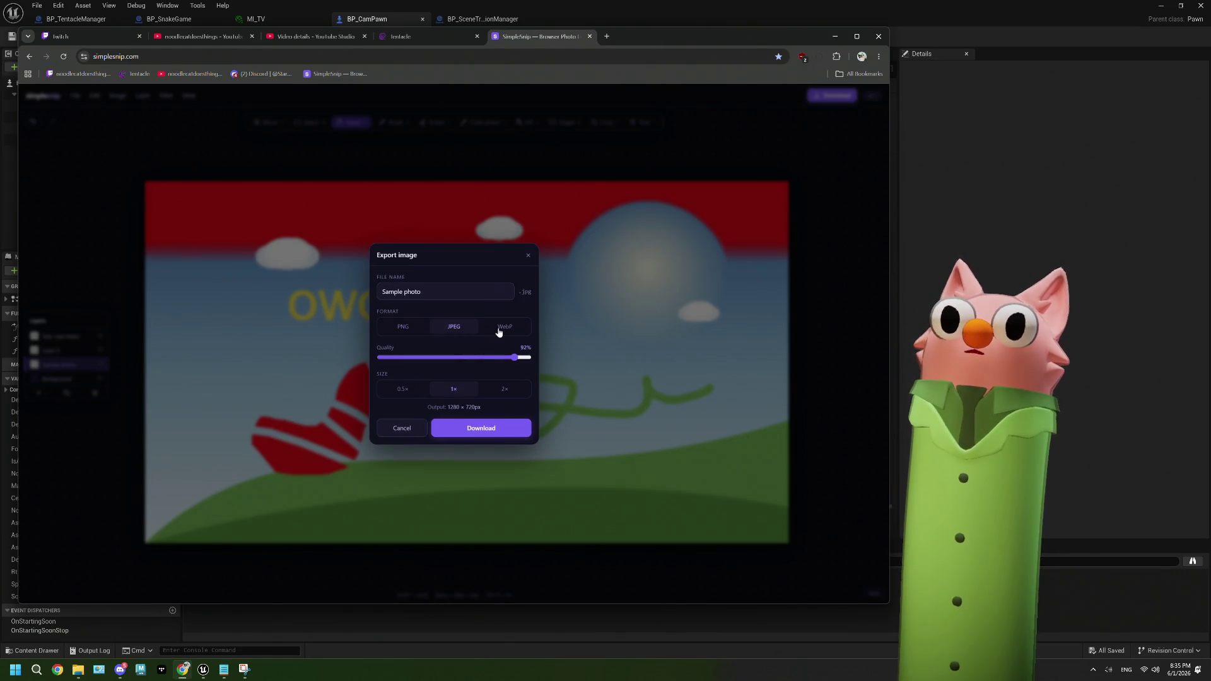
{"action": "left_click", "coordinate": [406, 327]}
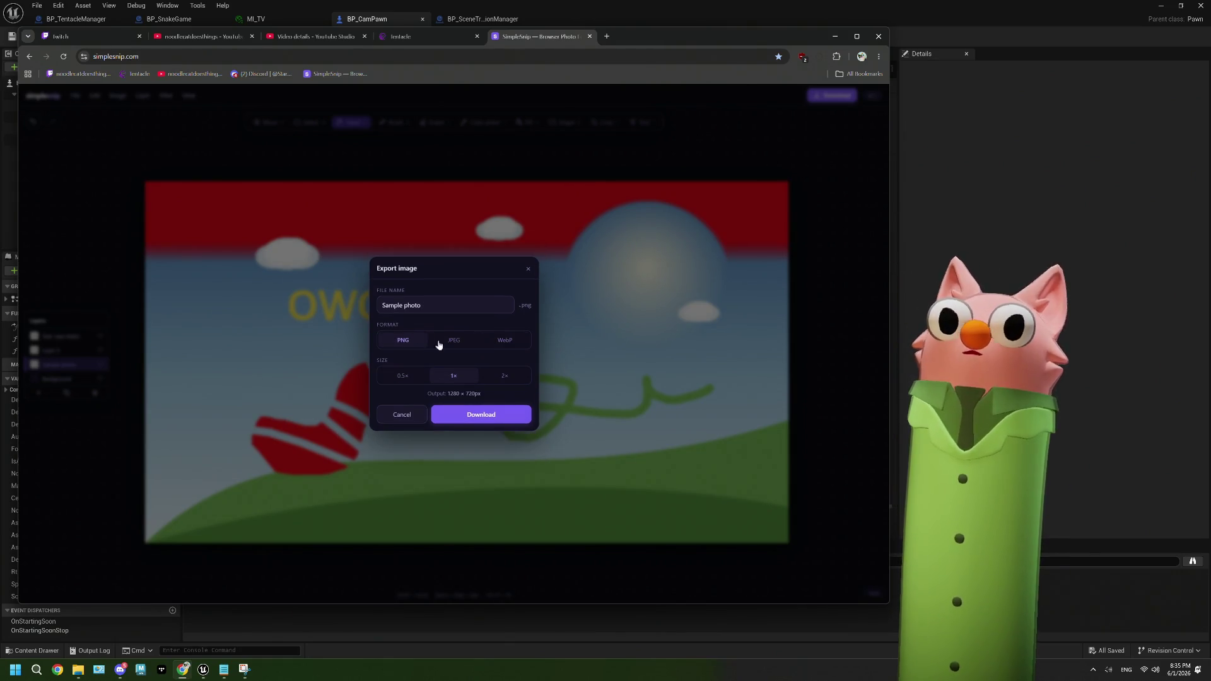
{"action": "left_click", "coordinate": [499, 375]}
{"action": "left_click", "coordinate": [403, 376]}
{"action": "left_click", "coordinate": [454, 376]}
{"action": "left_click", "coordinate": [495, 377]}
{"action": "left_click", "coordinate": [405, 377]}
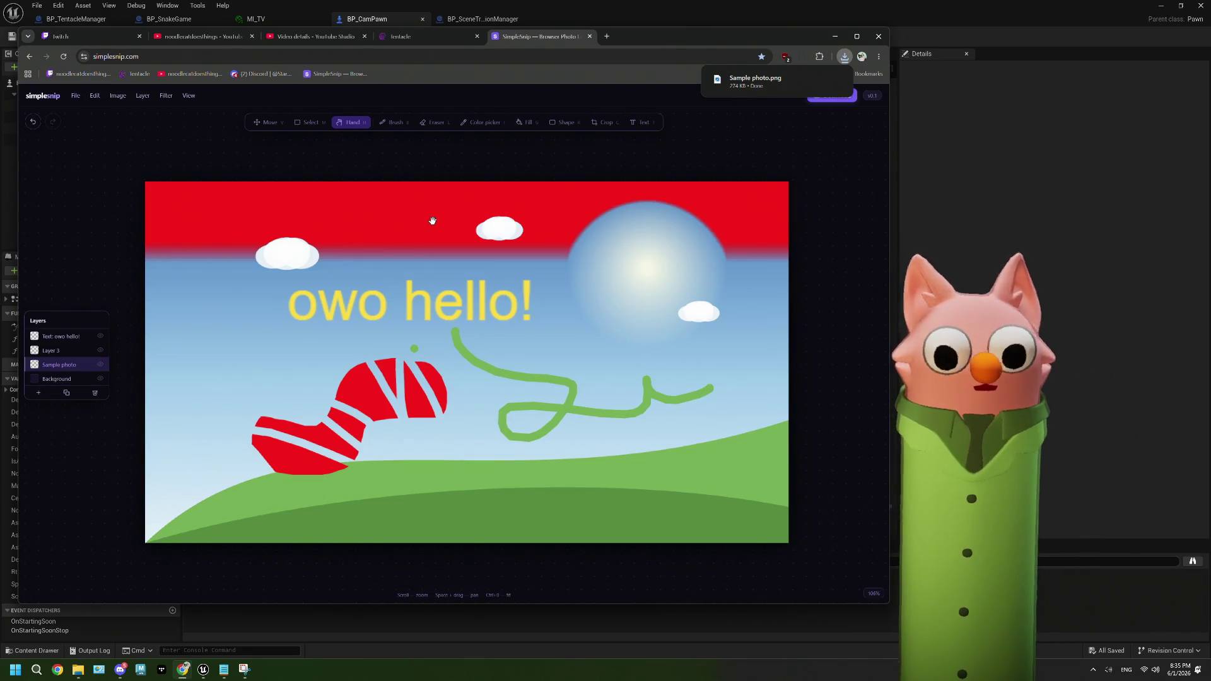
{"action": "left_click", "coordinate": [949, 181]}
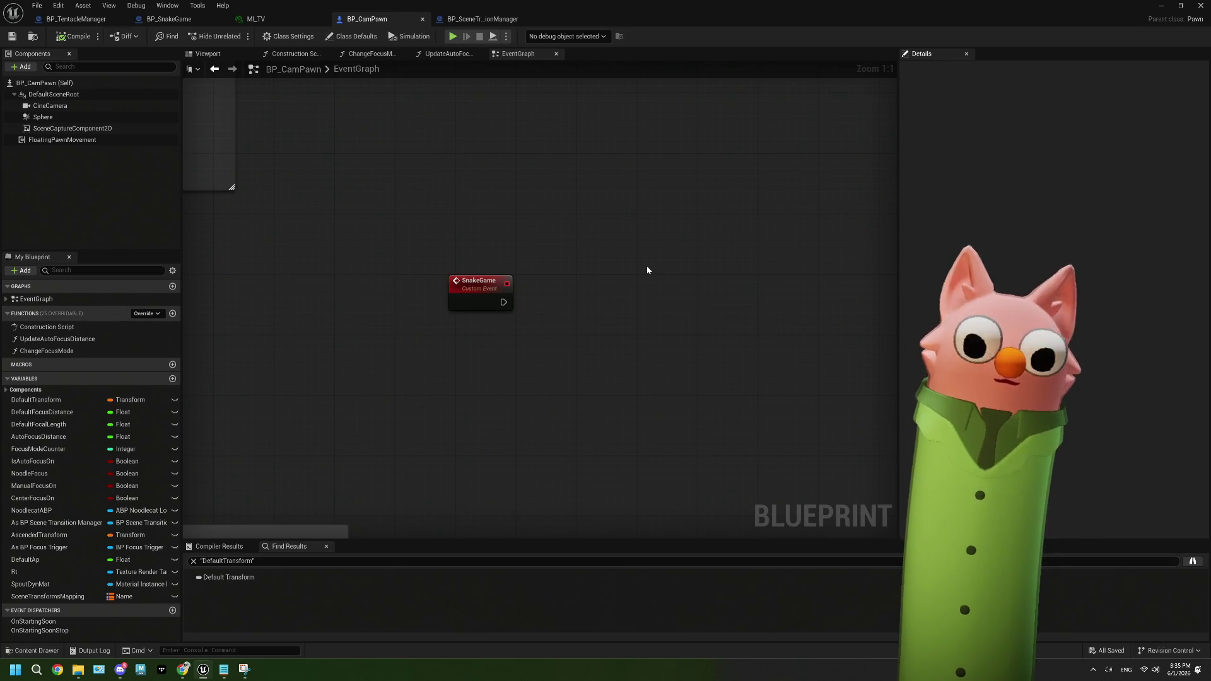
Move the SnakeGame event node up and to the left in the BP_CamPawn graph
{"action": "left_click_drag", "start_coordinate": [600, 311], "coordinate": [559, 281]}
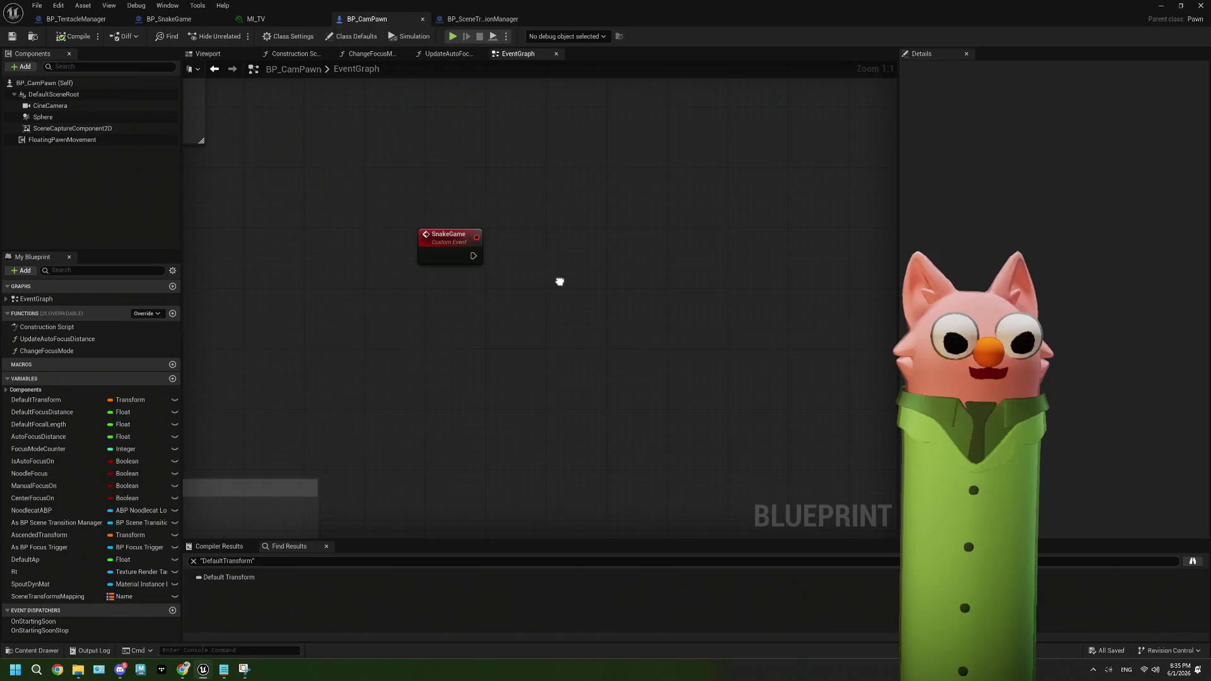
{"action": "left_click_drag", "start_coordinate": [454, 255], "coordinate": [482, 339]}
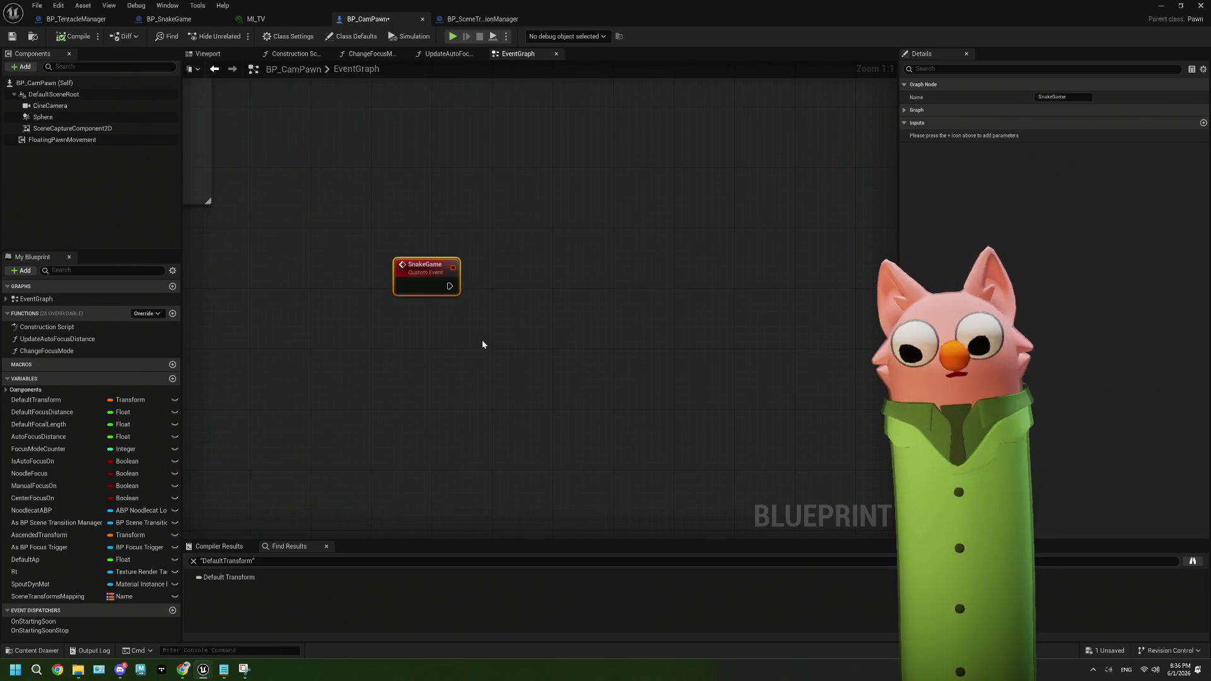
{"action": "mouse_move", "coordinate": [481, 328]}
{"action": "left_mouse_down"}
{"action": "mouse_move", "coordinate": [449, 244]}
{"action": "mouse_move", "coordinate": [410, 270]}
{"action": "mouse_move", "coordinate": [425, 288]}
{"action": "left_mouse_up"}
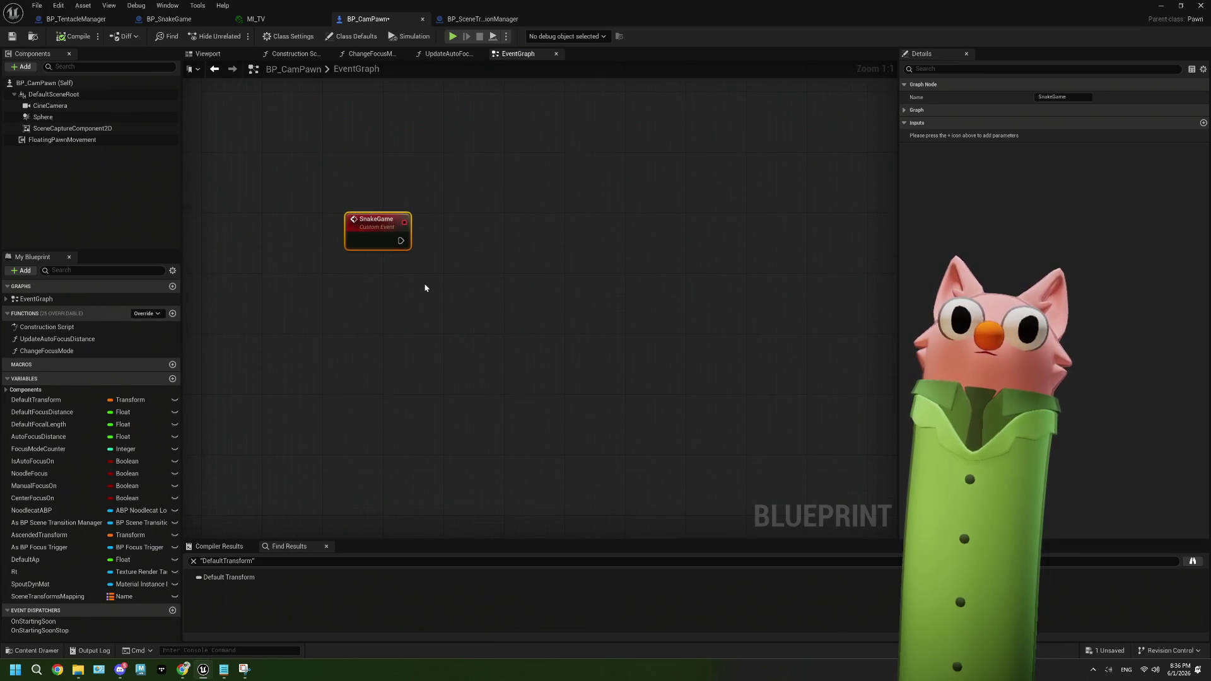
Inspect the level's _CAMS folder and BP_SceneTransitionManager, then save BP_CamPawn
{"action": "left_click", "coordinate": [1160, 5]}
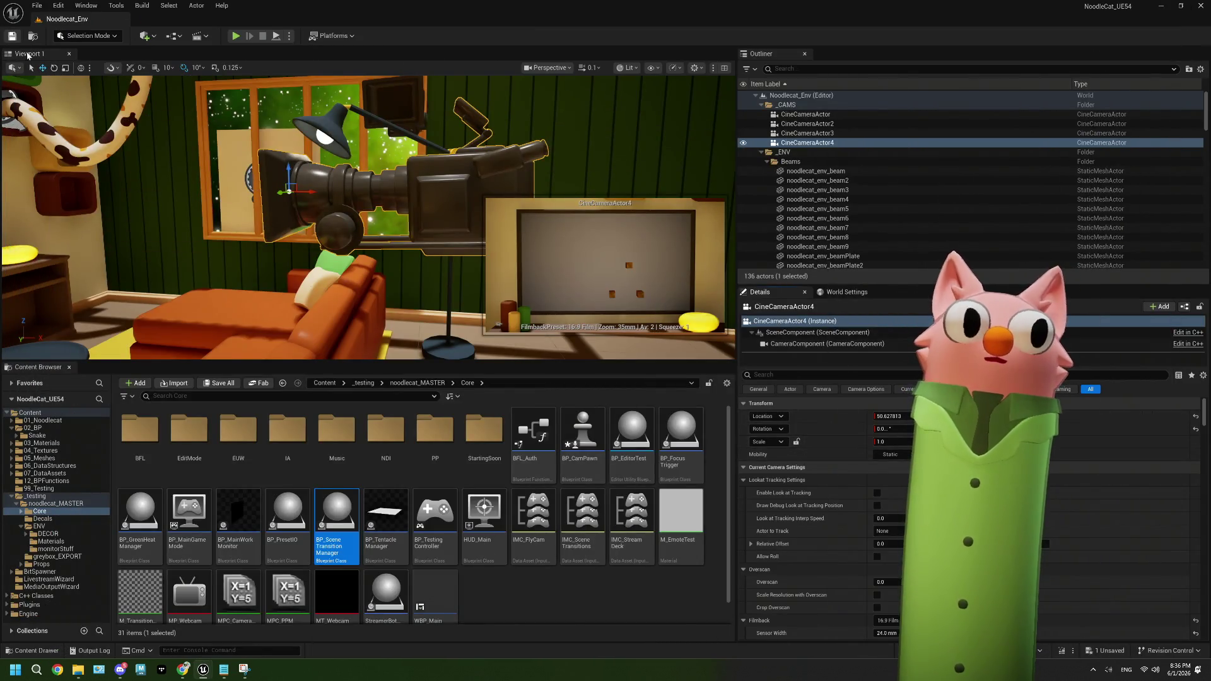
{"action": "left_click_drag", "start_coordinate": [365, 252], "coordinate": [318, 293]}
{"action": "left_click", "coordinate": [784, 108]}
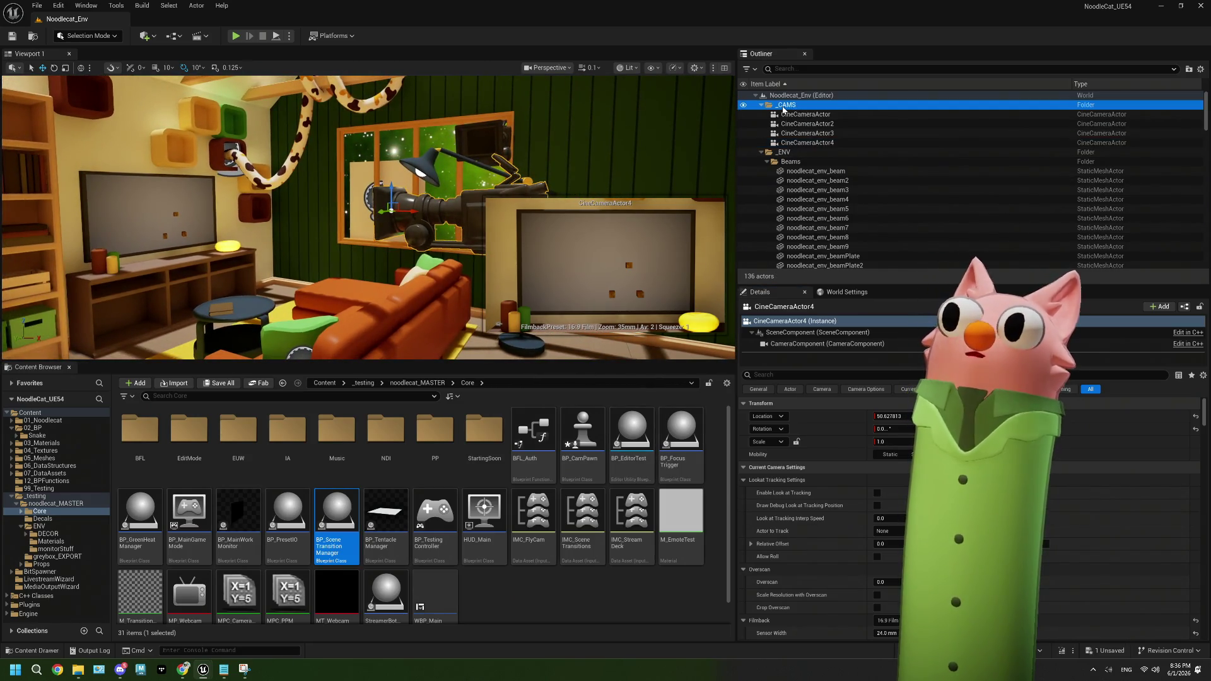
{"action": "left_click_drag", "start_coordinate": [441, 220], "coordinate": [353, 303]}
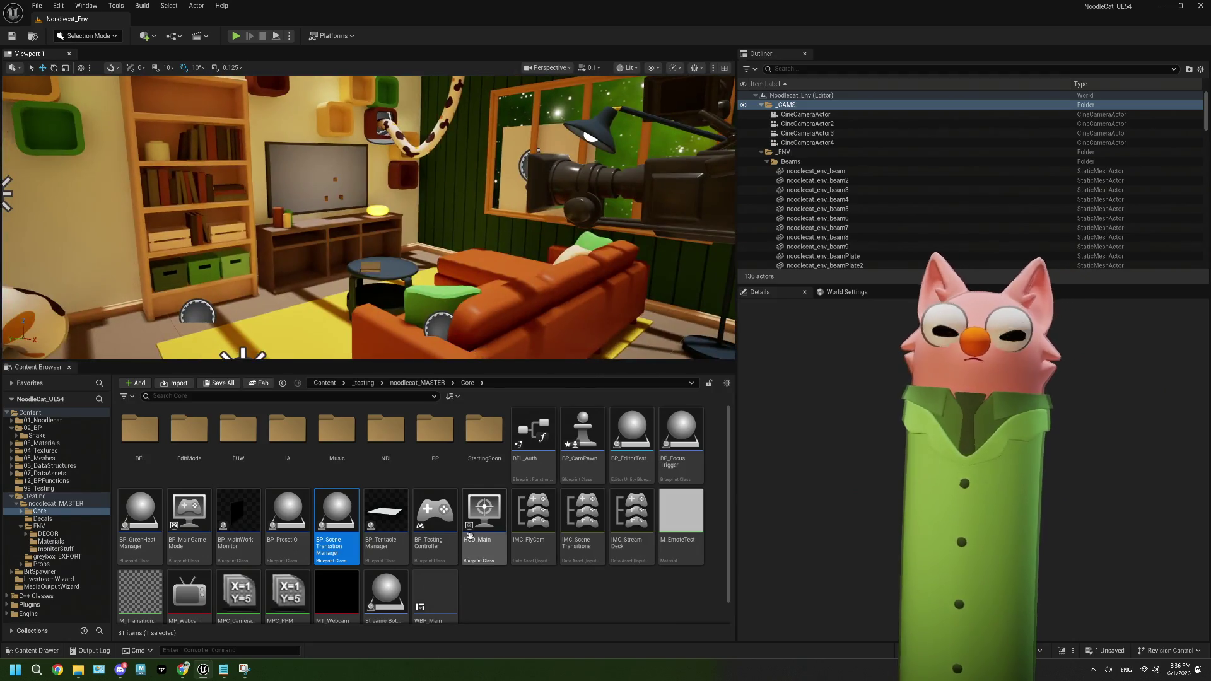
{"action": "double_click", "coordinate": [336, 514]}
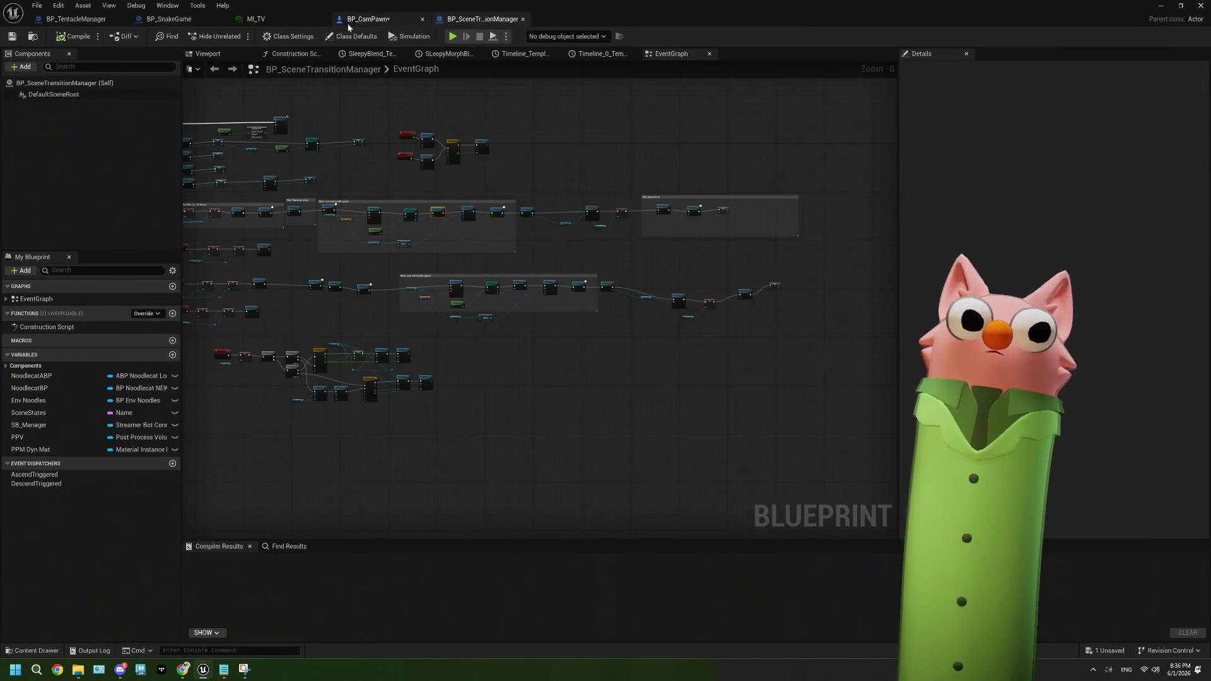
{"action": "left_click", "coordinate": [356, 20]}
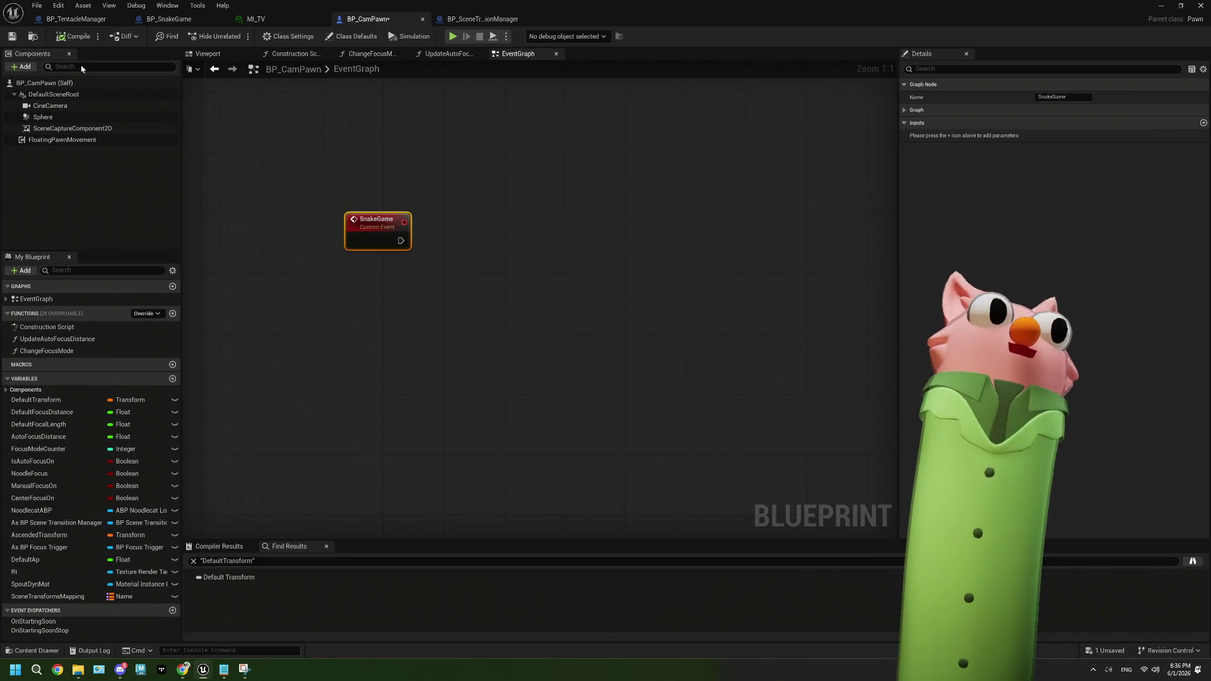
{"action": "left_click", "coordinate": [11, 35]}
{"action": "left_click_drag", "start_coordinate": [367, 243], "coordinate": [405, 251]}
{"action": "scroll", "coordinate": [476, 310], "scroll_direction": "down", "scroll_amount": 5}
{"action": "scroll", "coordinate": [616, 262], "scroll_direction": "up", "scroll_amount": 2}
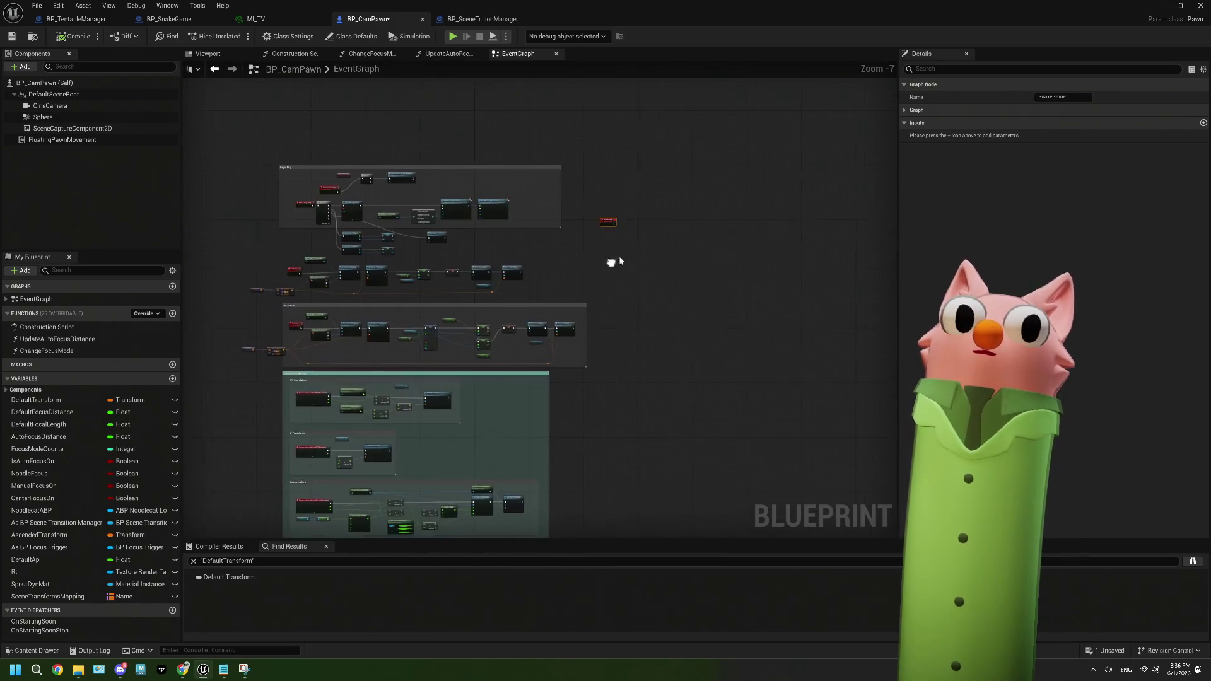
{"action": "scroll", "coordinate": [372, 345], "scroll_direction": "up", "scroll_amount": 1}
{"action": "left_click_drag", "start_coordinate": [372, 344], "coordinate": [507, 329]}
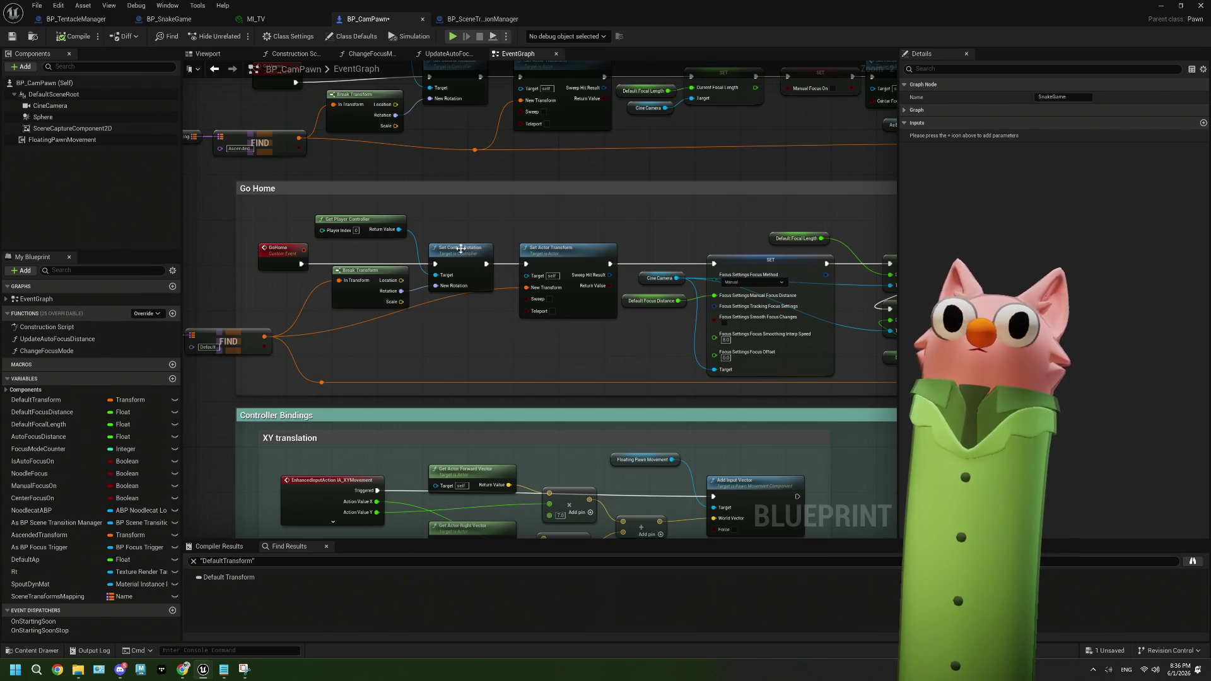
{"action": "left_click", "coordinate": [470, 273]}
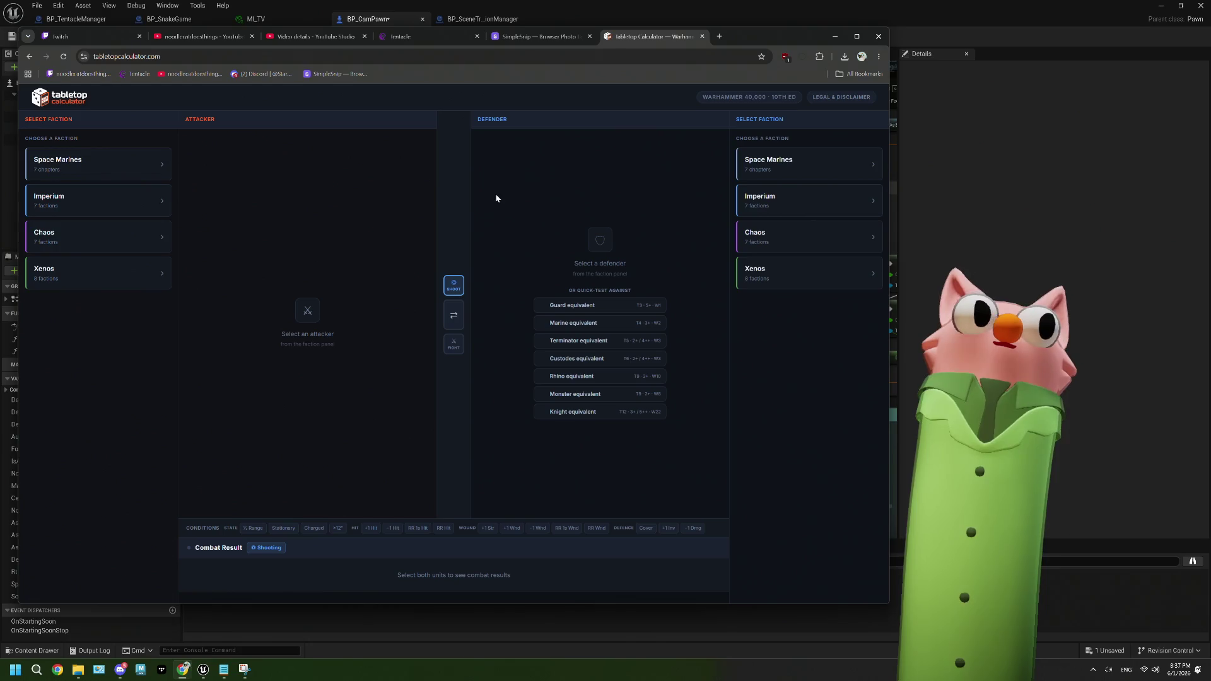
Pick Chaos, then World Eaters for the attacker and scroll through its unit list
{"action": "left_click", "coordinate": [105, 238]}
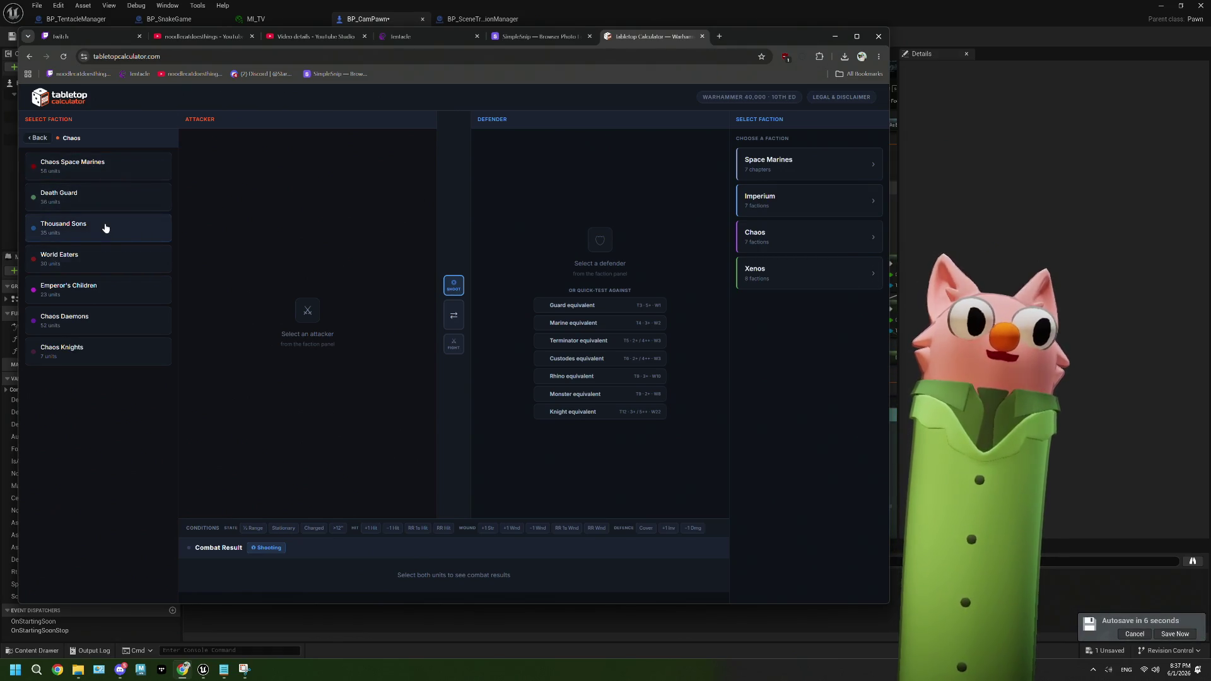
{"action": "left_click", "coordinate": [94, 259]}
{"action": "scroll", "coordinate": [148, 297], "scroll_direction": "down", "scroll_amount": 15}
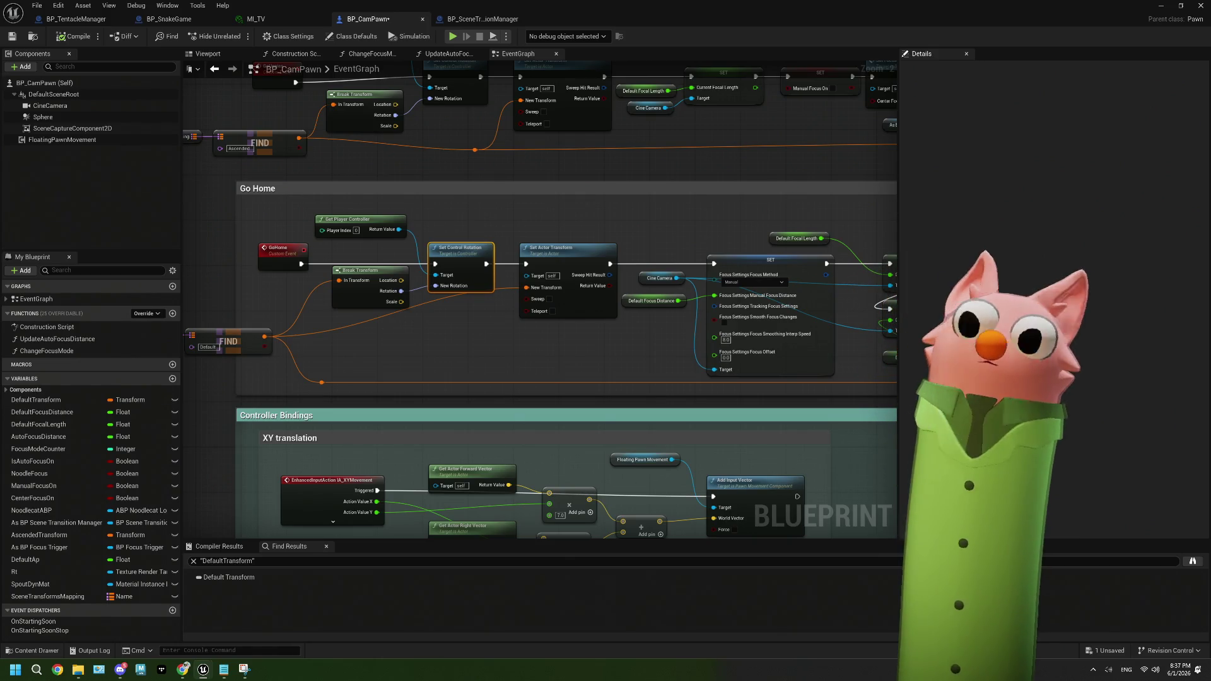
Pan and zoom the EventGraph to view the Go Home section and the nodes to its right
{"action": "mouse_move", "coordinate": [371, 370]}
{"action": "left_mouse_down"}
{"action": "mouse_move", "coordinate": [503, 347]}
{"action": "mouse_move", "coordinate": [433, 335]}
{"action": "left_mouse_up"}
{"action": "scroll", "coordinate": [521, 337], "scroll_direction": "up", "scroll_amount": 1}
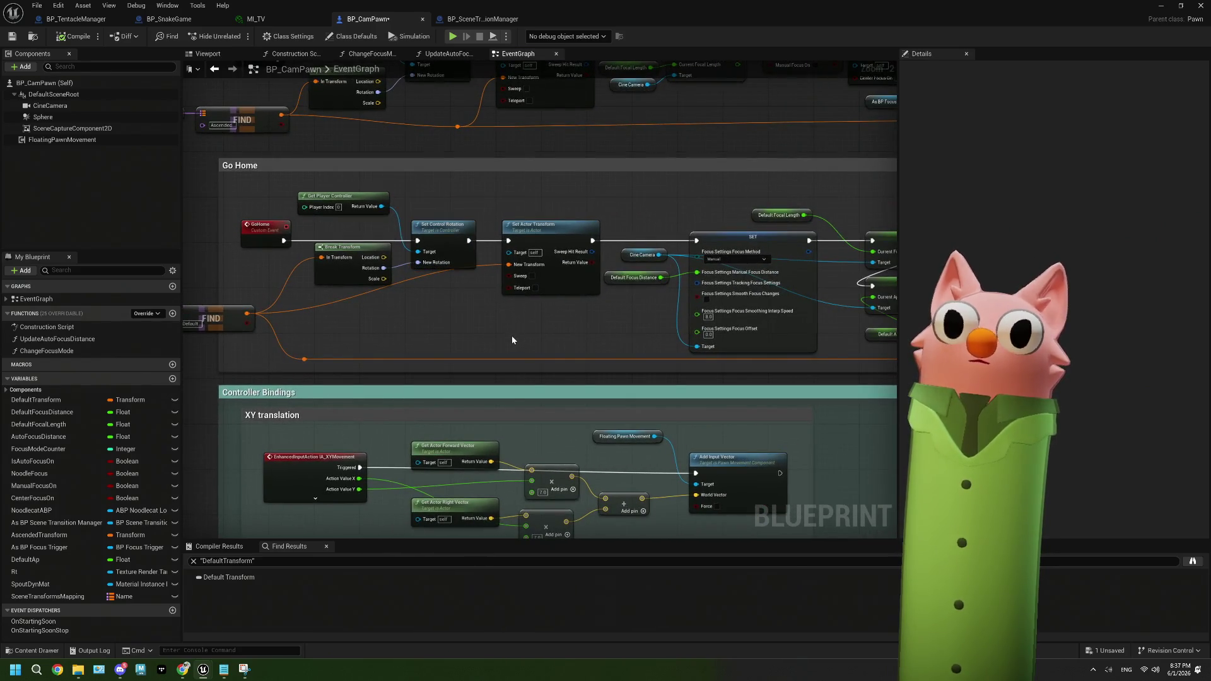
{"action": "left_click_drag", "start_coordinate": [512, 336], "coordinate": [555, 340]}
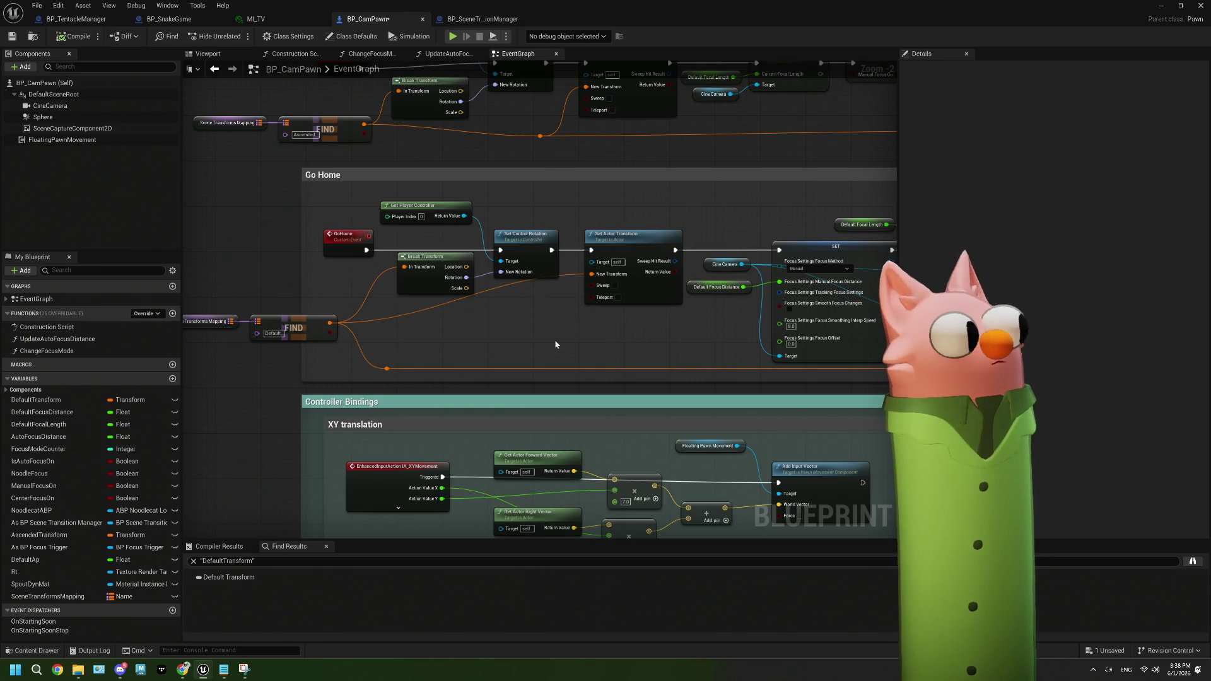
{"action": "mouse_move", "coordinate": [555, 344]}
{"action": "left_mouse_down"}
{"action": "mouse_move", "coordinate": [494, 328]}
{"action": "mouse_move", "coordinate": [484, 342]}
{"action": "left_mouse_up"}
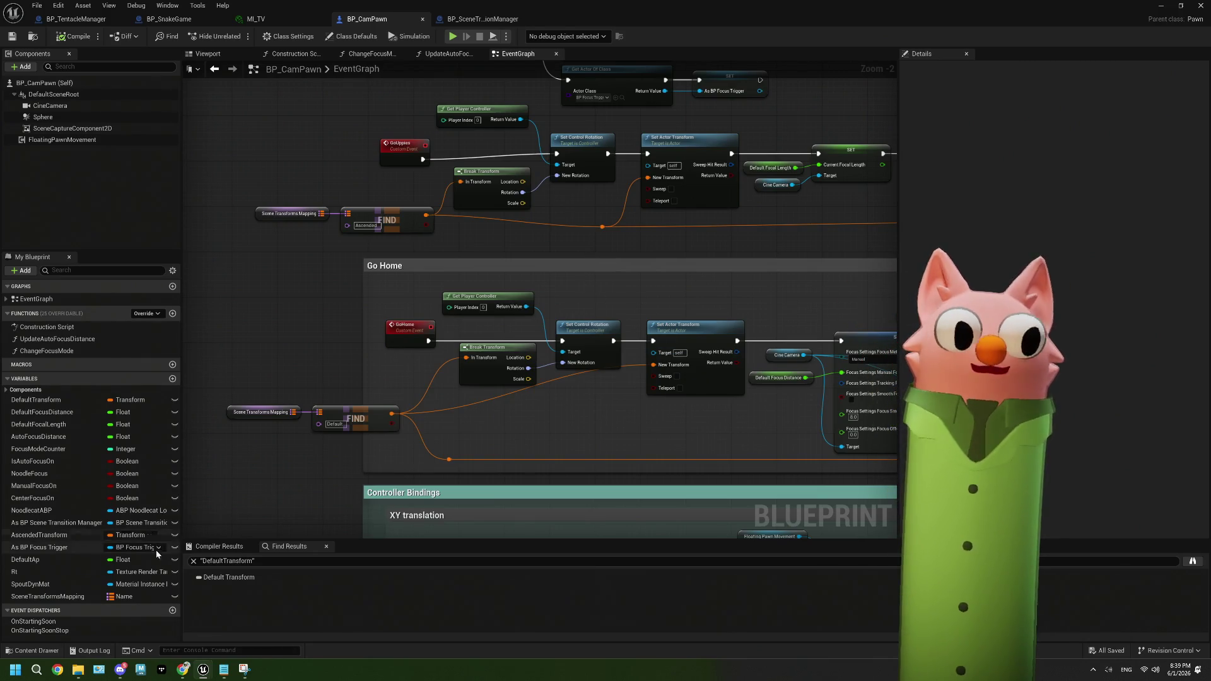
Place a SceneTransformsMapping getter near the SnakeGame event
{"action": "left_click", "coordinate": [47, 595]}
{"action": "mouse_move", "coordinate": [836, 407]}
{"action": "left_mouse_down"}
{"action": "mouse_move", "coordinate": [638, 386]}
{"action": "mouse_move", "coordinate": [380, 417]}
{"action": "mouse_move", "coordinate": [260, 474]}
{"action": "mouse_move", "coordinate": [239, 572]}
{"action": "left_mouse_up"}
{"action": "mouse_move", "coordinate": [705, 355]}
{"action": "left_mouse_down"}
{"action": "mouse_move", "coordinate": [532, 327]}
{"action": "mouse_move", "coordinate": [561, 316]}
{"action": "mouse_move", "coordinate": [496, 314]}
{"action": "mouse_move", "coordinate": [505, 327]}
{"action": "left_mouse_up"}
{"action": "scroll", "coordinate": [515, 338], "scroll_direction": "up", "scroll_amount": 1}
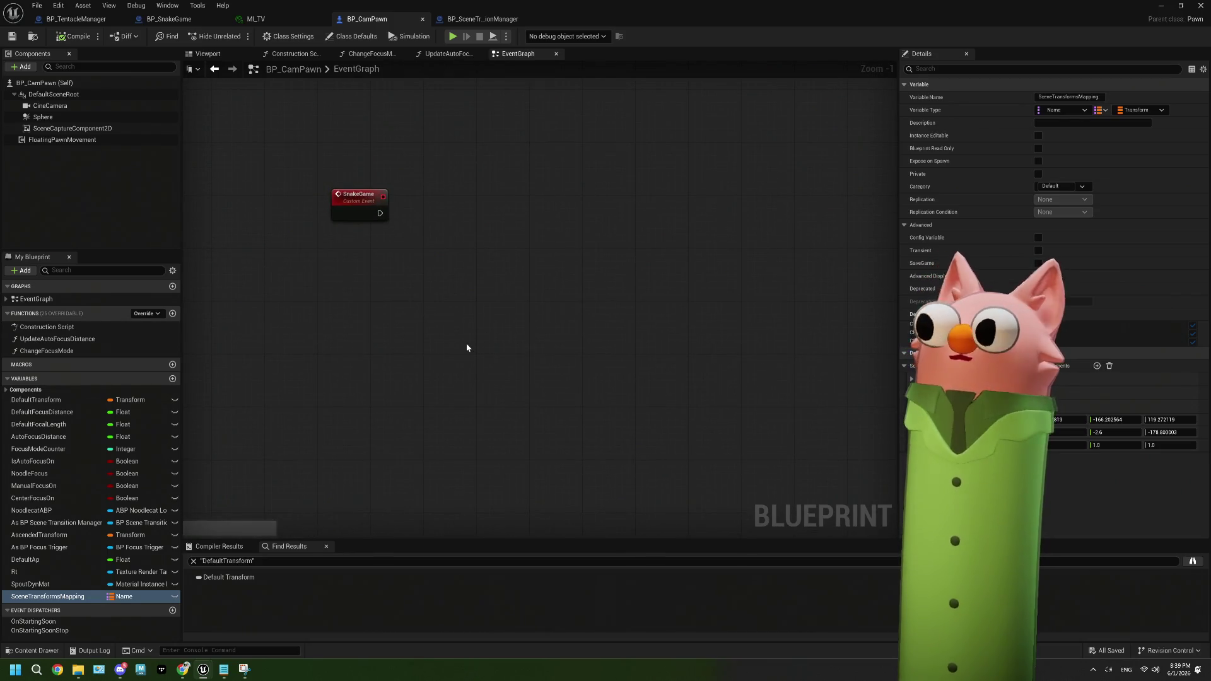
{"action": "mouse_move", "coordinate": [47, 596]}
{"action": "left_mouse_down"}
{"action": "mouse_move", "coordinate": [284, 401]}
{"action": "mouse_move", "coordinate": [256, 355]}
{"action": "left_mouse_up"}
{"action": "scroll", "coordinate": [475, 341], "scroll_direction": "down", "scroll_amount": 2}
Nudge the GoUppies FIND and Scene Transforms Mapping nodes slightly down
{"action": "left_click_drag", "start_coordinate": [498, 343], "coordinate": [584, 348]}
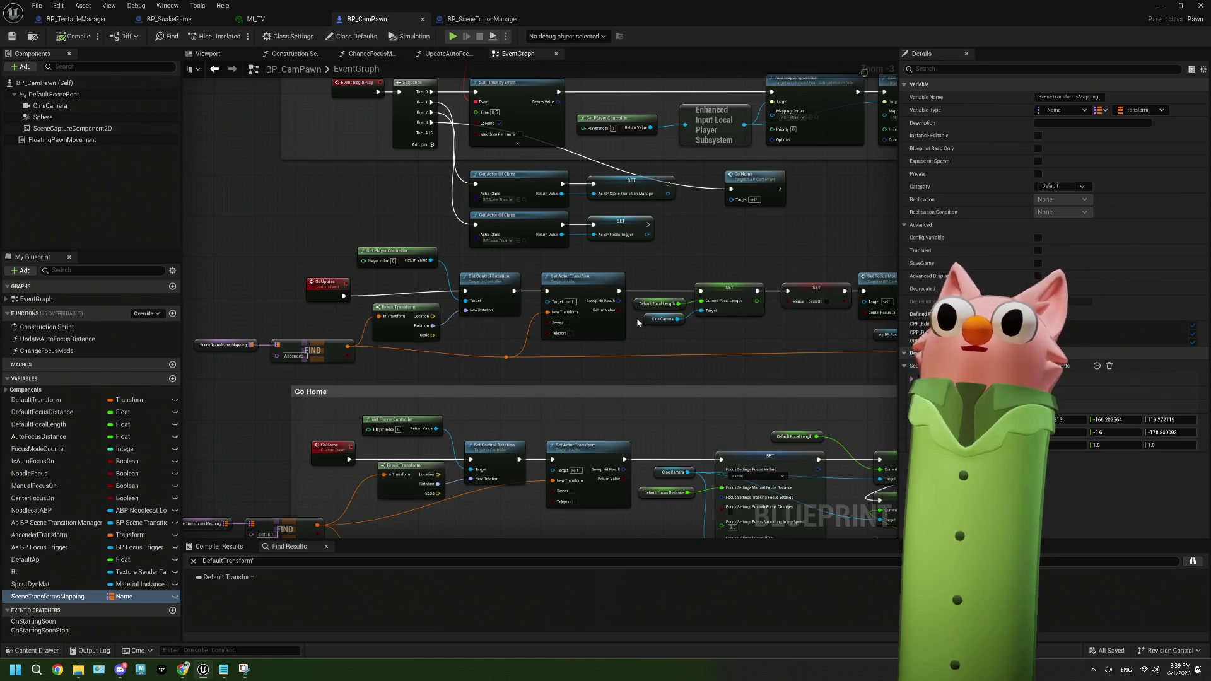
{"action": "scroll", "coordinate": [637, 318], "scroll_direction": "up", "scroll_amount": 1}
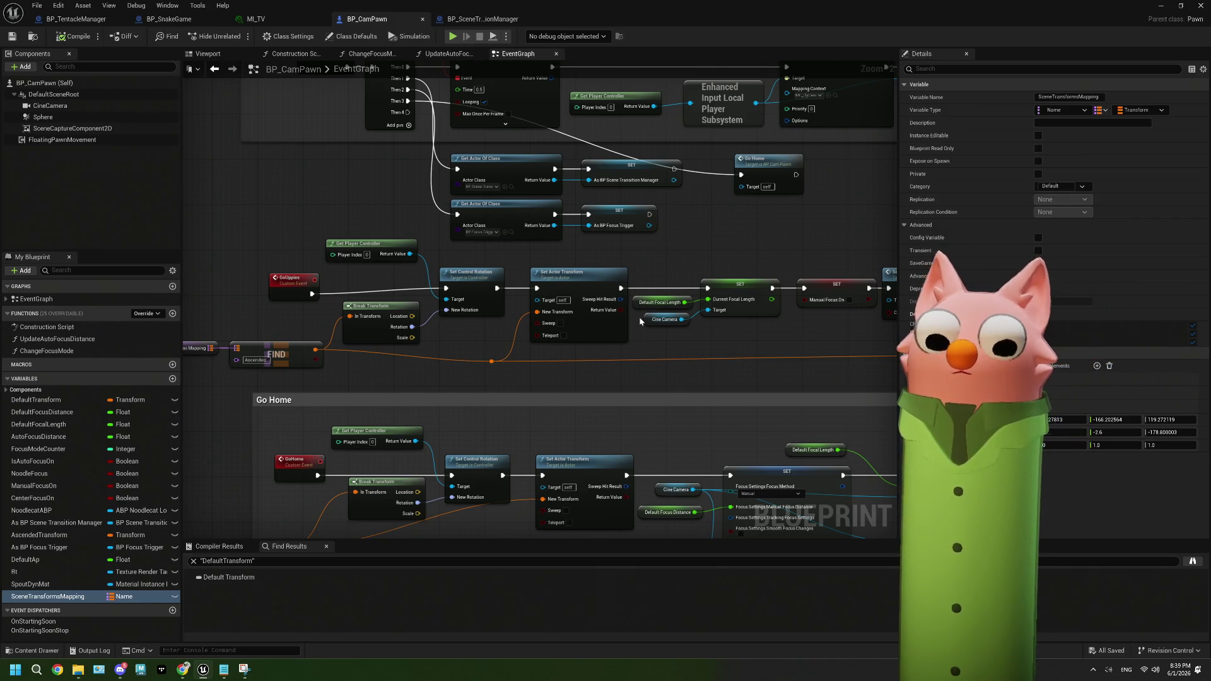
{"action": "scroll", "coordinate": [524, 377], "scroll_direction": "up", "scroll_amount": 2}
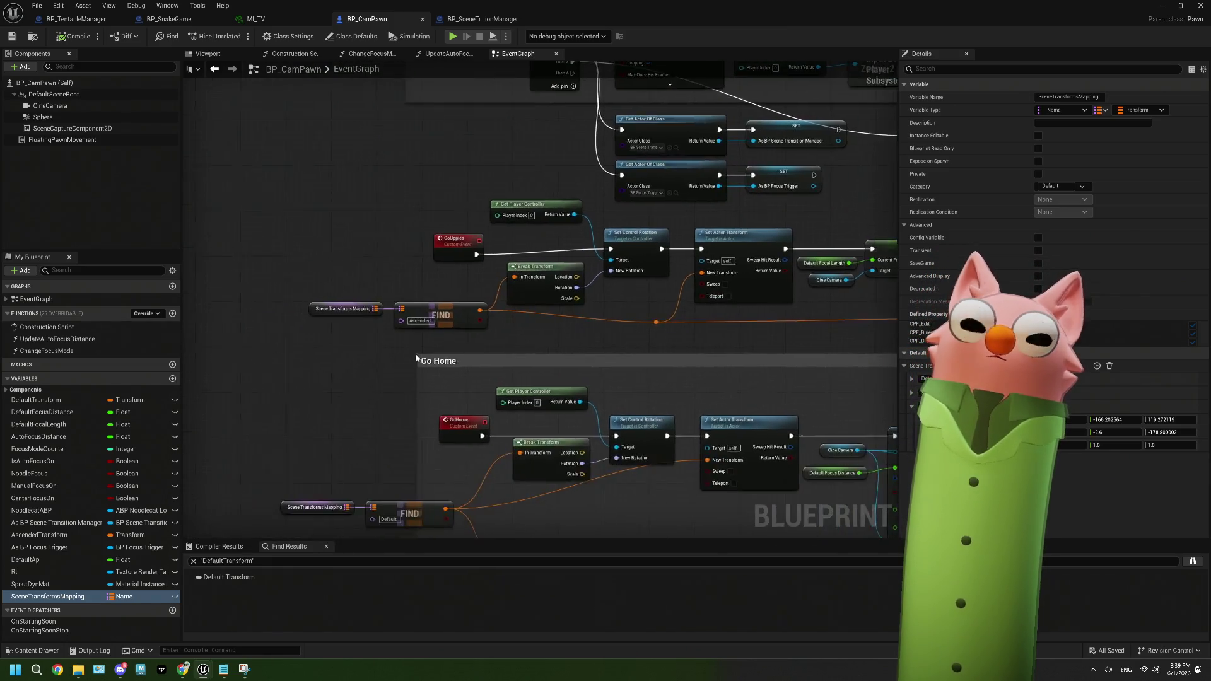
{"action": "left_click", "coordinate": [462, 285]}
{"action": "left_click_drag", "start_coordinate": [462, 285], "coordinate": [460, 305]}
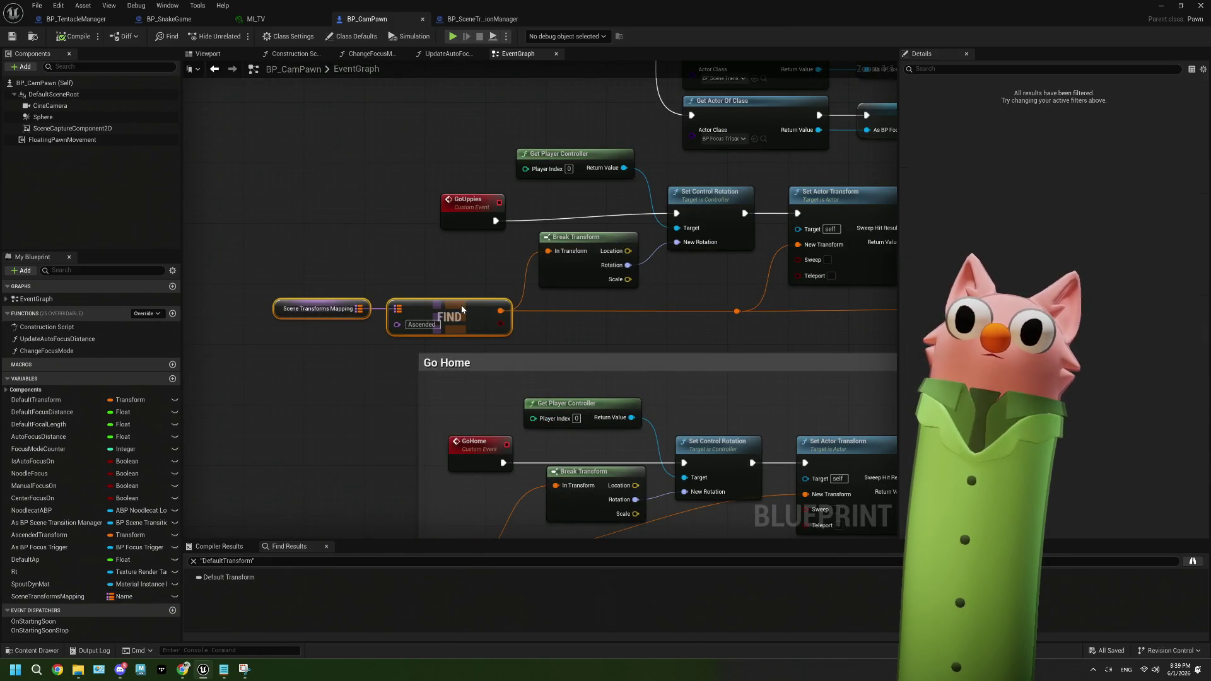
{"action": "left_click", "coordinate": [555, 317]}
Marquee-select the Go Home Scene Transforms Mapping and FIND nodes
{"action": "scroll", "coordinate": [581, 376], "scroll_direction": "down", "scroll_amount": 2}
{"action": "scroll", "coordinate": [581, 376], "scroll_direction": "down", "scroll_amount": 3}
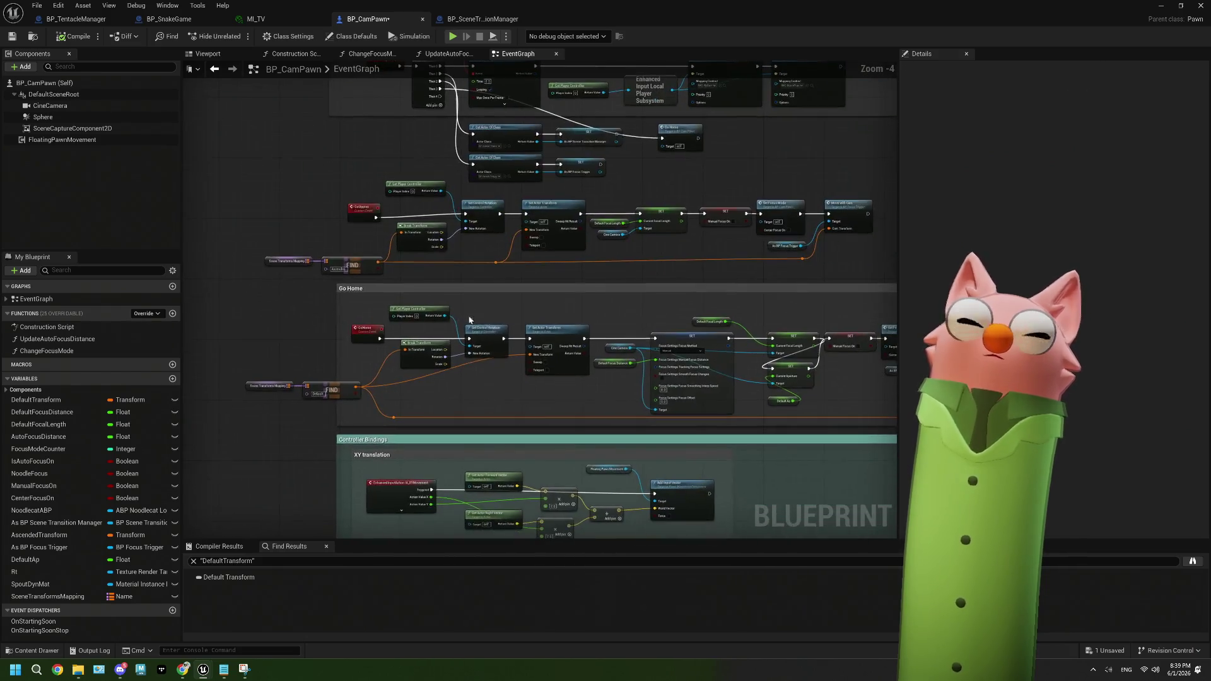
{"action": "scroll", "coordinate": [587, 504], "scroll_direction": "up", "scroll_amount": 4}
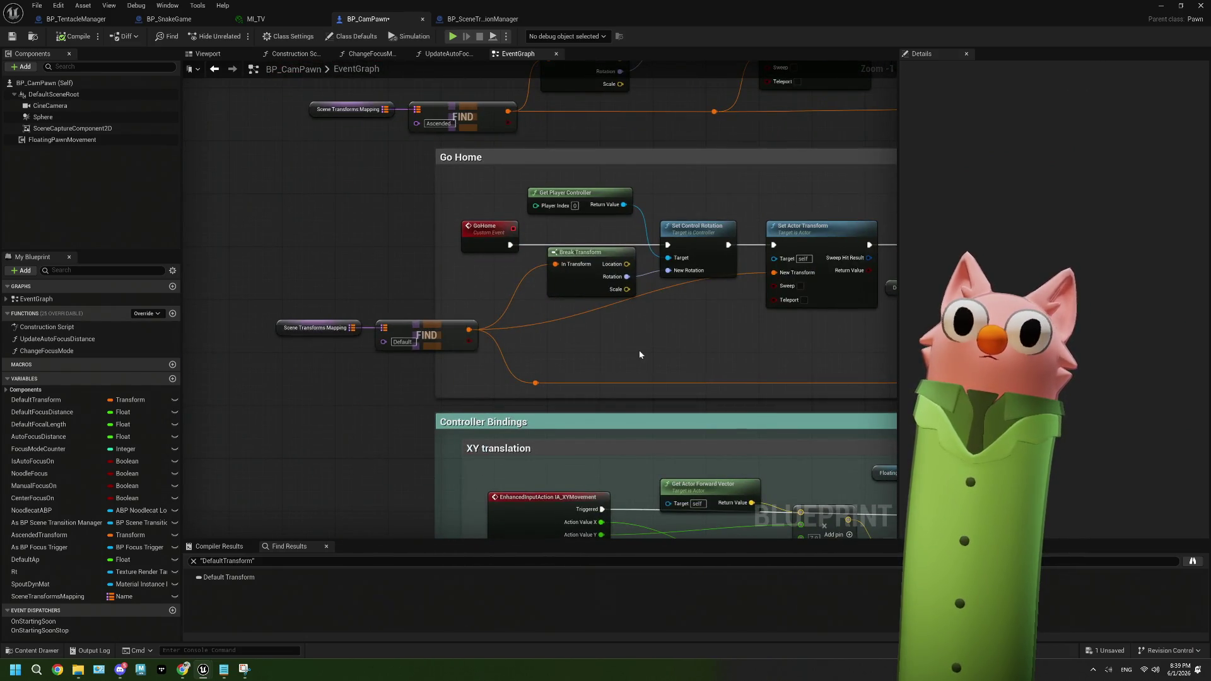
{"action": "left_click_drag", "start_coordinate": [257, 296], "coordinate": [414, 381]}
{"action": "scroll", "coordinate": [694, 366], "scroll_direction": "down", "scroll_amount": 4}
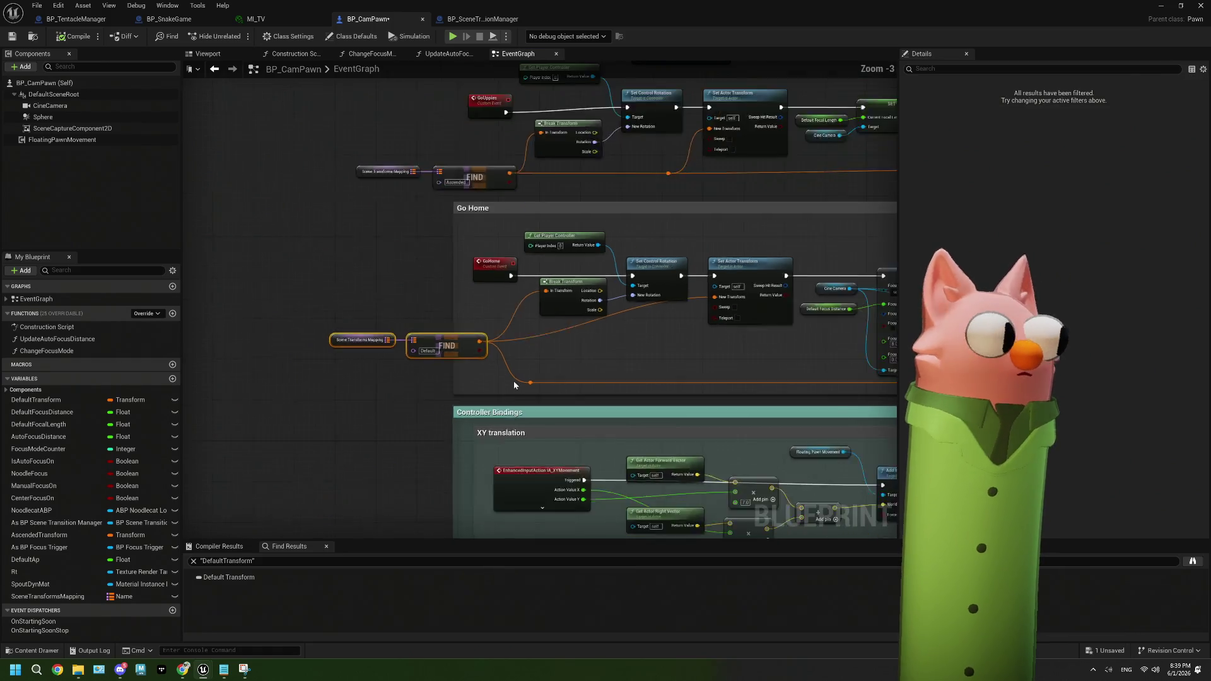
{"action": "scroll", "coordinate": [473, 267], "scroll_direction": "up", "scroll_amount": 6}
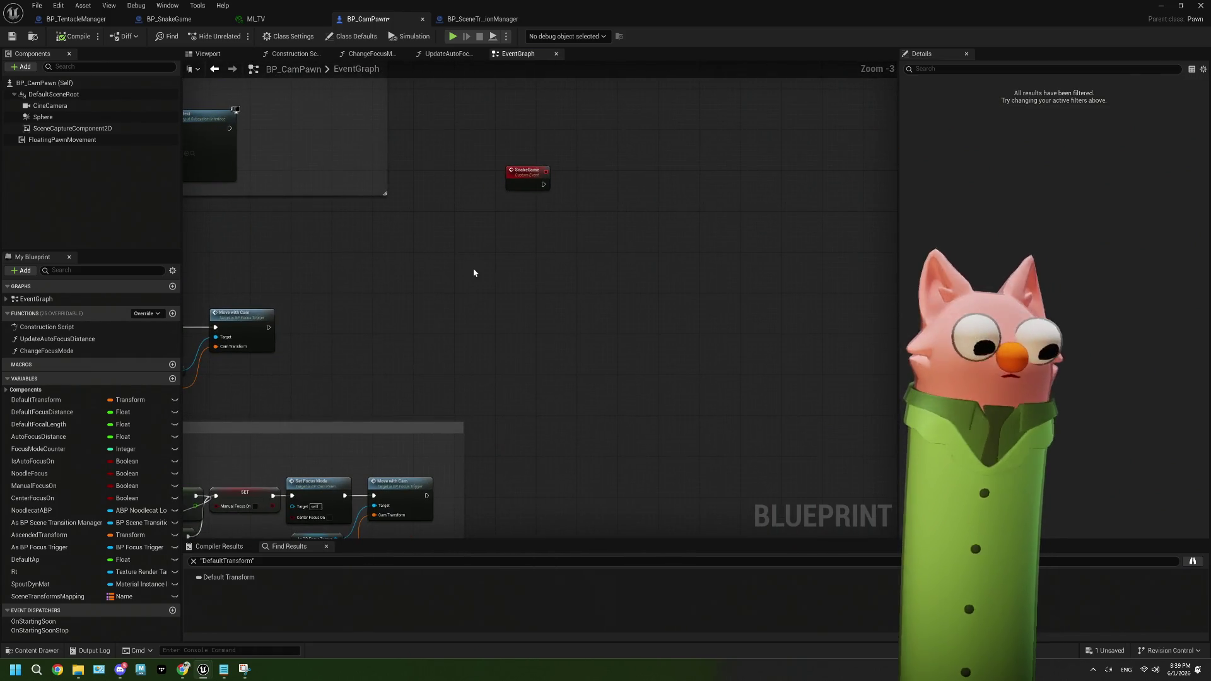
{"action": "left_click", "coordinate": [139, 596]}
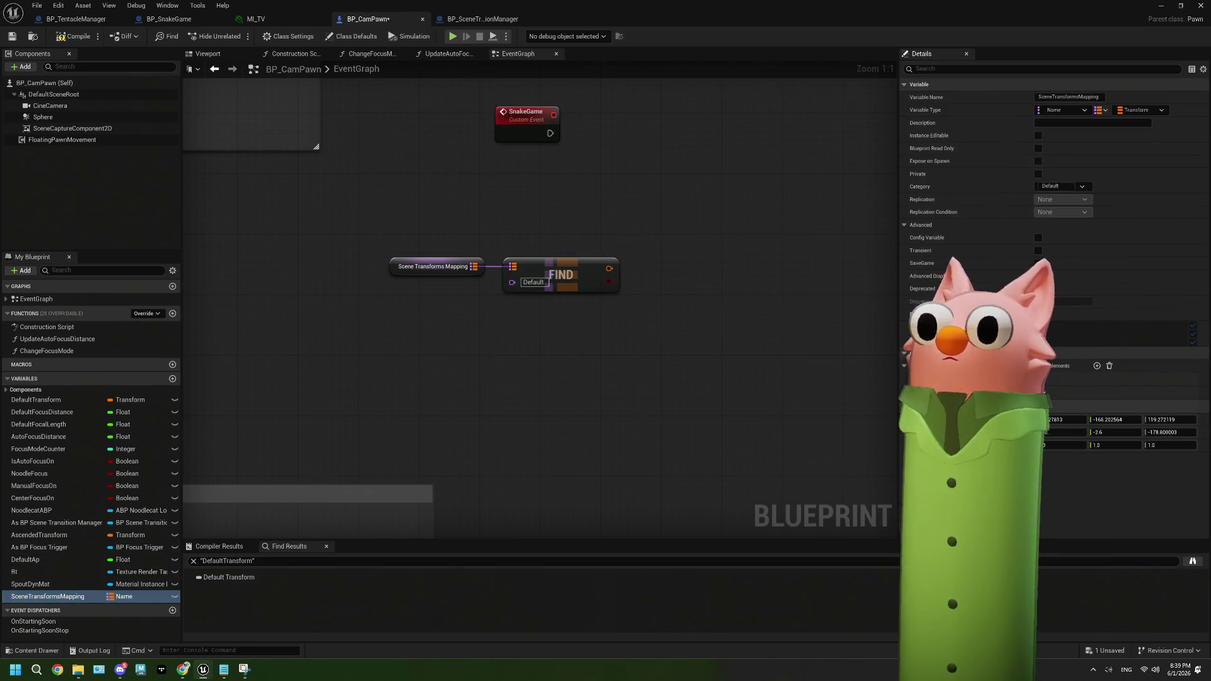
Set the new FIND node's key to SnakeGame and frame the lookup in view
{"action": "type", "text": "SnakeGame"}
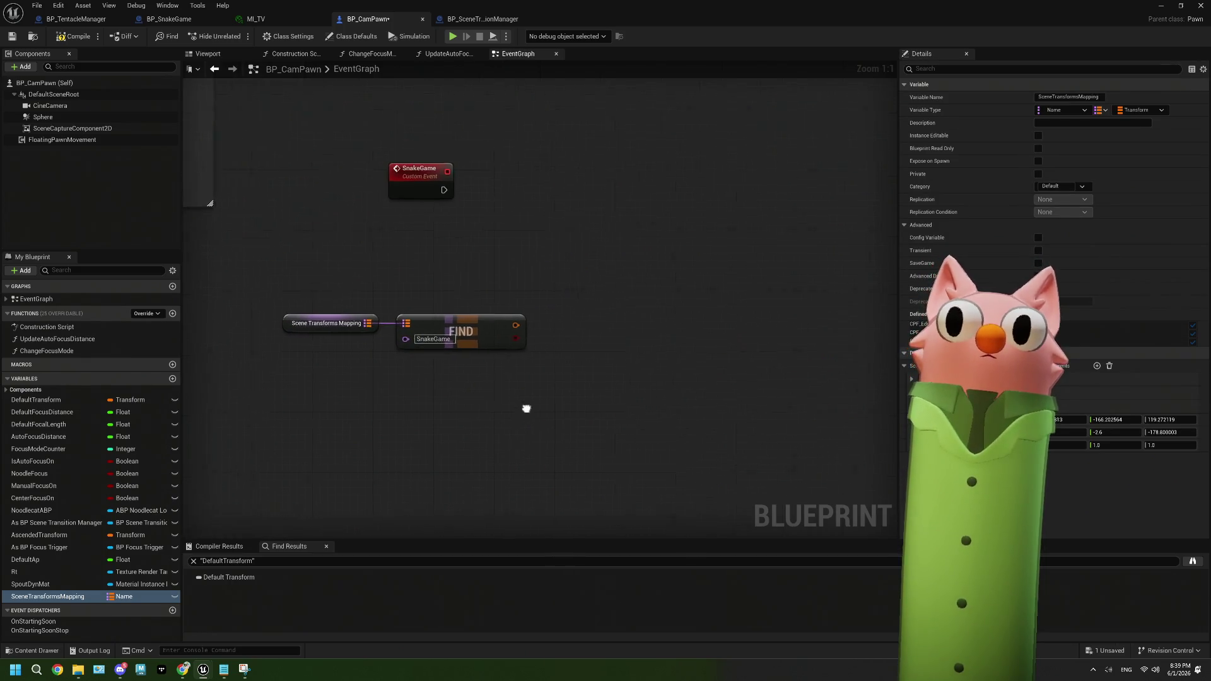
{"action": "left_click_drag", "start_coordinate": [325, 281], "coordinate": [459, 345]}
{"action": "scroll", "coordinate": [416, 381], "scroll_direction": "down", "scroll_amount": 3}
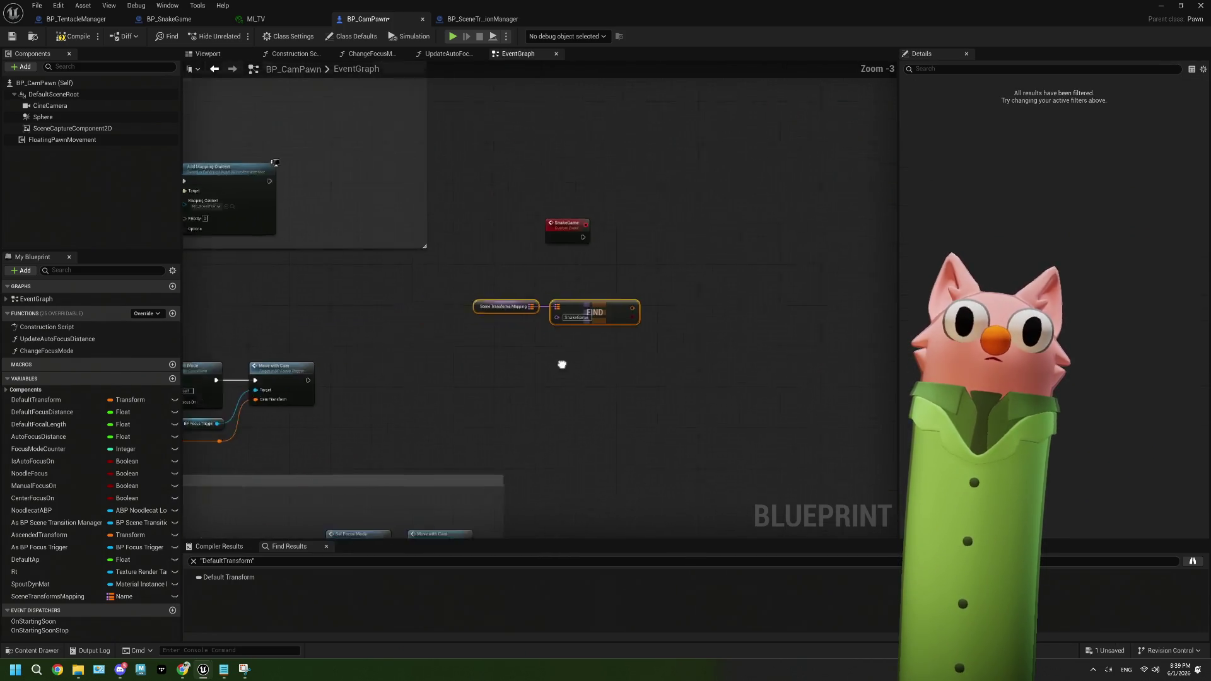
{"action": "key", "text": "Home"}
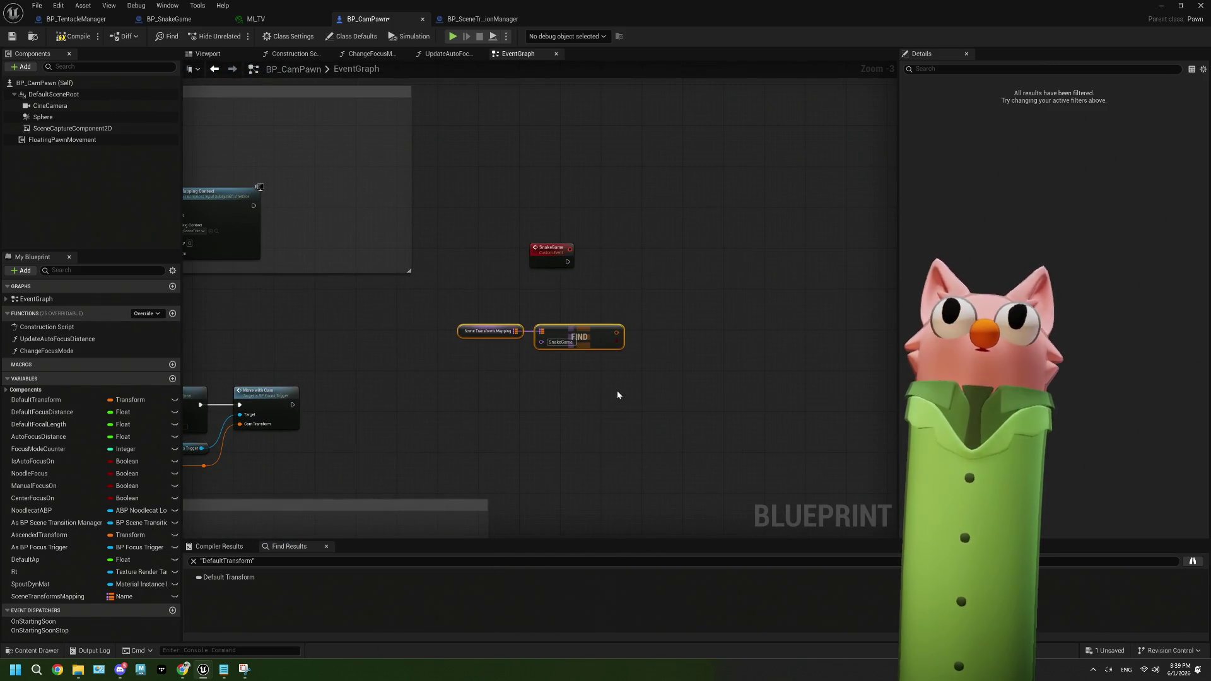
{"action": "left_click_drag", "start_coordinate": [235, 431], "coordinate": [597, 402]}
{"action": "scroll", "coordinate": [797, 359], "scroll_direction": "down", "scroll_amount": 2}
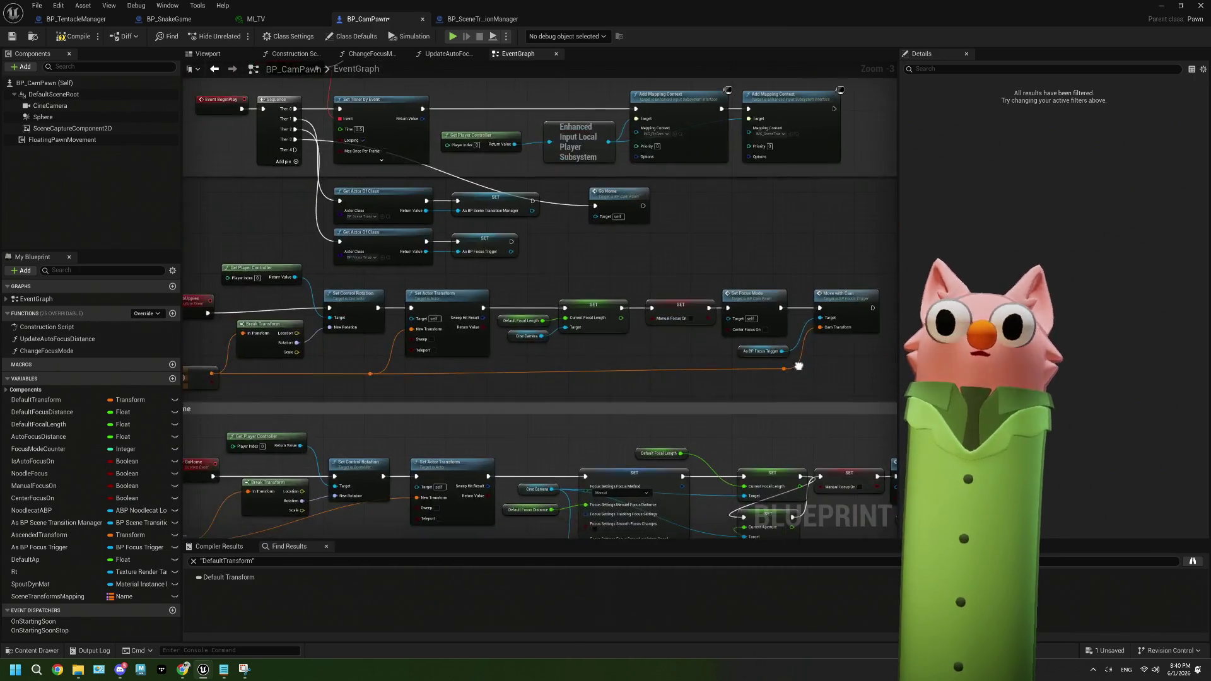
Pan across the graph's Go Home, Look rotation, Focal Length and Set Focus Mode sections
{"action": "scroll", "coordinate": [524, 407], "scroll_direction": "up", "scroll_amount": 2}
{"action": "scroll", "coordinate": [597, 379], "scroll_direction": "up", "scroll_amount": 3}
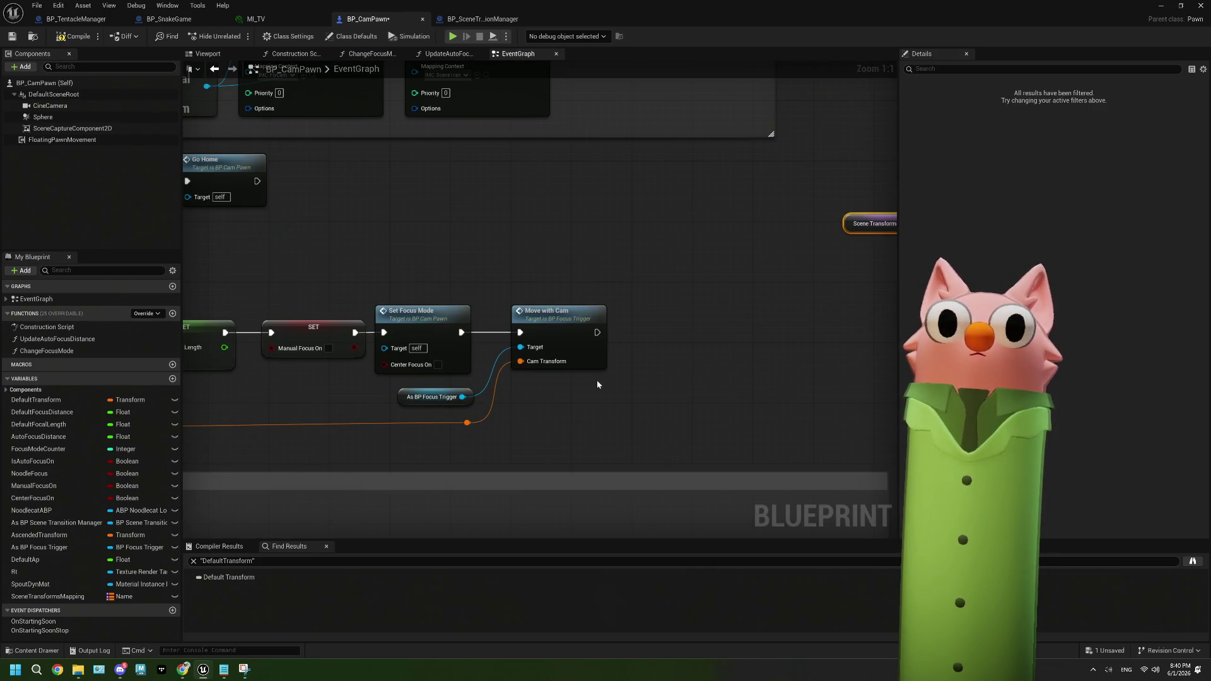
{"action": "scroll", "coordinate": [597, 379], "scroll_direction": "down", "scroll_amount": 4}
{"action": "mouse_move", "coordinate": [597, 380]}
{"action": "left_mouse_down"}
{"action": "mouse_move", "coordinate": [634, 278]}
{"action": "mouse_move", "coordinate": [789, 262]}
{"action": "mouse_move", "coordinate": [788, 342]}
{"action": "mouse_move", "coordinate": [757, 268]}
{"action": "left_mouse_up"}
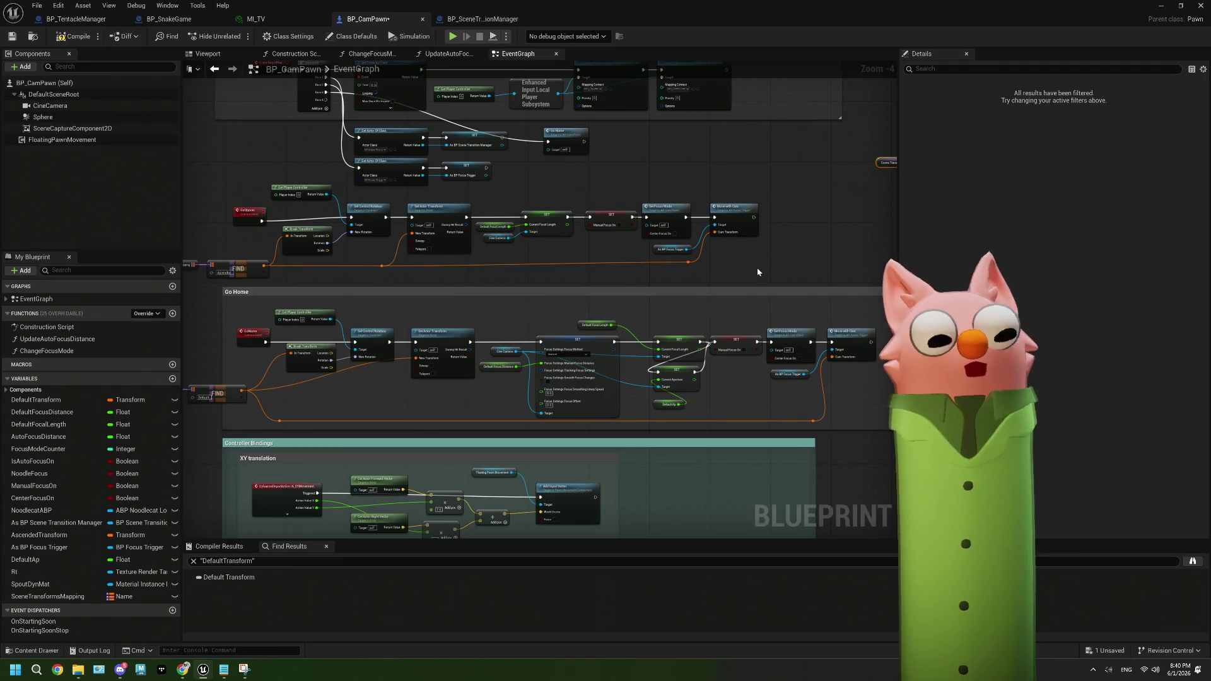
{"action": "left_click_drag", "start_coordinate": [390, 438], "coordinate": [439, 316]}
{"action": "left_click_drag", "start_coordinate": [552, 309], "coordinate": [537, 31]}
{"action": "left_click_drag", "start_coordinate": [564, 361], "coordinate": [637, 314]}
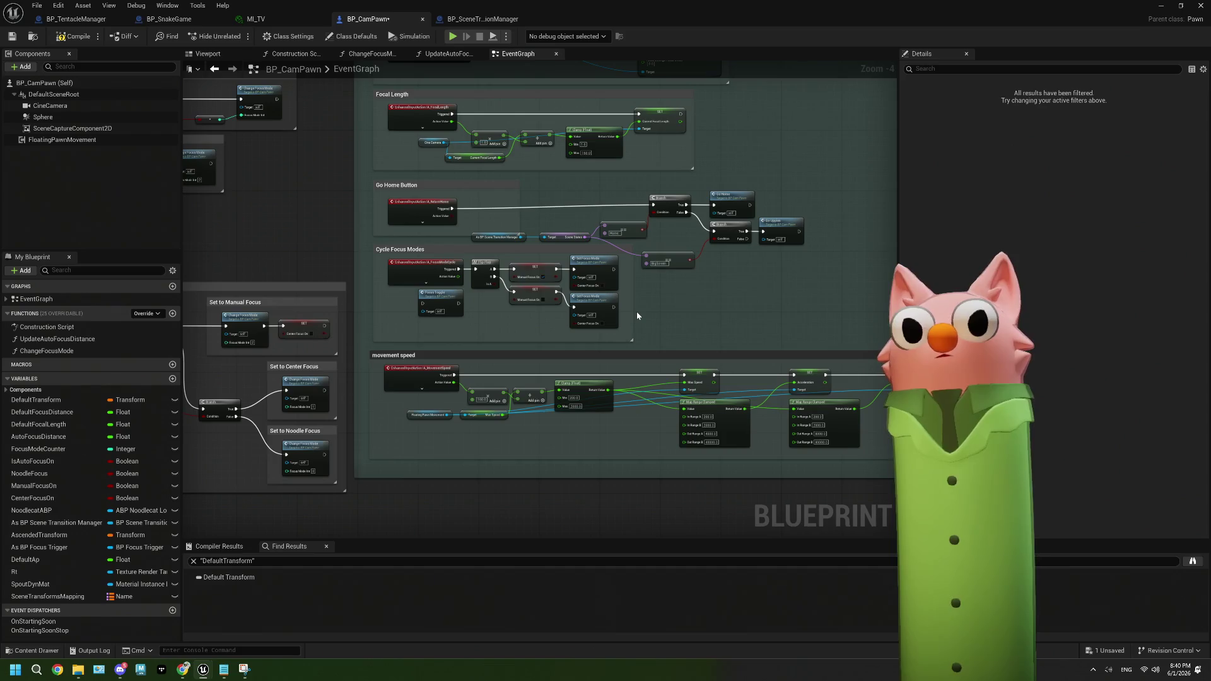
{"action": "left_click_drag", "start_coordinate": [554, 340], "coordinate": [692, 361]}
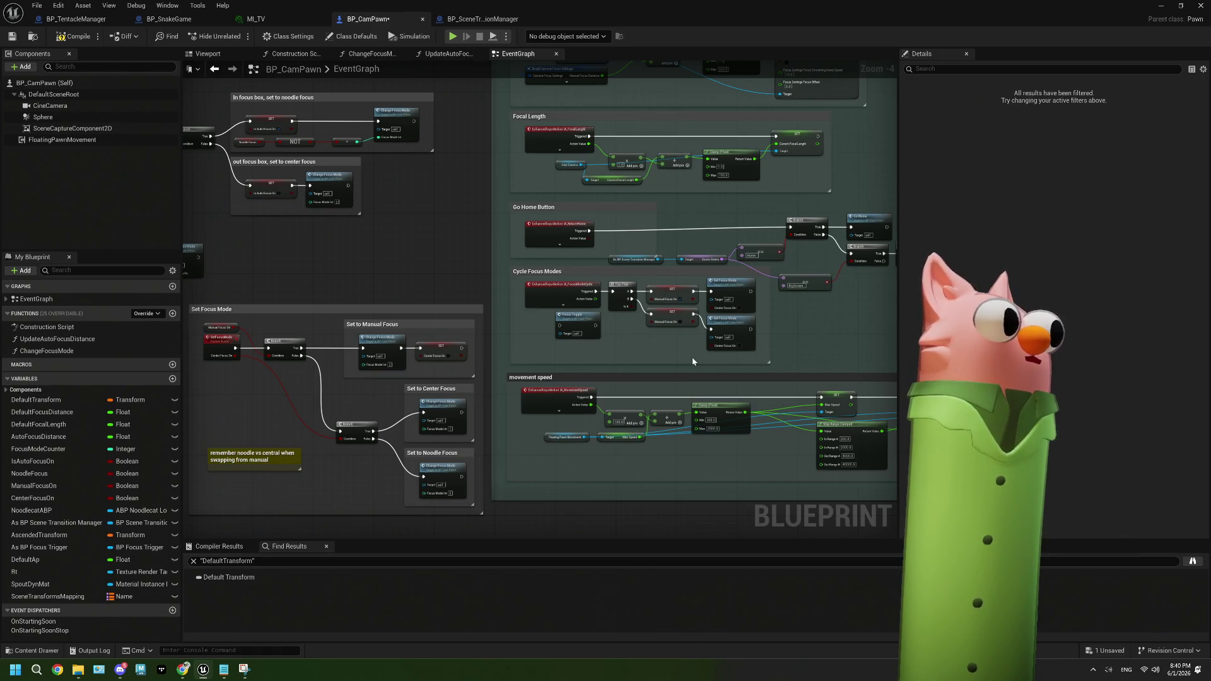
{"action": "mouse_move", "coordinate": [691, 357]}
{"action": "left_mouse_down"}
{"action": "mouse_move", "coordinate": [760, 489]}
{"action": "mouse_move", "coordinate": [616, 611]}
{"action": "left_mouse_up"}
{"action": "left_click_drag", "start_coordinate": [687, 126], "coordinate": [609, 250]}
{"action": "key", "text": "Home"}
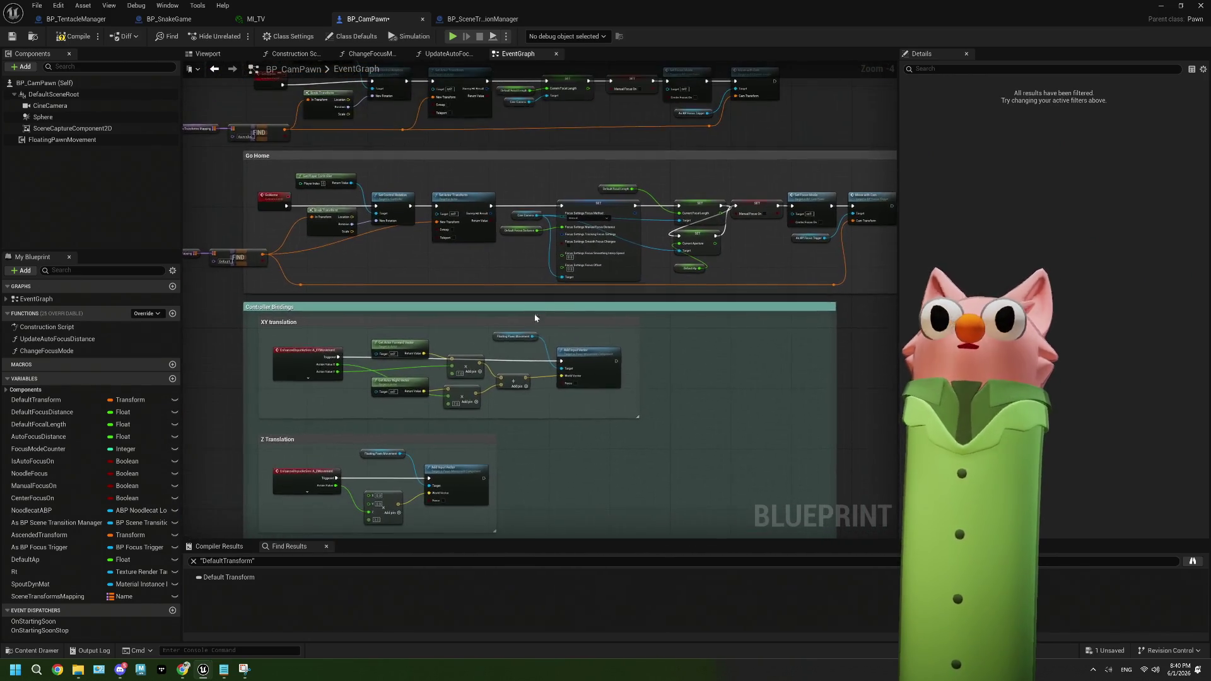
Shift Move with Cam right, reposition the transform wire's reroute knot, and nudge As BP Focus Trigger left
{"action": "left_click_drag", "start_coordinate": [591, 212], "coordinate": [620, 215]}
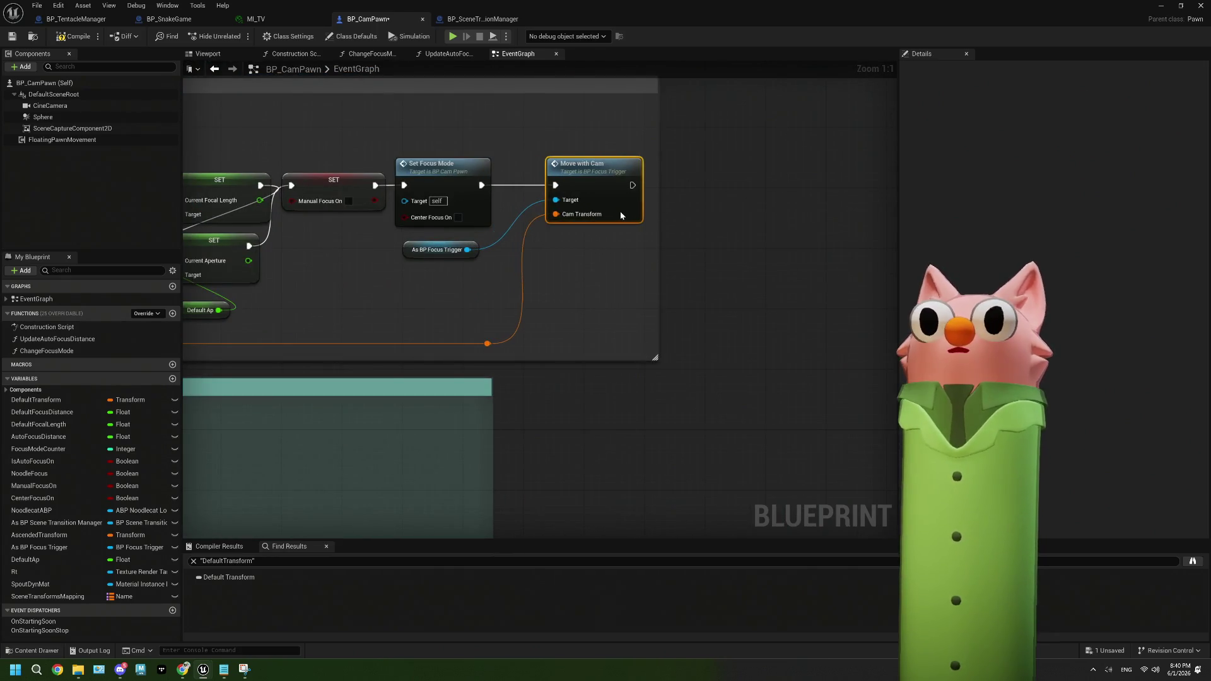
{"action": "left_click", "coordinate": [487, 343]}
{"action": "left_click_drag", "start_coordinate": [494, 349], "coordinate": [487, 350]}
{"action": "left_click", "coordinate": [541, 376]}
{"action": "scroll", "coordinate": [536, 372], "scroll_direction": "down", "scroll_amount": 6}
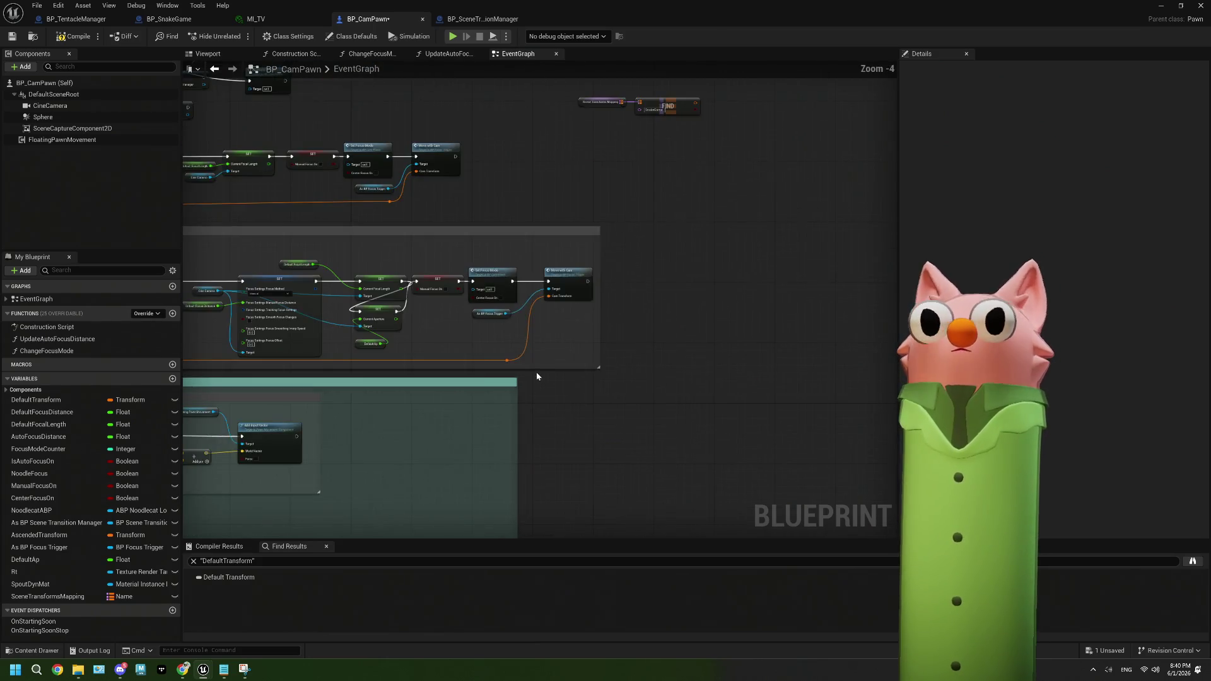
{"action": "scroll", "coordinate": [656, 359], "scroll_direction": "up", "scroll_amount": 6}
{"action": "left_click", "coordinate": [593, 323]}
{"action": "left_click_drag", "start_coordinate": [597, 327], "coordinate": [585, 338]}
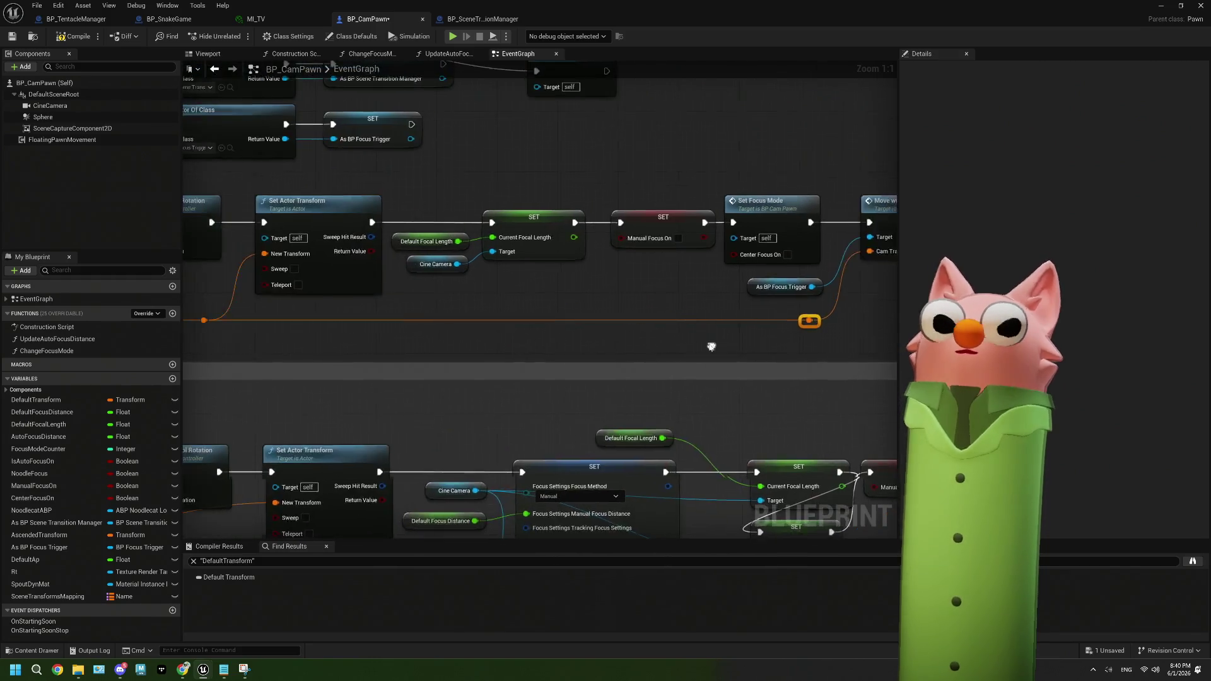
{"action": "left_click_drag", "start_coordinate": [669, 343], "coordinate": [553, 382]}
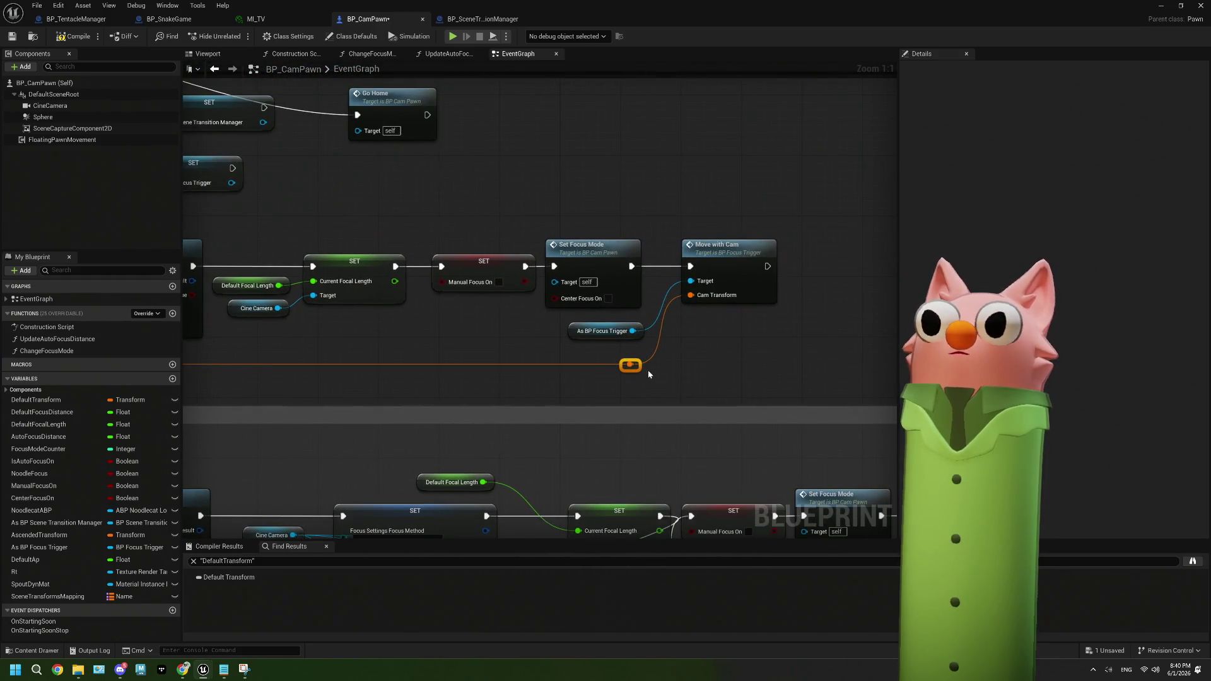
{"action": "mouse_move", "coordinate": [636, 369]}
{"action": "left_mouse_down"}
{"action": "mouse_move", "coordinate": [624, 343]}
{"action": "mouse_move", "coordinate": [562, 346]}
{"action": "left_mouse_up"}
{"action": "left_click", "coordinate": [727, 350]}
{"action": "scroll", "coordinate": [727, 350], "scroll_direction": "down", "scroll_amount": 3}
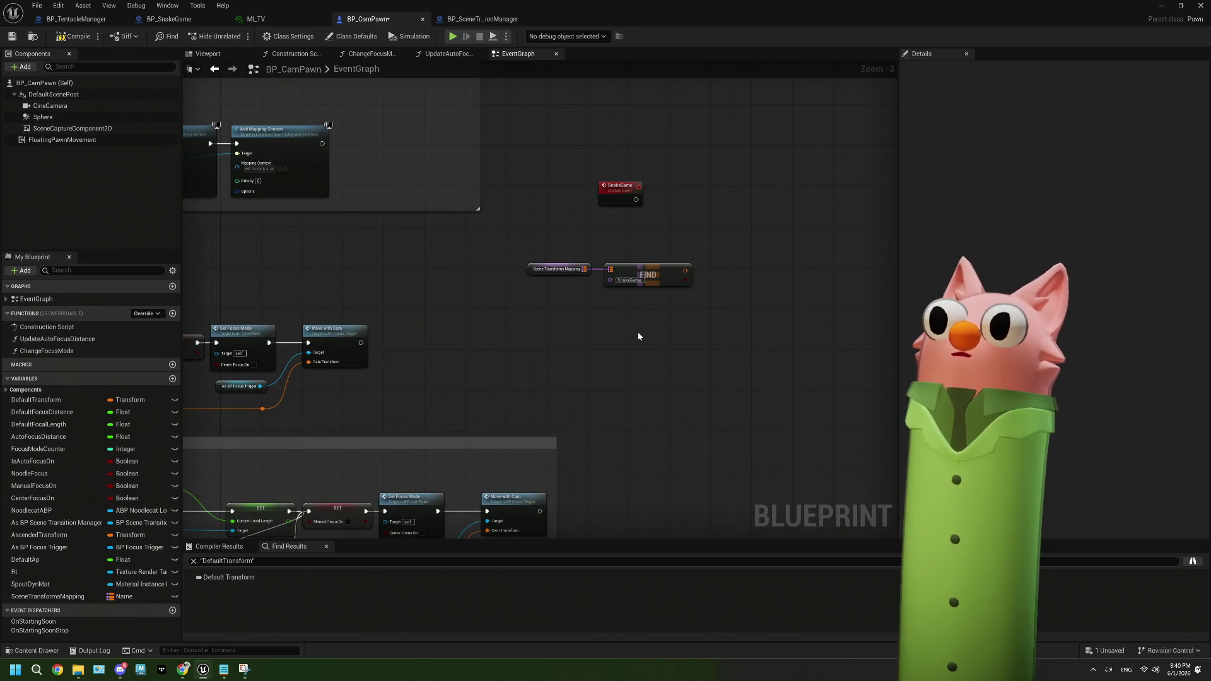
Select Get Player Controller, Break Transform, Set Control Rotation and Set Actor Transform
{"action": "mouse_move", "coordinate": [637, 331]}
{"action": "left_mouse_down"}
{"action": "mouse_move", "coordinate": [441, 346]}
{"action": "mouse_move", "coordinate": [557, 346]}
{"action": "left_mouse_up"}
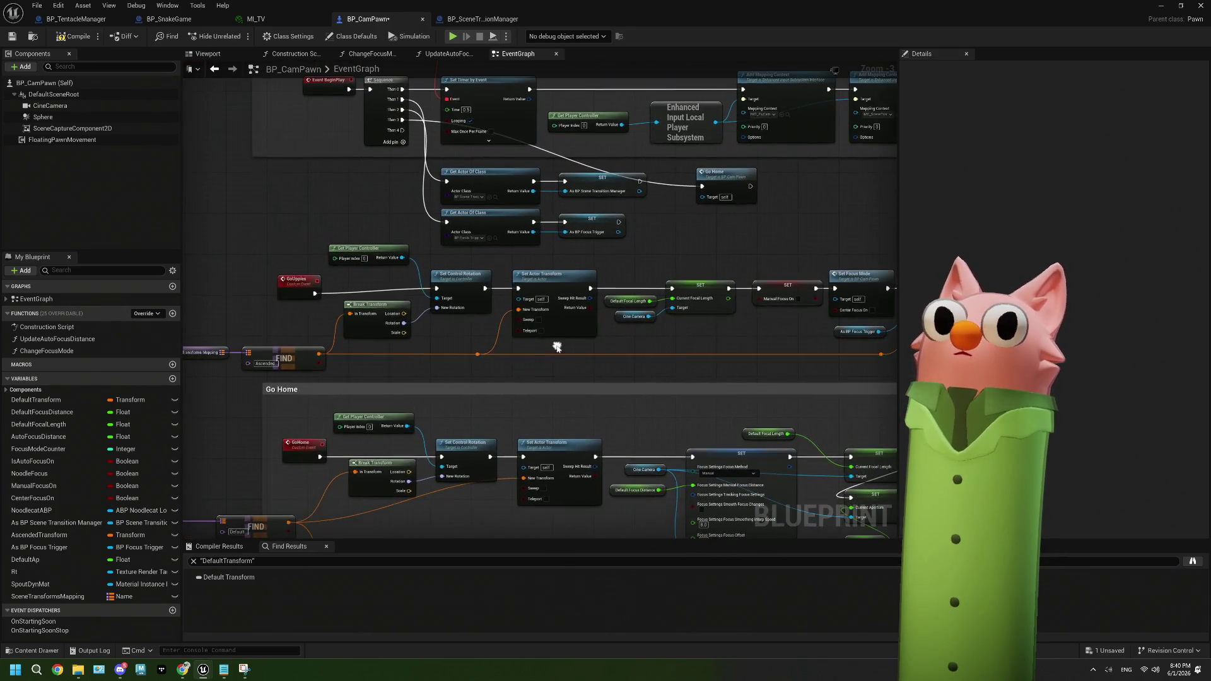
{"action": "scroll", "coordinate": [539, 345], "scroll_direction": "up", "scroll_amount": 1}
{"action": "scroll", "coordinate": [538, 349], "scroll_direction": "up", "scroll_amount": 1}
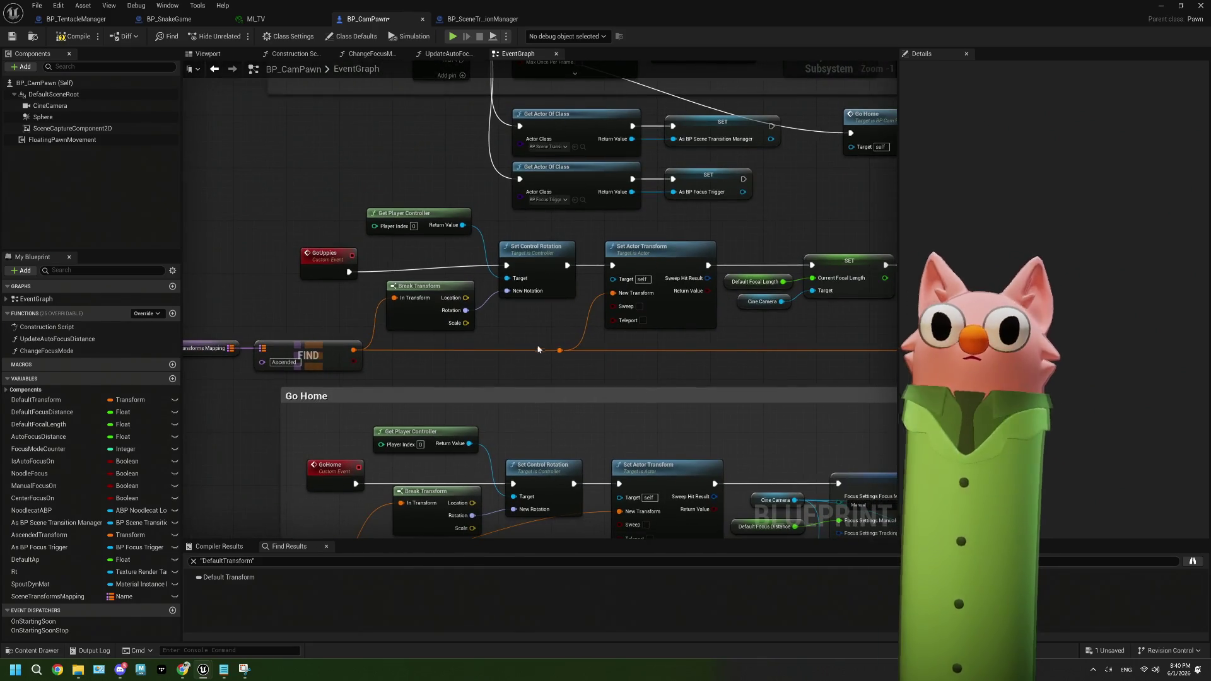
{"action": "scroll", "coordinate": [538, 349], "scroll_direction": "down", "scroll_amount": 1}
{"action": "mouse_move", "coordinate": [528, 339]}
{"action": "left_mouse_down"}
{"action": "mouse_move", "coordinate": [585, 246]}
{"action": "mouse_move", "coordinate": [507, 324]}
{"action": "left_mouse_up"}
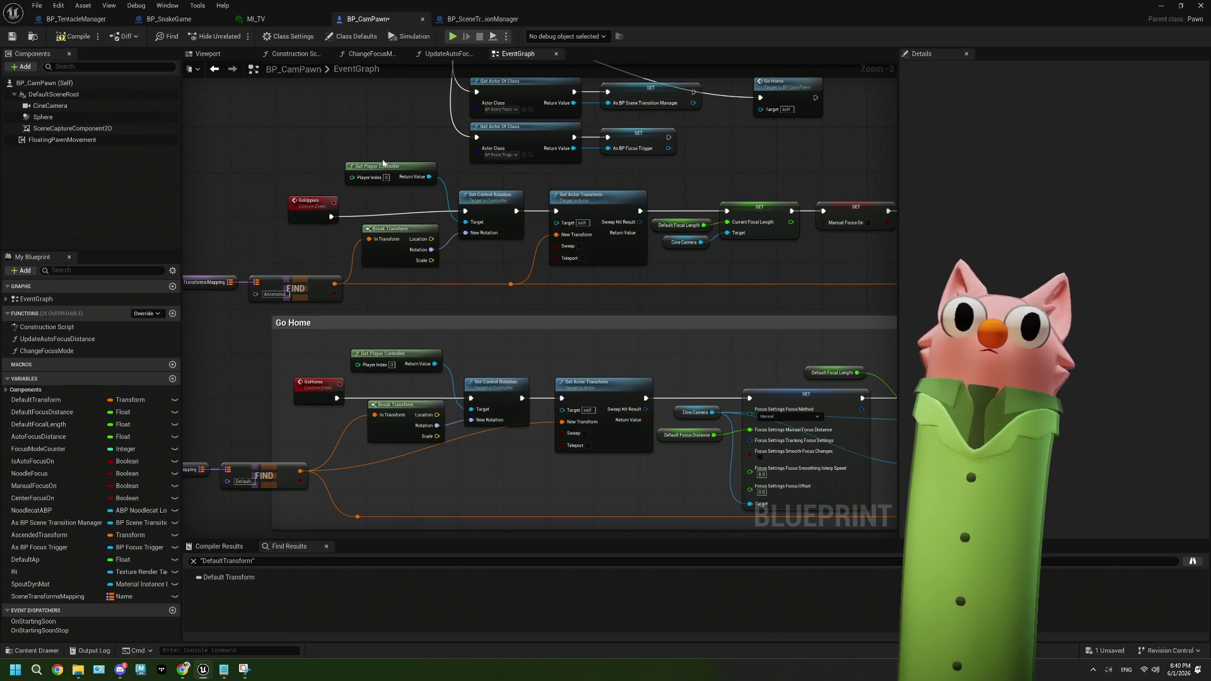
{"action": "left_click_drag", "start_coordinate": [381, 158], "coordinate": [468, 256]}
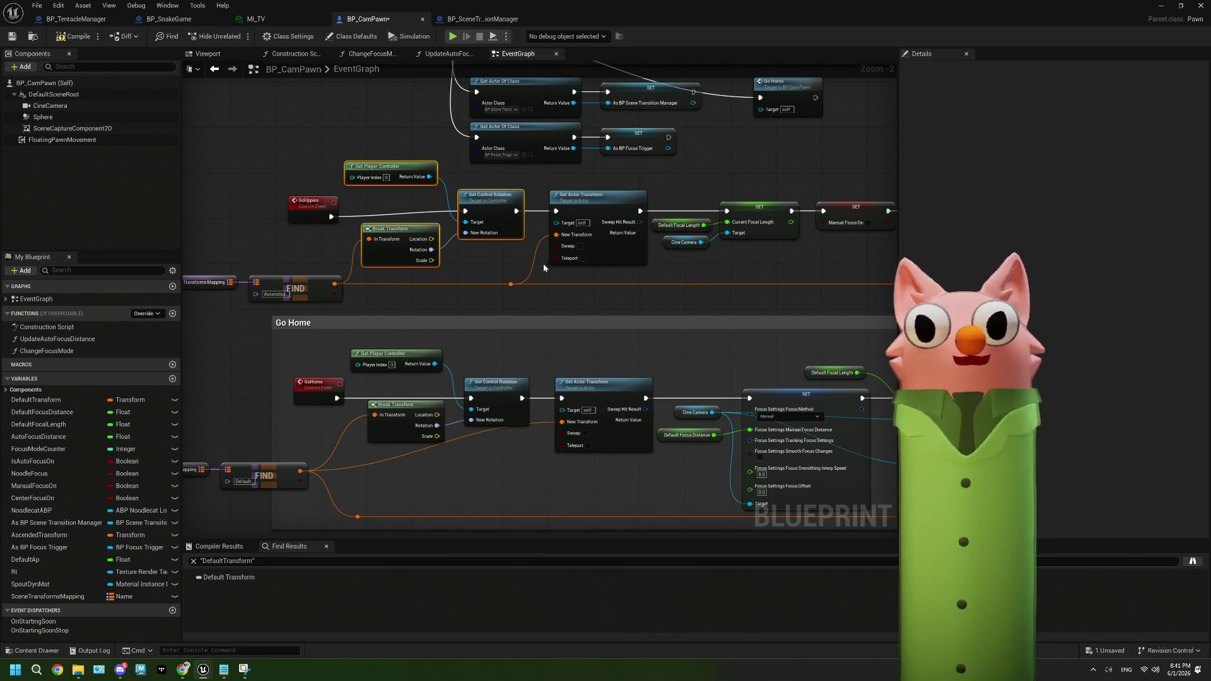
{"action": "left_click", "coordinate": [631, 253], "text": "ctrl"}
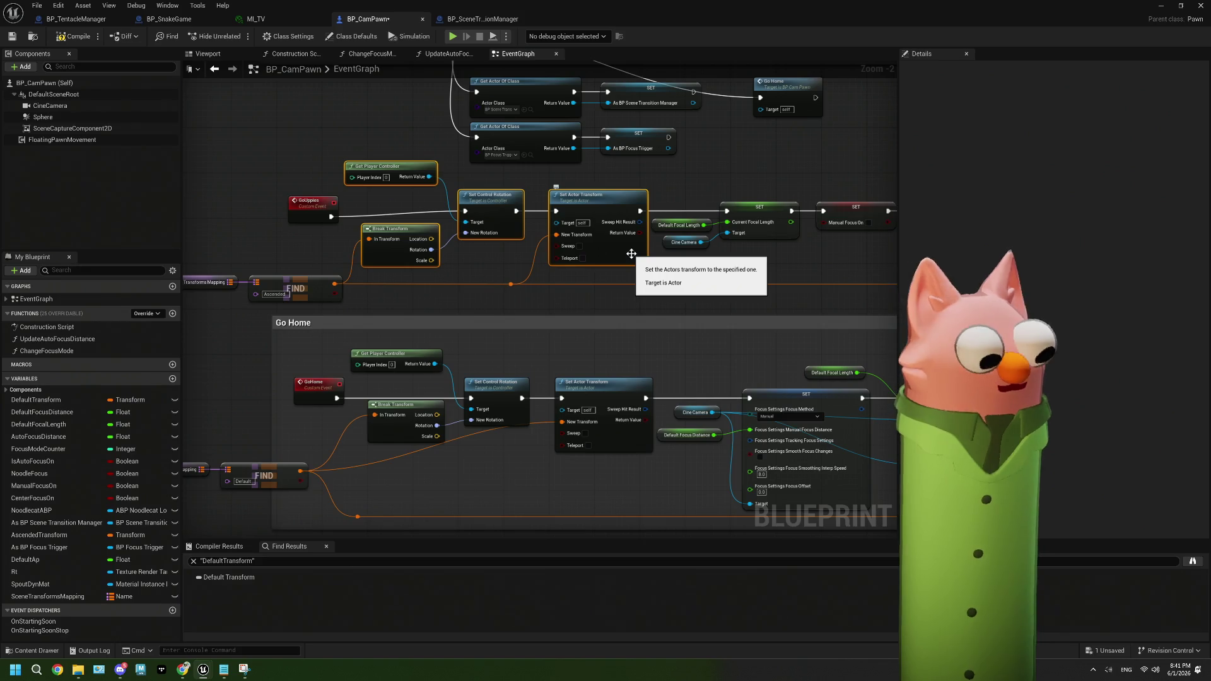
Add the focal length SET nodes and Set Focus Mode to the selection
{"action": "left_click_drag", "start_coordinate": [709, 273], "coordinate": [461, 303]}
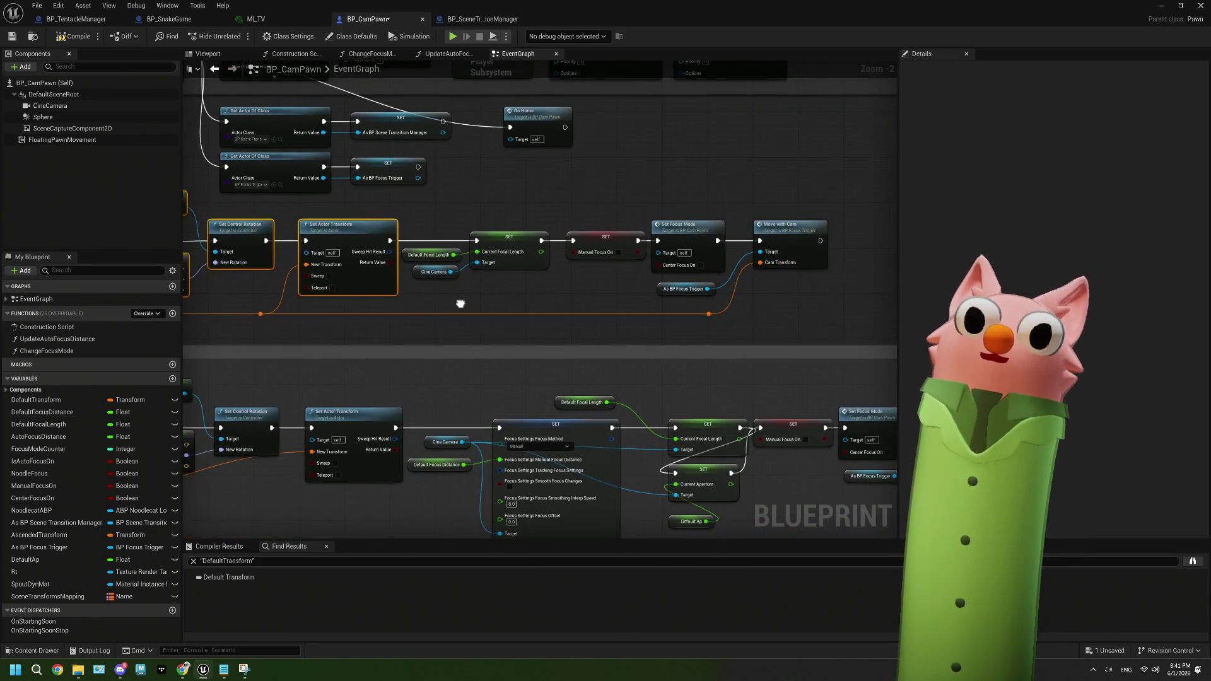
{"action": "mouse_move", "coordinate": [440, 225]}
{"action": "left_mouse_down"}
{"action": "mouse_move", "coordinate": [505, 285]}
{"action": "mouse_move", "coordinate": [606, 288]}
{"action": "left_mouse_up"}
{"action": "scroll", "coordinate": [606, 287], "scroll_direction": "down", "scroll_amount": 2}
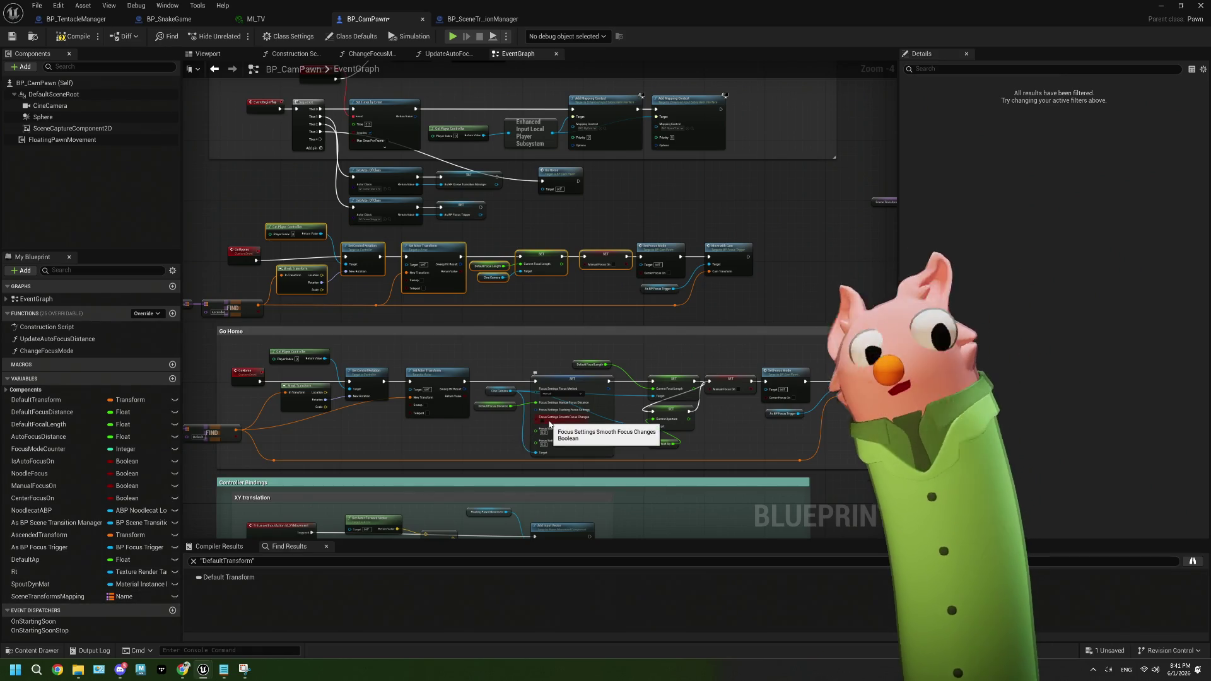
{"action": "mouse_move", "coordinate": [473, 263]}
{"action": "left_mouse_down"}
{"action": "mouse_move", "coordinate": [564, 259]}
{"action": "mouse_move", "coordinate": [507, 260]}
{"action": "left_mouse_up"}
{"action": "scroll", "coordinate": [658, 301], "scroll_direction": "up", "scroll_amount": 3}
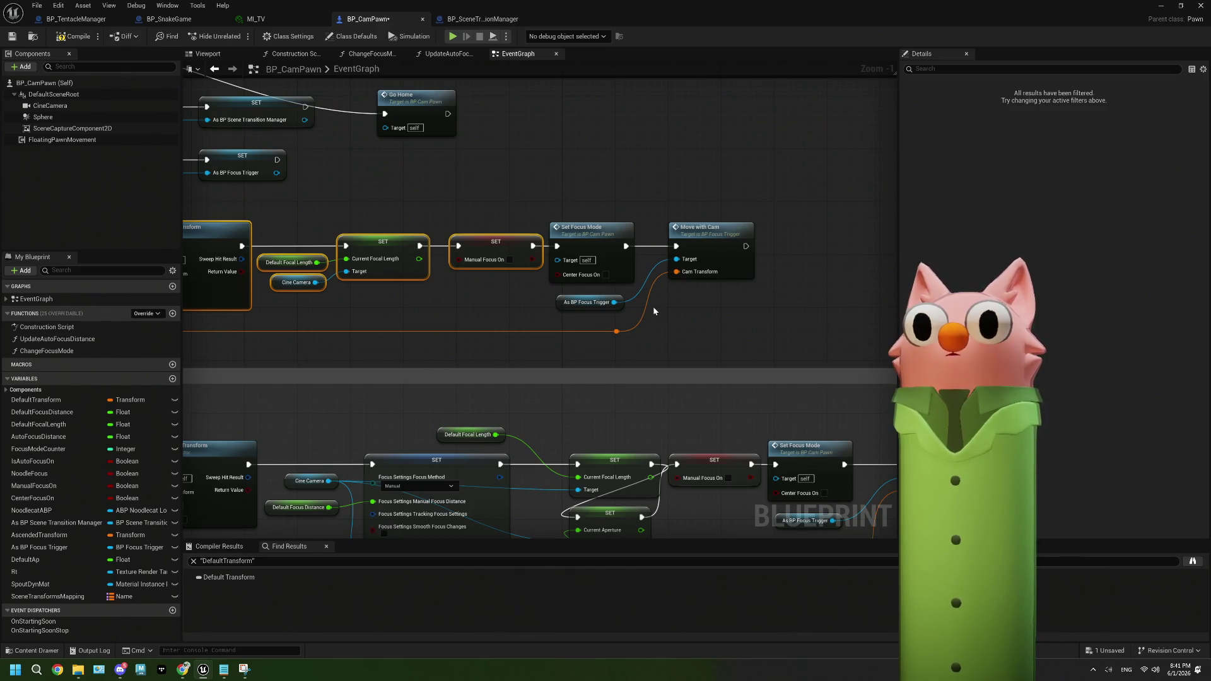
{"action": "left_click", "coordinate": [619, 235]}
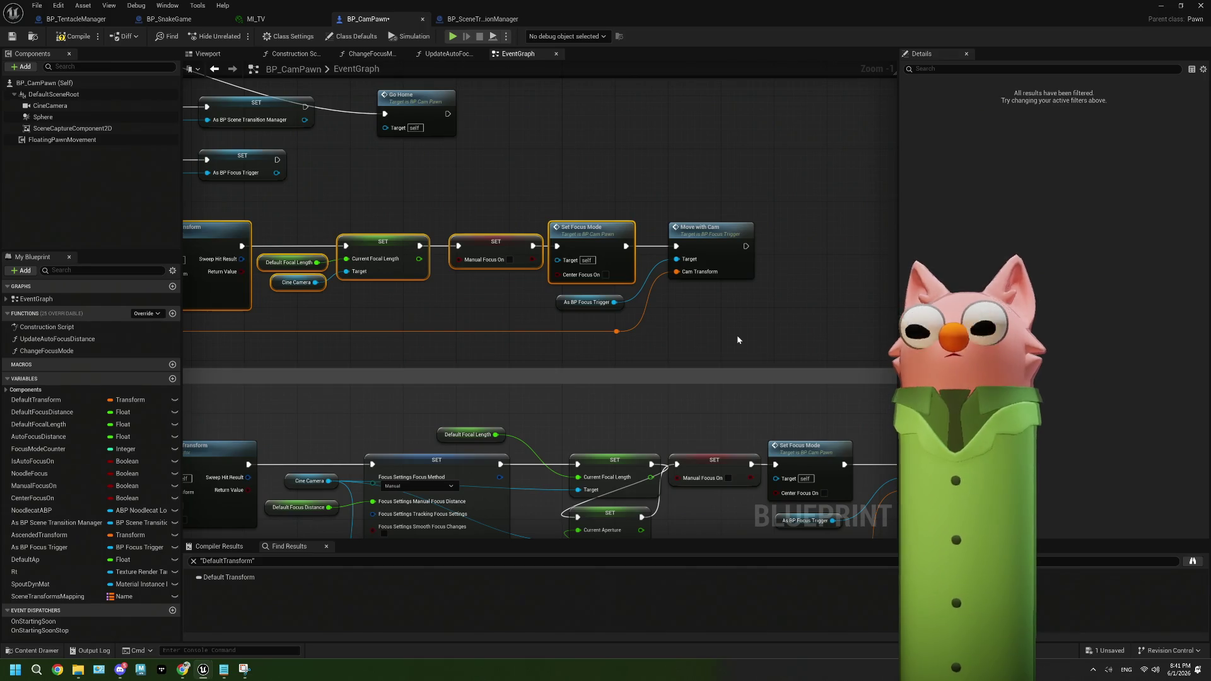
{"action": "scroll", "coordinate": [734, 339], "scroll_direction": "down", "scroll_amount": 2}
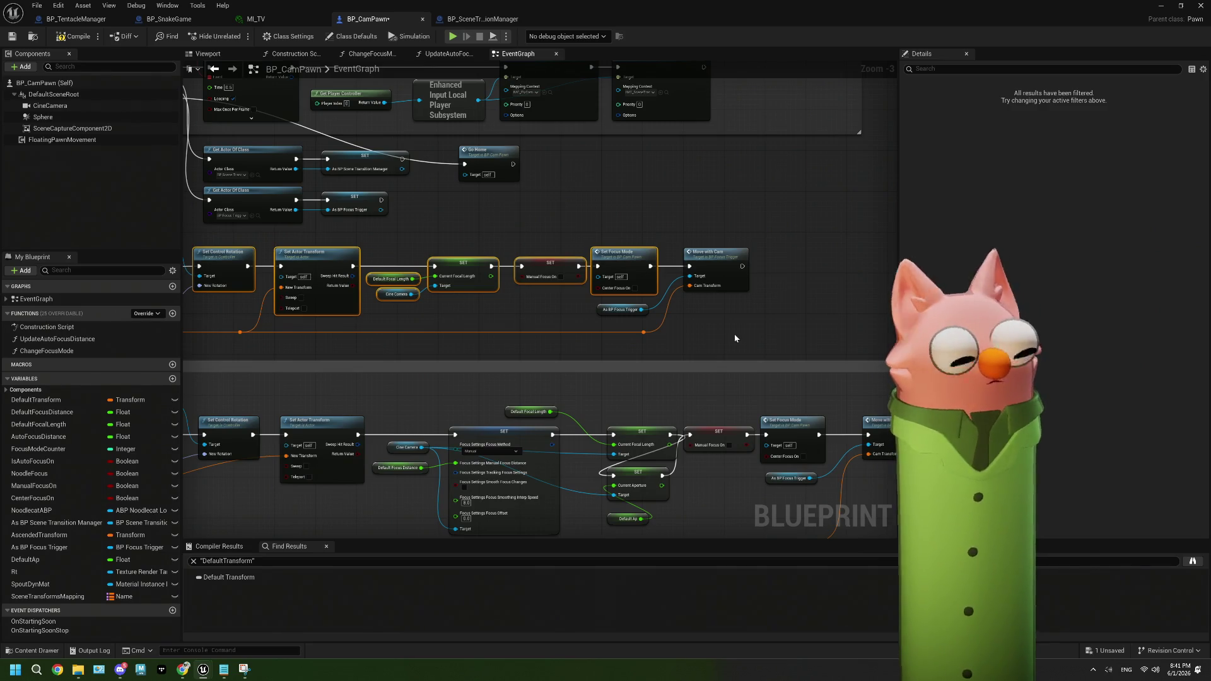
{"action": "scroll", "coordinate": [734, 335], "scroll_direction": "down", "scroll_amount": 4}
{"action": "scroll", "coordinate": [761, 335], "scroll_direction": "up", "scroll_amount": 3}
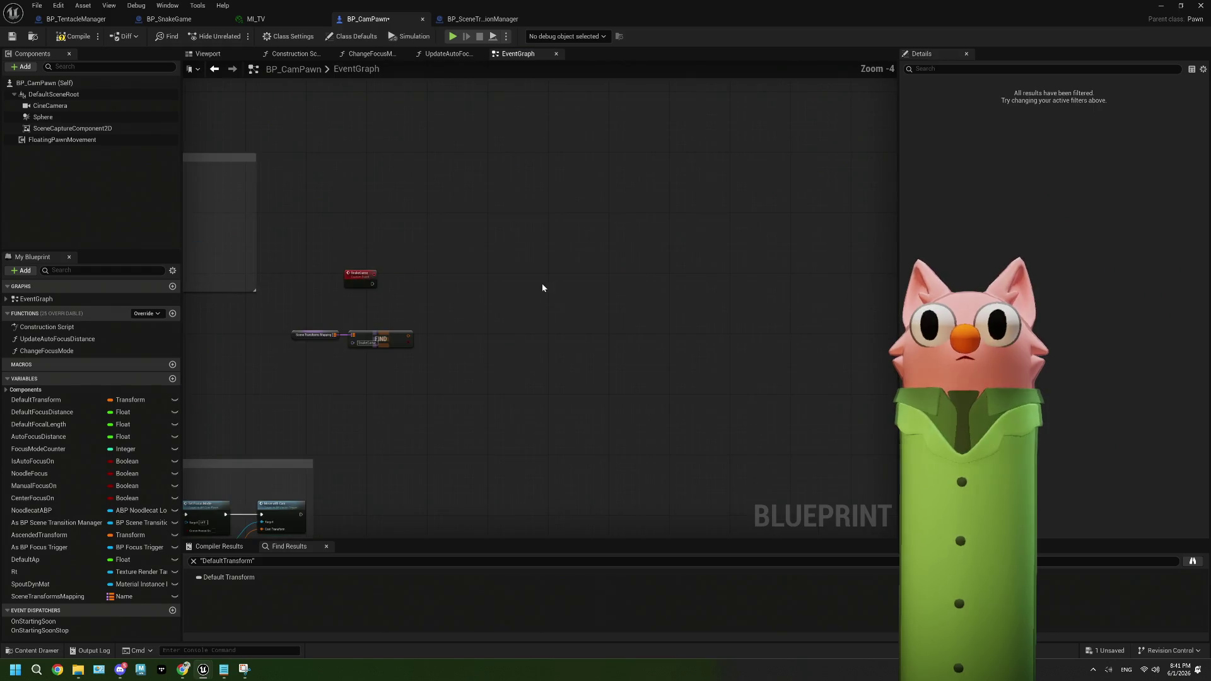
Paste the camera chain, wiring SnakeGame's exec and the FIND result into Break Transform and Set Actor Transform
{"action": "key", "text": "ctrl+v"}
{"action": "mouse_move", "coordinate": [465, 277]}
{"action": "left_mouse_down"}
{"action": "mouse_move", "coordinate": [446, 266]}
{"action": "mouse_move", "coordinate": [507, 278]}
{"action": "left_mouse_up"}
{"action": "scroll", "coordinate": [386, 284], "scroll_direction": "up", "scroll_amount": 4}
{"action": "left_click_drag", "start_coordinate": [357, 282], "coordinate": [597, 282]}
{"action": "mouse_move", "coordinate": [428, 387]}
{"action": "left_mouse_down"}
{"action": "mouse_move", "coordinate": [498, 394]}
{"action": "mouse_move", "coordinate": [468, 320]}
{"action": "left_mouse_up"}
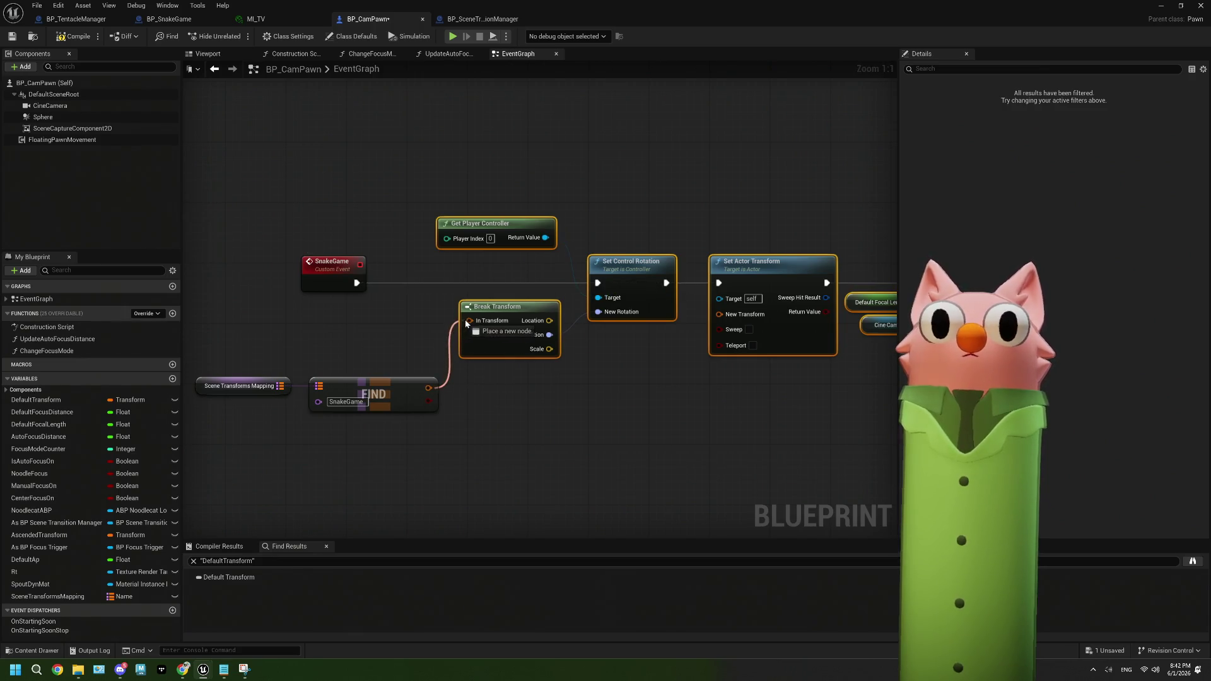
{"action": "scroll", "coordinate": [560, 365], "scroll_direction": "down", "scroll_amount": 2}
{"action": "mouse_move", "coordinate": [296, 372]}
{"action": "left_mouse_down"}
{"action": "mouse_move", "coordinate": [464, 377]}
{"action": "mouse_move", "coordinate": [513, 317]}
{"action": "left_mouse_up"}
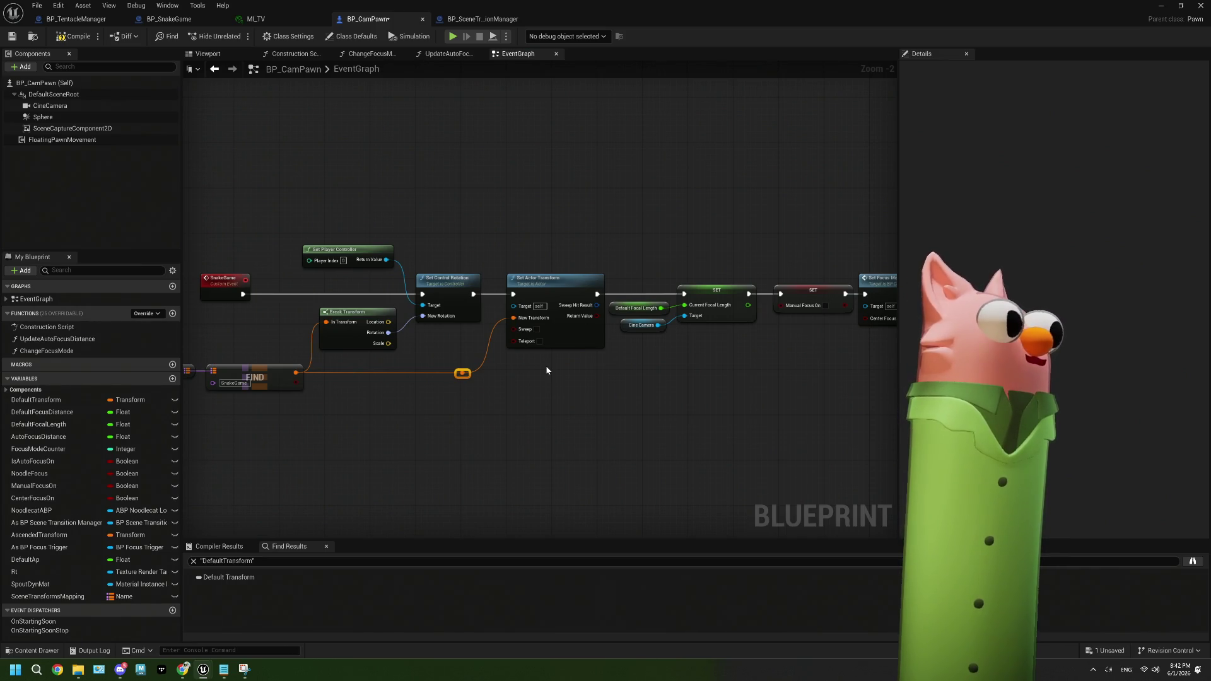
Check the DefaultFocalLength variable and jump to the SetFocusMode event definition
{"action": "mouse_move", "coordinate": [524, 391]}
{"action": "left_mouse_down"}
{"action": "mouse_move", "coordinate": [537, 351]}
{"action": "mouse_move", "coordinate": [387, 363]}
{"action": "left_mouse_up"}
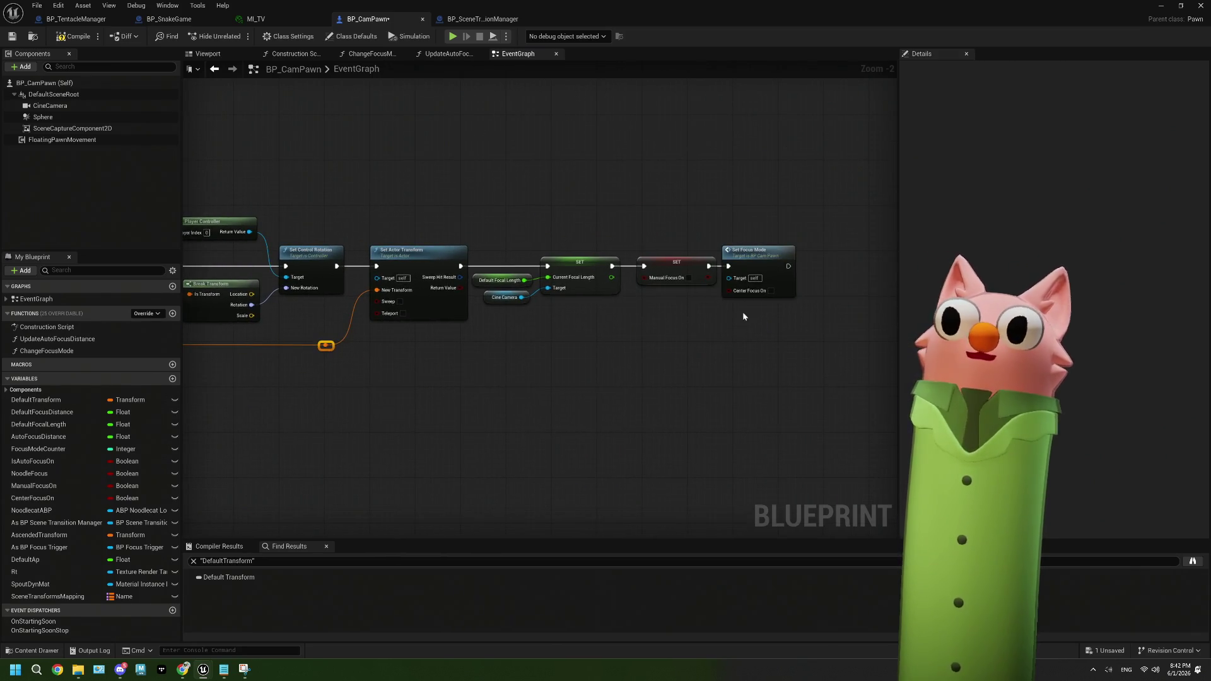
{"action": "scroll", "coordinate": [743, 311], "scroll_direction": "down", "scroll_amount": 3}
{"action": "scroll", "coordinate": [663, 321], "scroll_direction": "up", "scroll_amount": 4}
{"action": "mouse_move", "coordinate": [675, 376]}
{"action": "left_mouse_down"}
{"action": "mouse_move", "coordinate": [549, 325]}
{"action": "mouse_move", "coordinate": [717, 293]}
{"action": "mouse_move", "coordinate": [572, 317]}
{"action": "left_mouse_up"}
{"action": "left_click", "coordinate": [566, 226]}
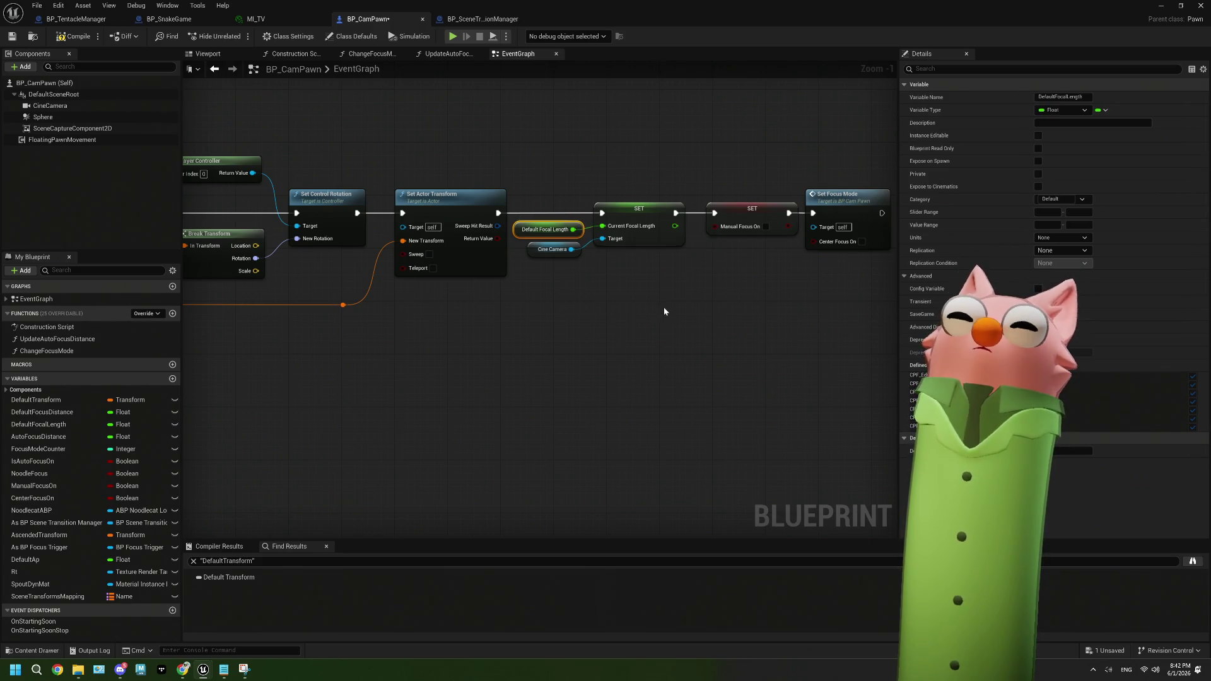
{"action": "left_click_drag", "start_coordinate": [751, 234], "coordinate": [505, 265]}
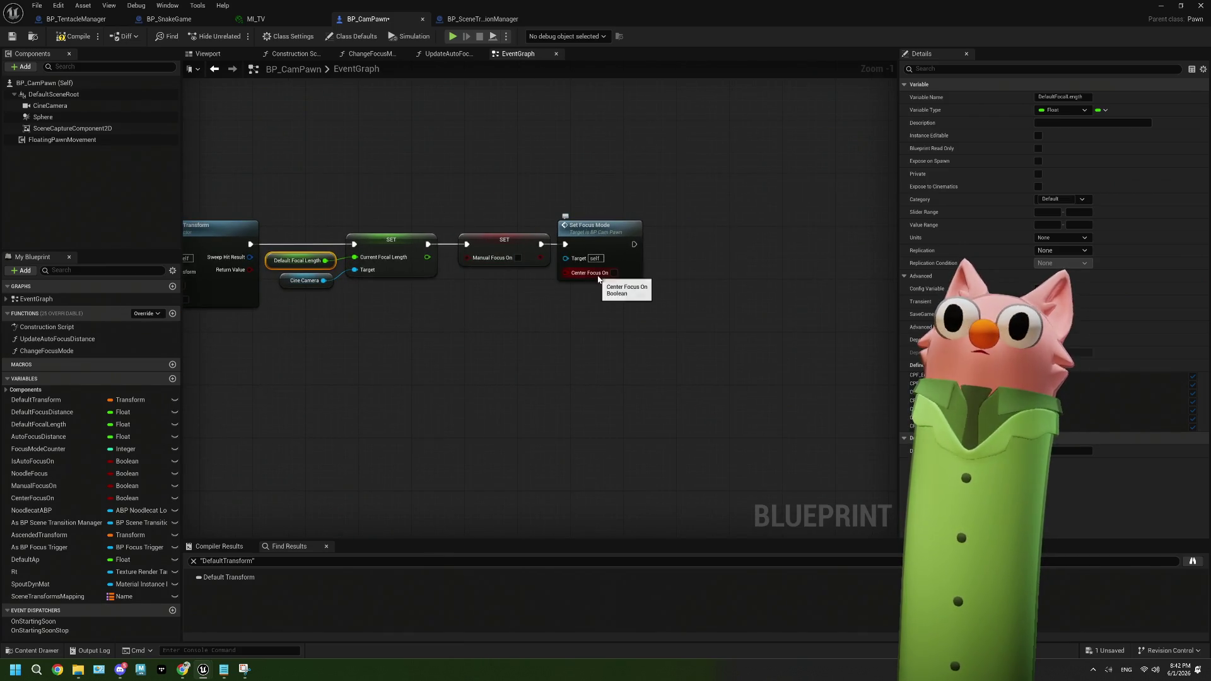
{"action": "double_click", "coordinate": [637, 258]}
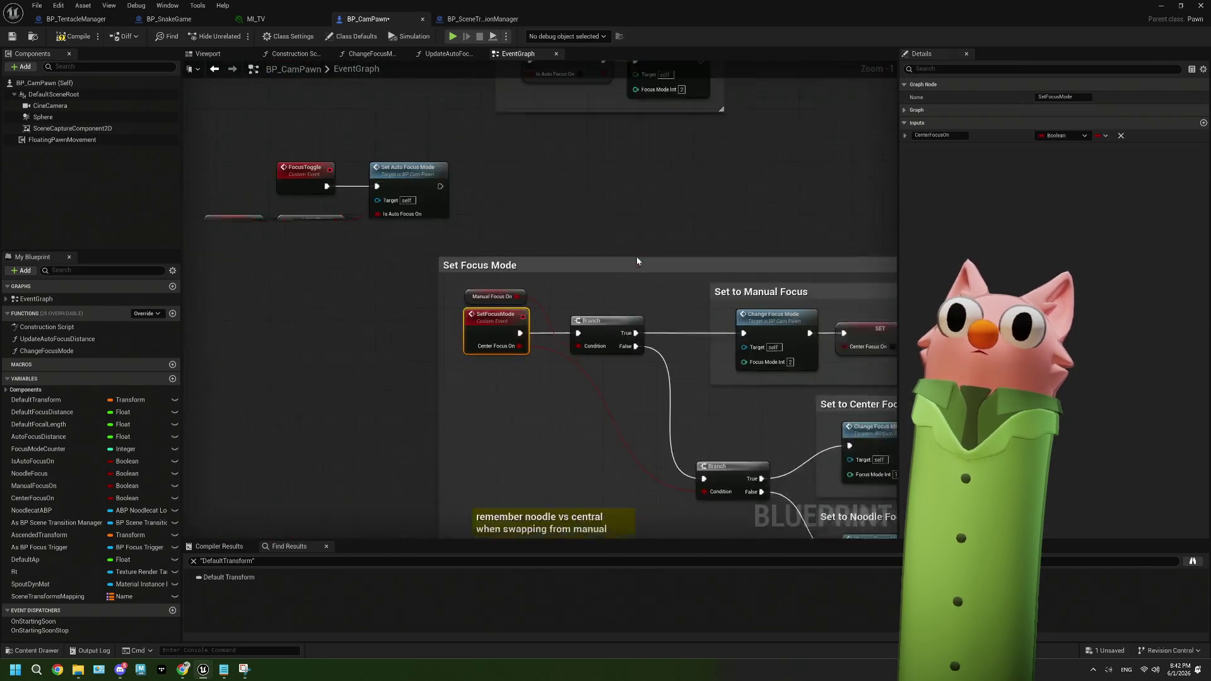
{"action": "scroll", "coordinate": [546, 273], "scroll_direction": "down", "scroll_amount": 1}
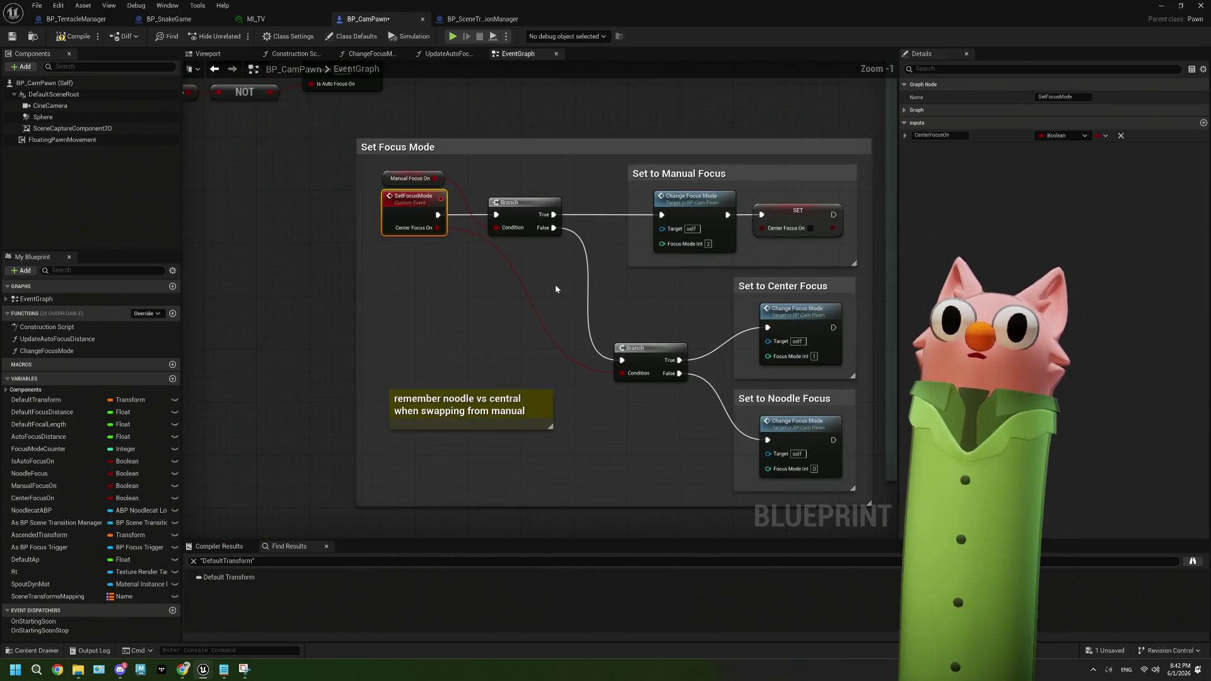
{"action": "left_click_drag", "start_coordinate": [565, 290], "coordinate": [471, 284]}
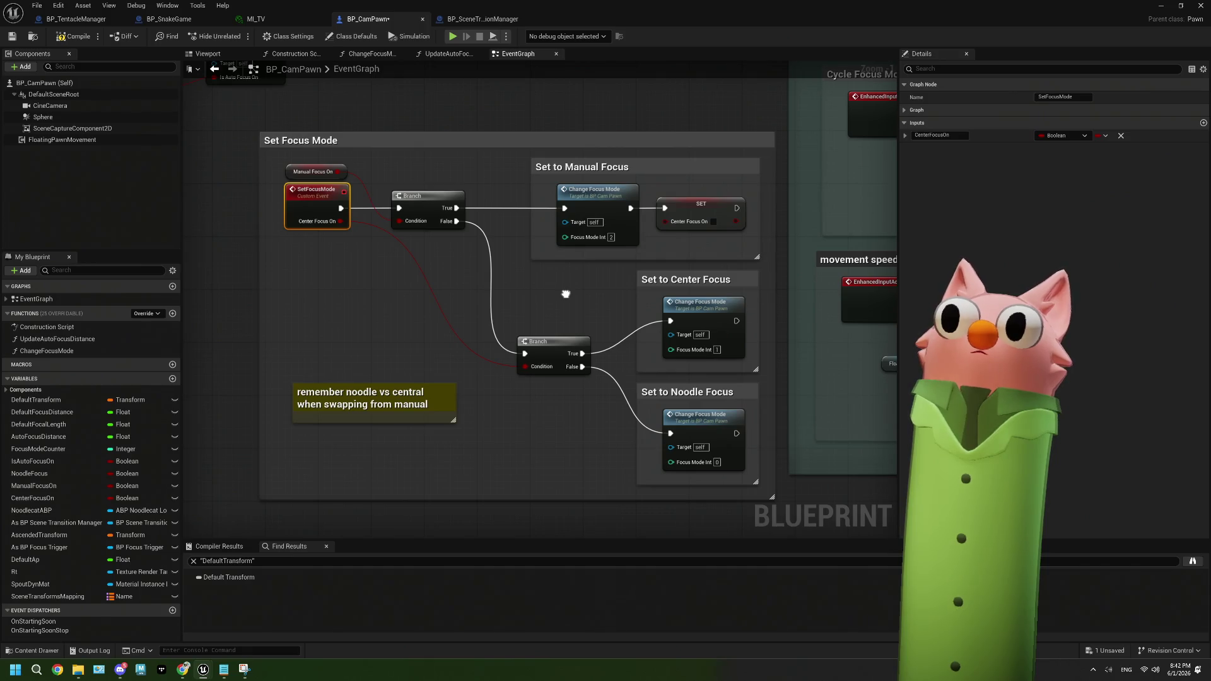
{"action": "scroll", "coordinate": [565, 298], "scroll_direction": "down", "scroll_amount": 4}
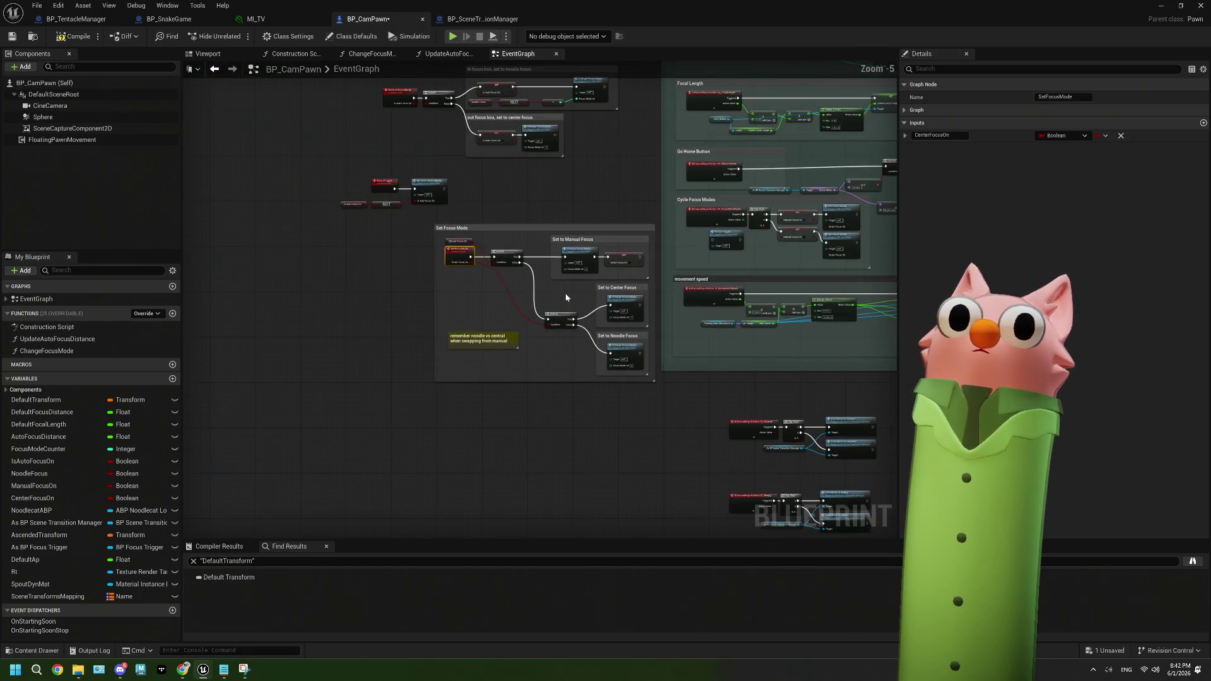
{"action": "scroll", "coordinate": [425, 127], "scroll_direction": "up", "scroll_amount": 3}
{"action": "left_click_drag", "start_coordinate": [406, 300], "coordinate": [390, 360]}
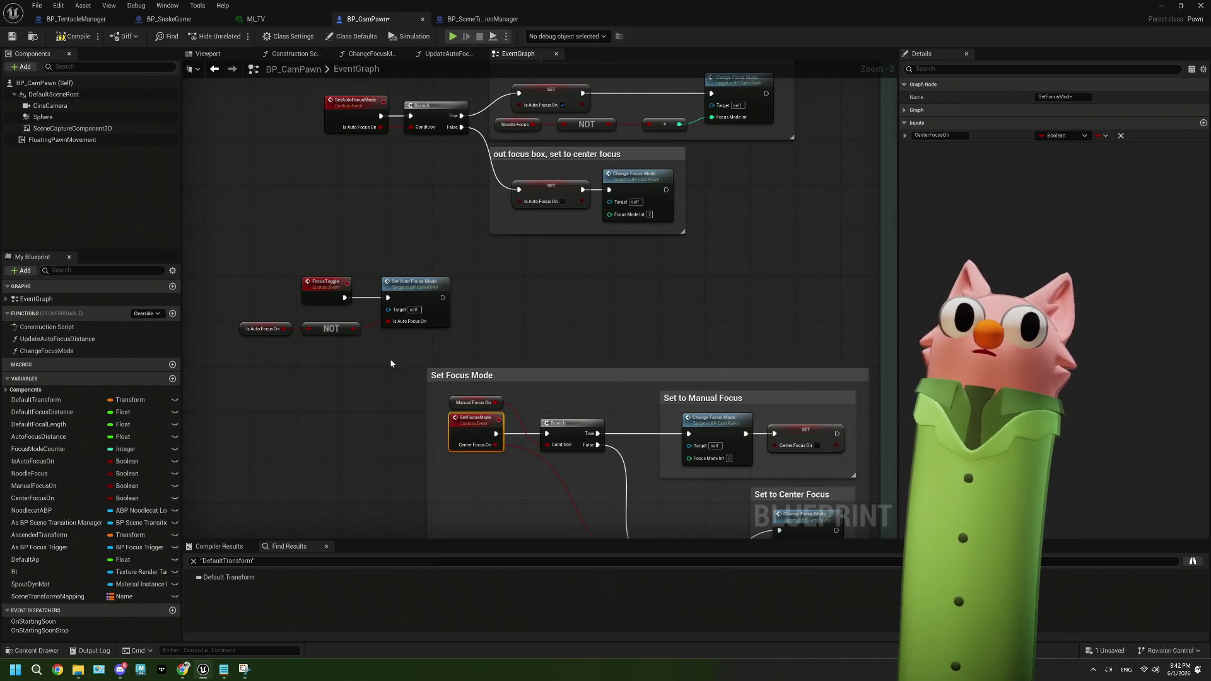
{"action": "scroll", "coordinate": [391, 364], "scroll_direction": "down", "scroll_amount": 6}
{"action": "mouse_move", "coordinate": [670, 238]}
{"action": "left_mouse_down"}
{"action": "mouse_move", "coordinate": [540, 267]}
{"action": "mouse_move", "coordinate": [534, 328]}
{"action": "left_mouse_up"}
{"action": "scroll", "coordinate": [527, 265], "scroll_direction": "up", "scroll_amount": 6}
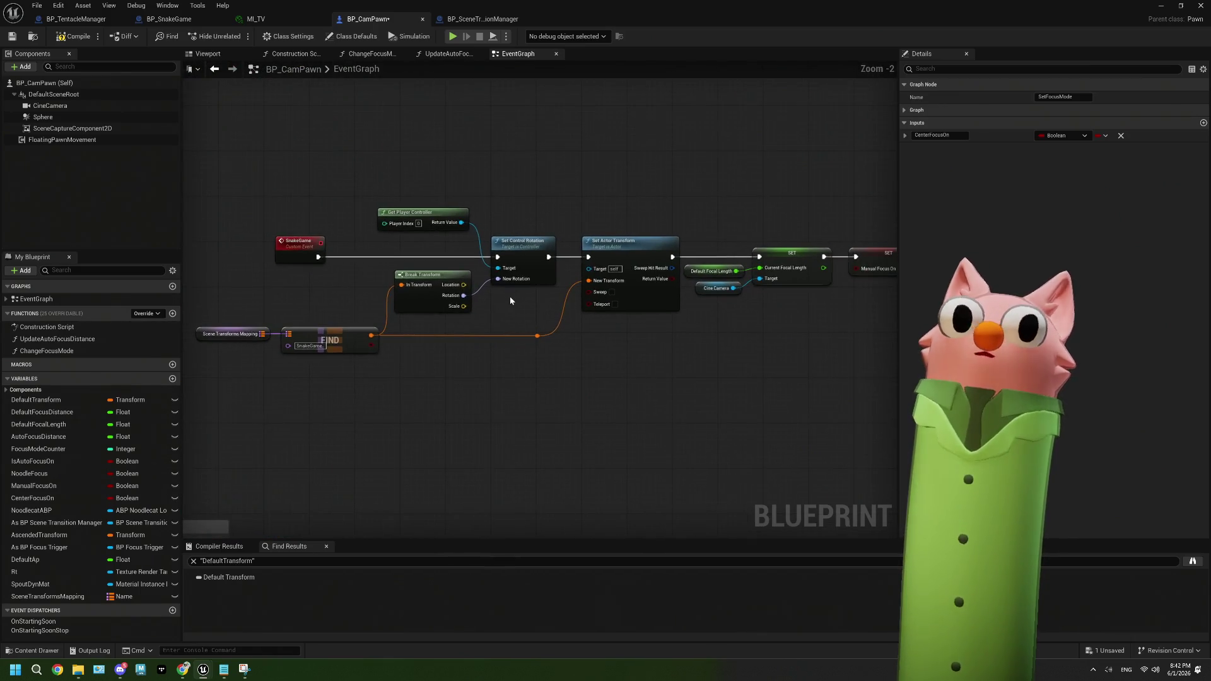
{"action": "left_click_drag", "start_coordinate": [622, 319], "coordinate": [441, 327]}
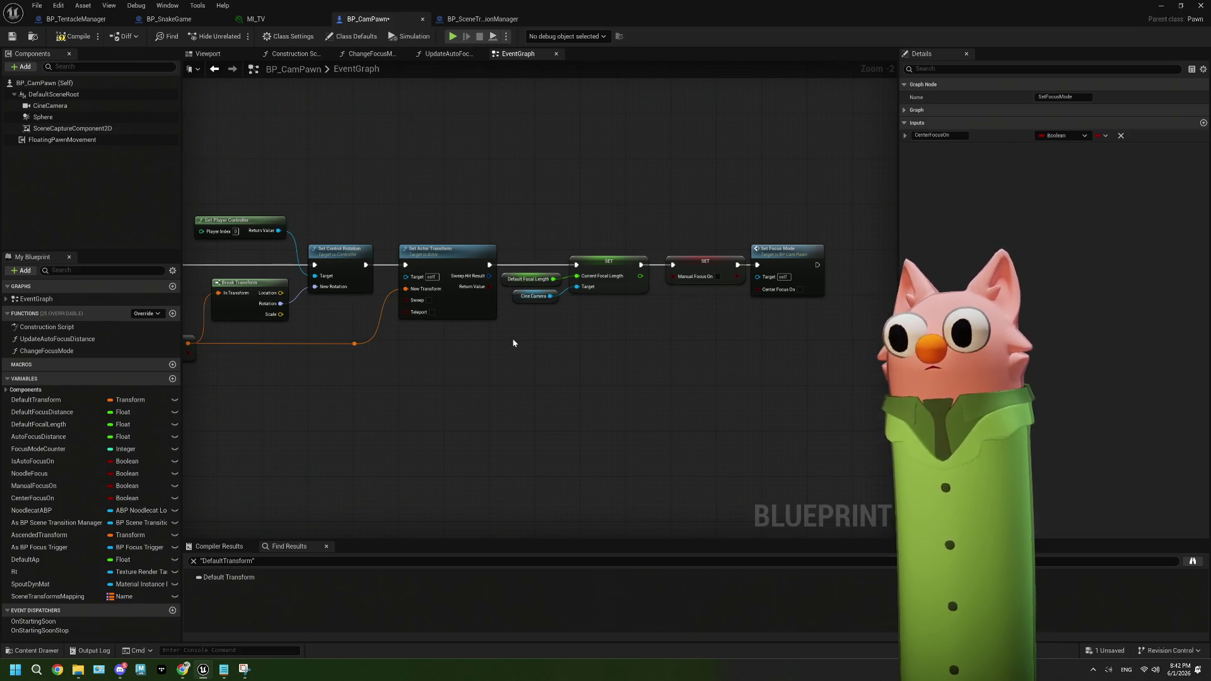
{"action": "left_click", "coordinate": [1160, 6]}
Check CineCameraActor4's focal length settings with a 'focal' Details search, then open BP_SceneTransitionManager
{"action": "left_click", "coordinate": [664, 182]}
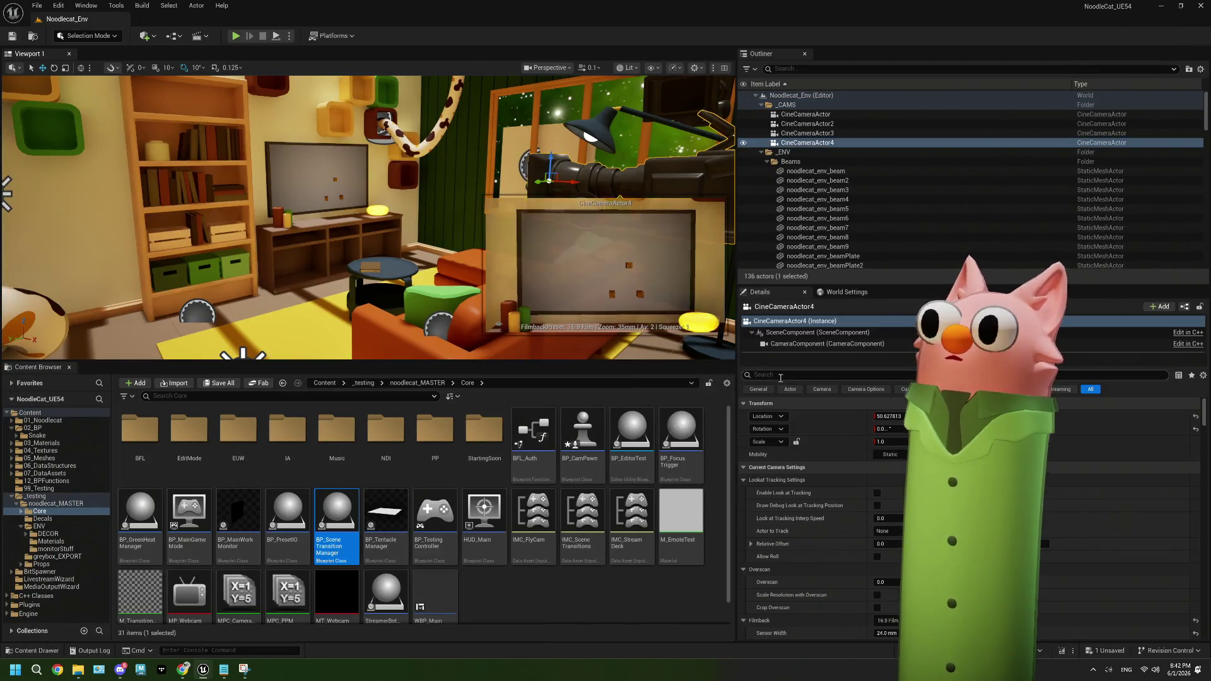
{"action": "left_click", "coordinate": [798, 377]}
{"action": "type", "text": "fo"}
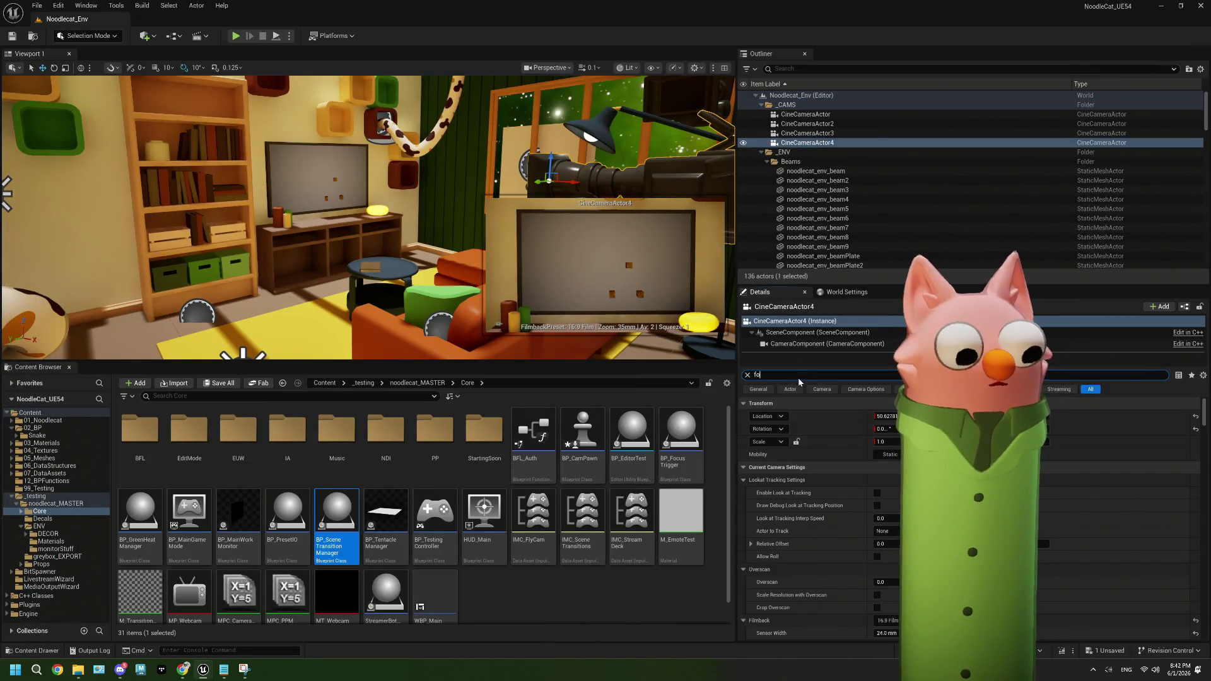
{"action": "type", "text": "cal"}
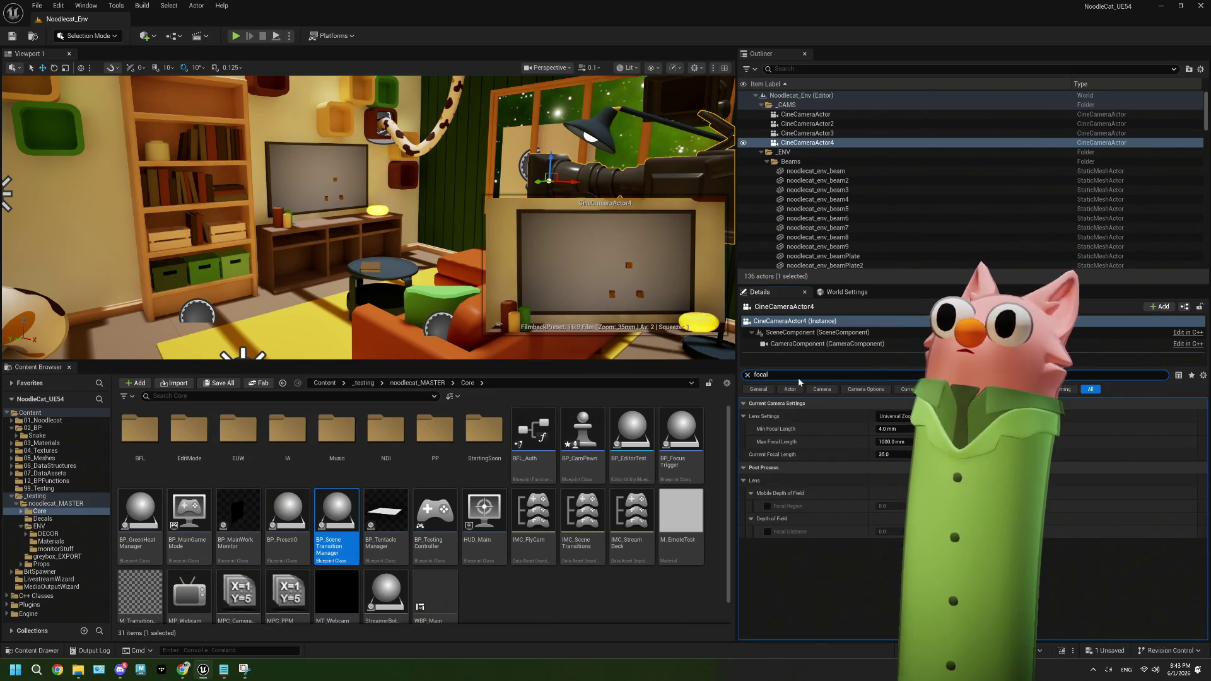
{"action": "key", "text": "BackSpace"}
{"action": "key", "text": "BackSpace"}
{"action": "key", "text": "BackSpace"}
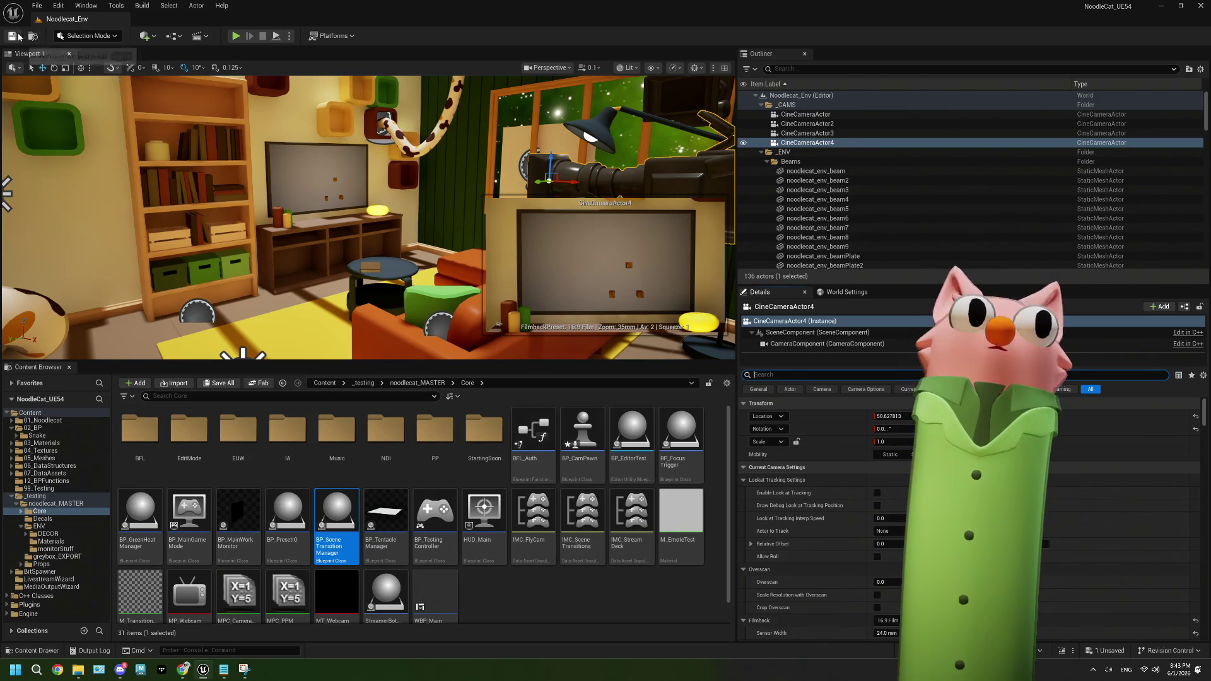
{"action": "double_click", "coordinate": [350, 521]}
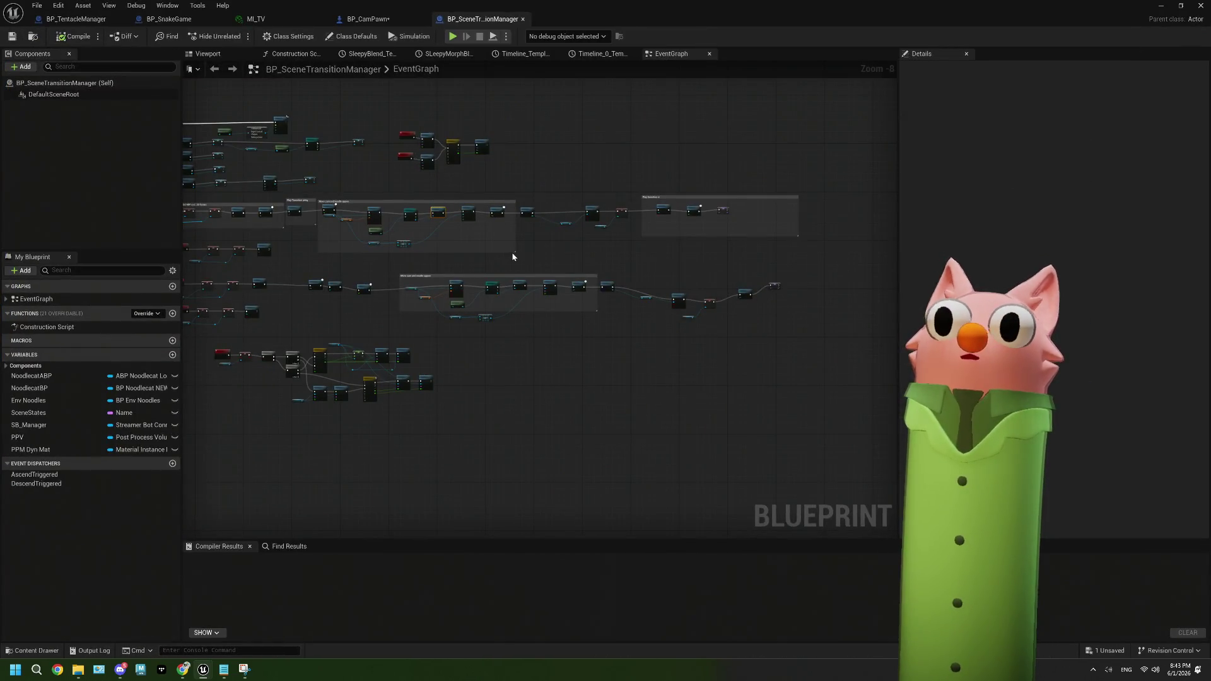
Switch to BP_CamPawn's event graph and bring the SnakeGame and FIND nodes into view
{"action": "left_click", "coordinate": [368, 19]}
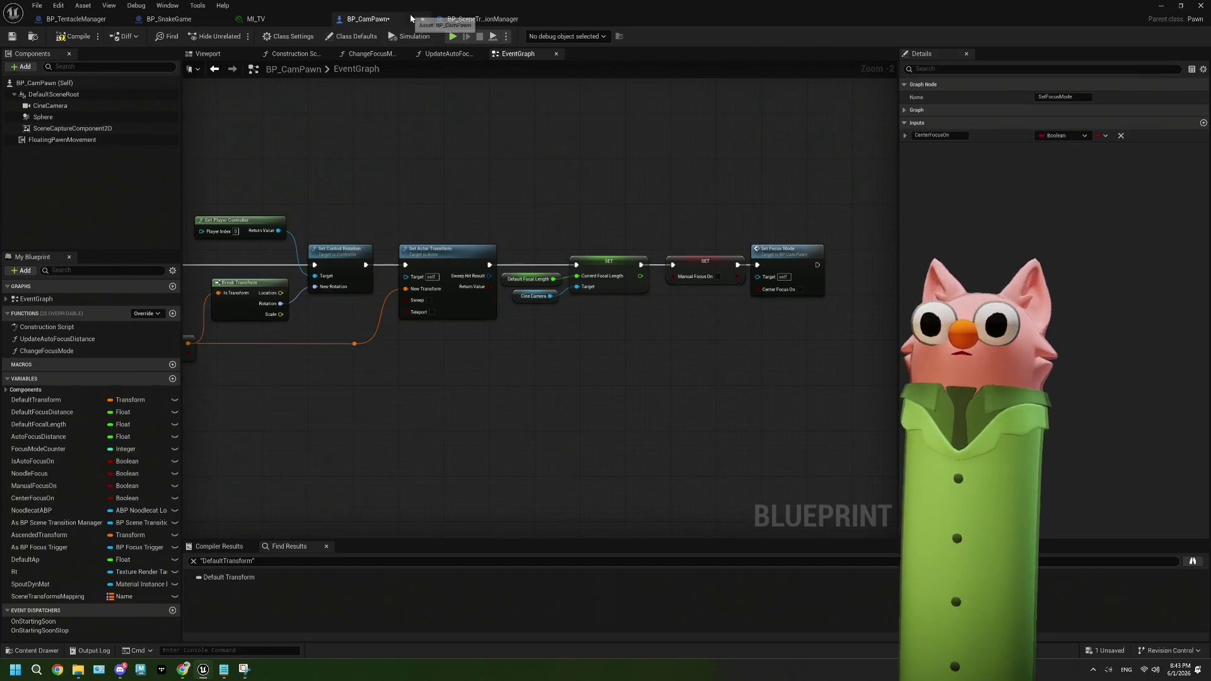
{"action": "scroll", "coordinate": [436, 325], "scroll_direction": "down", "scroll_amount": 2}
{"action": "mouse_move", "coordinate": [375, 323]}
{"action": "left_mouse_down"}
{"action": "mouse_move", "coordinate": [627, 325]}
{"action": "mouse_move", "coordinate": [365, 305]}
{"action": "left_mouse_up"}
{"action": "scroll", "coordinate": [366, 304], "scroll_direction": "up", "scroll_amount": 1}
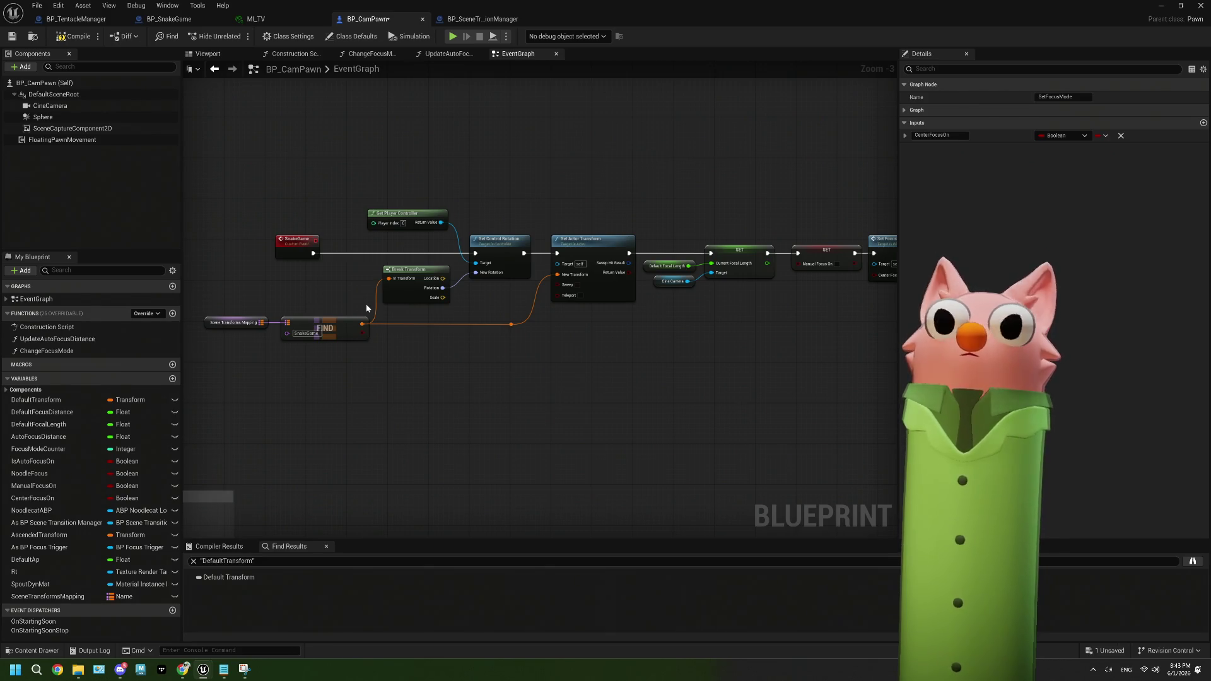
{"action": "left_click_drag", "start_coordinate": [366, 304], "coordinate": [369, 310]}
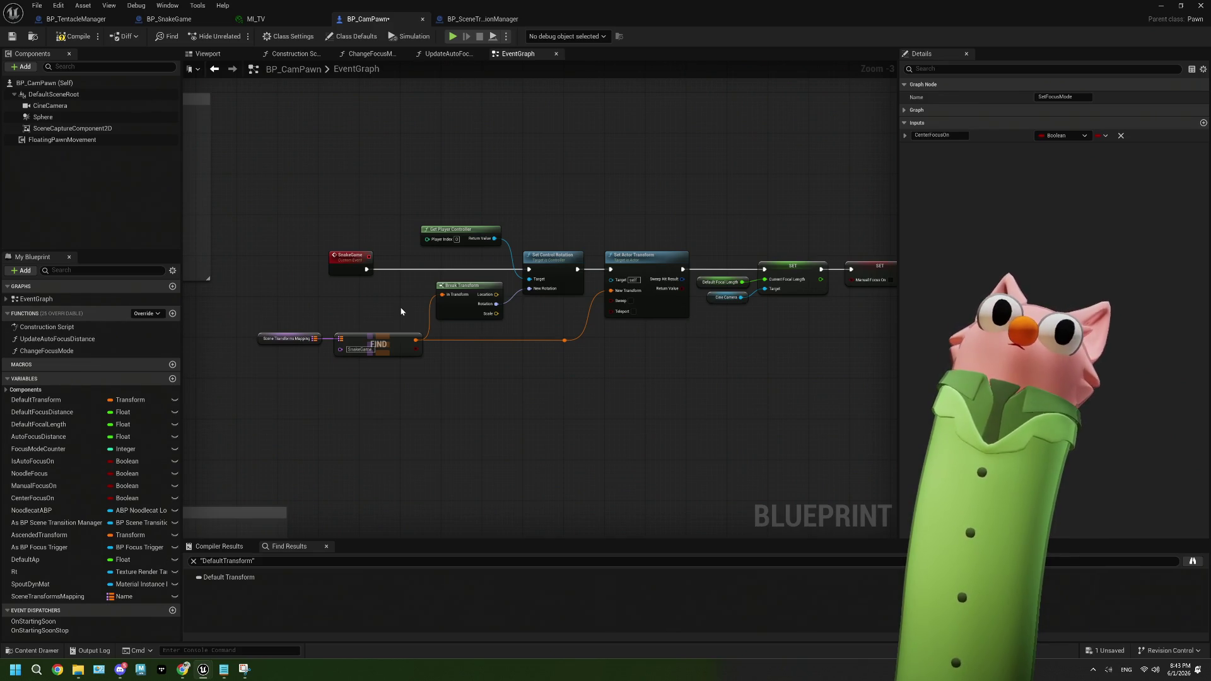
{"action": "scroll", "coordinate": [401, 311], "scroll_direction": "up", "scroll_amount": 1}
{"action": "left_click_drag", "start_coordinate": [395, 300], "coordinate": [512, 307]}
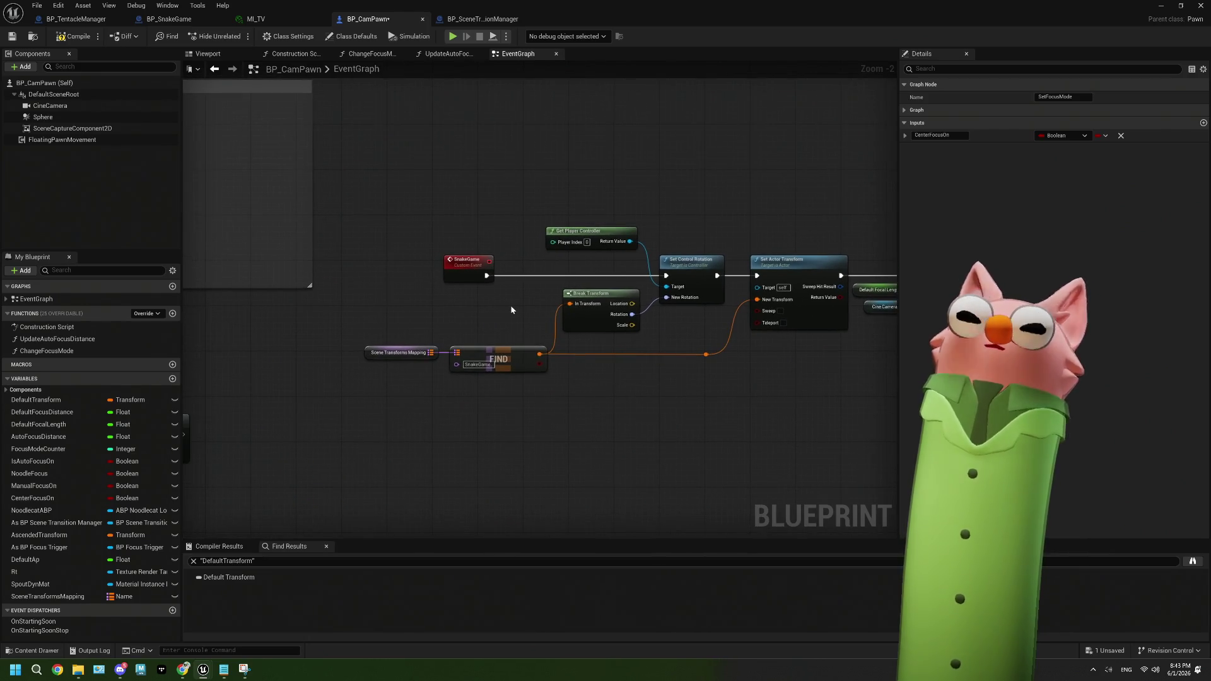
Place the SnakeGame event node beside Break Transform and check the SET and Set Focus Mode nodes
{"action": "left_click_drag", "start_coordinate": [474, 267], "coordinate": [343, 275]}
{"action": "scroll", "coordinate": [405, 296], "scroll_direction": "up", "scroll_amount": 2}
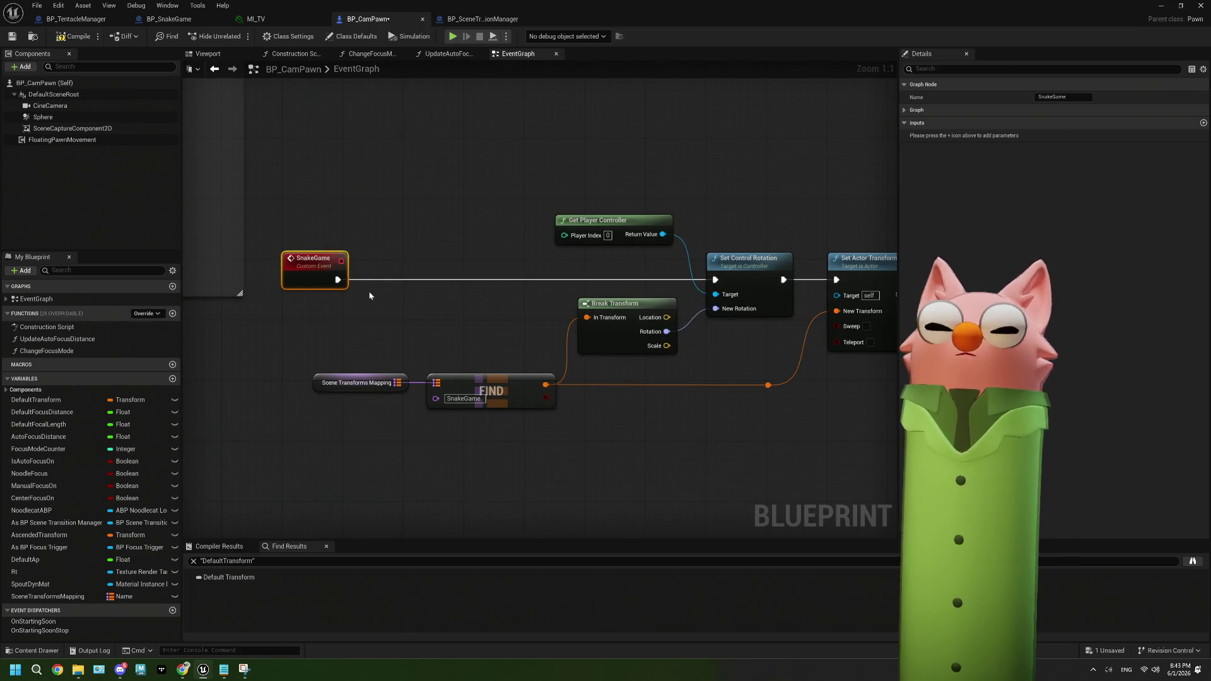
{"action": "left_click_drag", "start_coordinate": [468, 311], "coordinate": [380, 301]}
{"action": "left_click_drag", "start_coordinate": [230, 270], "coordinate": [412, 269]}
{"action": "left_click_drag", "start_coordinate": [467, 310], "coordinate": [393, 292]}
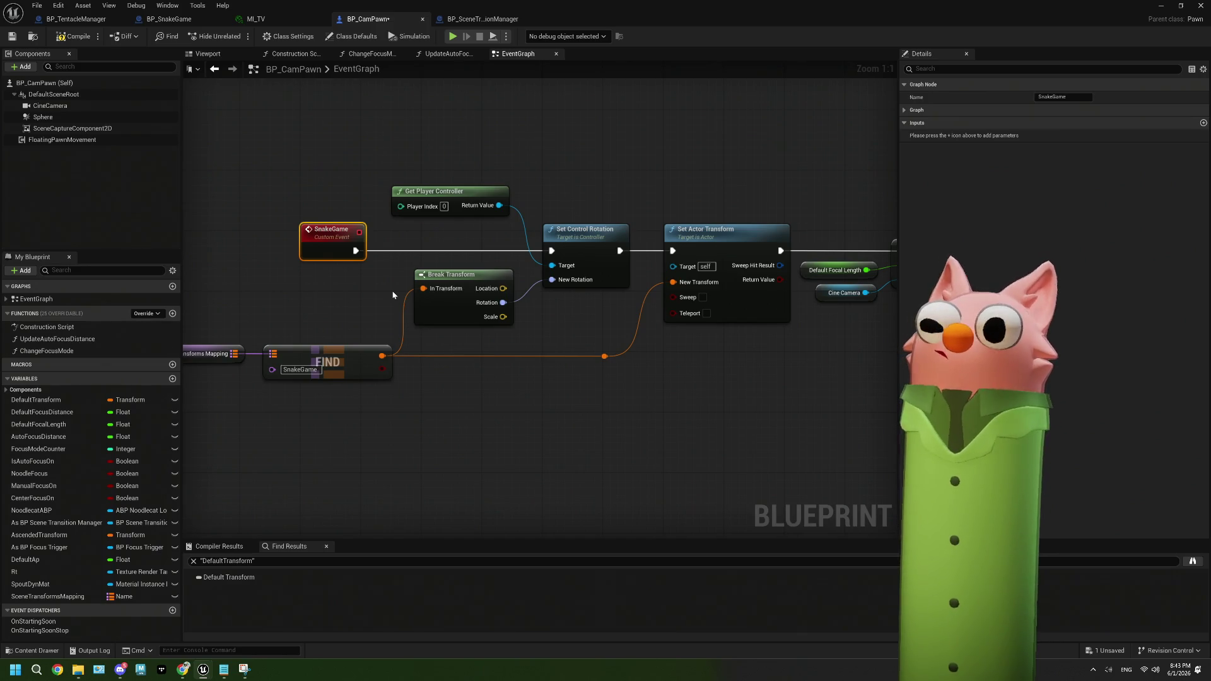
{"action": "scroll", "coordinate": [393, 294], "scroll_direction": "down", "scroll_amount": 2}
{"action": "mouse_move", "coordinate": [634, 301]}
{"action": "left_mouse_down"}
{"action": "mouse_move", "coordinate": [473, 302]}
{"action": "mouse_move", "coordinate": [583, 300]}
{"action": "left_mouse_up"}
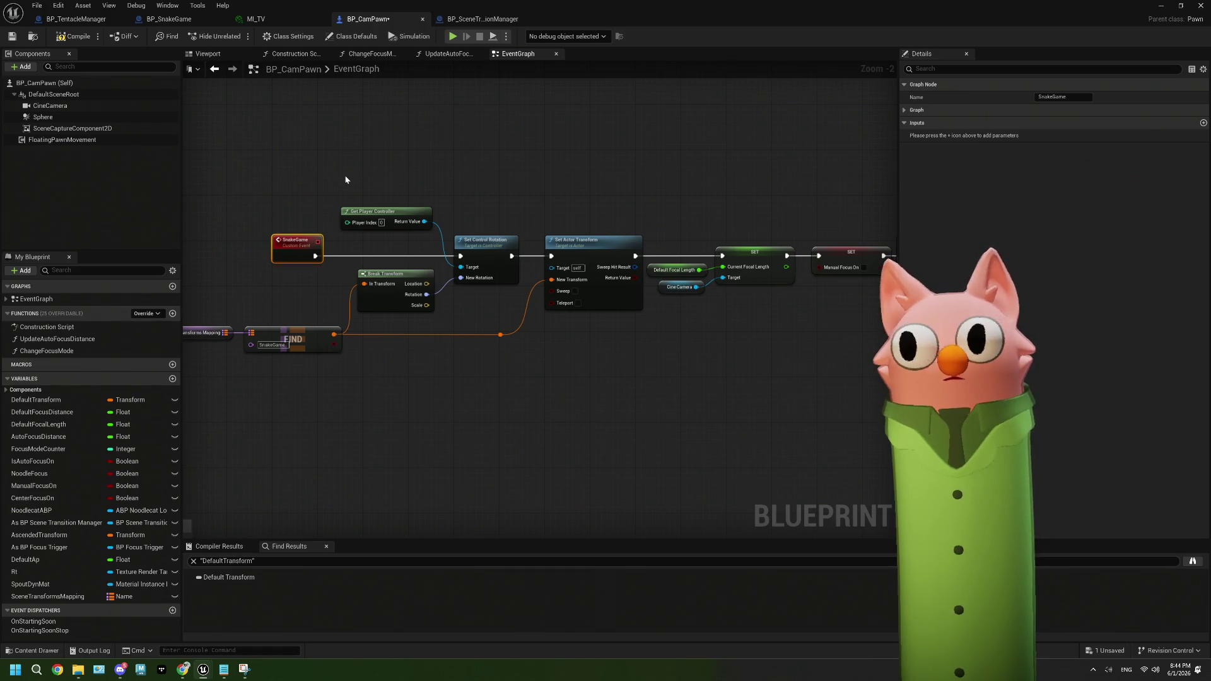
{"action": "left_click", "coordinate": [449, 24]}
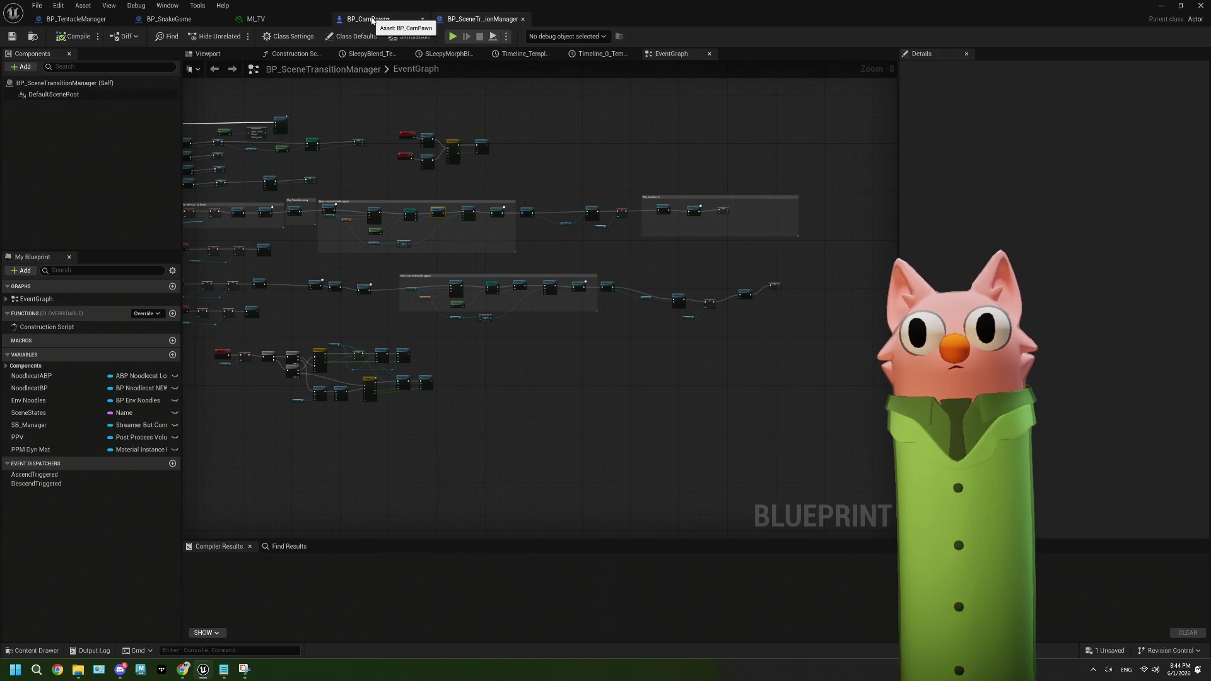
{"action": "scroll", "coordinate": [429, 145], "scroll_direction": "up", "scroll_amount": 6}
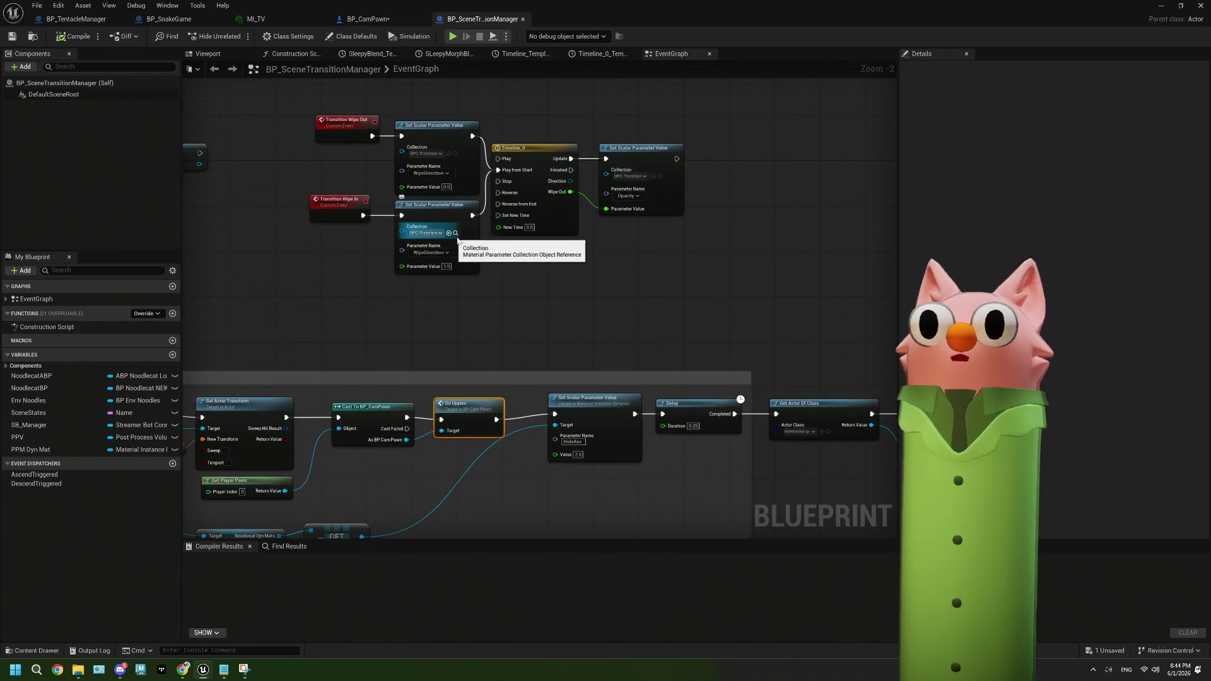
{"action": "left_click", "coordinate": [592, 290]}
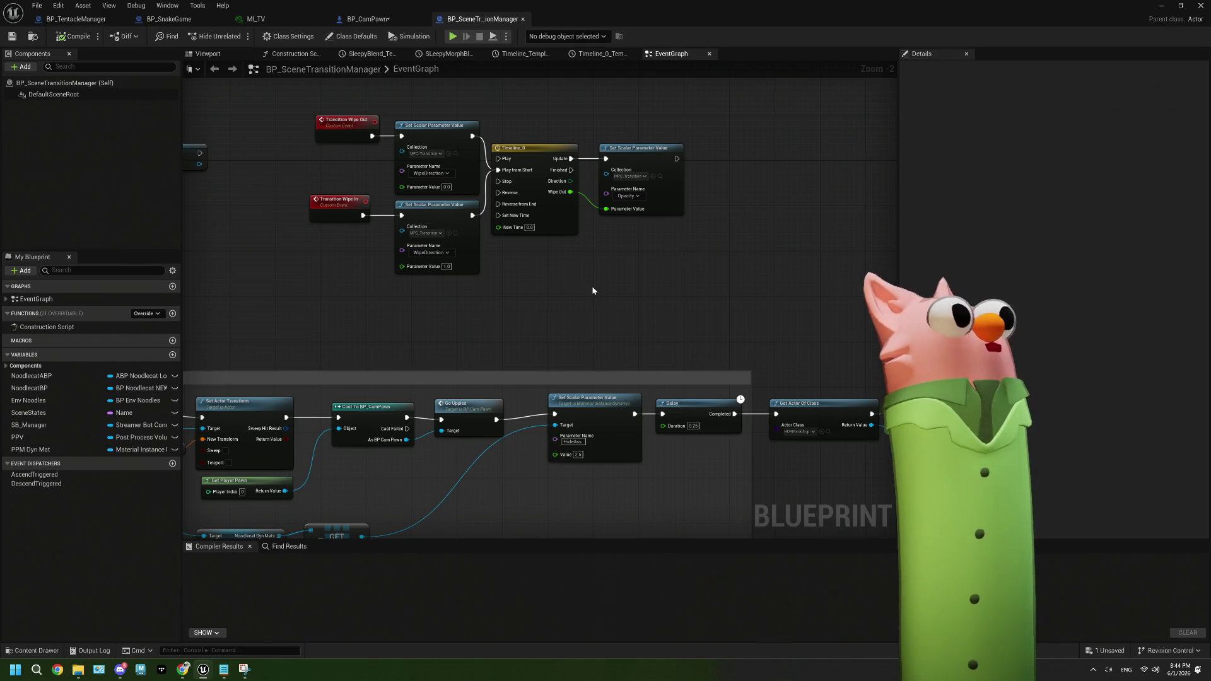
{"action": "left_click", "coordinate": [390, 19]}
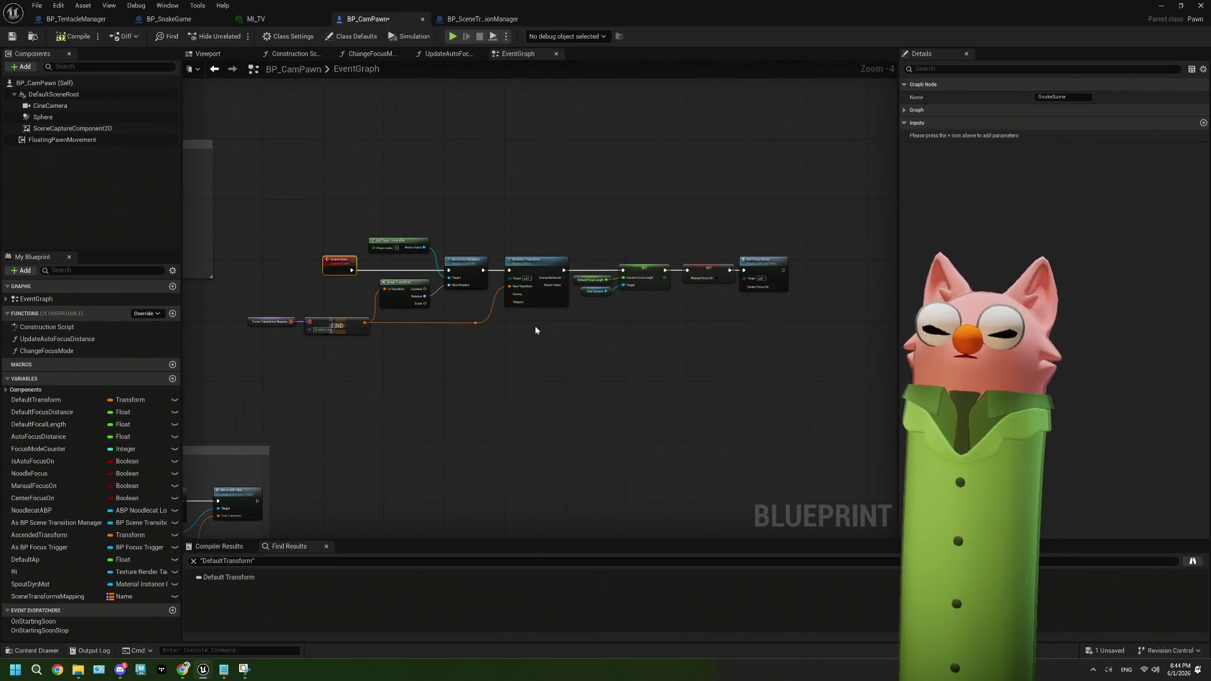
Review the SnakeGame chain through Set Focus Mode and save BP_CamPawn
{"action": "left_click_drag", "start_coordinate": [535, 325], "coordinate": [490, 319]}
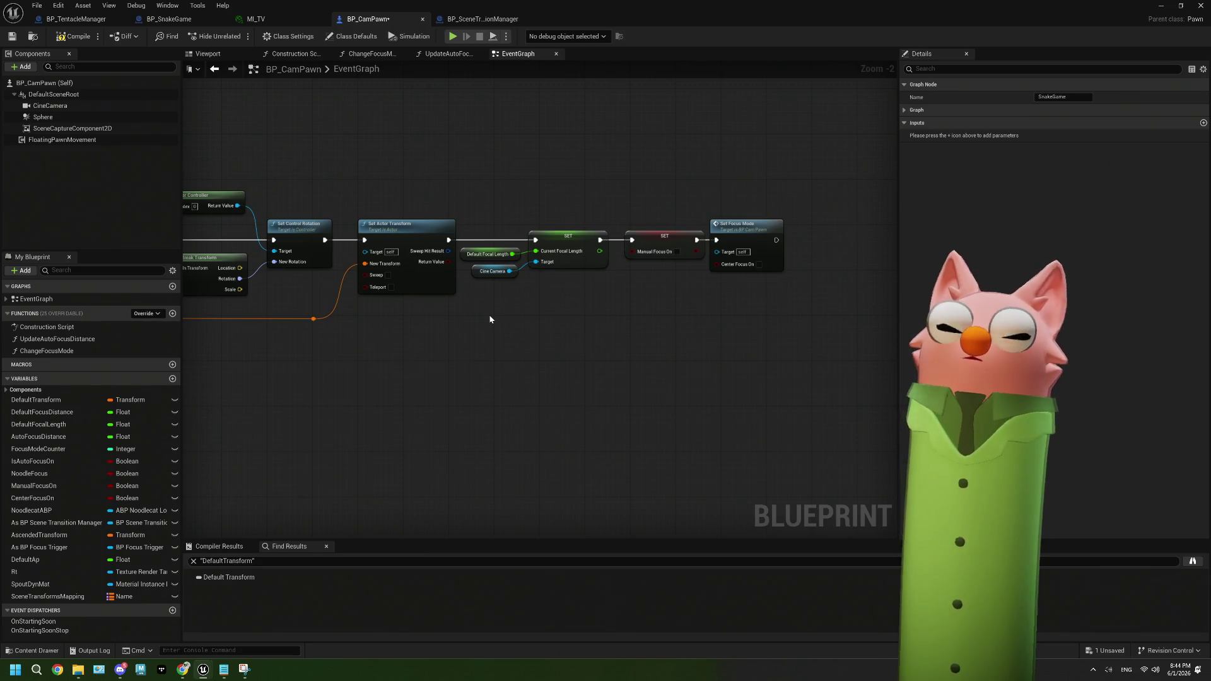
{"action": "left_click_drag", "start_coordinate": [411, 333], "coordinate": [554, 324]}
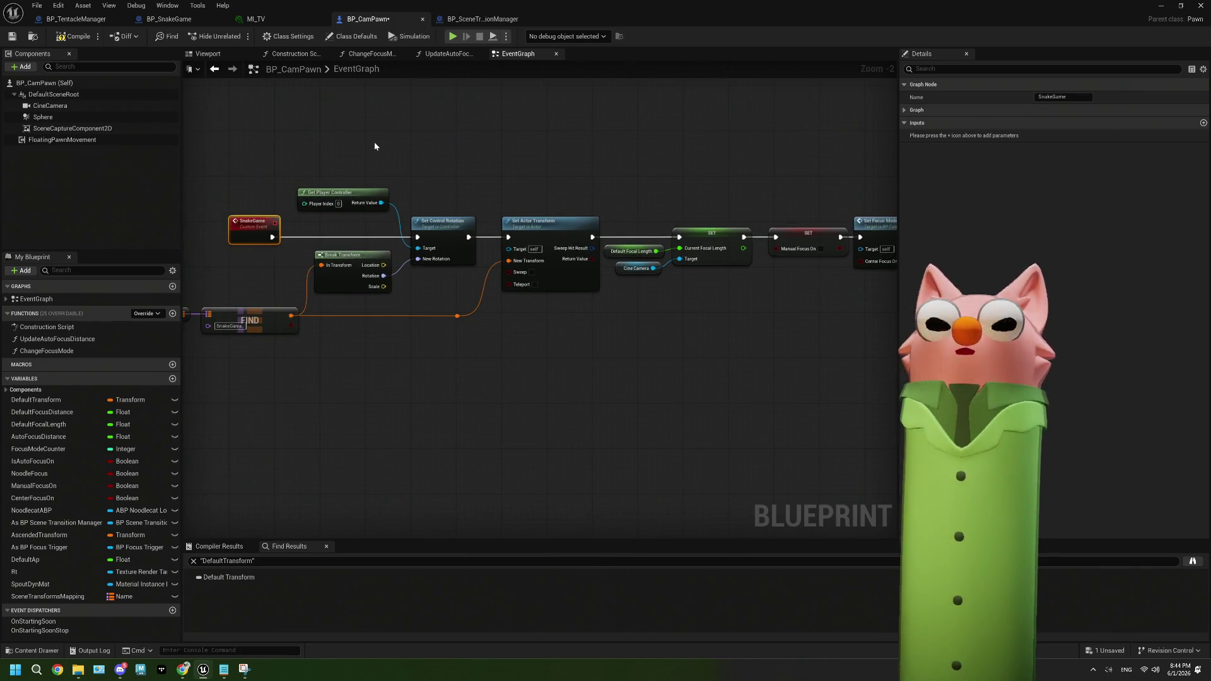
{"action": "left_click", "coordinate": [13, 36]}
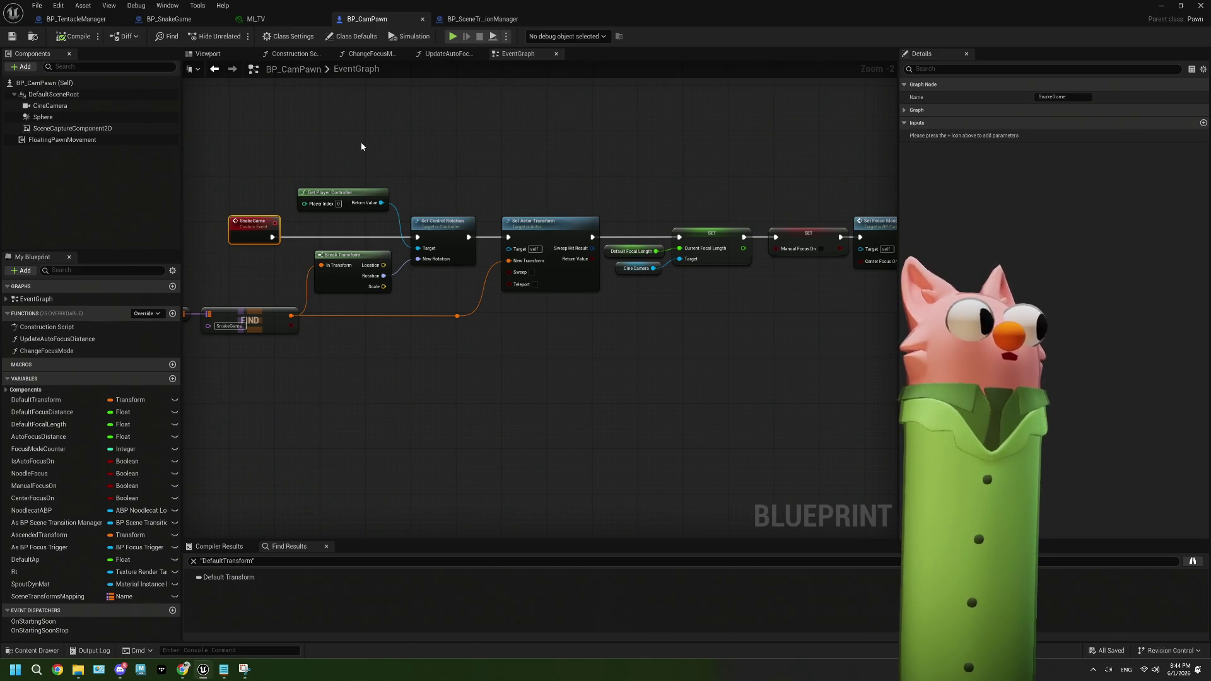
{"action": "left_click", "coordinate": [267, 19]}
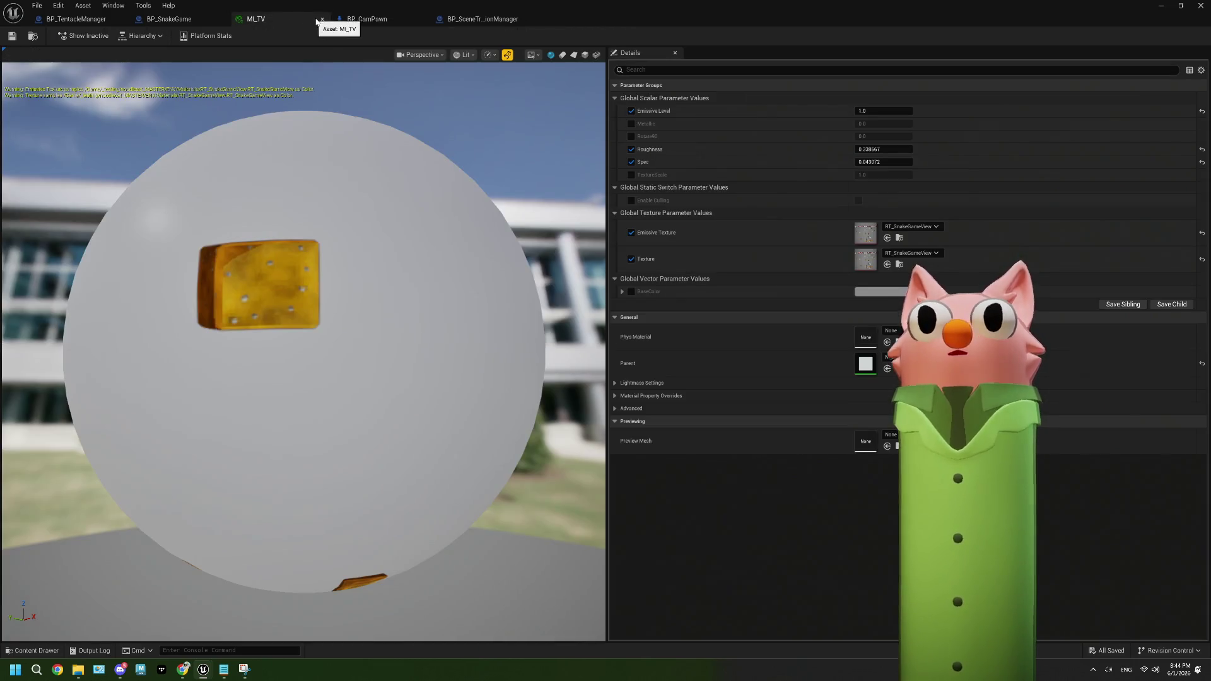
Switch to BP_SnakeGame's event graph and nudge the Update Timer node right
{"action": "left_click", "coordinate": [323, 19]}
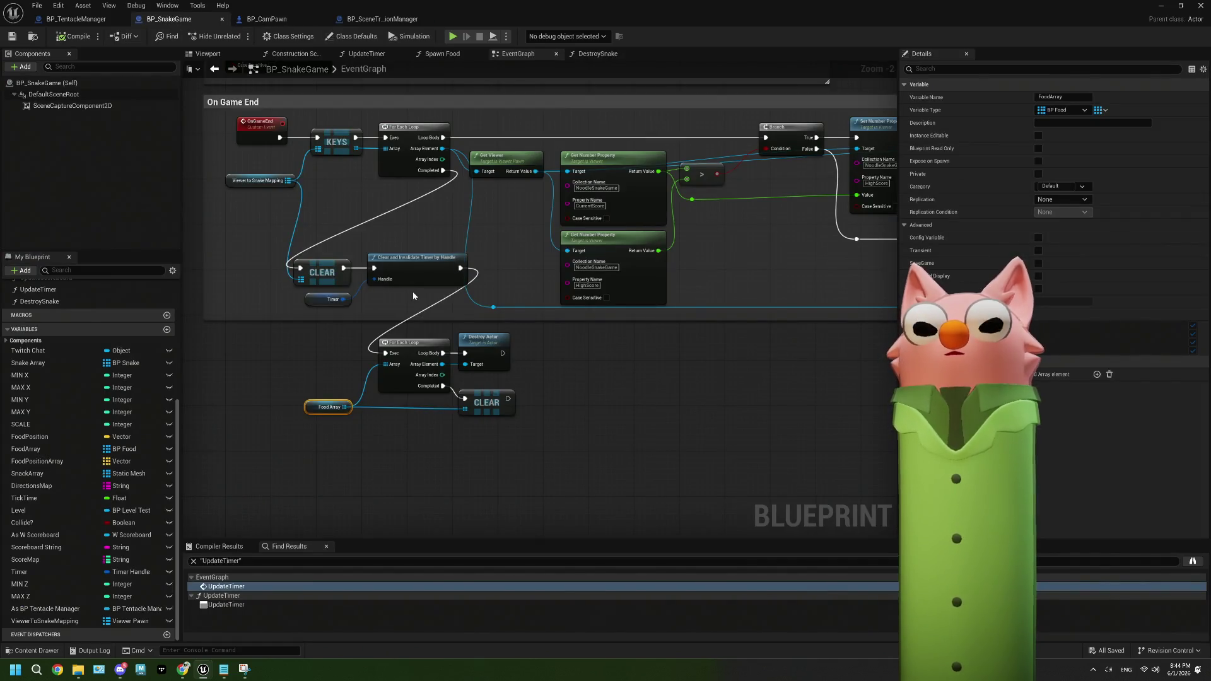
{"action": "scroll", "coordinate": [413, 292], "scroll_direction": "down", "scroll_amount": 6}
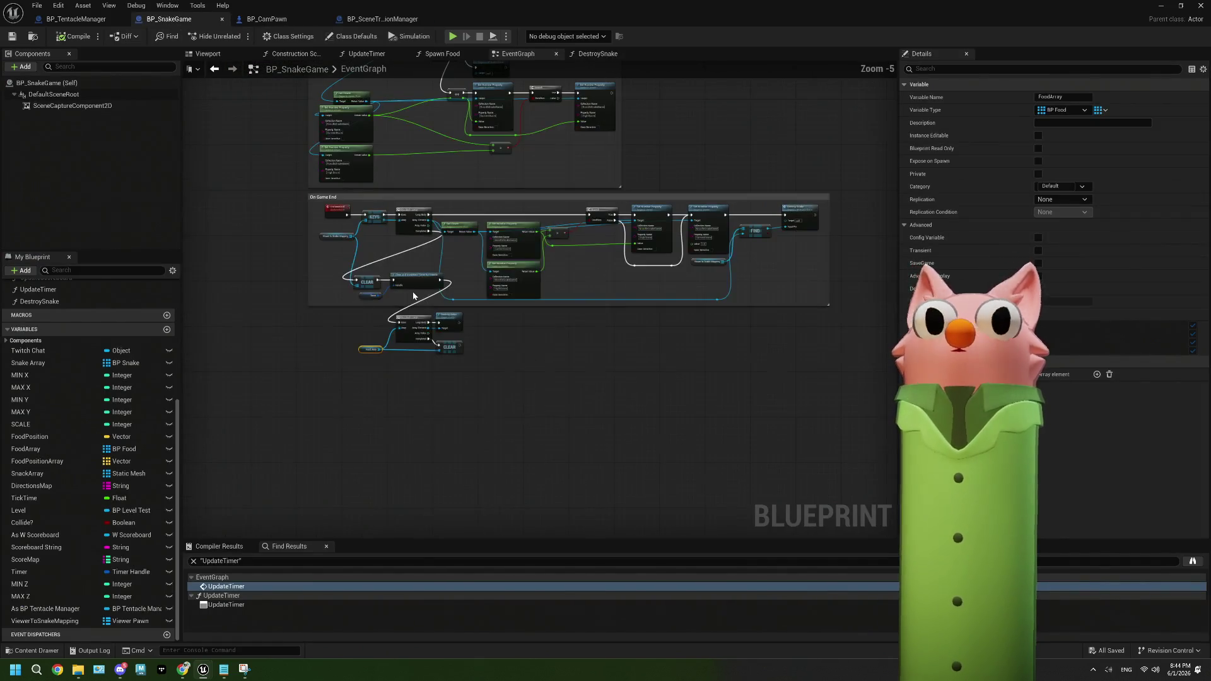
{"action": "scroll", "coordinate": [363, 344], "scroll_direction": "up", "scroll_amount": 4}
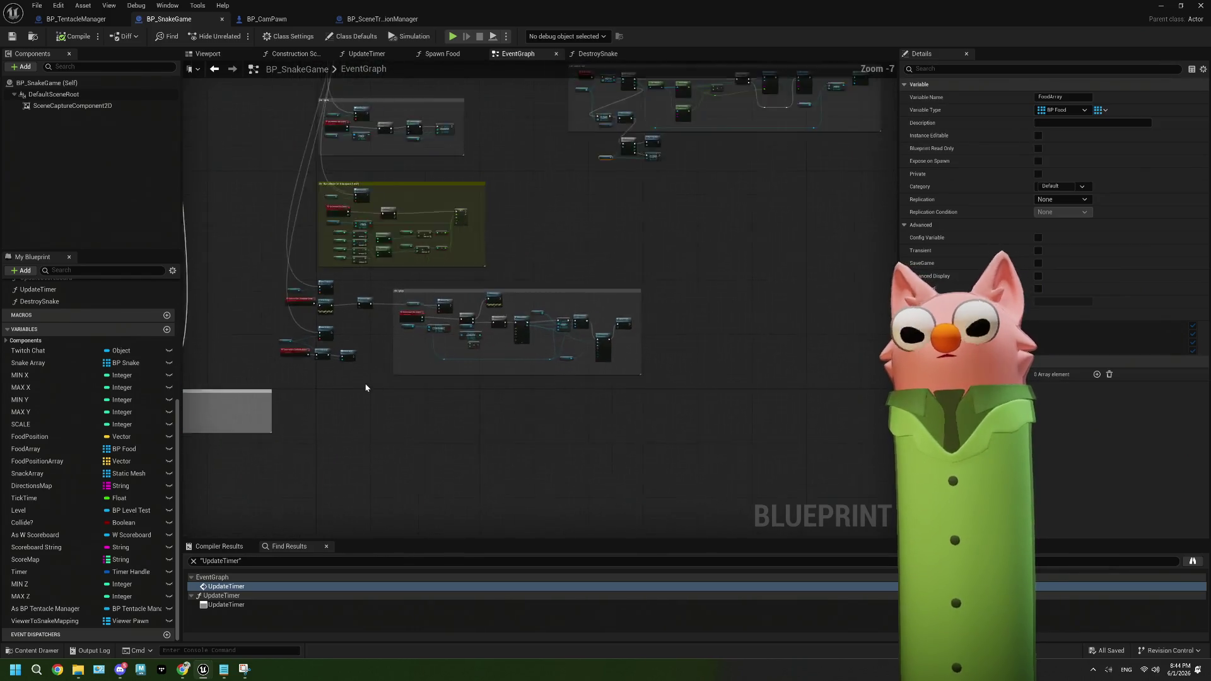
{"action": "scroll", "coordinate": [360, 316], "scroll_direction": "up", "scroll_amount": 1}
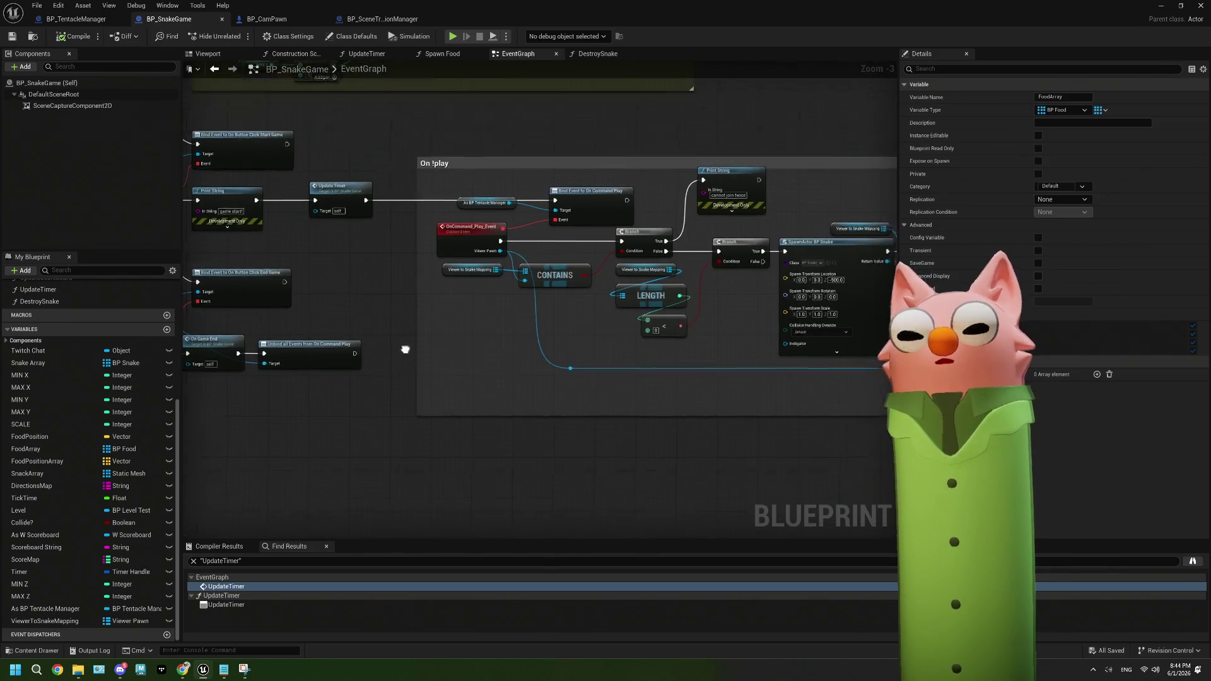
{"action": "left_click_drag", "start_coordinate": [349, 253], "coordinate": [384, 252]}
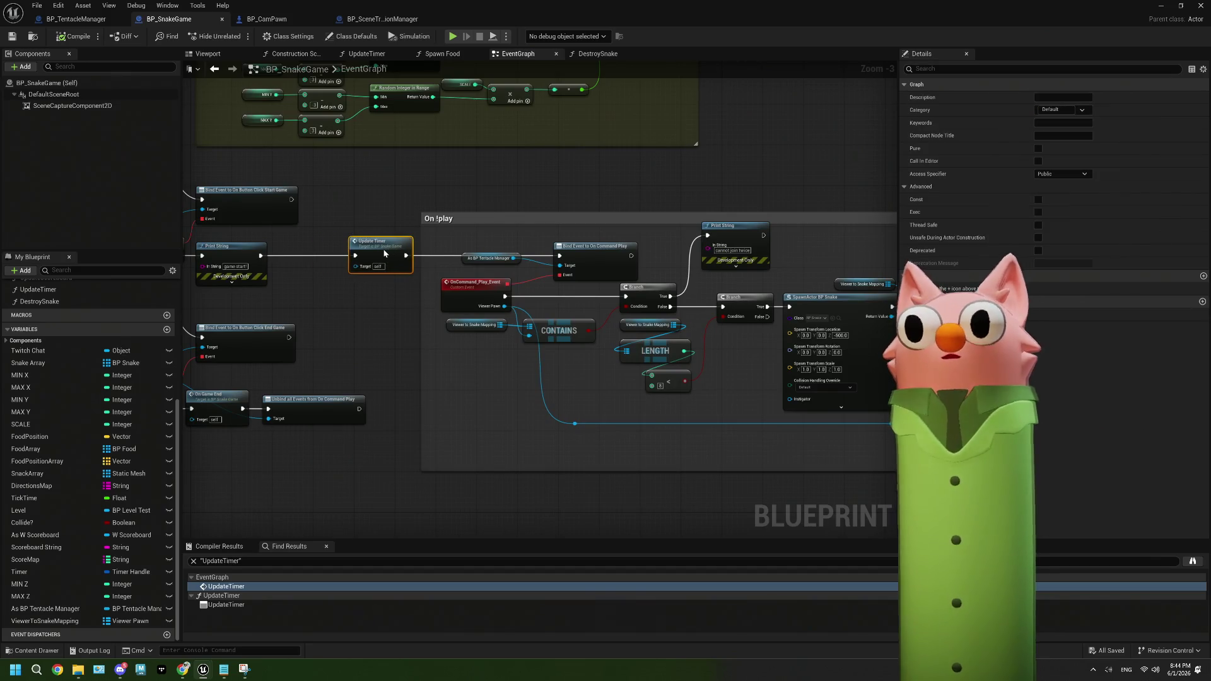
{"action": "right_click", "coordinate": [384, 250]}
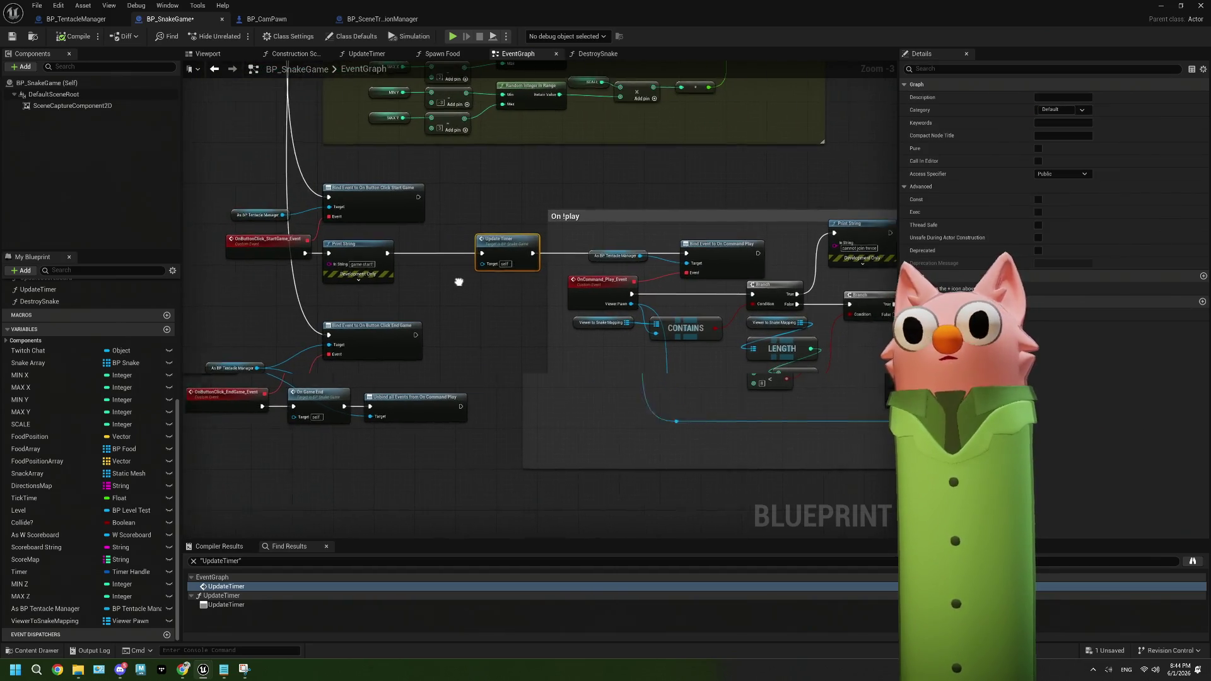
{"action": "scroll", "coordinate": [419, 323], "scroll_direction": "down", "scroll_amount": 3}
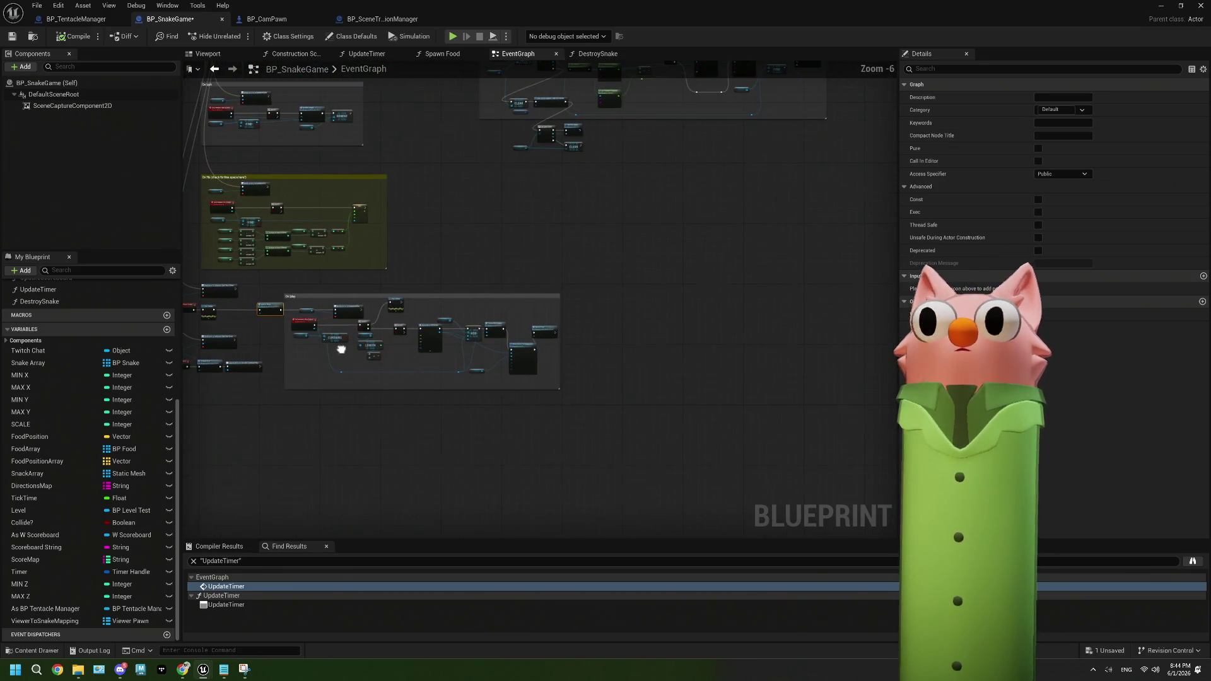
Marquee-select the On !play comment group and move it with Update Timer to the right
{"action": "left_click_drag", "start_coordinate": [277, 288], "coordinate": [618, 413]}
{"action": "scroll", "coordinate": [259, 263], "scroll_direction": "up", "scroll_amount": 3}
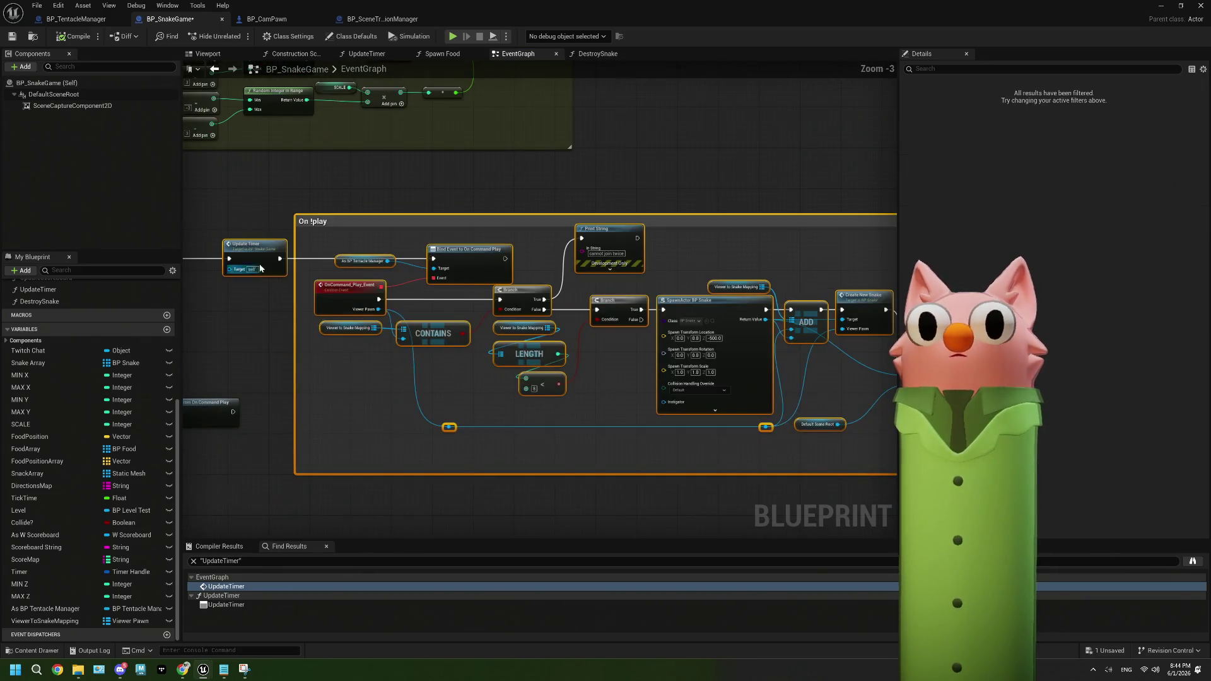
{"action": "left_click_drag", "start_coordinate": [336, 255], "coordinate": [556, 255]}
{"action": "scroll", "coordinate": [554, 328], "scroll_direction": "up", "scroll_amount": 1}
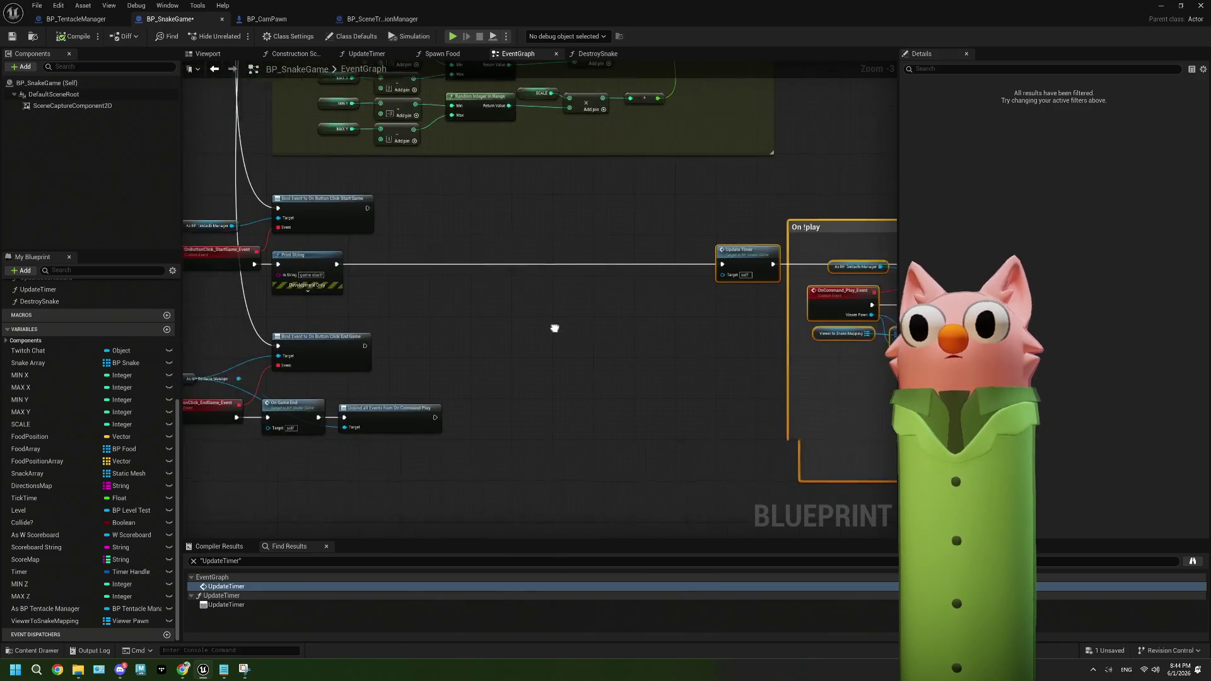
{"action": "scroll", "coordinate": [445, 325], "scroll_direction": "up", "scroll_amount": 1}
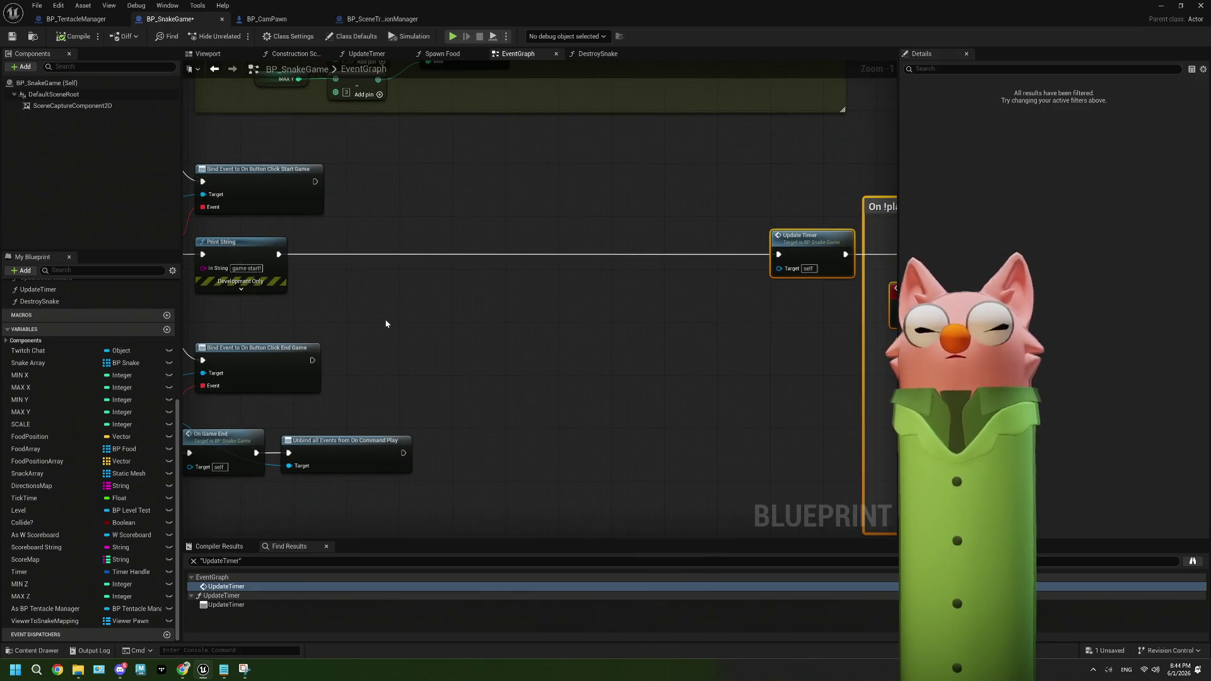
{"action": "mouse_move", "coordinate": [279, 253]}
{"action": "left_mouse_down"}
{"action": "mouse_move", "coordinate": [378, 275]}
{"action": "mouse_move", "coordinate": [361, 267]}
{"action": "left_mouse_up"}
Insert a Cast To BP_CamPawn node on Print String's exec wire
{"action": "left_click", "coordinate": [328, 282]}
{"action": "mouse_move", "coordinate": [278, 254]}
{"action": "left_mouse_down"}
{"action": "mouse_move", "coordinate": [370, 273]}
{"action": "mouse_move", "coordinate": [356, 269]}
{"action": "left_mouse_up"}
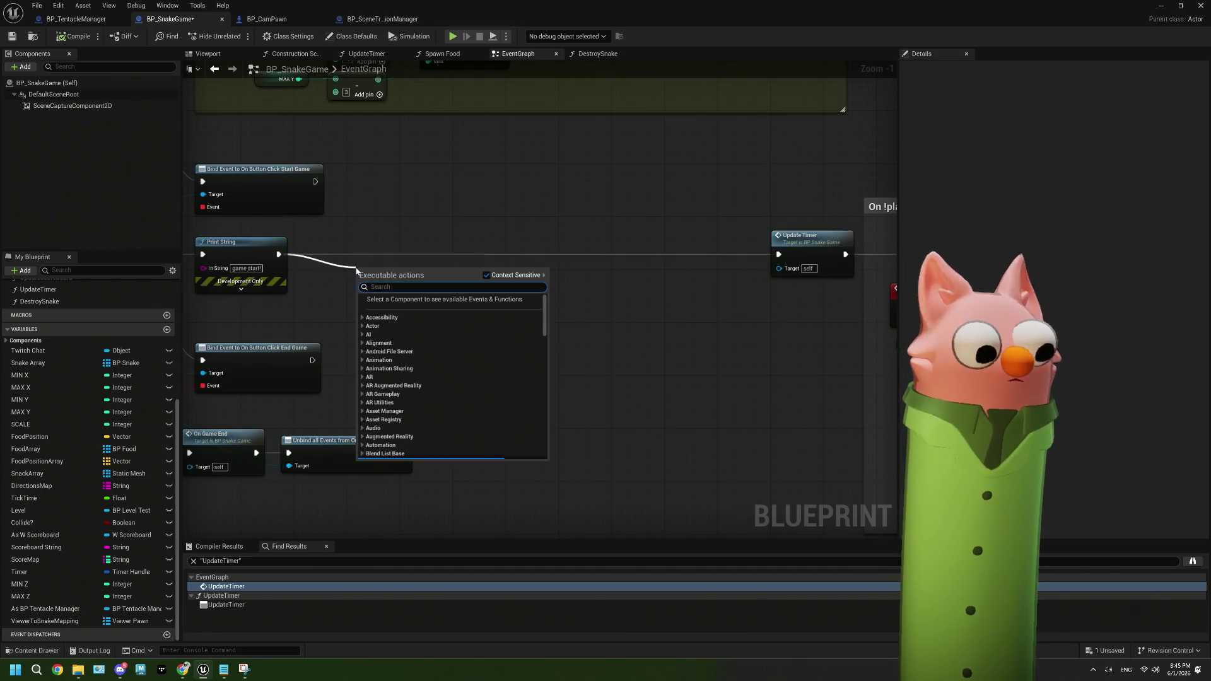
{"action": "type", "text": "cast to camp"}
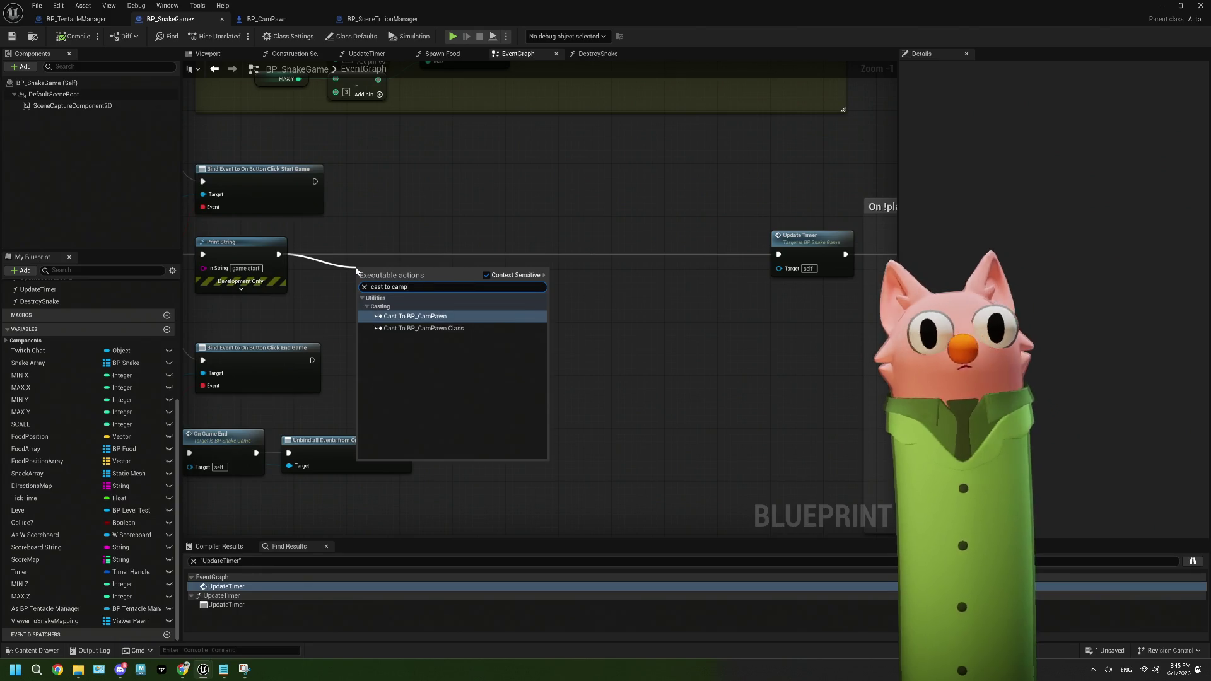
{"action": "left_click", "coordinate": [410, 317]}
{"action": "mouse_move", "coordinate": [414, 290]}
{"action": "left_mouse_down"}
{"action": "mouse_move", "coordinate": [423, 266]}
{"action": "mouse_move", "coordinate": [527, 259]}
{"action": "left_mouse_up"}
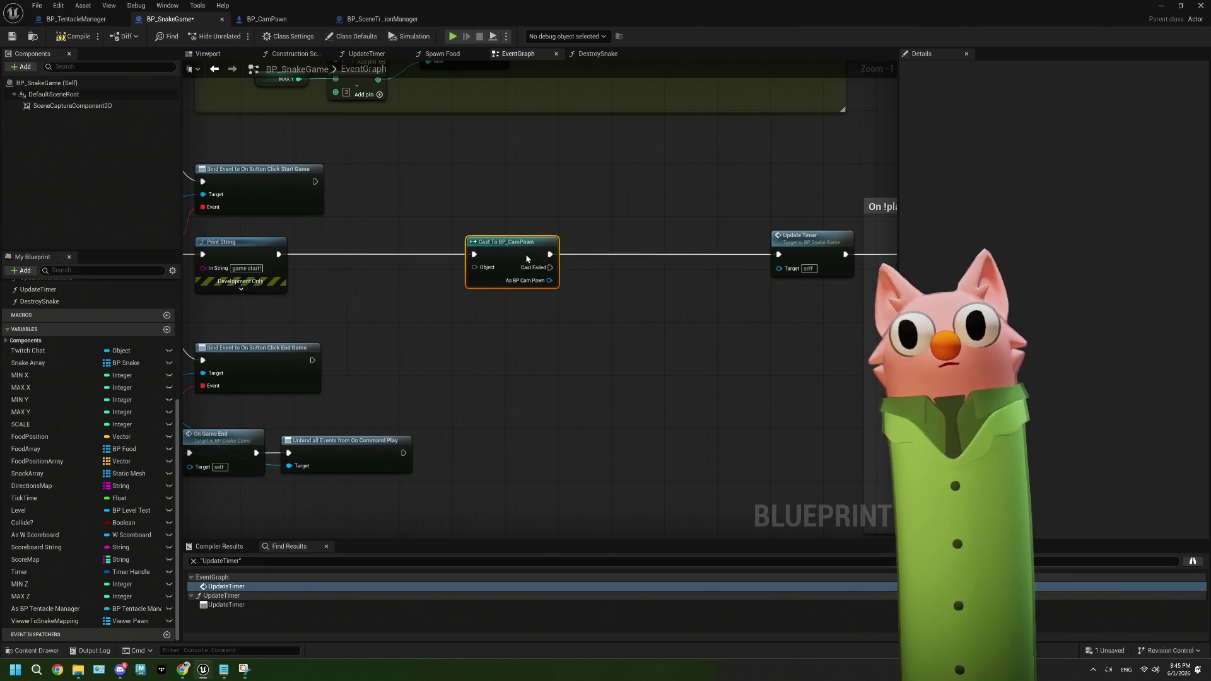
{"action": "left_click", "coordinate": [428, 329]}
Add Get Player Controller and wire its Return Value into the cast's Object input
{"action": "right_click", "coordinate": [428, 329]}
{"action": "type", "text": "get pla"}
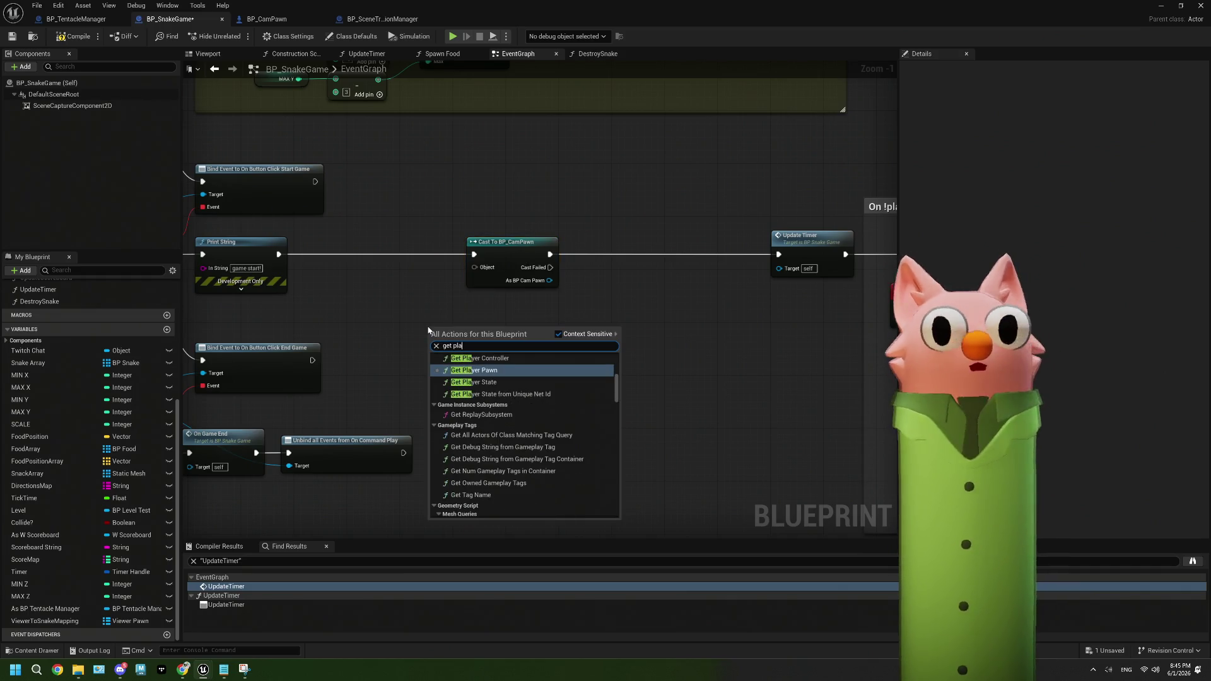
{"action": "left_click", "coordinate": [479, 359]}
{"action": "left_click_drag", "start_coordinate": [523, 340], "coordinate": [474, 267]}
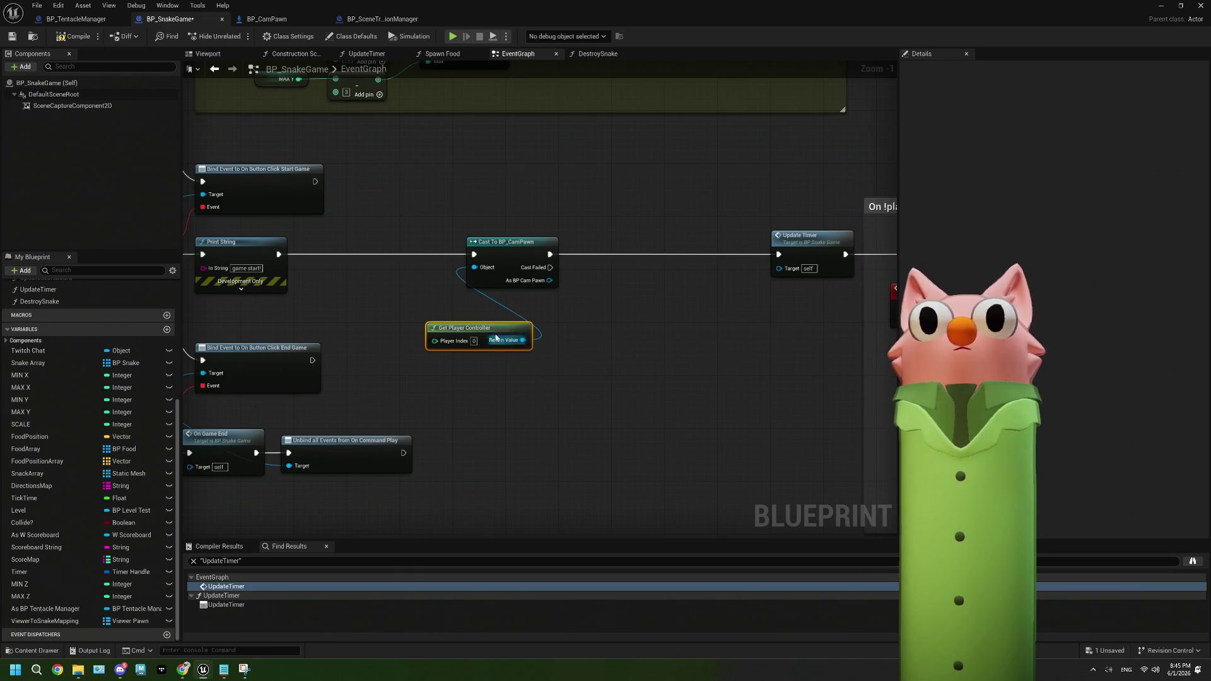
{"action": "left_click_drag", "start_coordinate": [510, 345], "coordinate": [424, 292]}
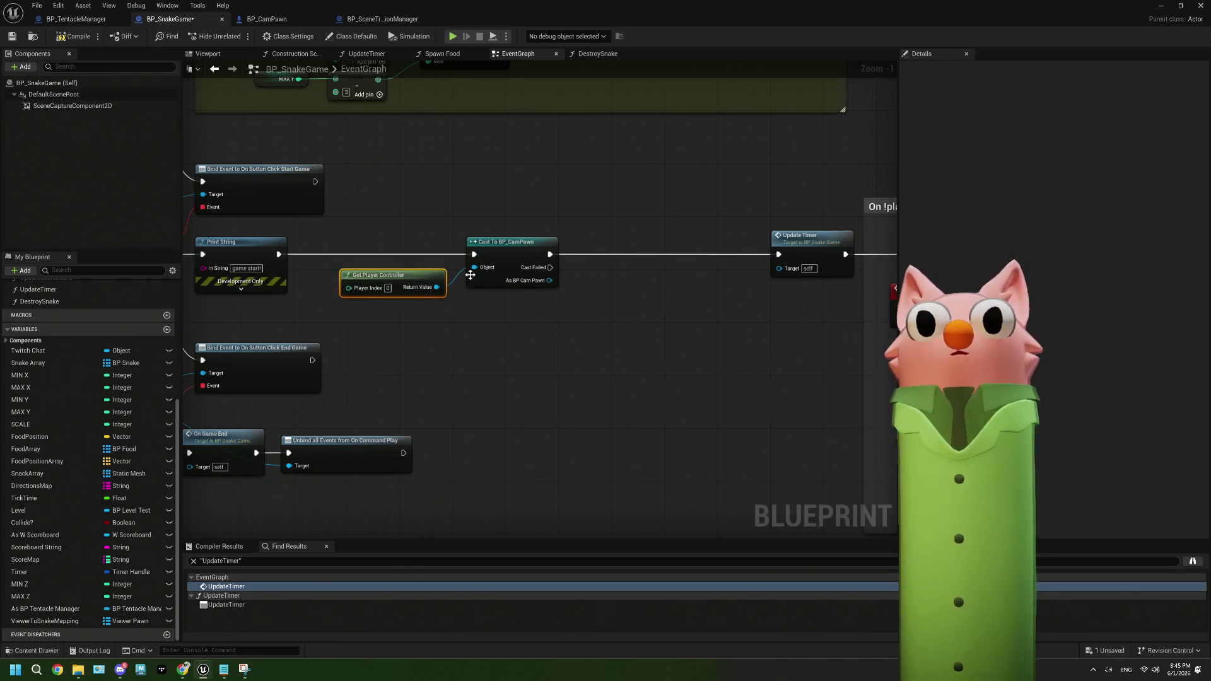
Replace Get Player Controller with Get Player Pawn feeding the Cast To BP_CamPawn
{"action": "left_click", "coordinate": [355, 21]}
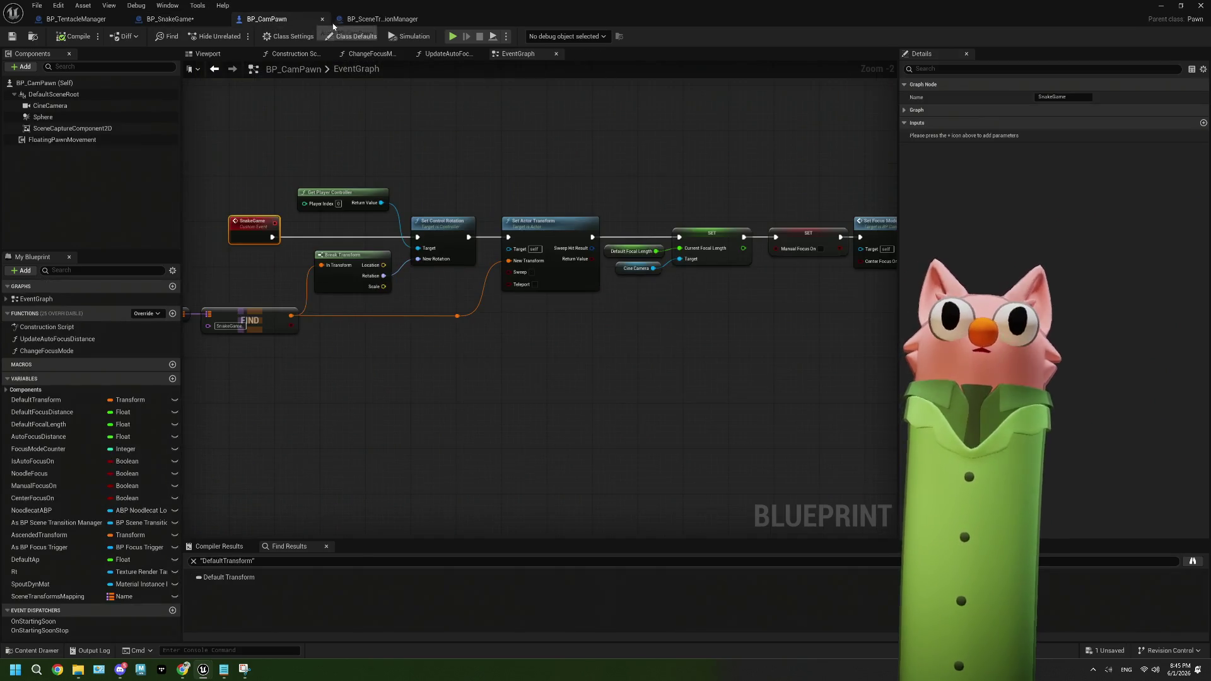
{"action": "scroll", "coordinate": [473, 284], "scroll_direction": "down", "scroll_amount": 3}
{"action": "scroll", "coordinate": [403, 365], "scroll_direction": "up", "scroll_amount": 5}
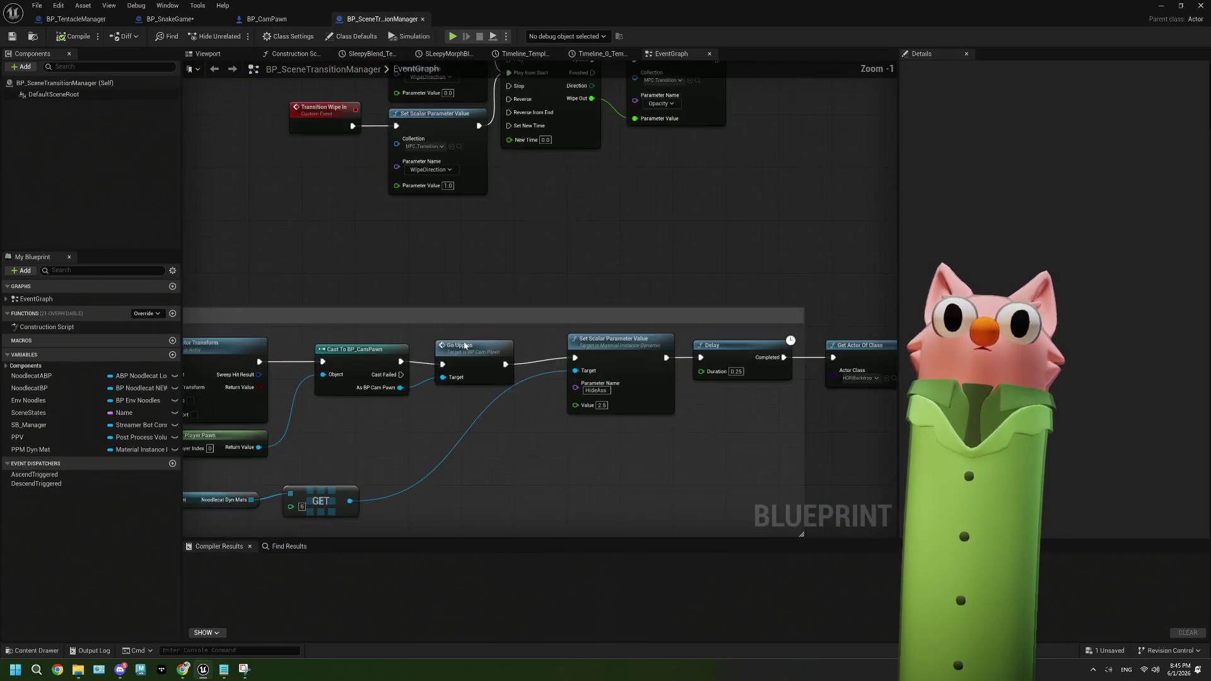
{"action": "left_click", "coordinate": [169, 19]}
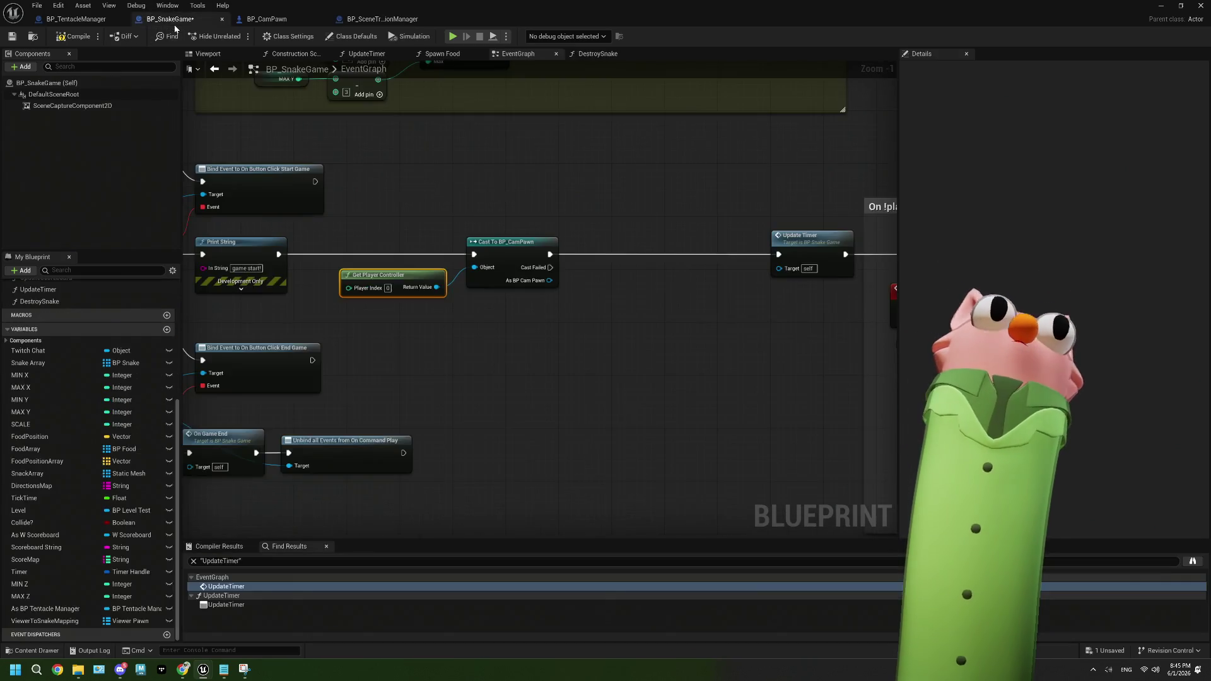
{"action": "key", "text": "Delete"}
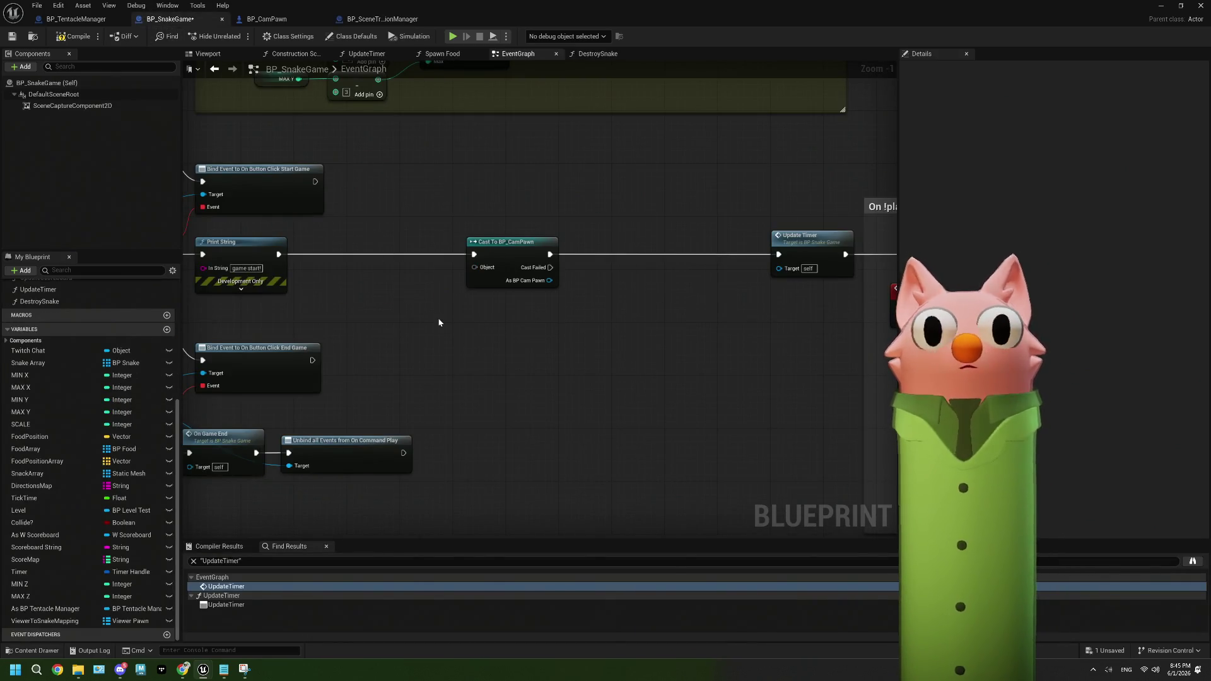
{"action": "right_click", "coordinate": [439, 323]}
{"action": "type", "text": "player pa"}
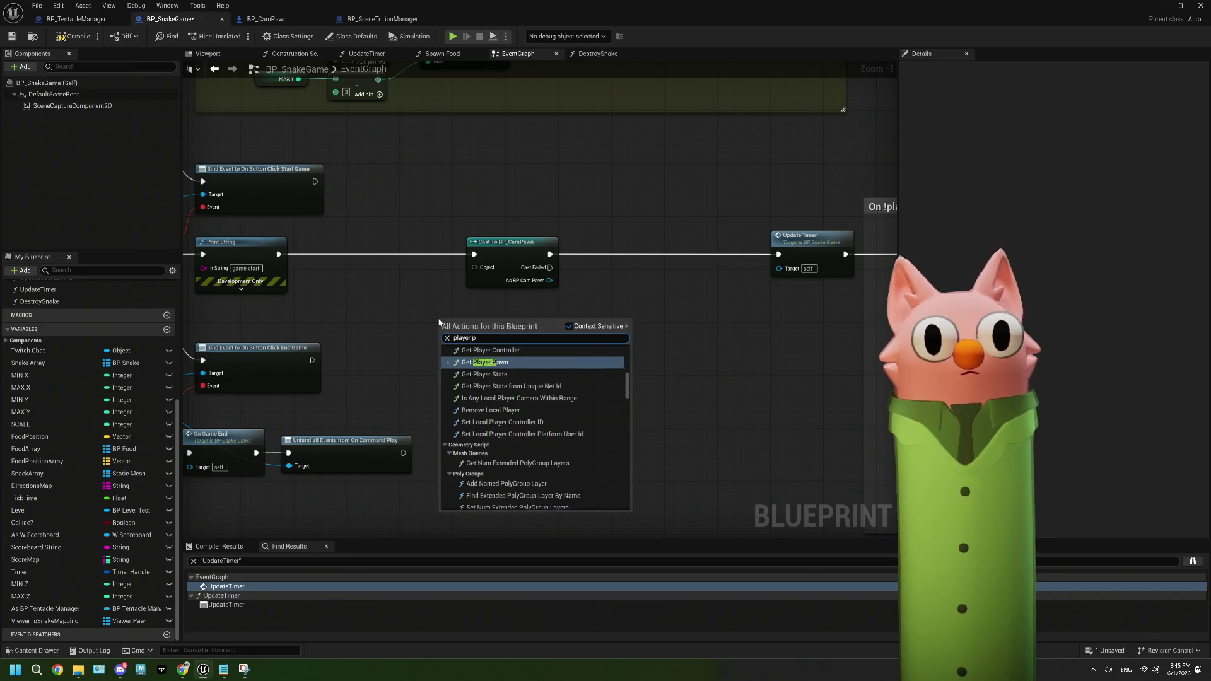
{"action": "left_click", "coordinate": [488, 359]}
{"action": "mouse_move", "coordinate": [529, 333]}
{"action": "left_mouse_down"}
{"action": "mouse_move", "coordinate": [474, 267]}
{"action": "mouse_move", "coordinate": [409, 273]}
{"action": "left_mouse_up"}
Call Snake Game from As BP Cam Pawn before Update Timer, then compile and save BP_SnakeGame
{"action": "mouse_move", "coordinate": [397, 211]}
{"action": "left_mouse_down"}
{"action": "mouse_move", "coordinate": [486, 268]}
{"action": "mouse_move", "coordinate": [433, 264]}
{"action": "left_mouse_up"}
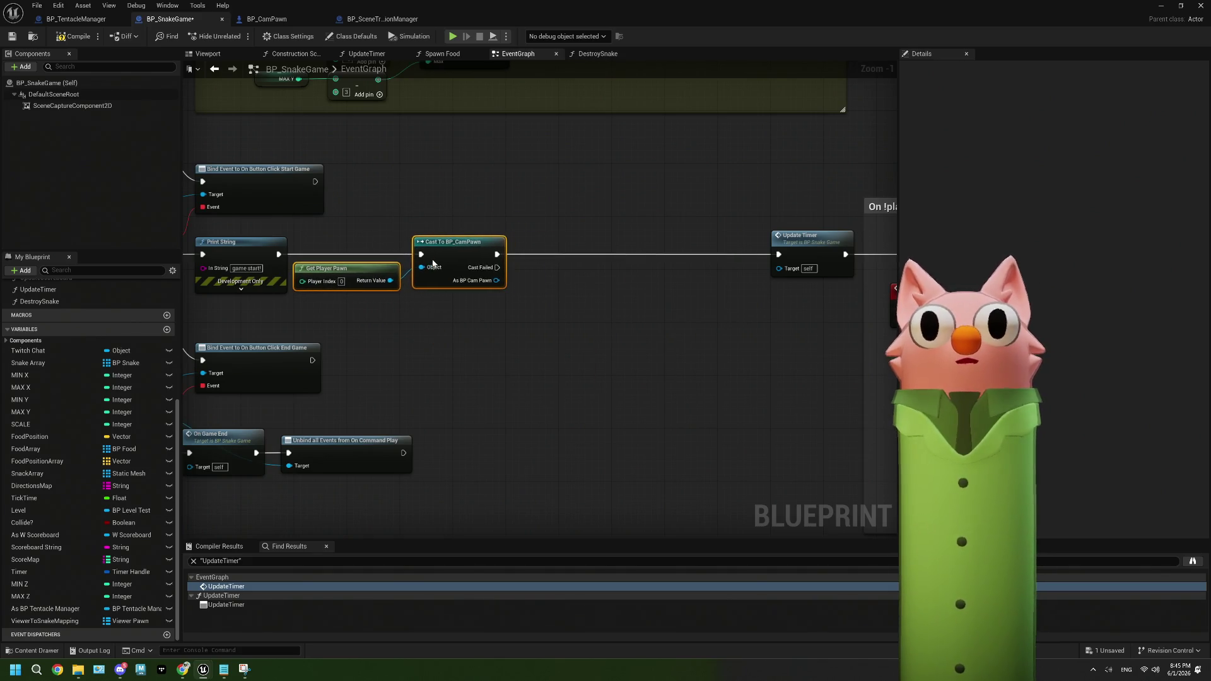
{"action": "left_click", "coordinate": [449, 323]}
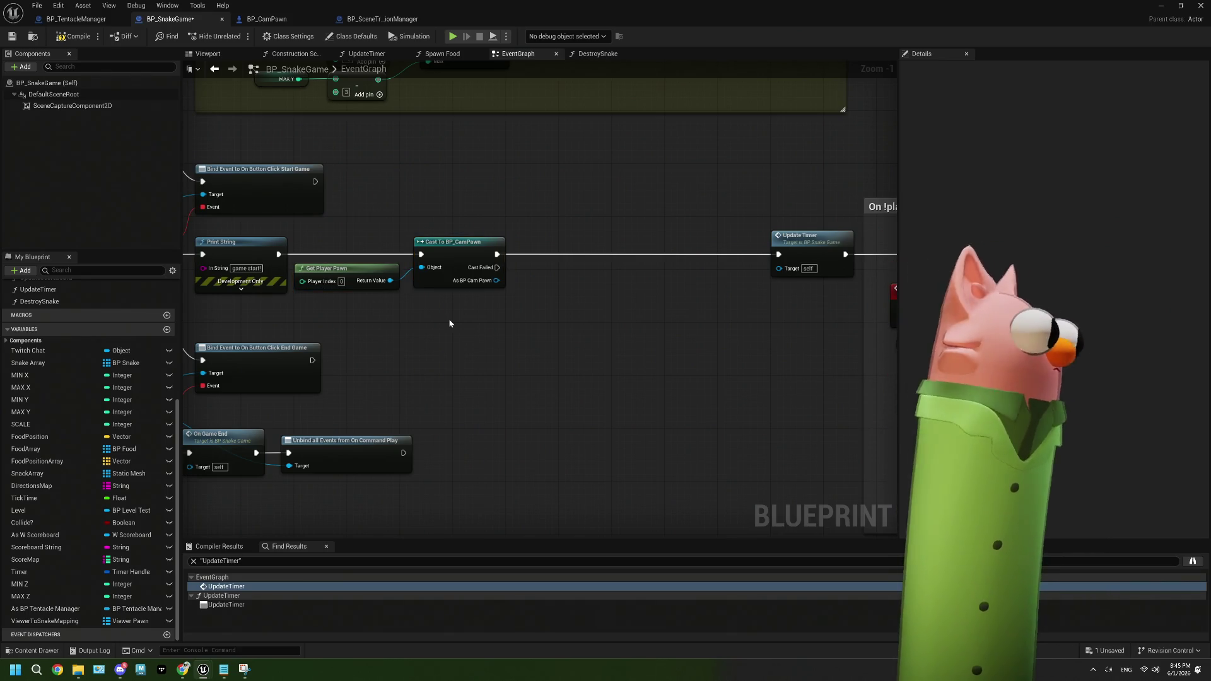
{"action": "scroll", "coordinate": [449, 322], "scroll_direction": "up", "scroll_amount": 1}
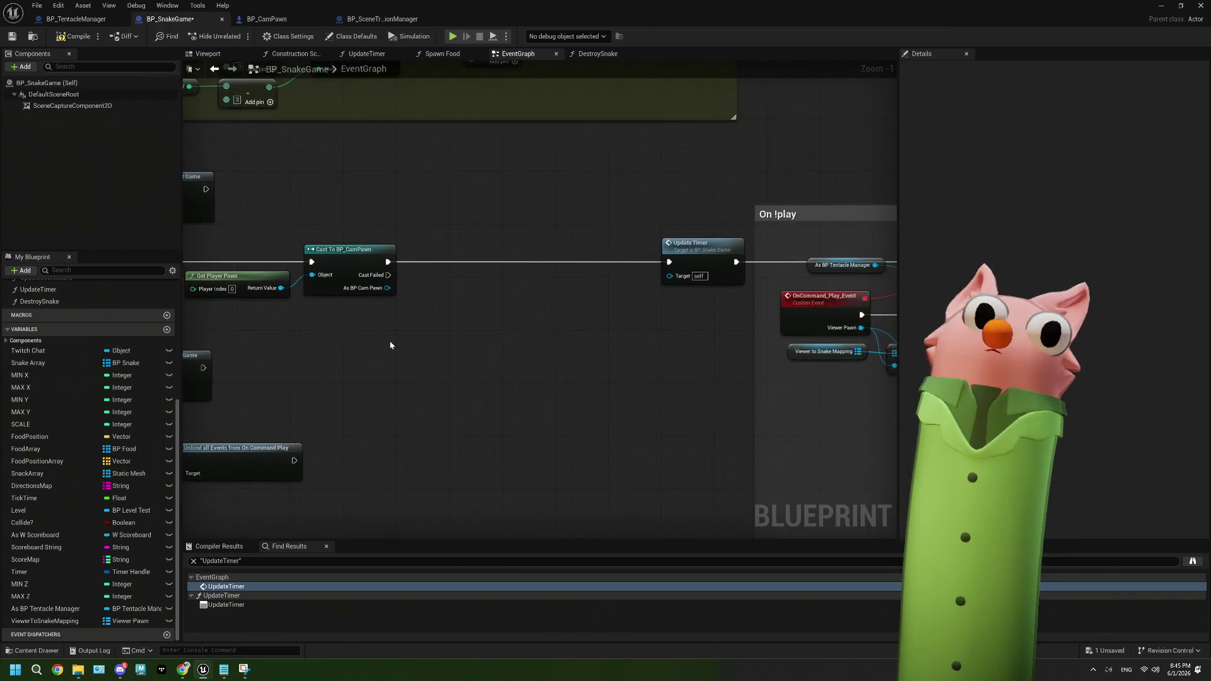
{"action": "left_click_drag", "start_coordinate": [384, 280], "coordinate": [470, 306]}
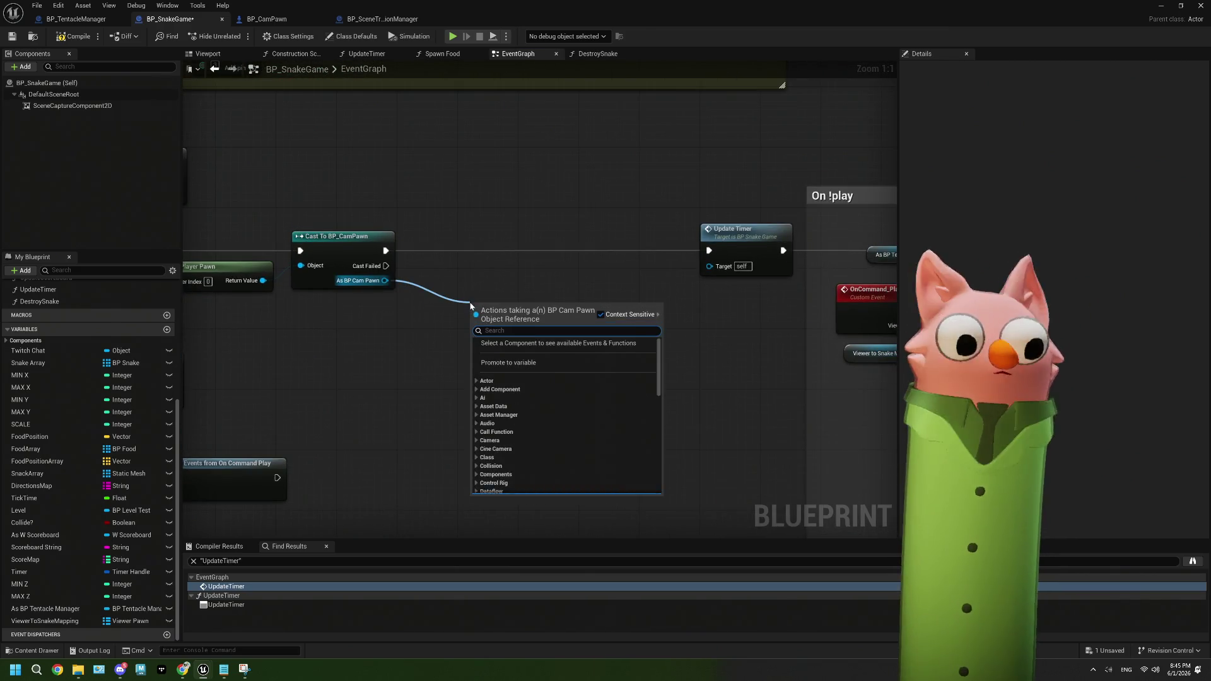
{"action": "type", "text": "snake game"}
{"action": "key", "text": "Return"}
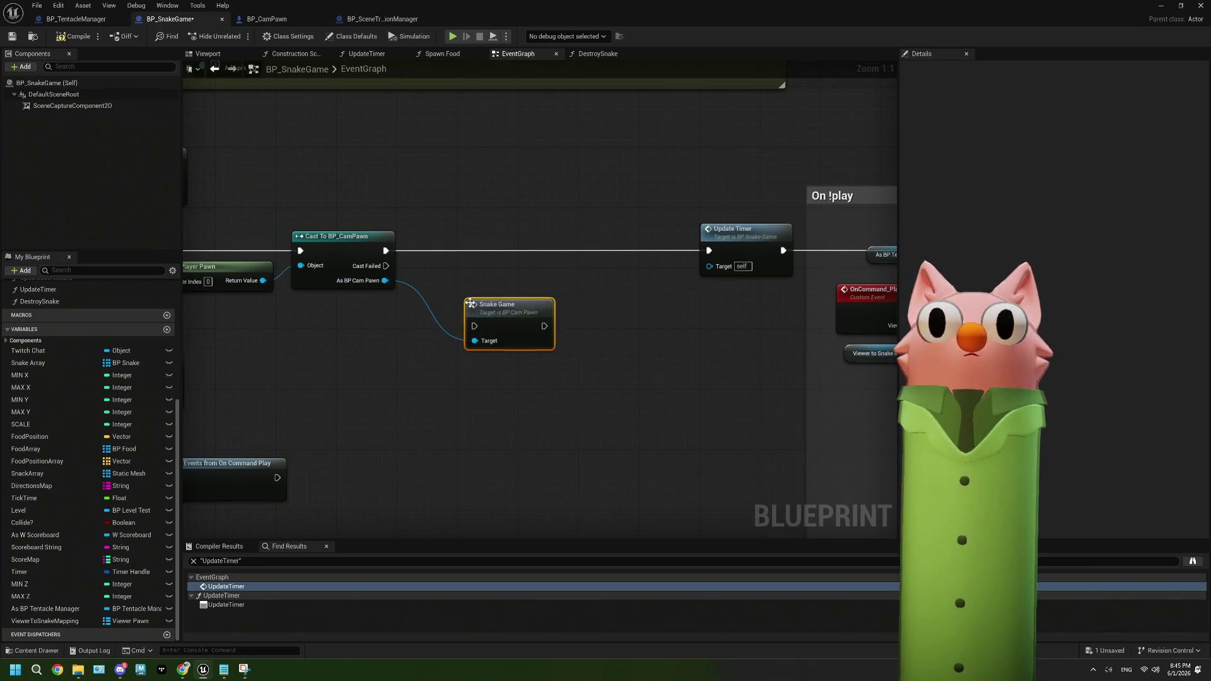
{"action": "mouse_move", "coordinate": [385, 250]}
{"action": "left_mouse_down"}
{"action": "mouse_move", "coordinate": [474, 325]}
{"action": "mouse_move", "coordinate": [478, 251]}
{"action": "mouse_move", "coordinate": [709, 250]}
{"action": "left_mouse_up"}
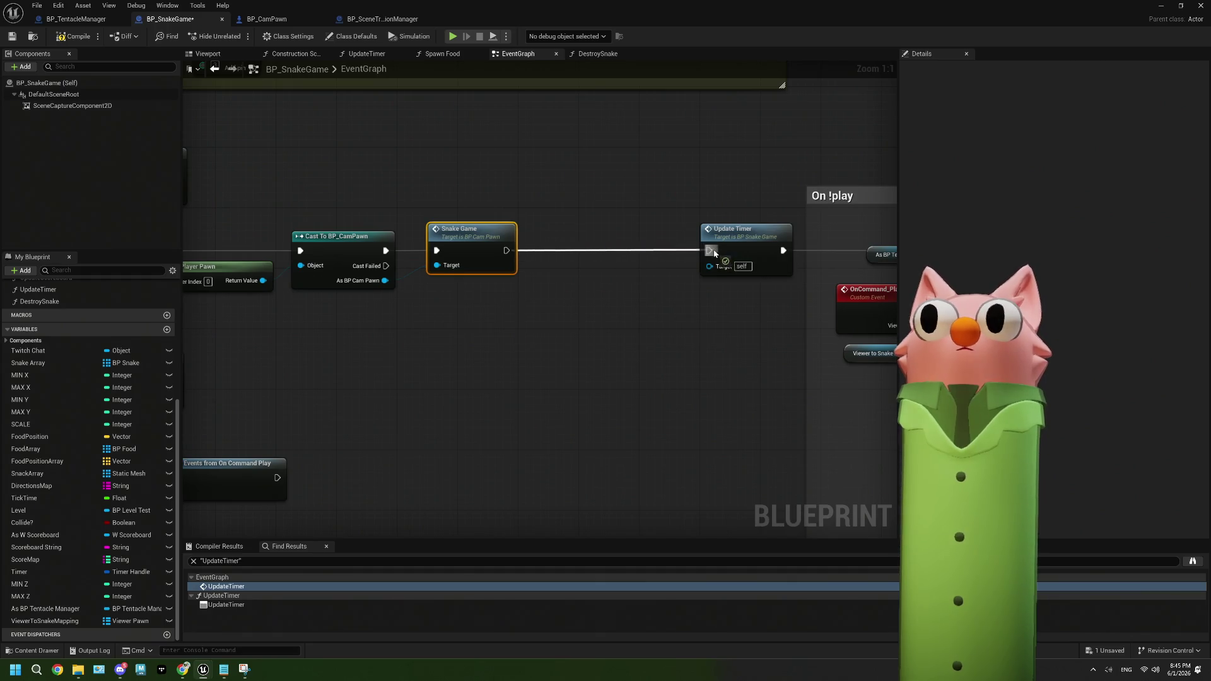
{"action": "left_click", "coordinate": [73, 36]}
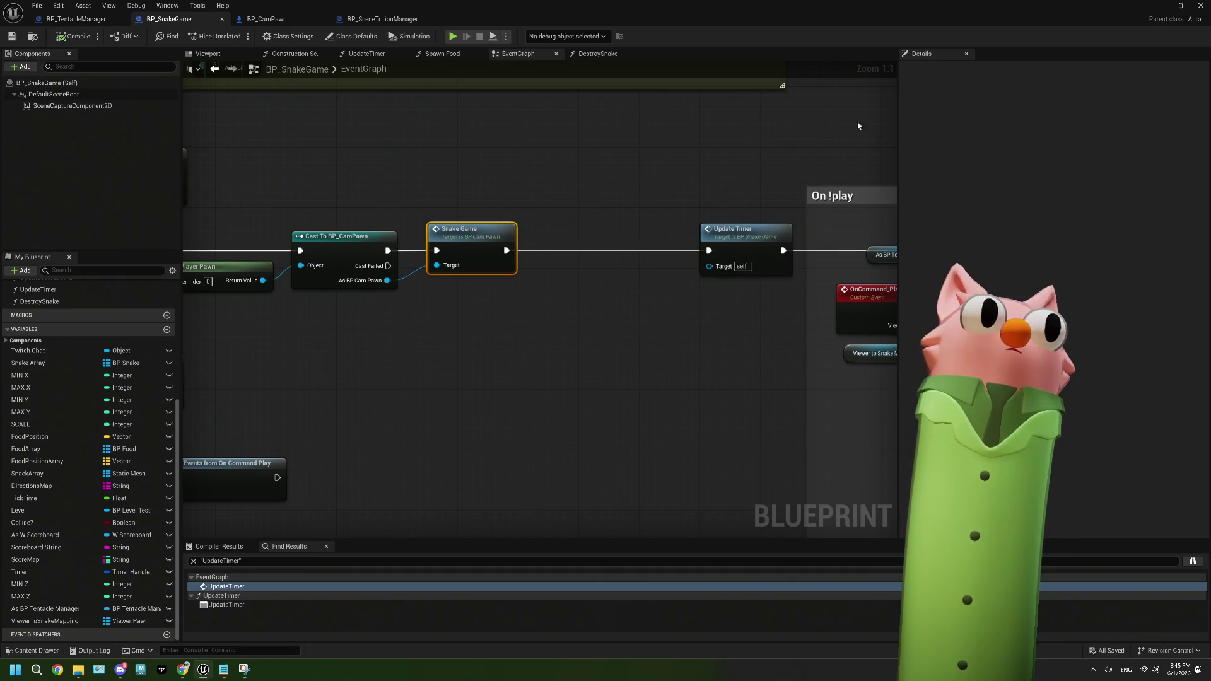
{"action": "left_click", "coordinate": [1160, 6]}
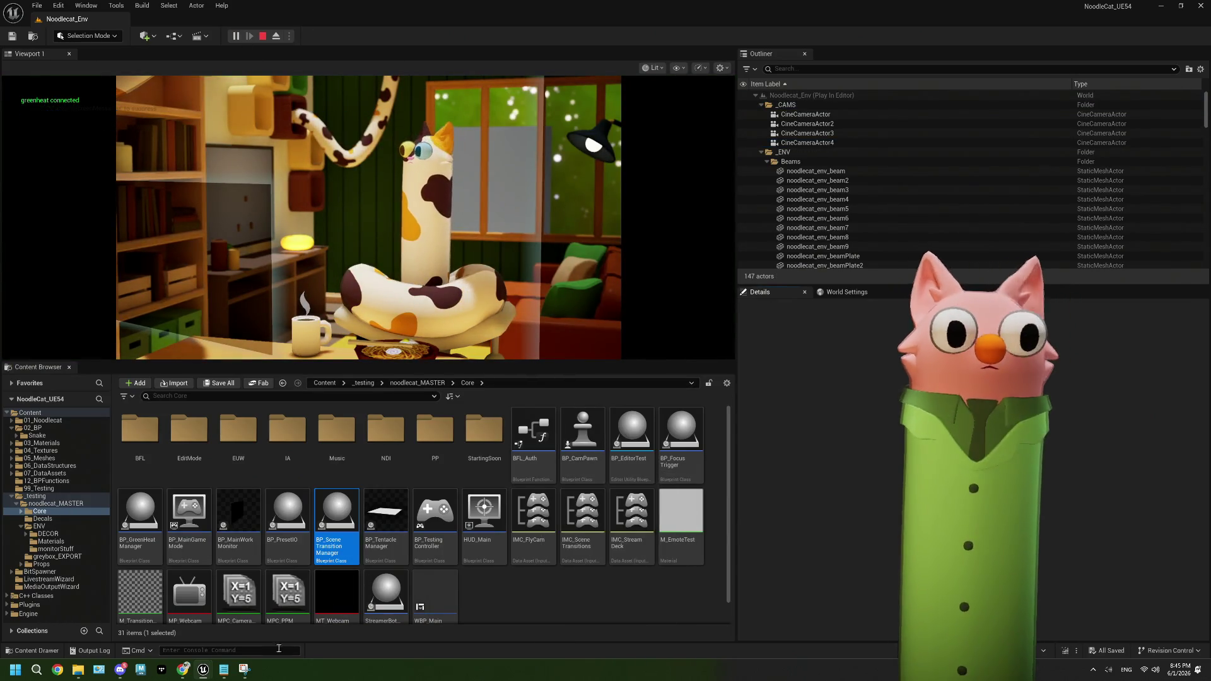
Place the tentacle.live dashboard beside the viewport, then start and end the Noodle Snake Game
{"action": "left_click", "coordinate": [184, 671]}
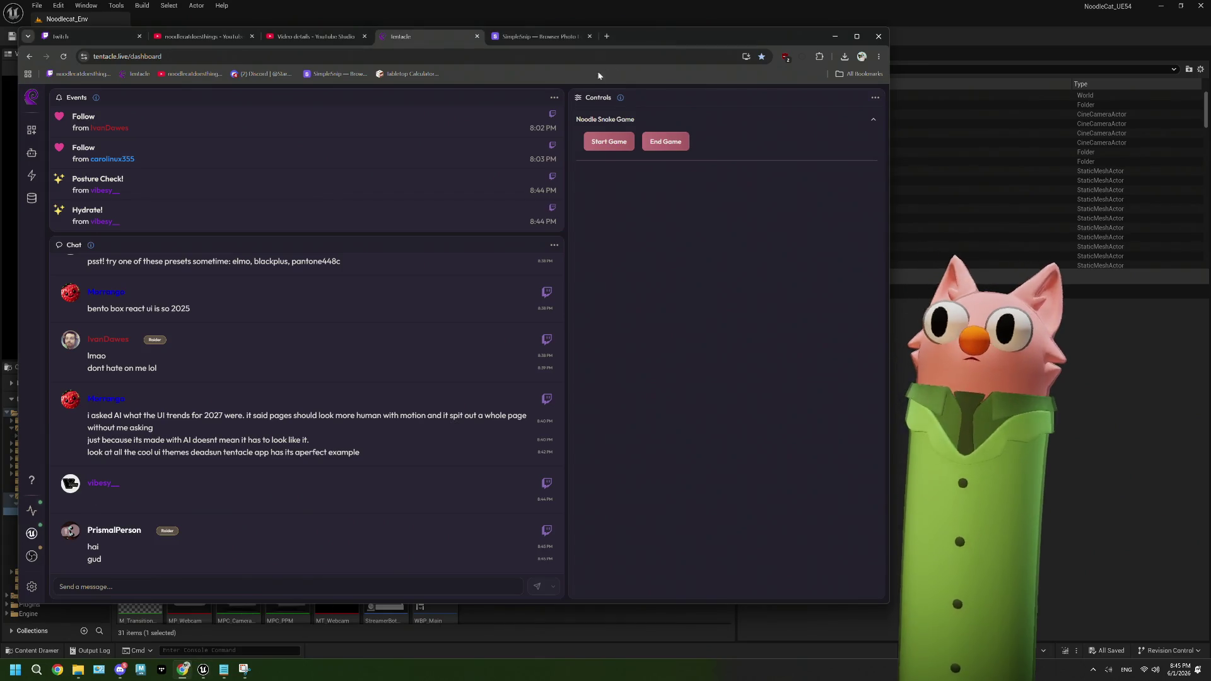
{"action": "left_click_drag", "start_coordinate": [888, 273], "coordinate": [628, 271]}
{"action": "mouse_move", "coordinate": [548, 36]}
{"action": "left_mouse_down"}
{"action": "mouse_move", "coordinate": [804, 73]}
{"action": "mouse_move", "coordinate": [1131, 30]}
{"action": "left_mouse_up"}
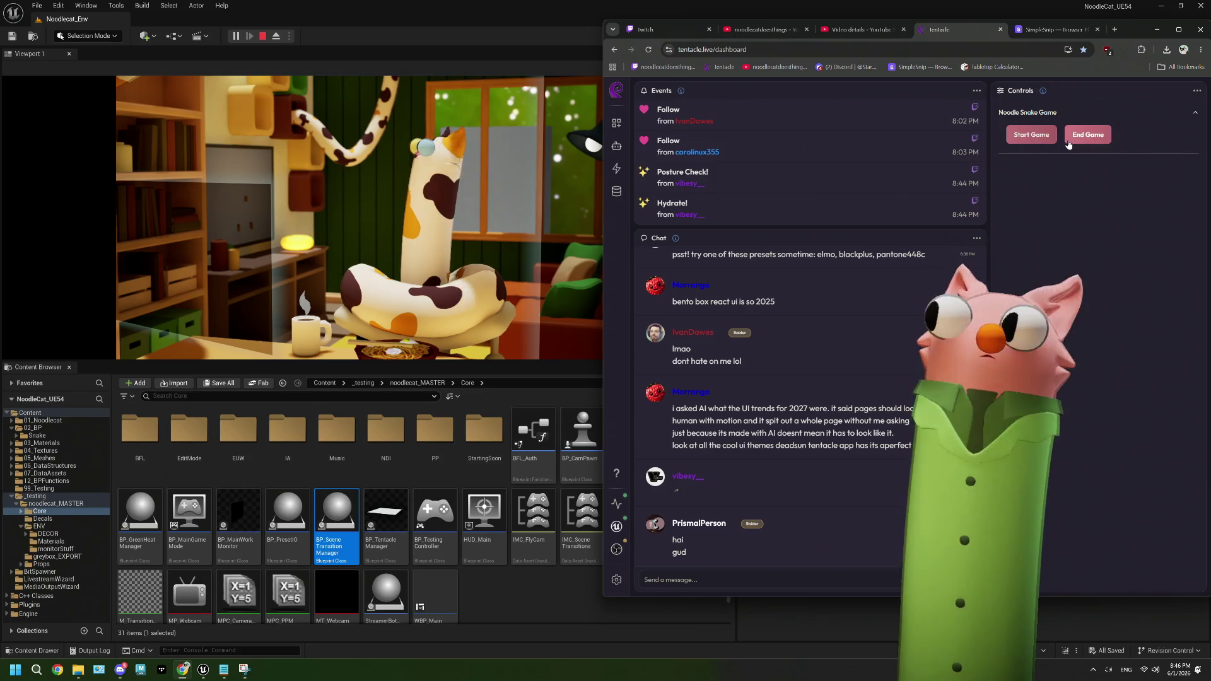
{"action": "left_click", "coordinate": [1040, 136]}
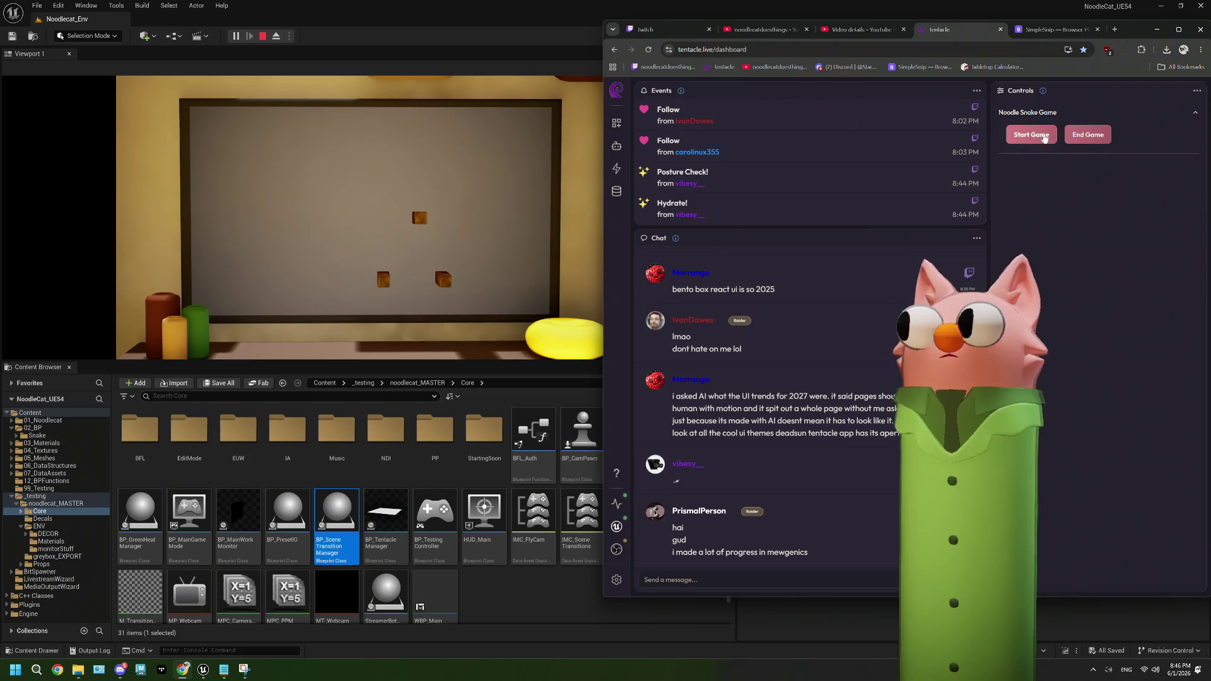
{"action": "left_click", "coordinate": [1103, 136]}
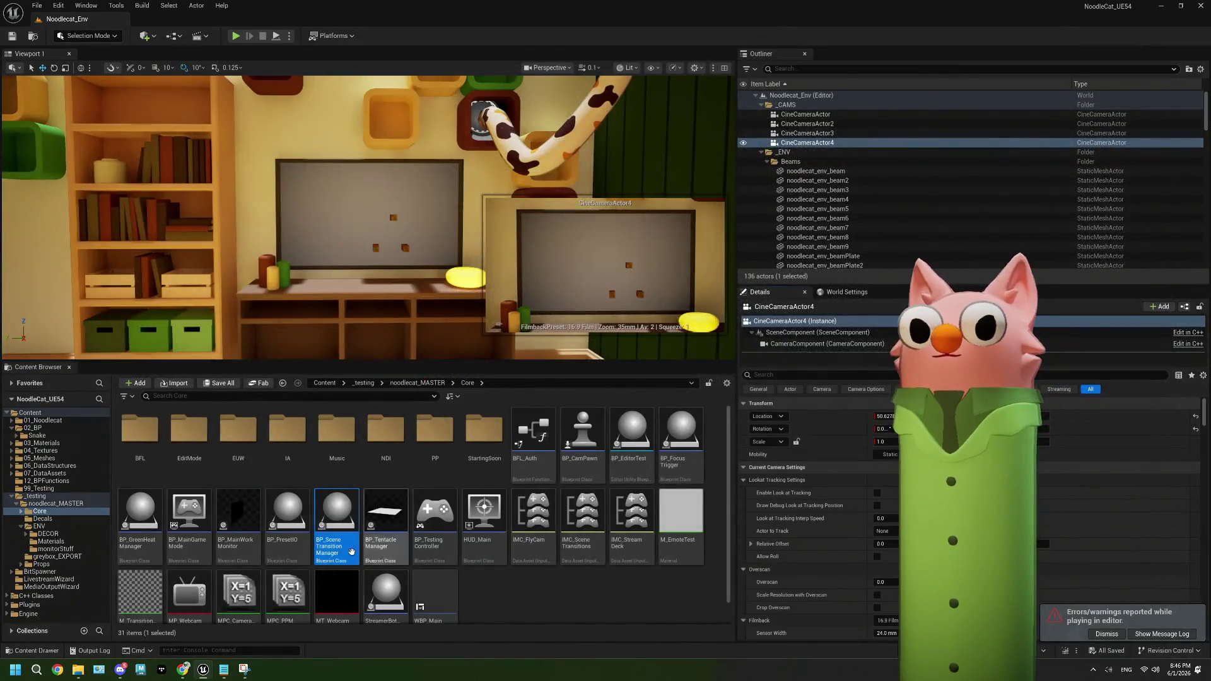
Return to BP_CamPawn's event graph and drag the SnakeGame event node further left
{"action": "double_click", "coordinate": [347, 534]}
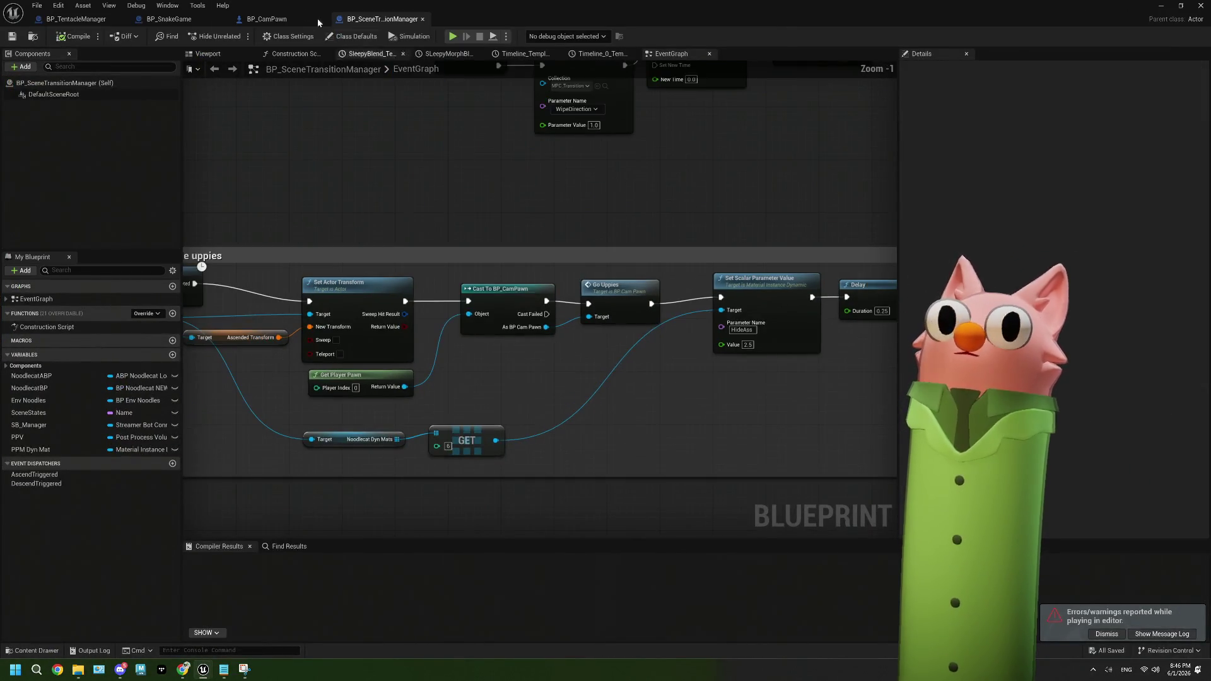
{"action": "left_click", "coordinate": [287, 15]}
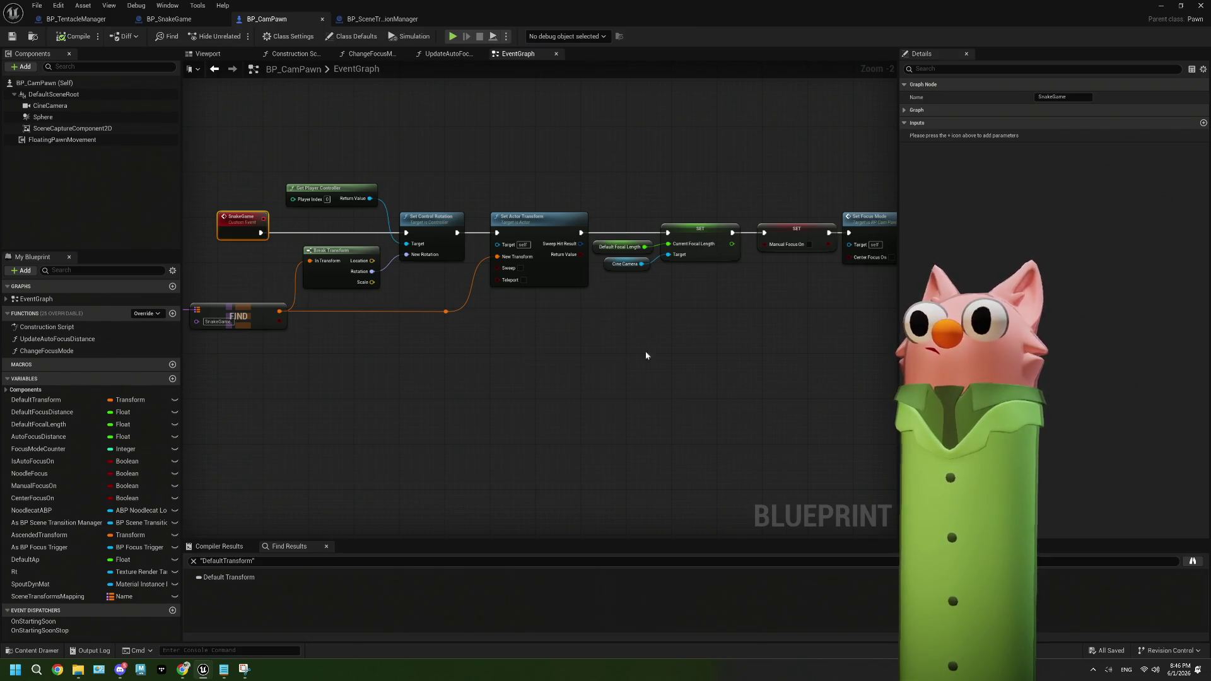
{"action": "left_click_drag", "start_coordinate": [646, 356], "coordinate": [562, 347]}
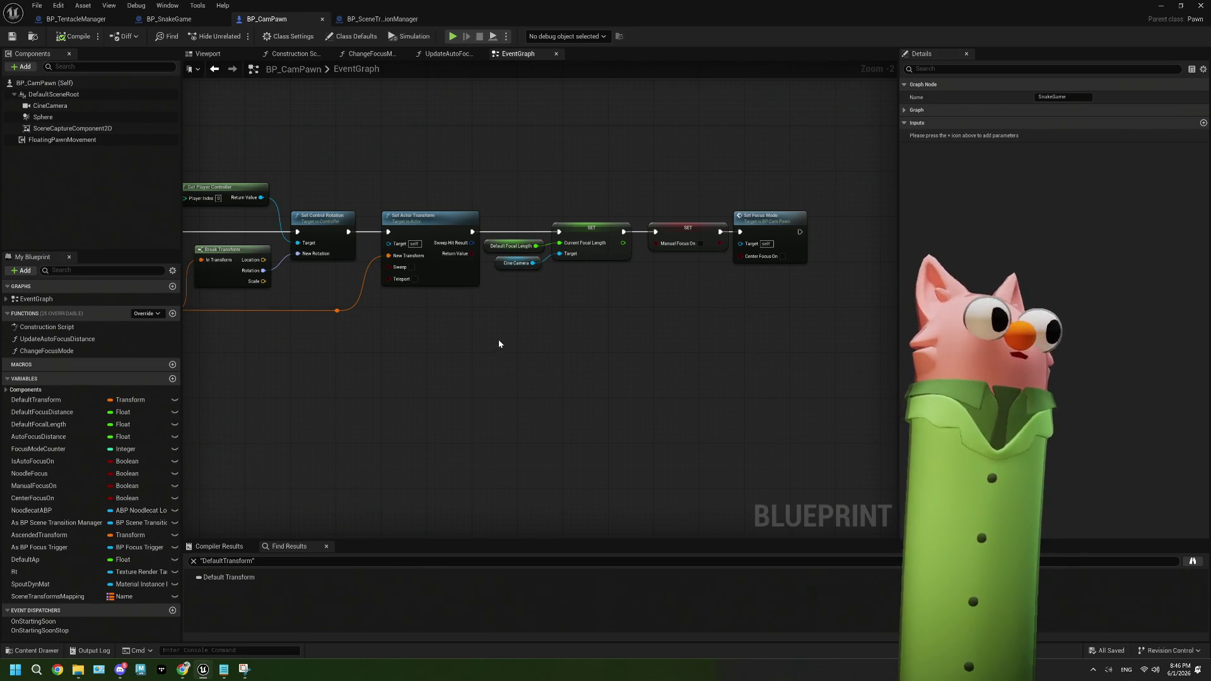
{"action": "left_click_drag", "start_coordinate": [498, 344], "coordinate": [624, 345]}
{"action": "left_click_drag", "start_coordinate": [410, 357], "coordinate": [472, 359]}
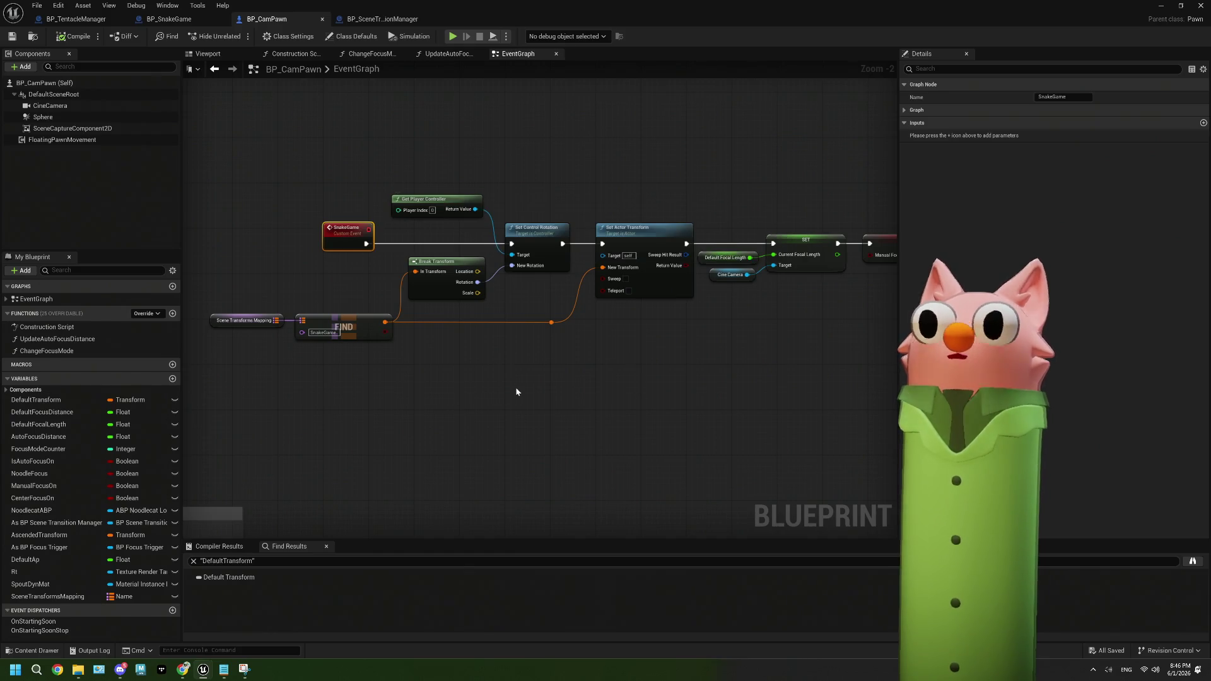
{"action": "left_click_drag", "start_coordinate": [515, 391], "coordinate": [498, 308]}
{"action": "left_click_drag", "start_coordinate": [432, 243], "coordinate": [330, 243]}
{"action": "left_click_drag", "start_coordinate": [399, 272], "coordinate": [366, 323]}
{"action": "mouse_move", "coordinate": [537, 441]}
{"action": "left_mouse_down"}
{"action": "mouse_move", "coordinate": [513, 214]}
{"action": "mouse_move", "coordinate": [458, 219]}
{"action": "left_mouse_up"}
{"action": "right_click", "coordinate": [458, 219]}
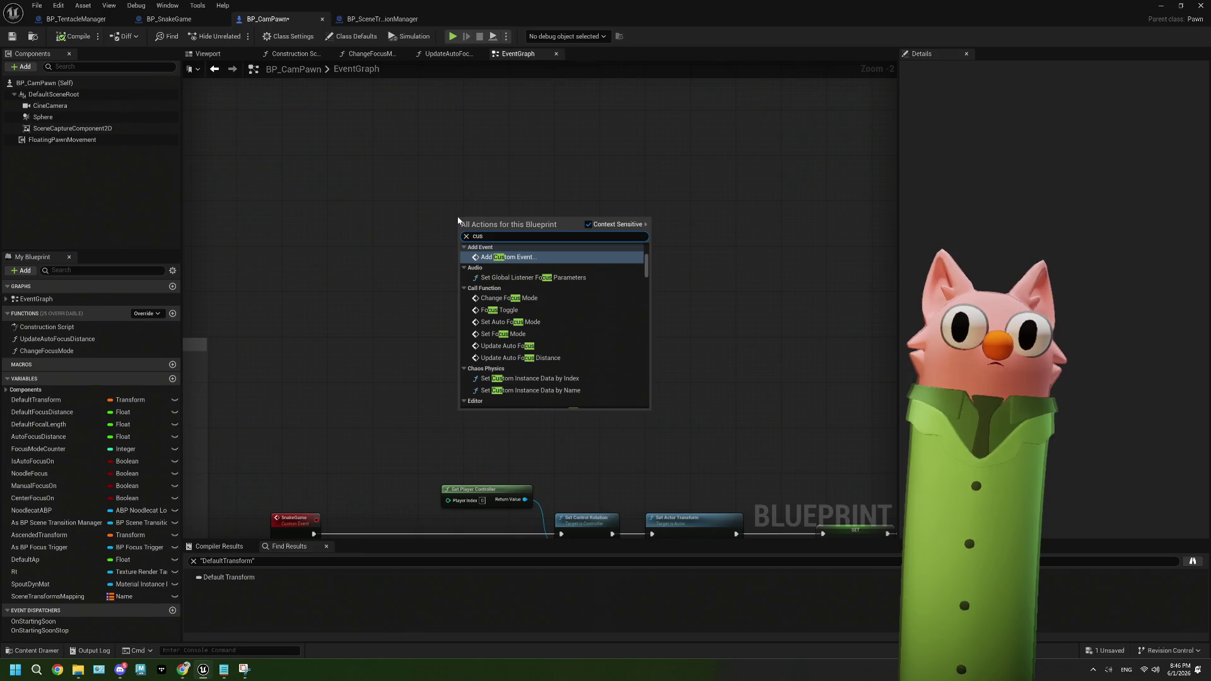
Name the new custom event LerpBetweenCamPositions and add a StartTransform input of type Transform
{"action": "key", "text": "Escape"}
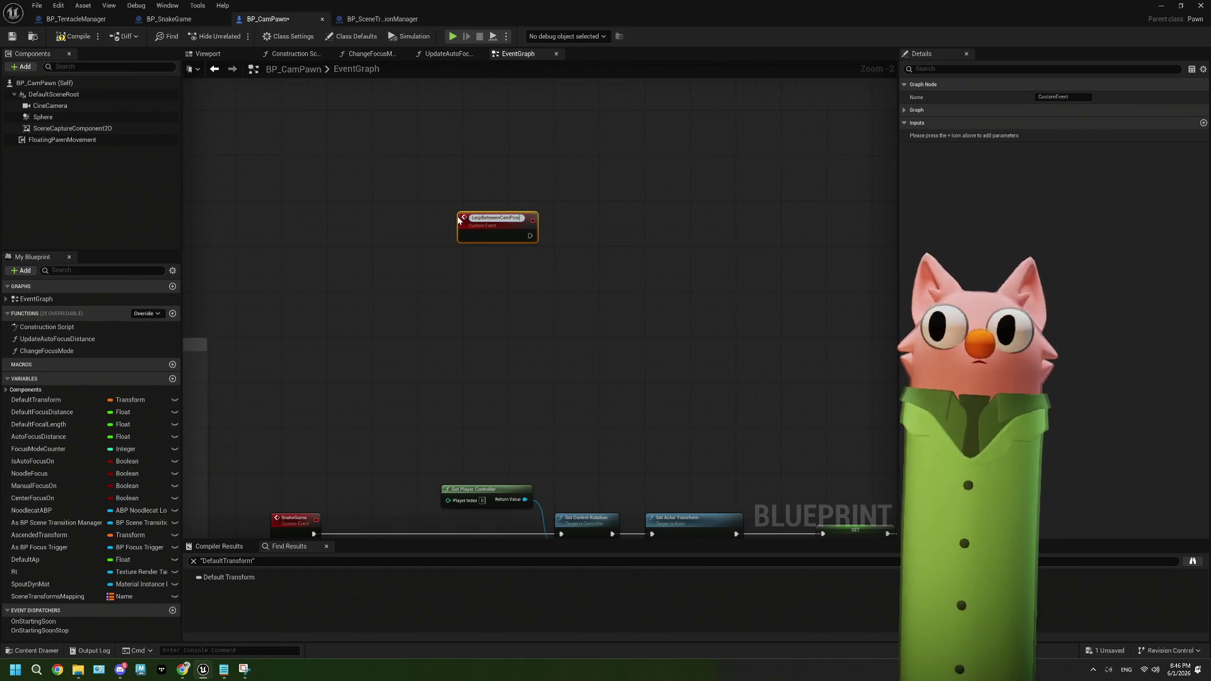
{"action": "type", "text": "itions"}
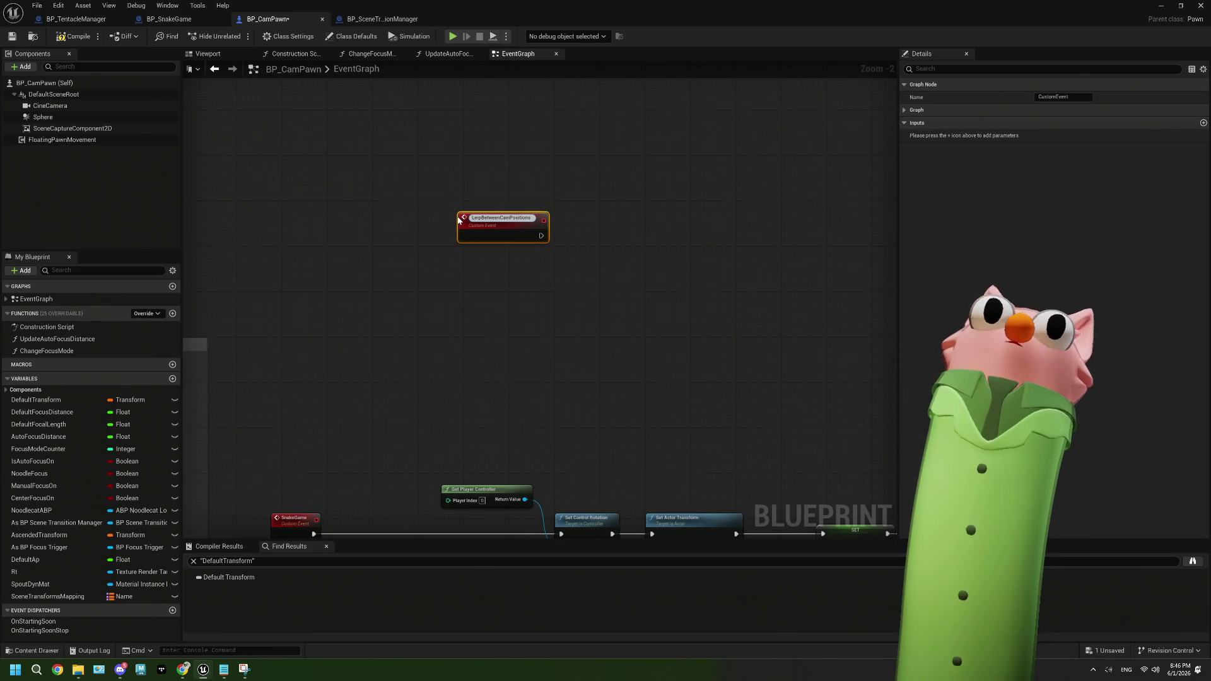
{"action": "type", "text": "itions"}
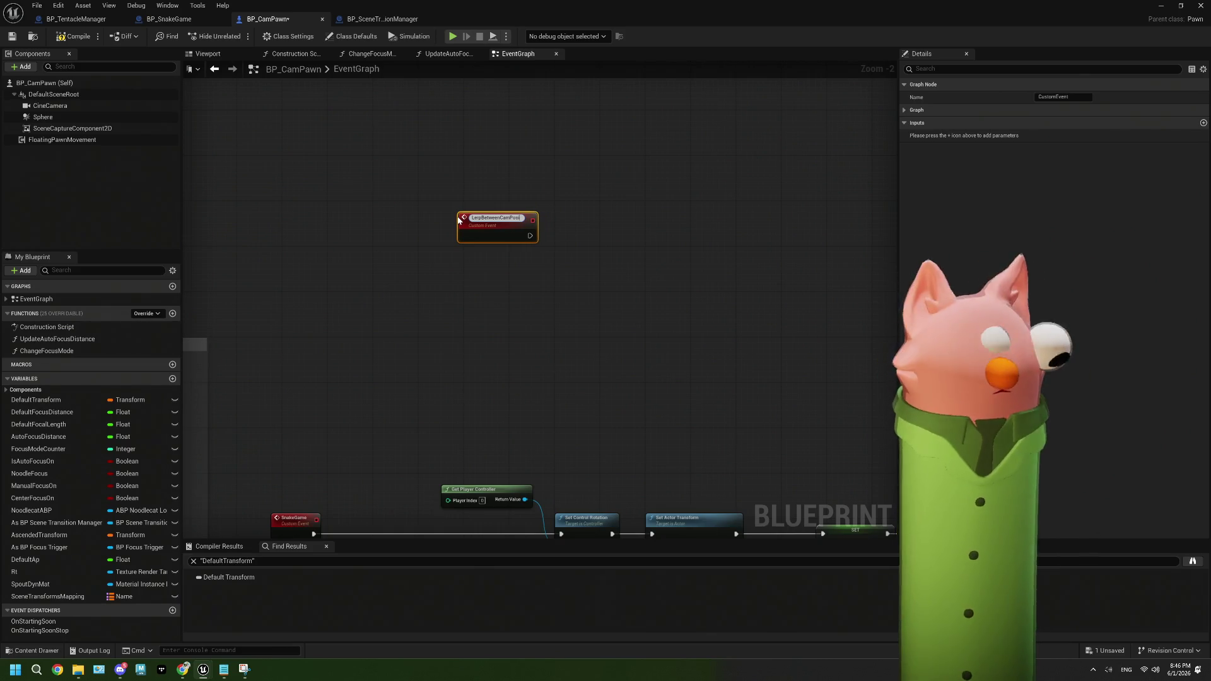
{"action": "key", "text": "Return"}
{"action": "scroll", "coordinate": [483, 229], "scroll_direction": "up", "scroll_amount": 2}
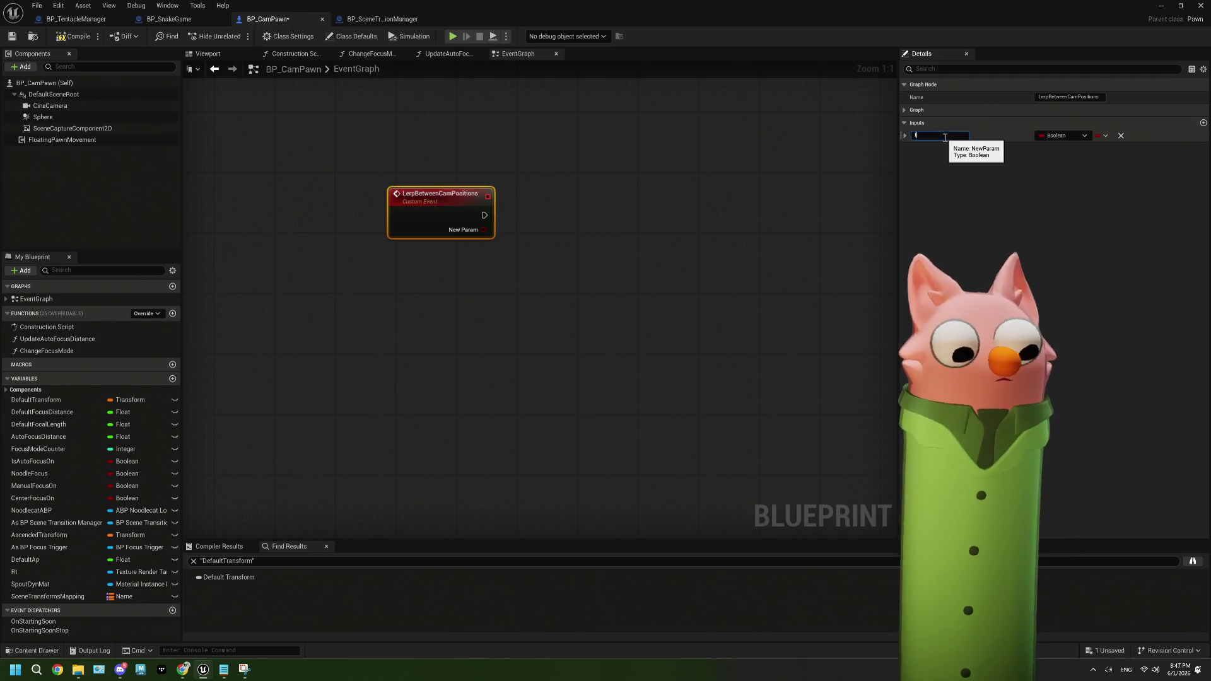
{"action": "type", "text": "StartTransfor"}
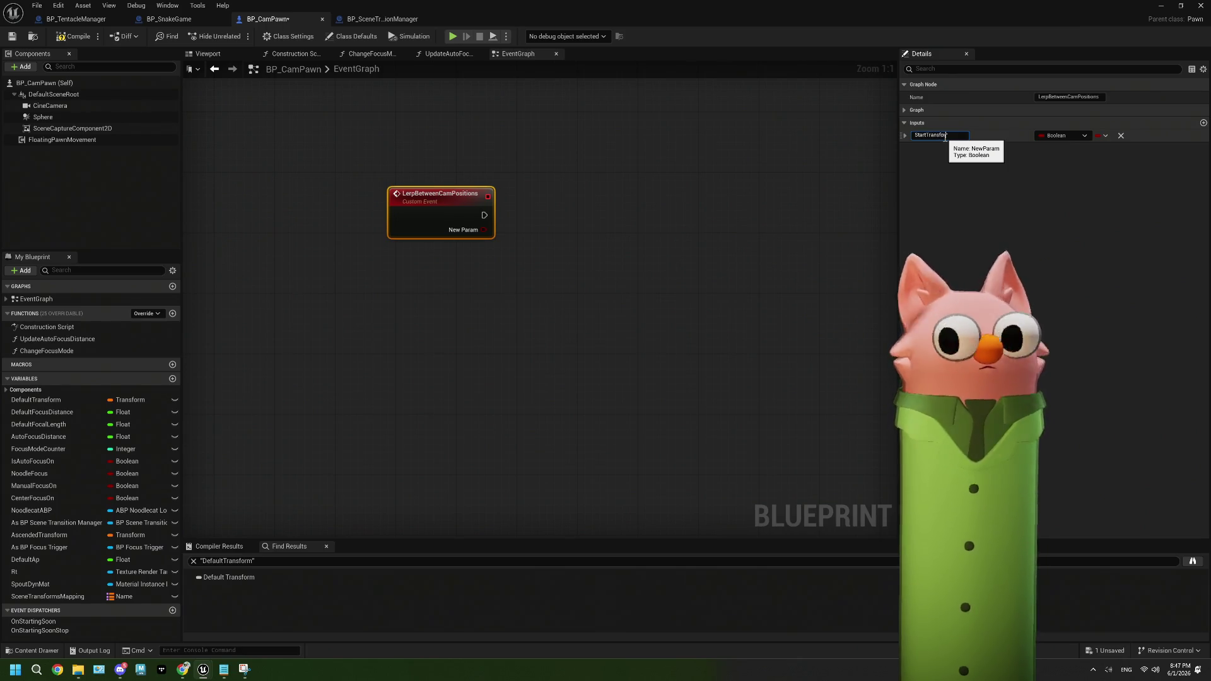
{"action": "type", "text": "ma"}
{"action": "key", "text": "Return"}
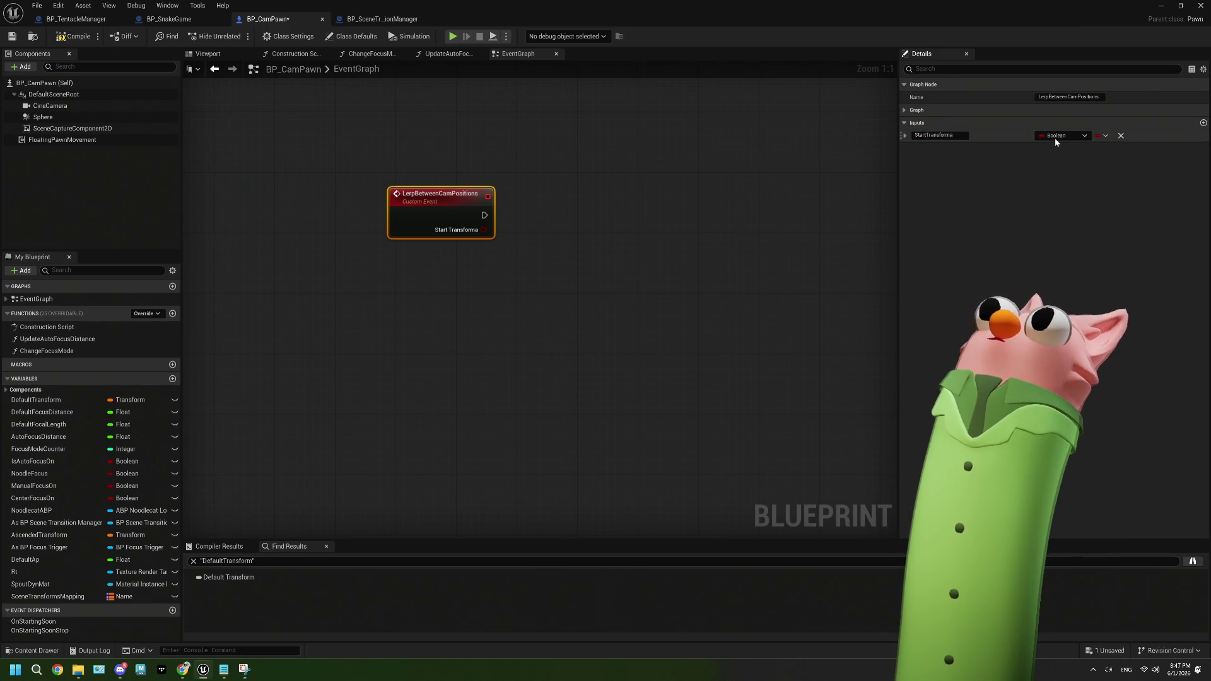
{"action": "key", "text": "BackSpace"}
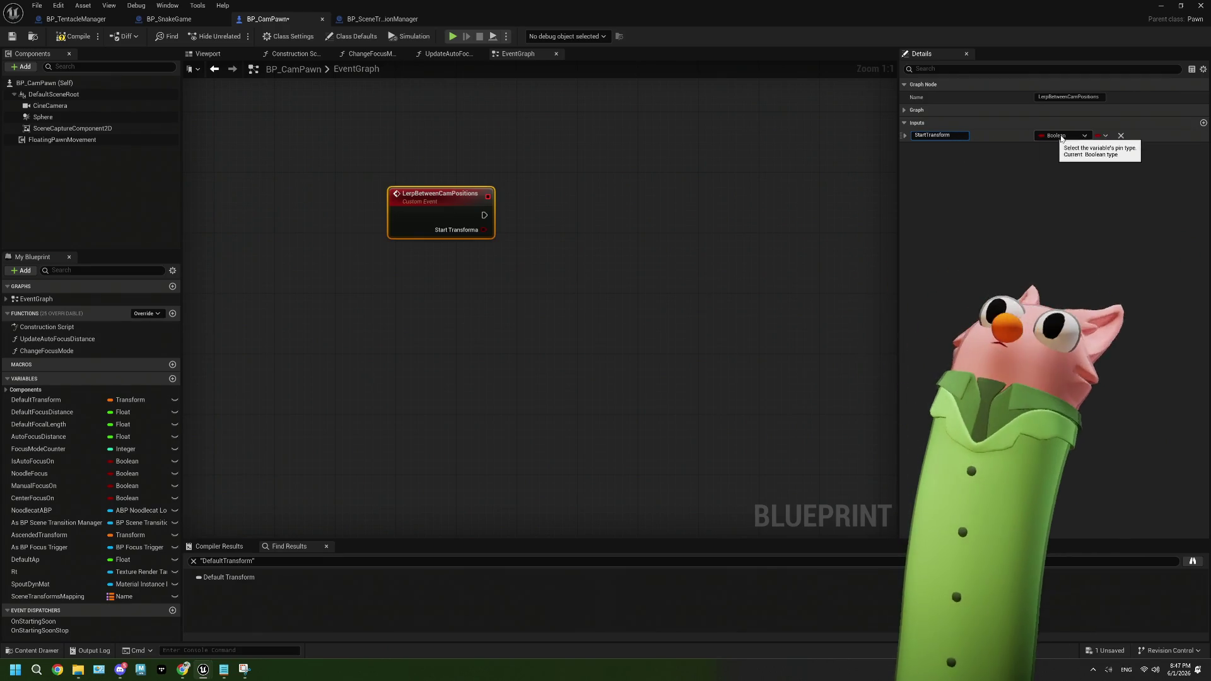
{"action": "left_click", "coordinate": [1060, 136]}
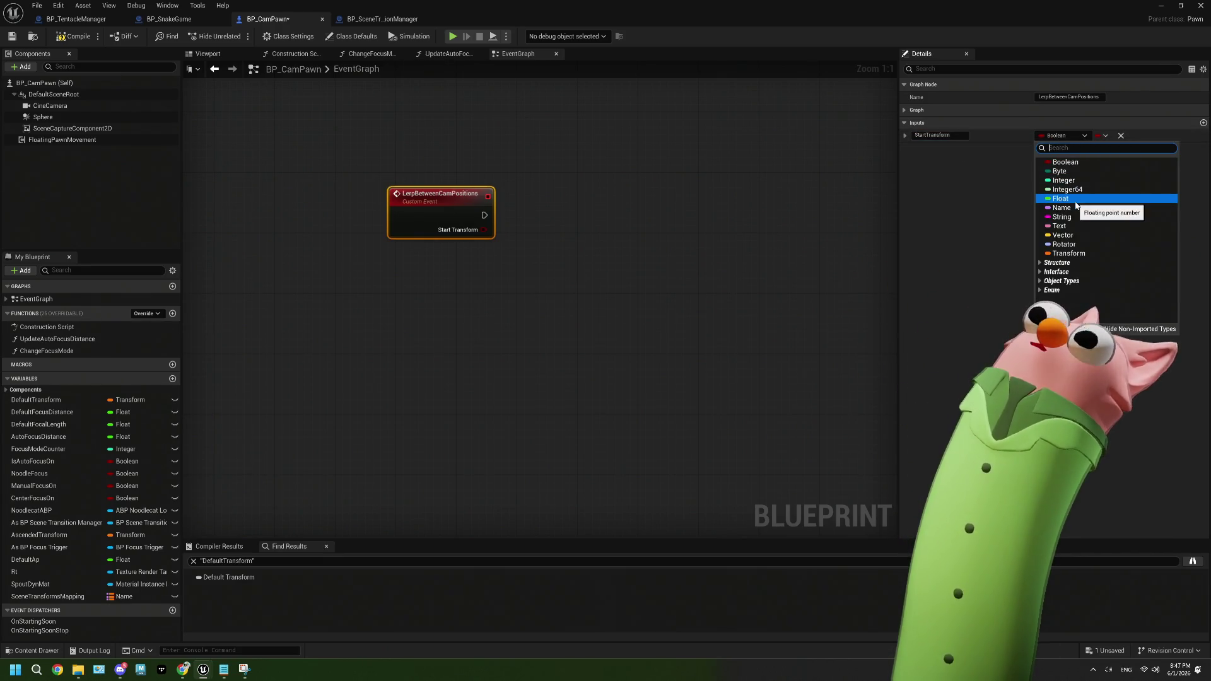
{"action": "left_click", "coordinate": [1072, 253]}
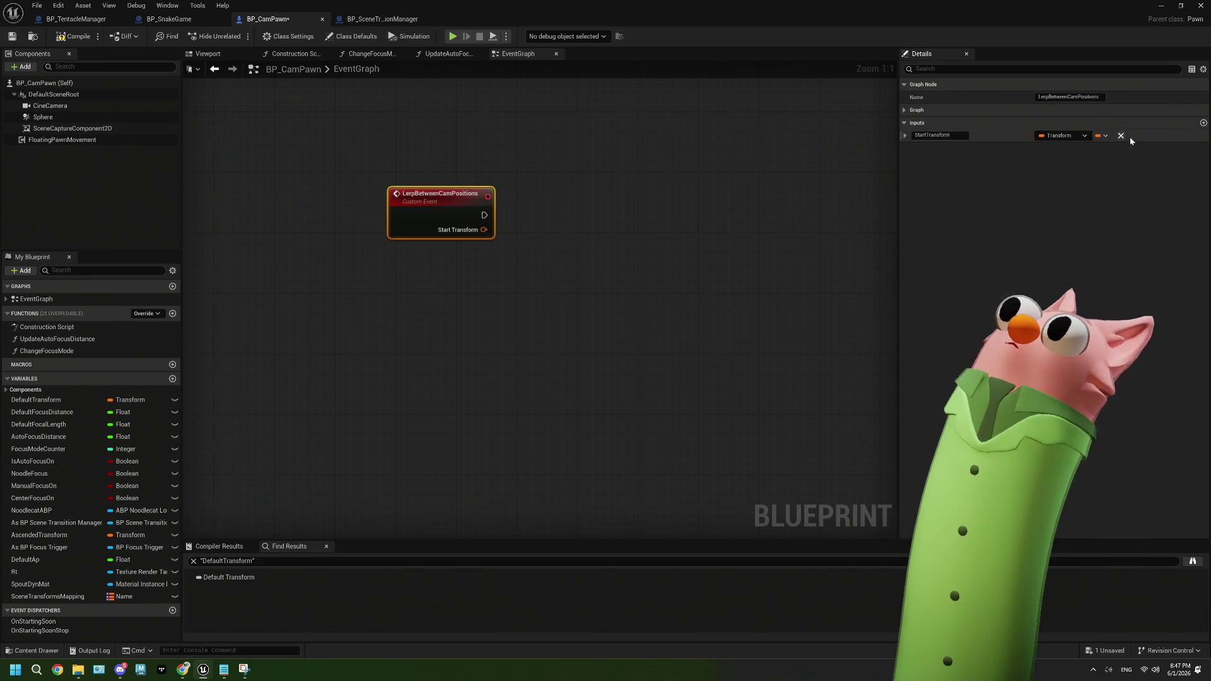
Add an EndTransform input and a Duration input of type Float
{"action": "left_click", "coordinate": [940, 146]}
{"action": "type", "text": "EndTransform"}
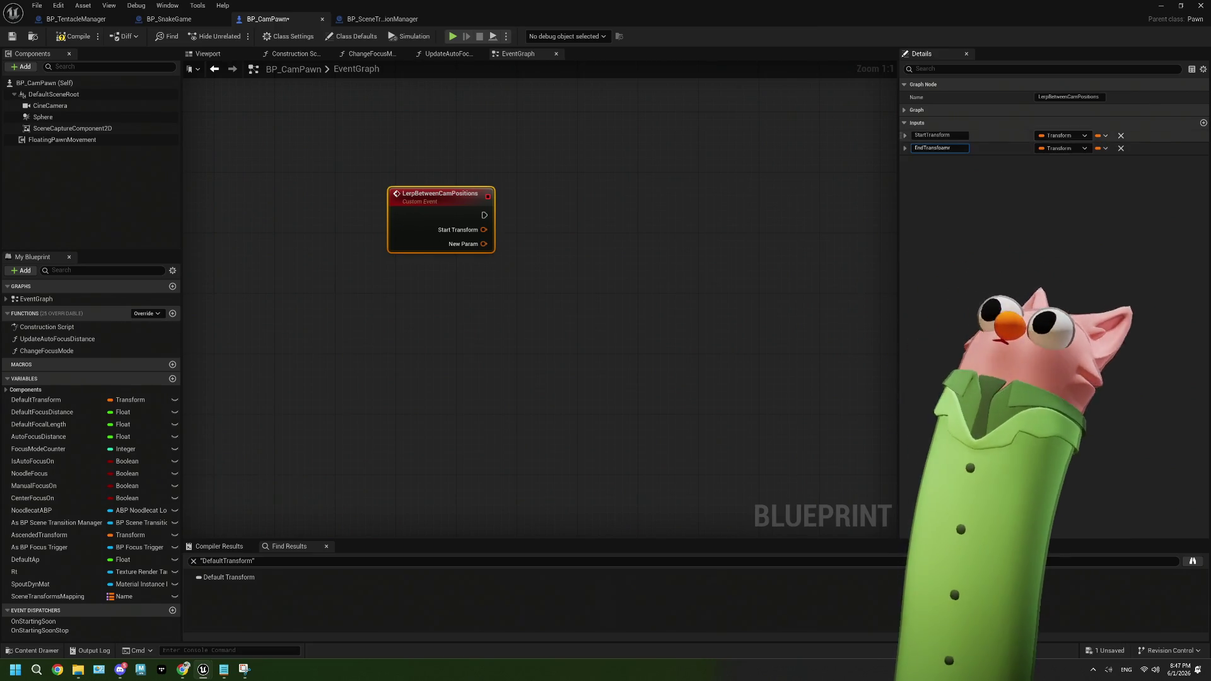
{"action": "left_click", "coordinate": [1202, 124]}
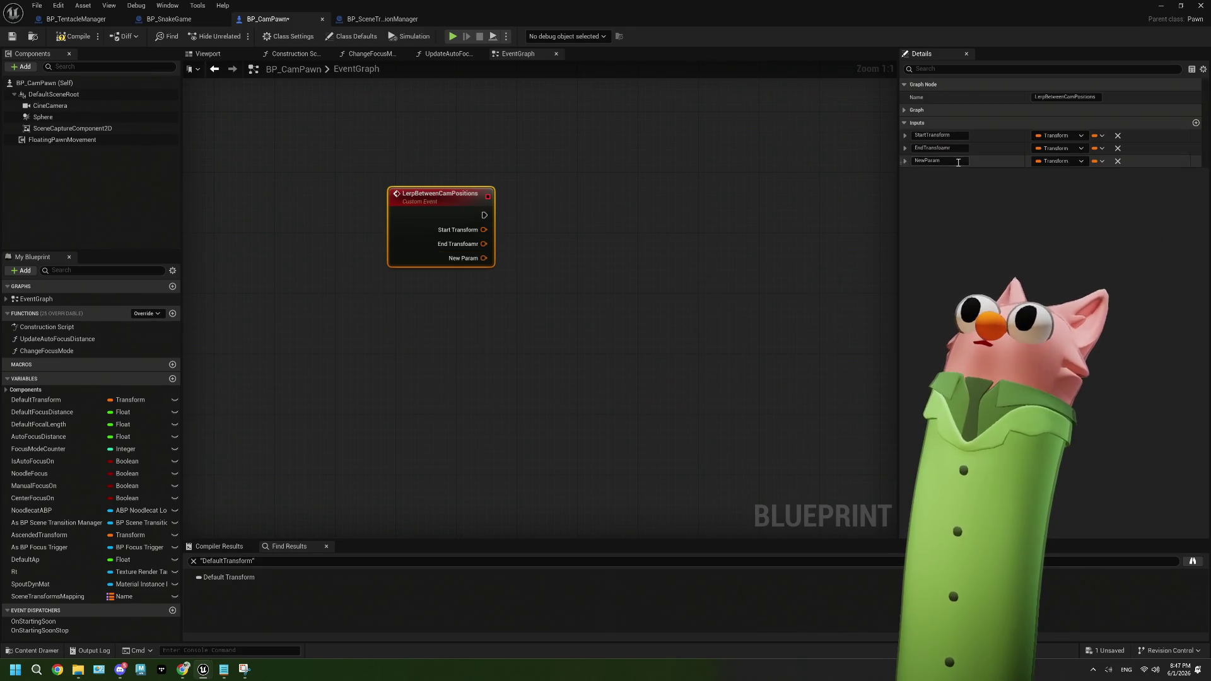
{"action": "key", "text": "BackSpace"}
{"action": "key", "text": "BackSpace"}
{"action": "key", "text": "BackSpace"}
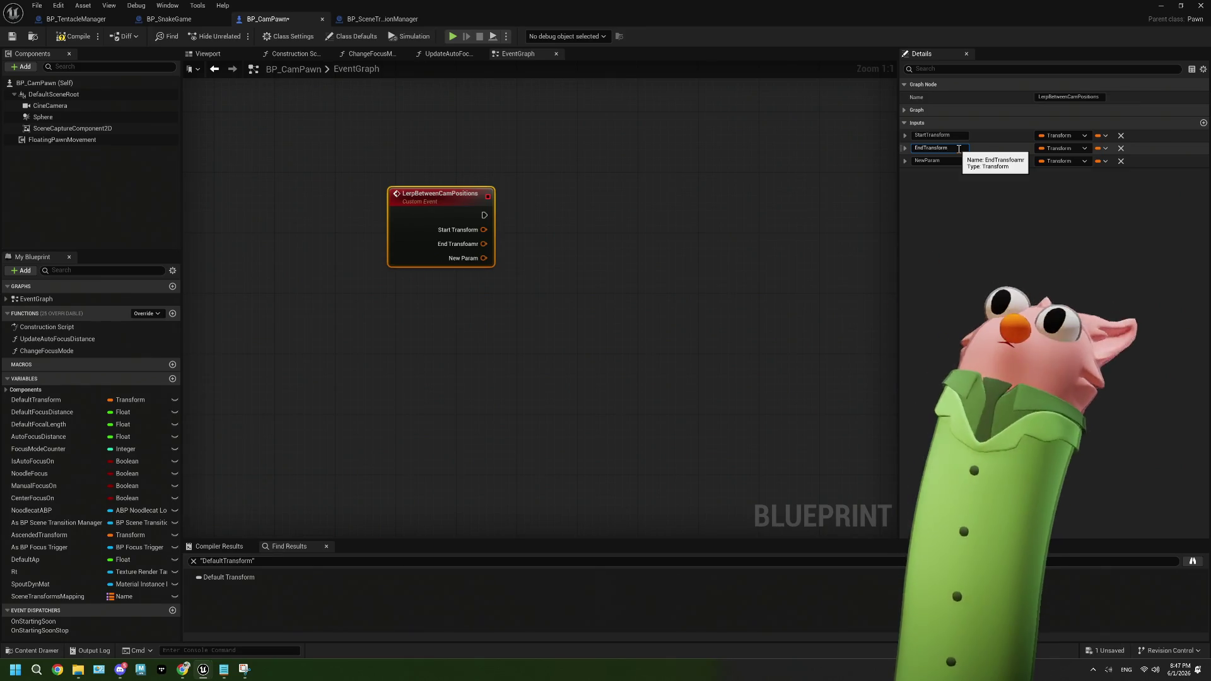
{"action": "type", "text": "rm"}
{"action": "left_click", "coordinate": [940, 161]}
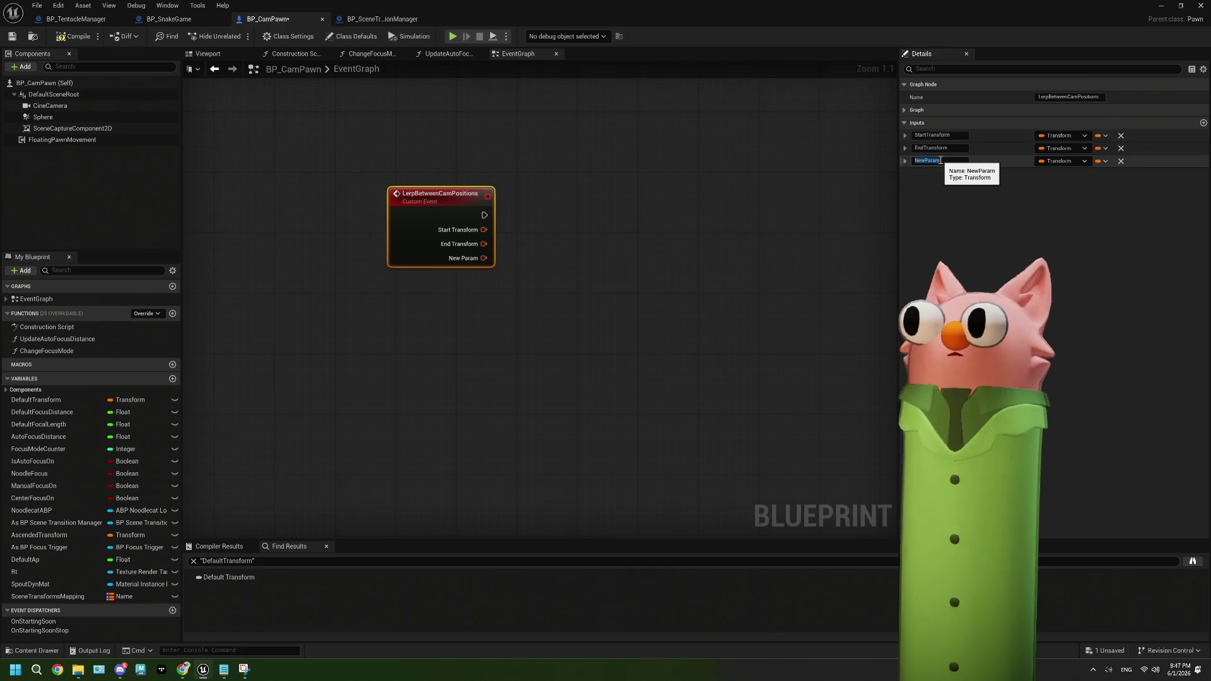
{"action": "type", "text": "Duration"}
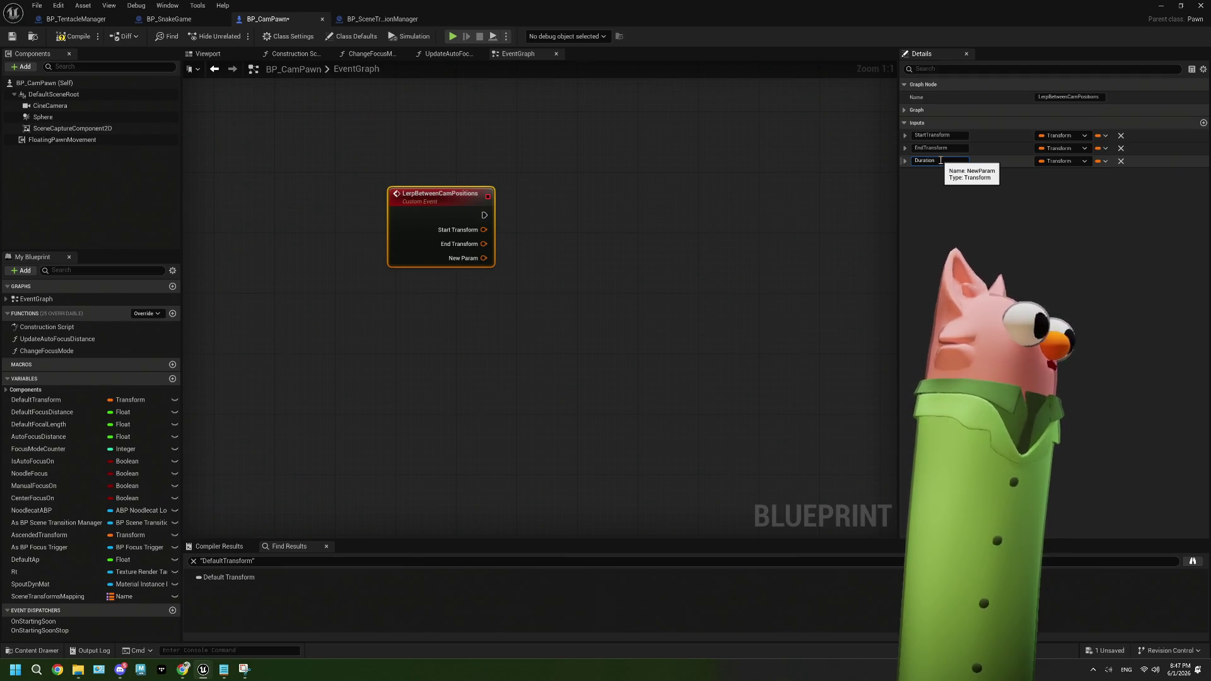
{"action": "left_click", "coordinate": [1063, 162]}
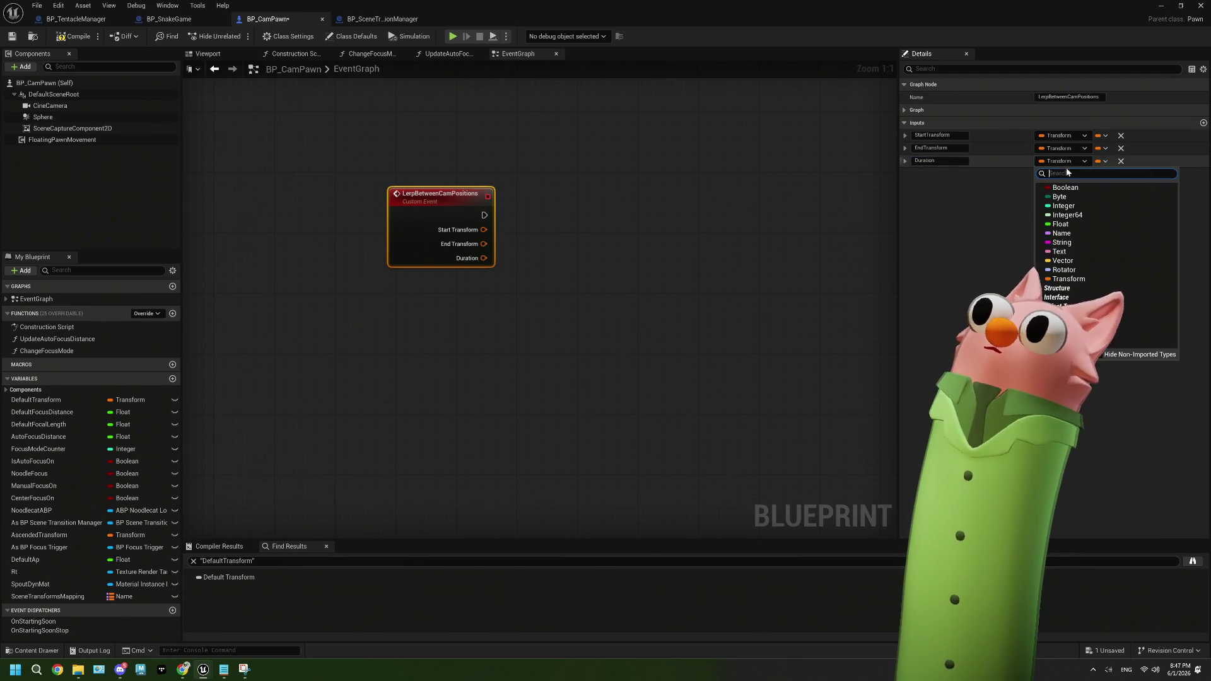
{"action": "left_click", "coordinate": [1064, 224]}
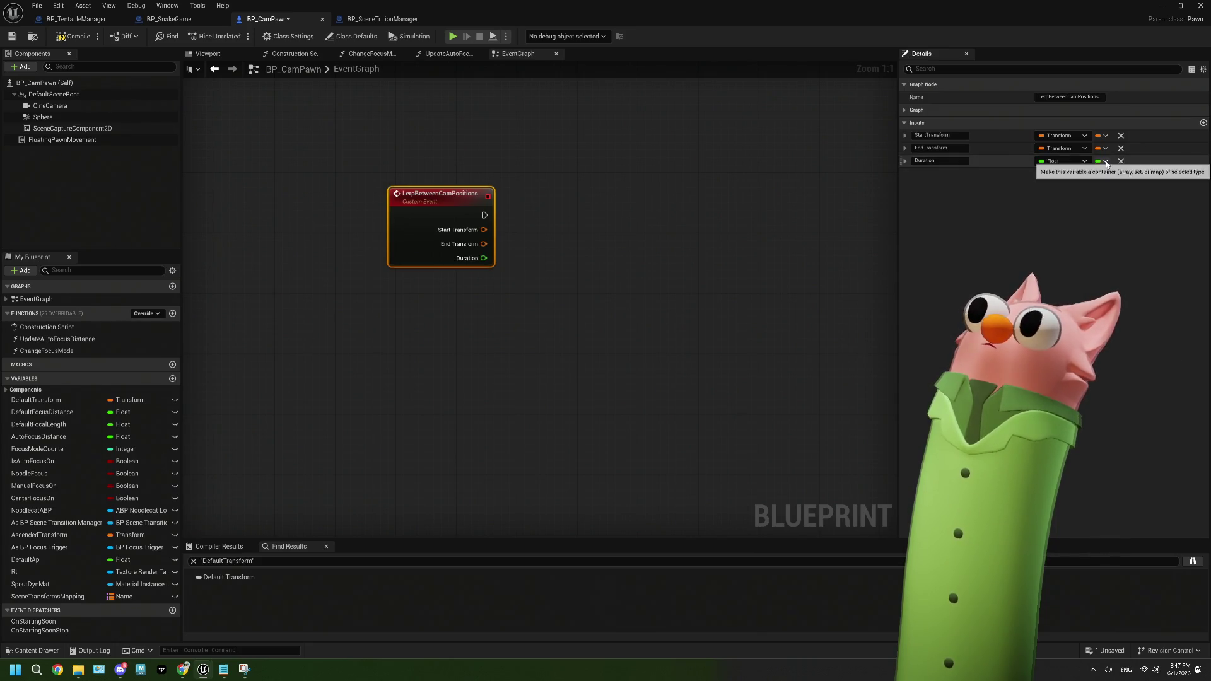
Select and copy the SnakeGame controller and transform-setting nodes
{"action": "left_click", "coordinate": [524, 358]}
{"action": "scroll", "coordinate": [527, 363], "scroll_direction": "down", "scroll_amount": 5}
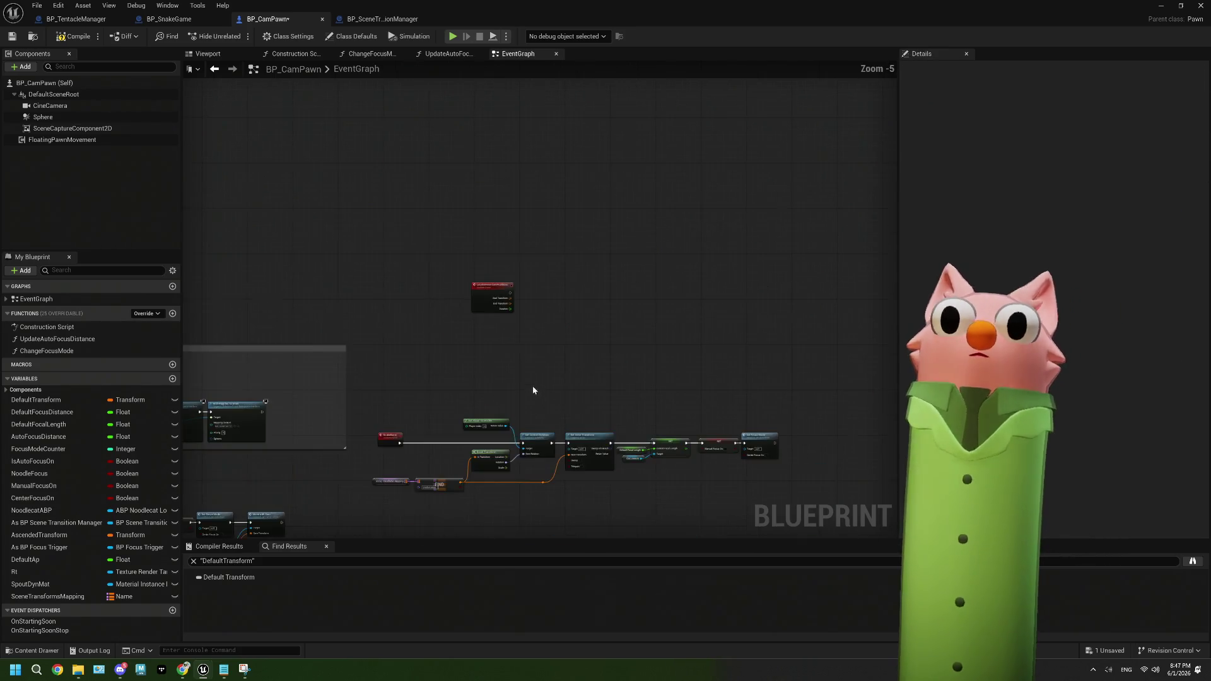
{"action": "scroll", "coordinate": [533, 395], "scroll_direction": "up", "scroll_amount": 4}
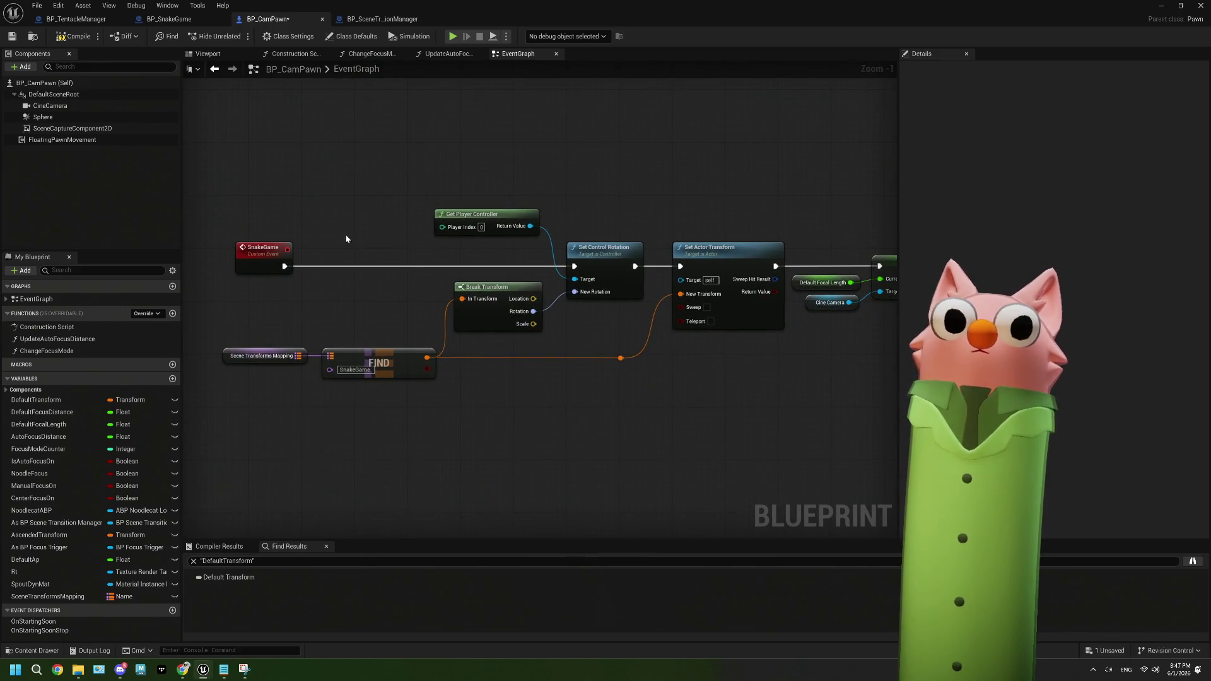
{"action": "left_click_drag", "start_coordinate": [408, 290], "coordinate": [735, 421]}
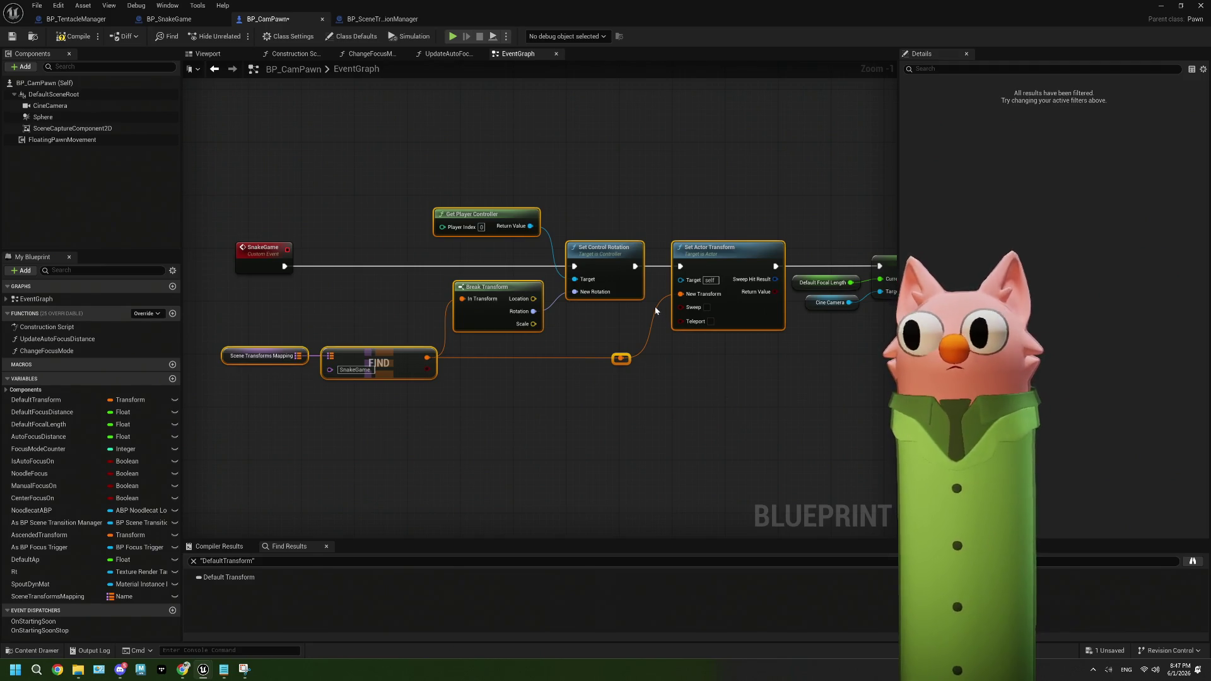
{"action": "key", "text": "1"}
{"action": "left_click", "coordinate": [542, 272]}
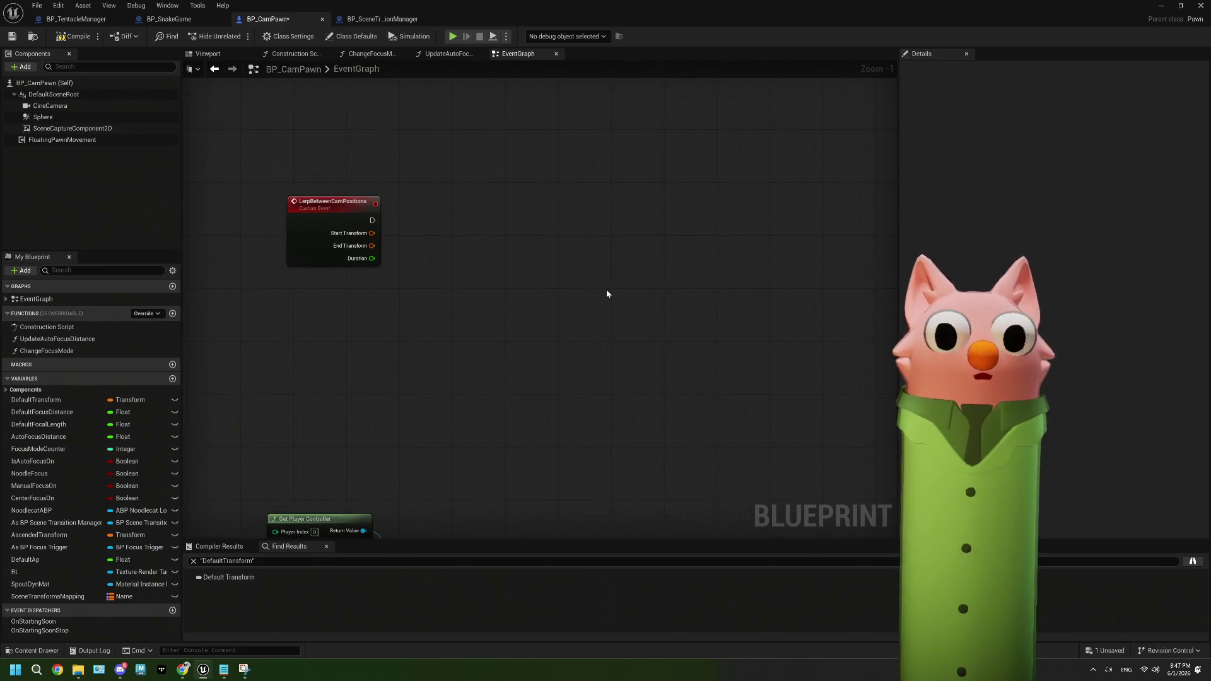
Paste the copied nodes beside the event, removing Scene Transforms Mapping, FIND and the reroute
{"action": "key", "text": "ctrl+v"}
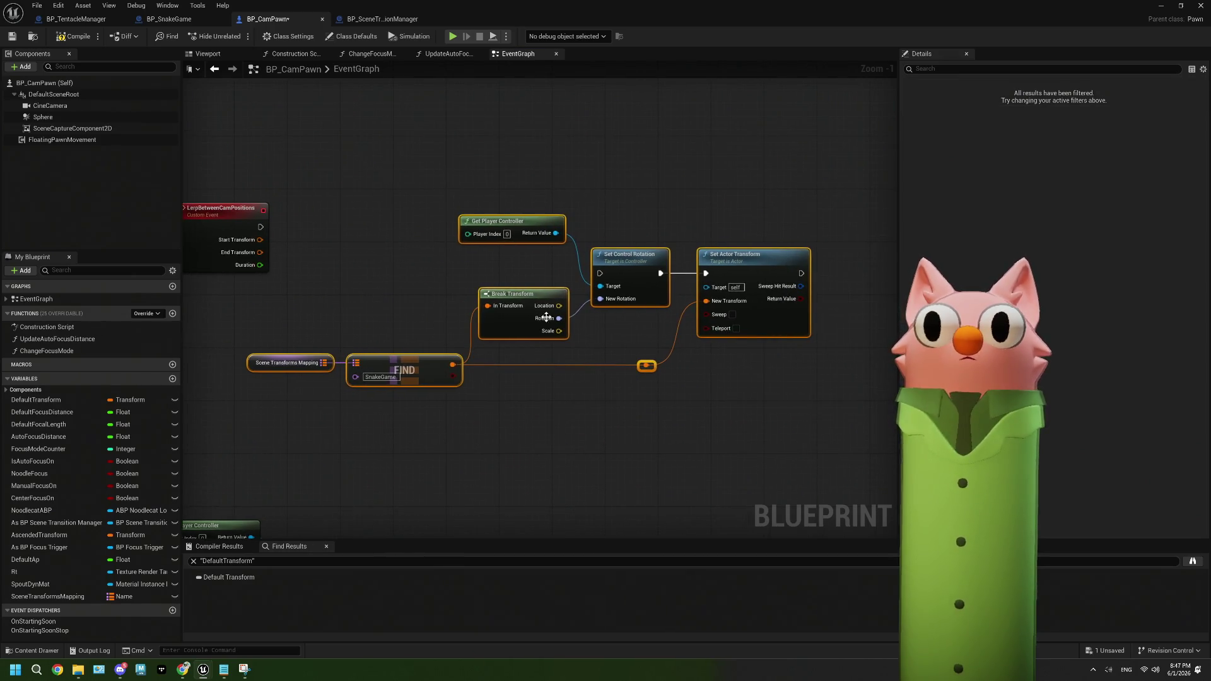
{"action": "left_click_drag", "start_coordinate": [546, 317], "coordinate": [685, 317]}
{"action": "left_click", "coordinate": [349, 290]}
{"action": "scroll", "coordinate": [349, 277], "scroll_direction": "up", "scroll_amount": 1}
{"action": "left_click_drag", "start_coordinate": [350, 253], "coordinate": [428, 271]}
{"action": "mouse_move", "coordinate": [435, 281]}
{"action": "left_mouse_down"}
{"action": "mouse_move", "coordinate": [590, 365]}
{"action": "mouse_move", "coordinate": [596, 414]}
{"action": "left_mouse_up"}
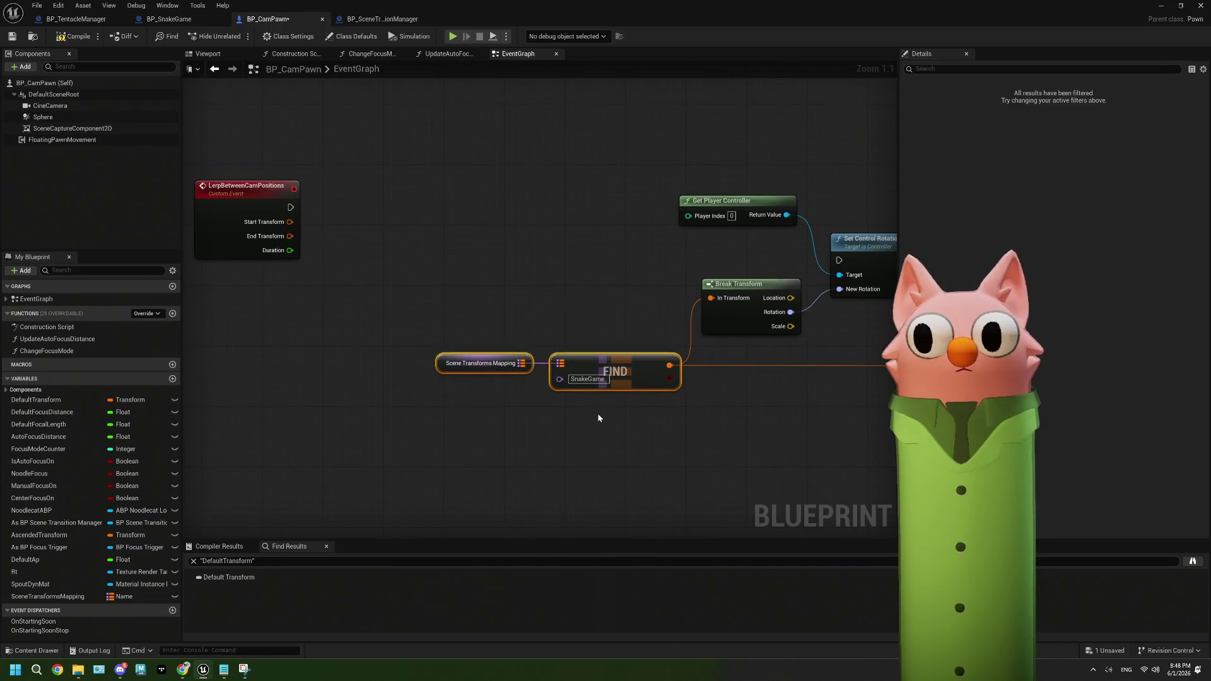
{"action": "key", "text": "Delete"}
{"action": "left_click_drag", "start_coordinate": [615, 369], "coordinate": [493, 361]}
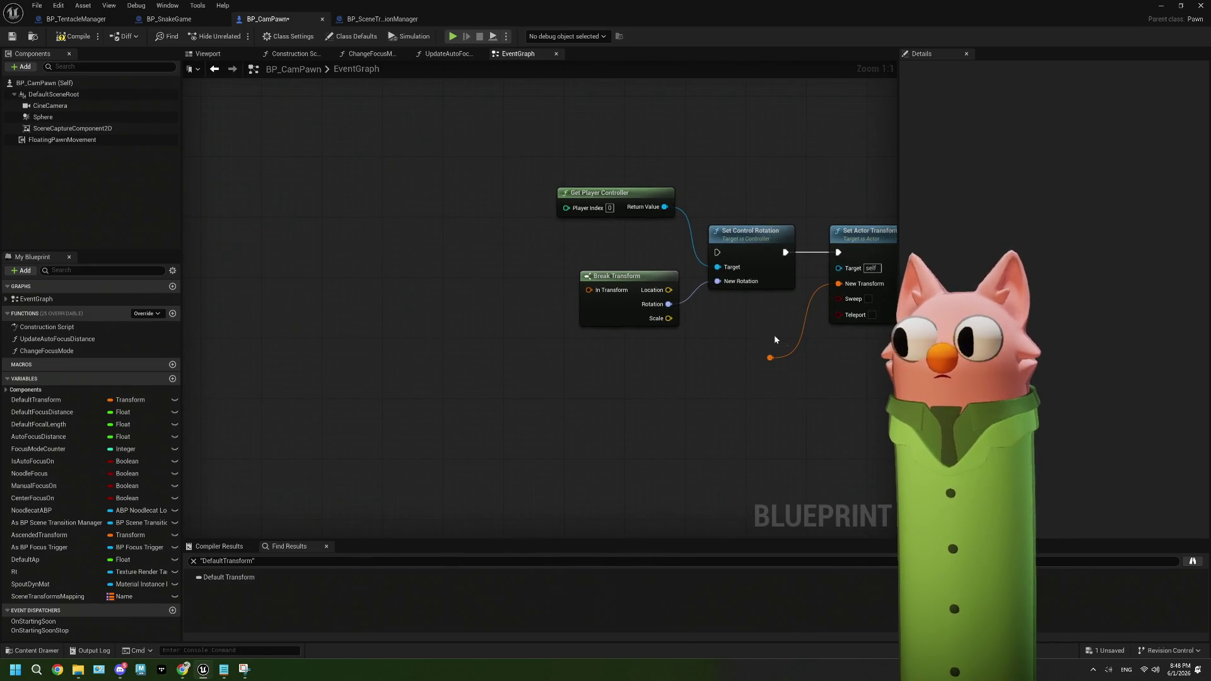
{"action": "left_click_drag", "start_coordinate": [788, 395], "coordinate": [787, 395]}
{"action": "key", "text": "Delete"}
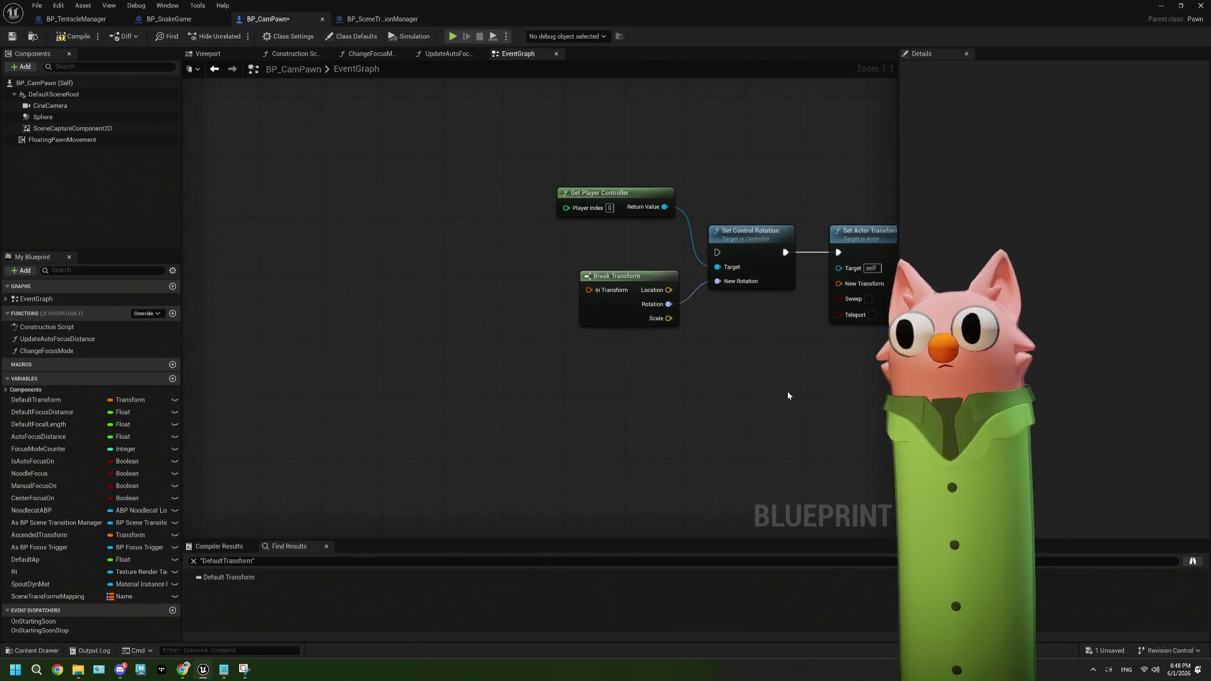
{"action": "left_click_drag", "start_coordinate": [495, 349], "coordinate": [655, 374]}
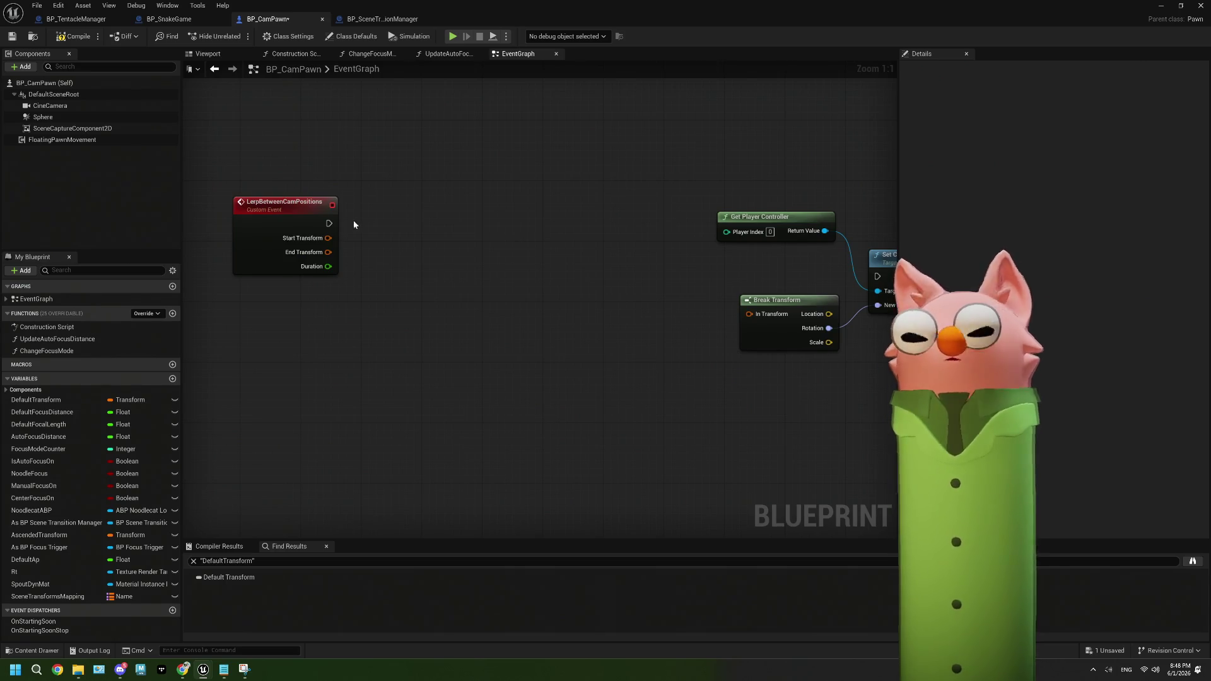
Drive a new Lerp Timeline's Play from Start from LerpBetweenCamPositions and open its editor
{"action": "mouse_move", "coordinate": [328, 224]}
{"action": "left_mouse_down"}
{"action": "mouse_move", "coordinate": [399, 244]}
{"action": "mouse_move", "coordinate": [390, 234]}
{"action": "left_mouse_up"}
{"action": "type", "text": "timelin"}
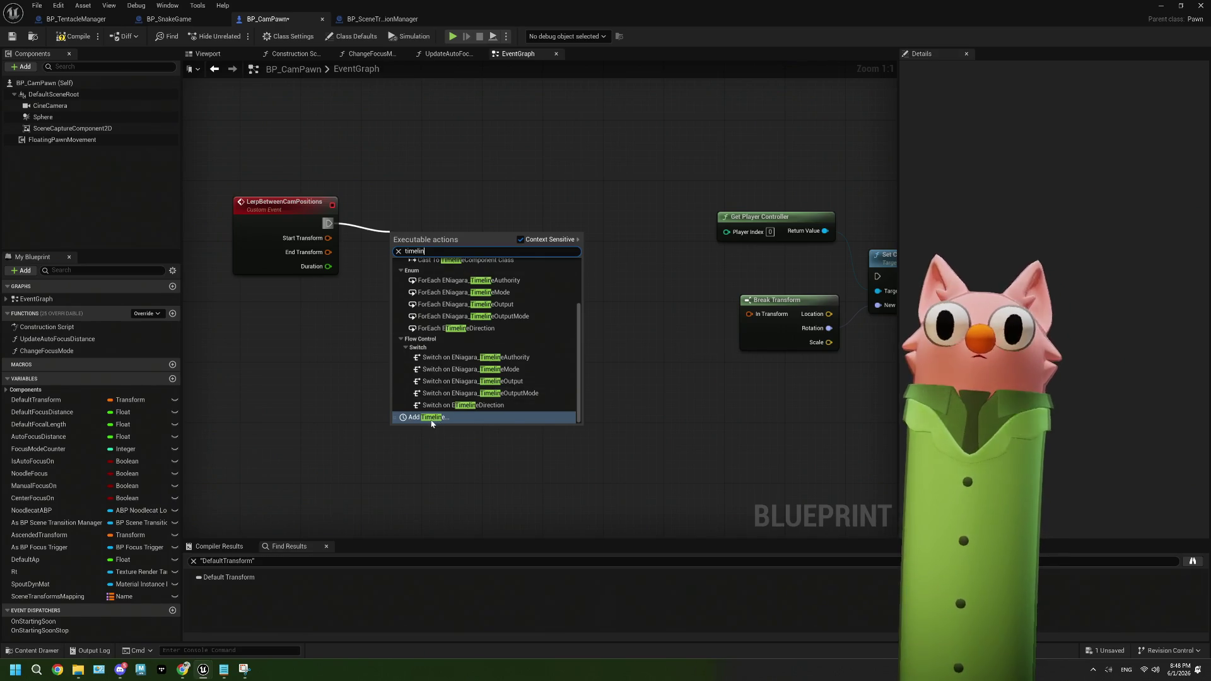
{"action": "left_click", "coordinate": [433, 417]}
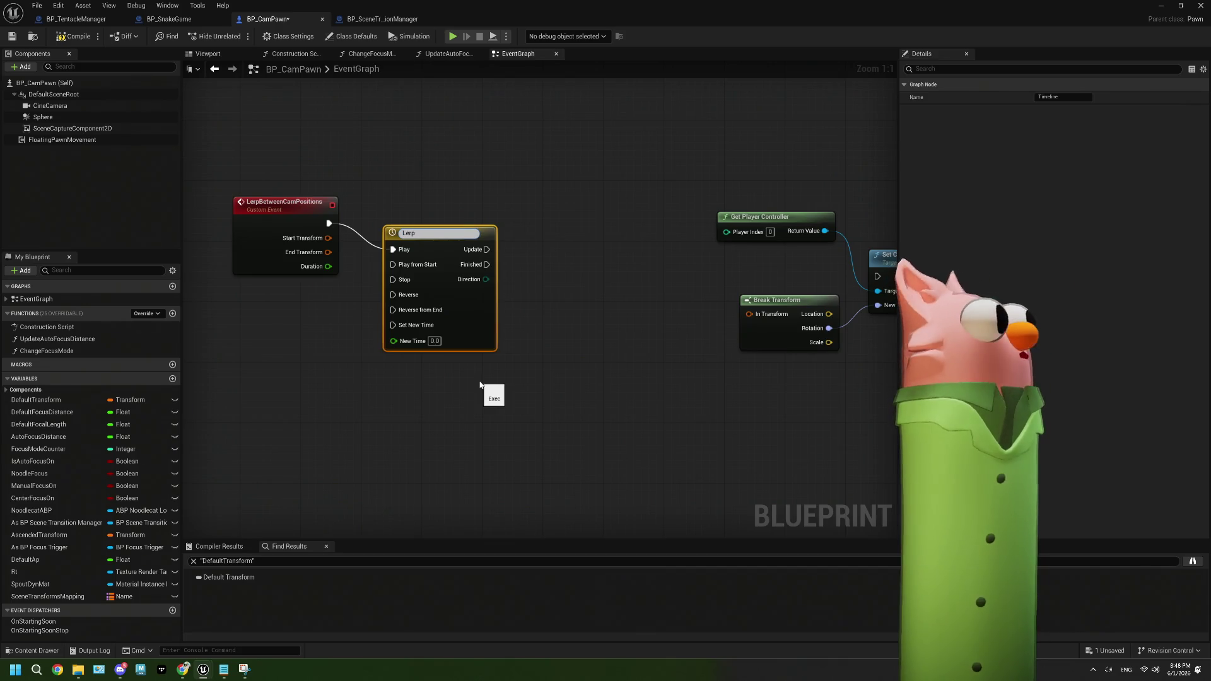
{"action": "type", "text": "Lerp"}
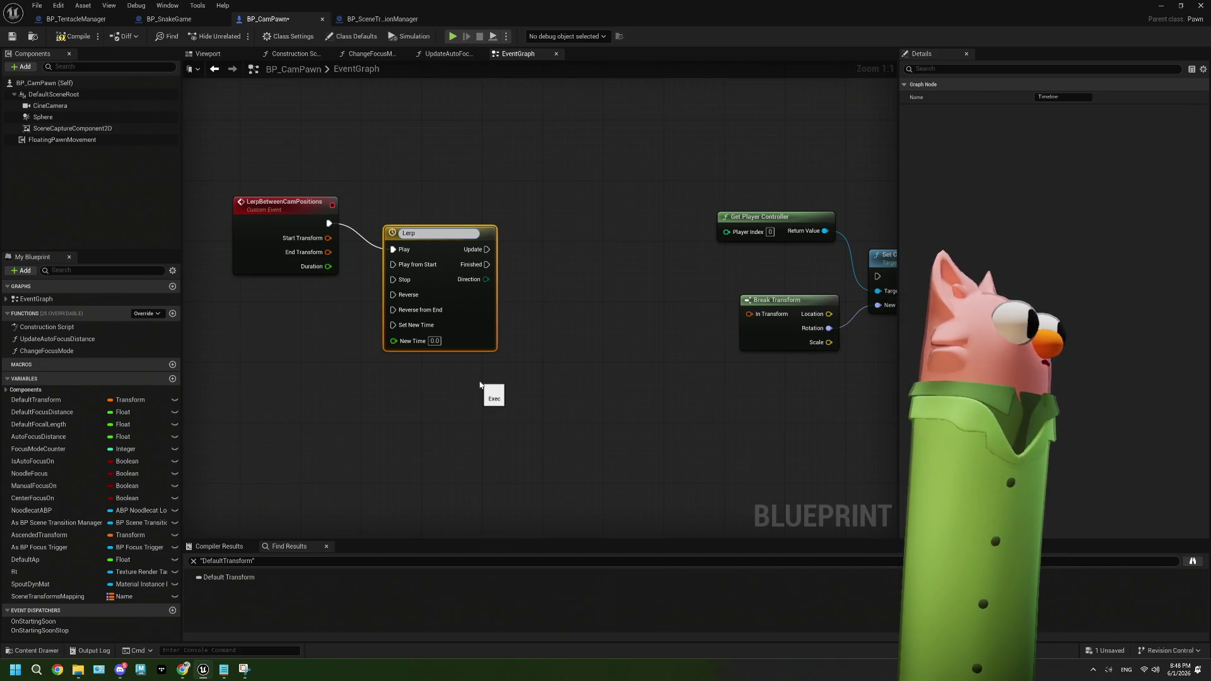
{"action": "left_click_drag", "start_coordinate": [484, 326], "coordinate": [483, 301]}
{"action": "left_click_drag", "start_coordinate": [392, 224], "coordinate": [392, 239]}
{"action": "left_click_drag", "start_coordinate": [467, 294], "coordinate": [467, 280]}
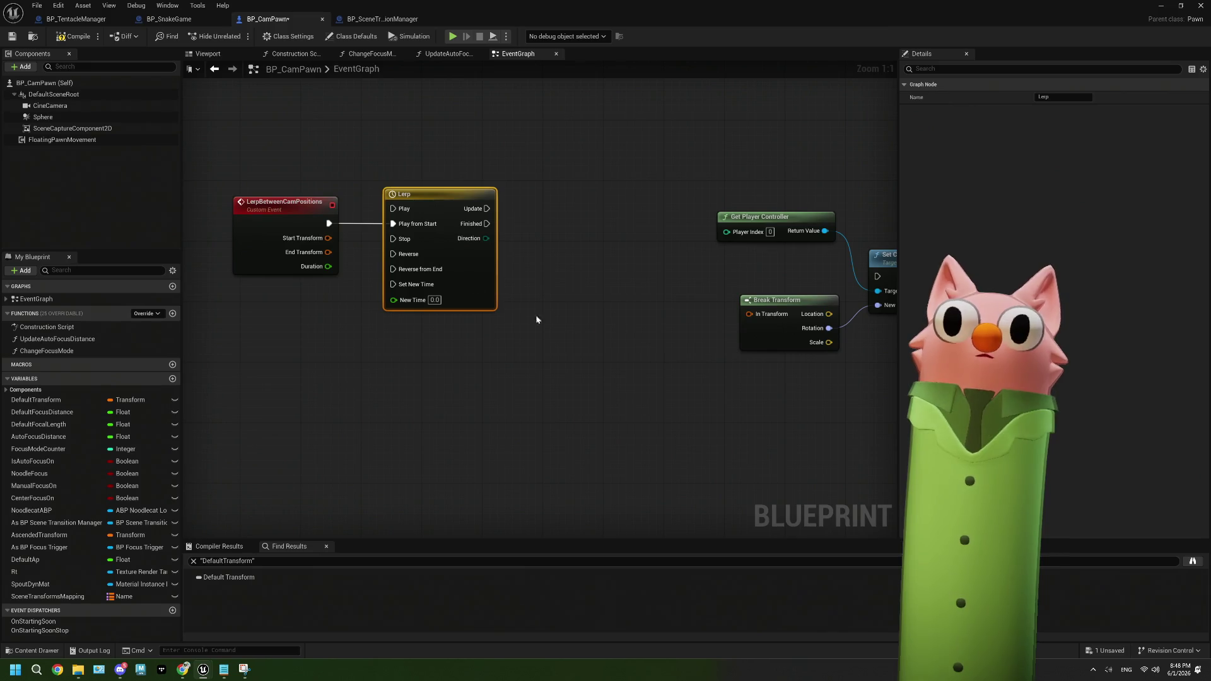
{"action": "double_click", "coordinate": [475, 264]}
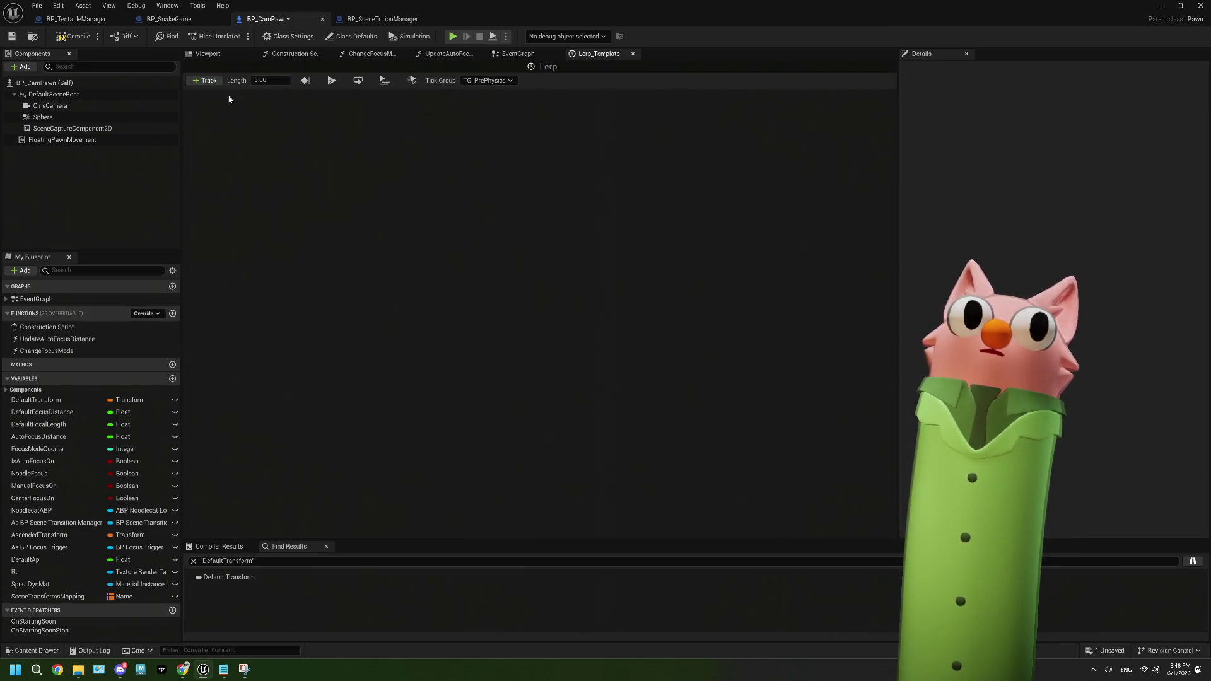
Add a float track to the Lerp timeline and set the timeline length to 1
{"action": "left_click", "coordinate": [205, 80]}
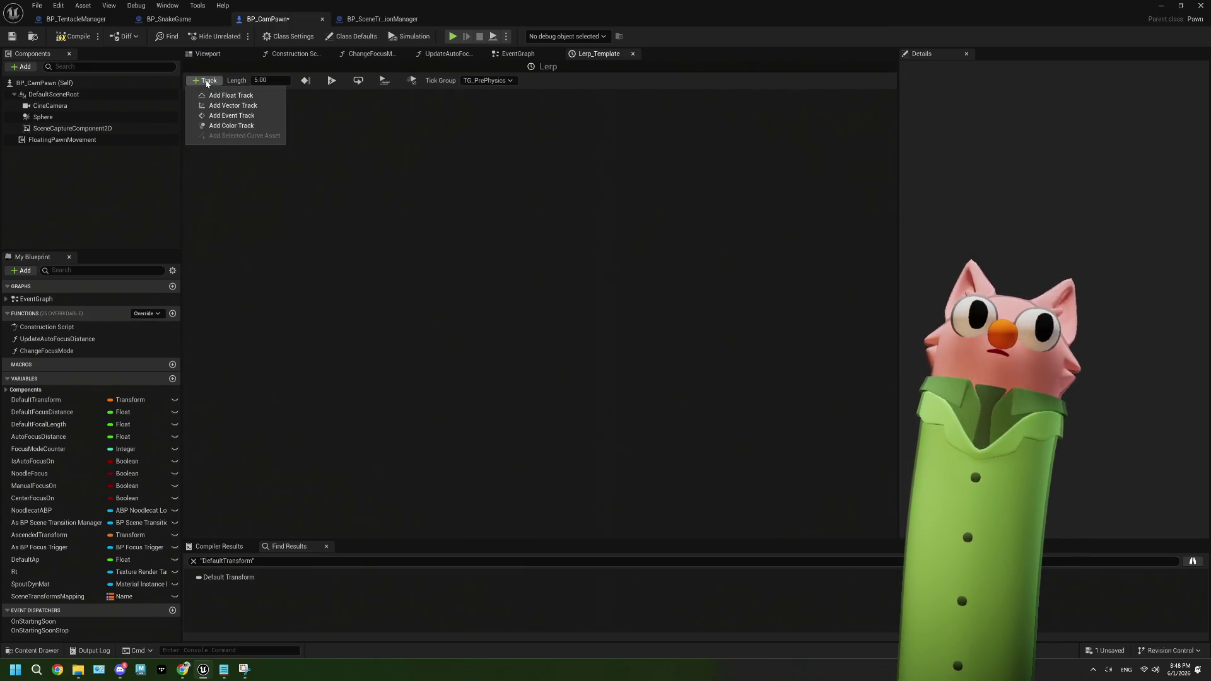
{"action": "left_click", "coordinate": [260, 95]}
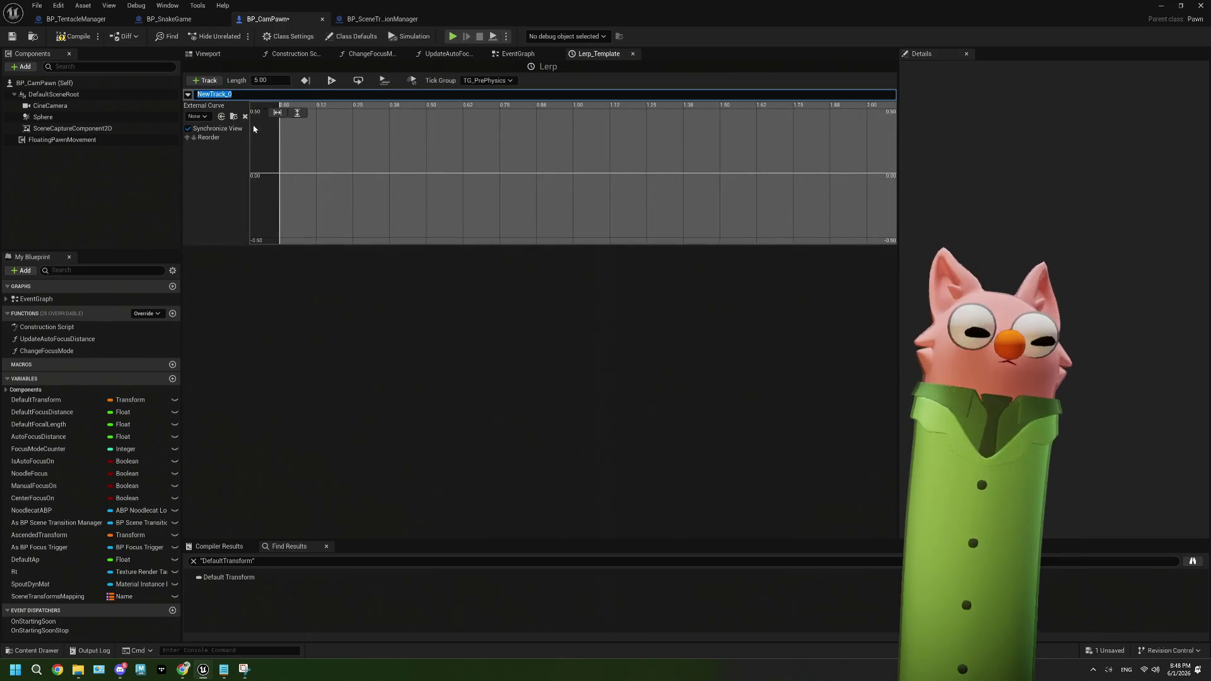
{"action": "left_click", "coordinate": [262, 80]}
{"action": "type", "text": "1"}
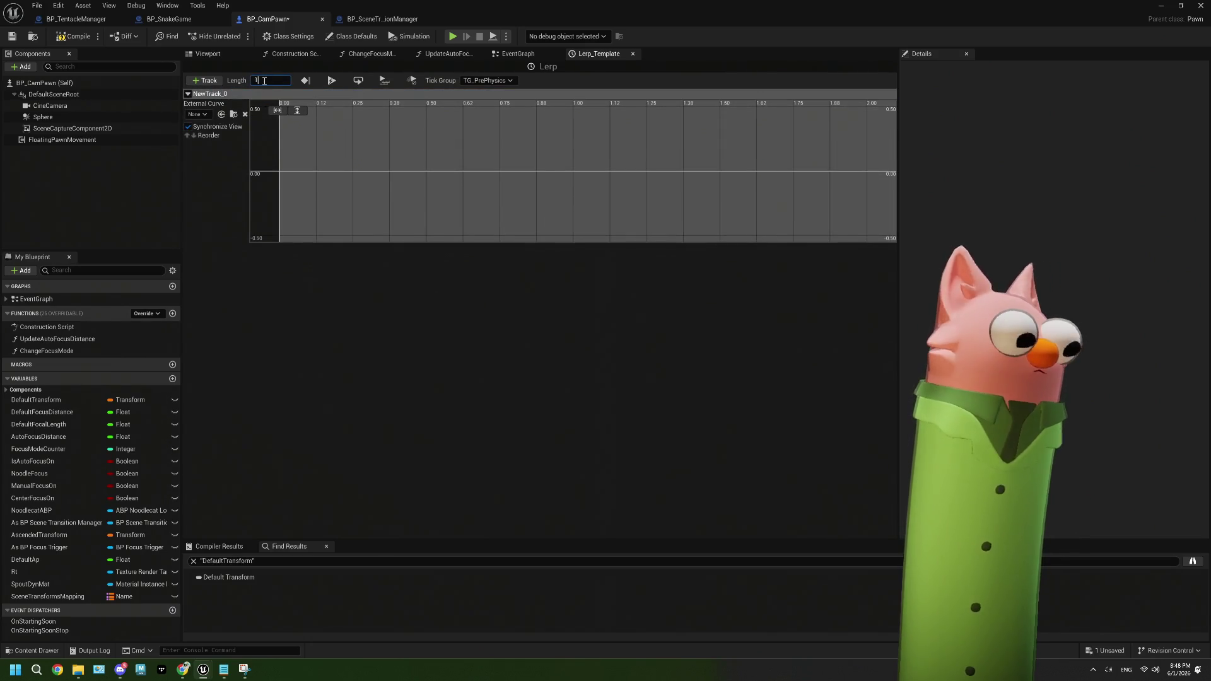
{"action": "key", "text": "Return"}
Add two keys to the curve and set the first key to time 0, value 0
{"action": "right_click", "coordinate": [284, 175]}
{"action": "left_click", "coordinate": [309, 194]}
{"action": "right_click", "coordinate": [515, 130]}
{"action": "left_click", "coordinate": [548, 151]}
{"action": "left_click_drag", "start_coordinate": [284, 176], "coordinate": [286, 177]}
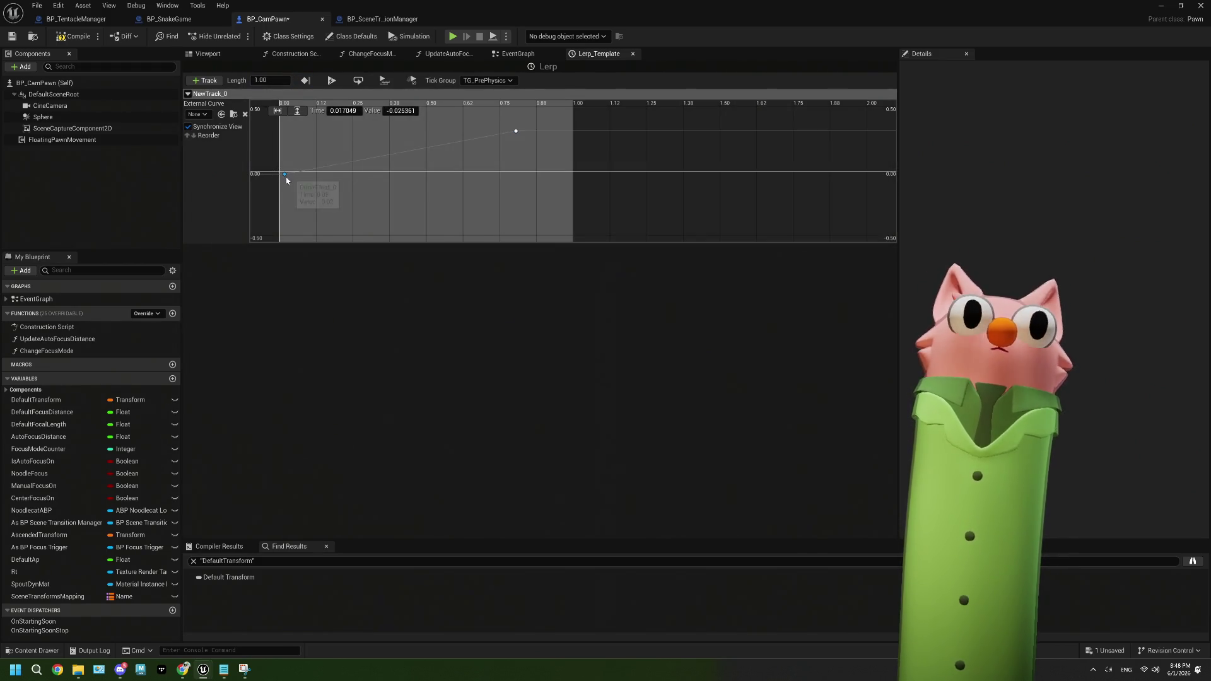
{"action": "left_click", "coordinate": [343, 111]}
{"action": "type", "text": "0"}
{"action": "key", "text": "Tab"}
{"action": "type", "text": "0"}
{"action": "key", "text": "Return"}
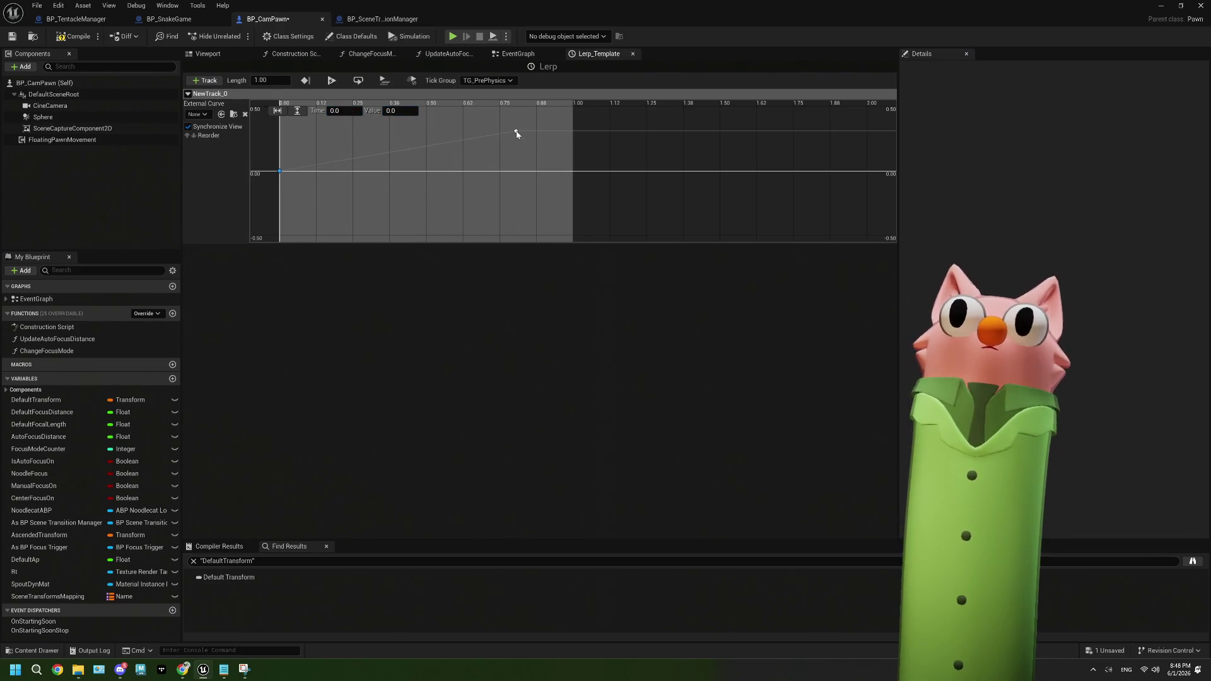
Set the second key to time 1, value 1, save the blueprint and return to EventGraph
{"action": "left_click", "coordinate": [351, 111]}
{"action": "type", "text": "1"}
{"action": "key", "text": "Tab"}
{"action": "type", "text": "1"}
{"action": "key", "text": "Return"}
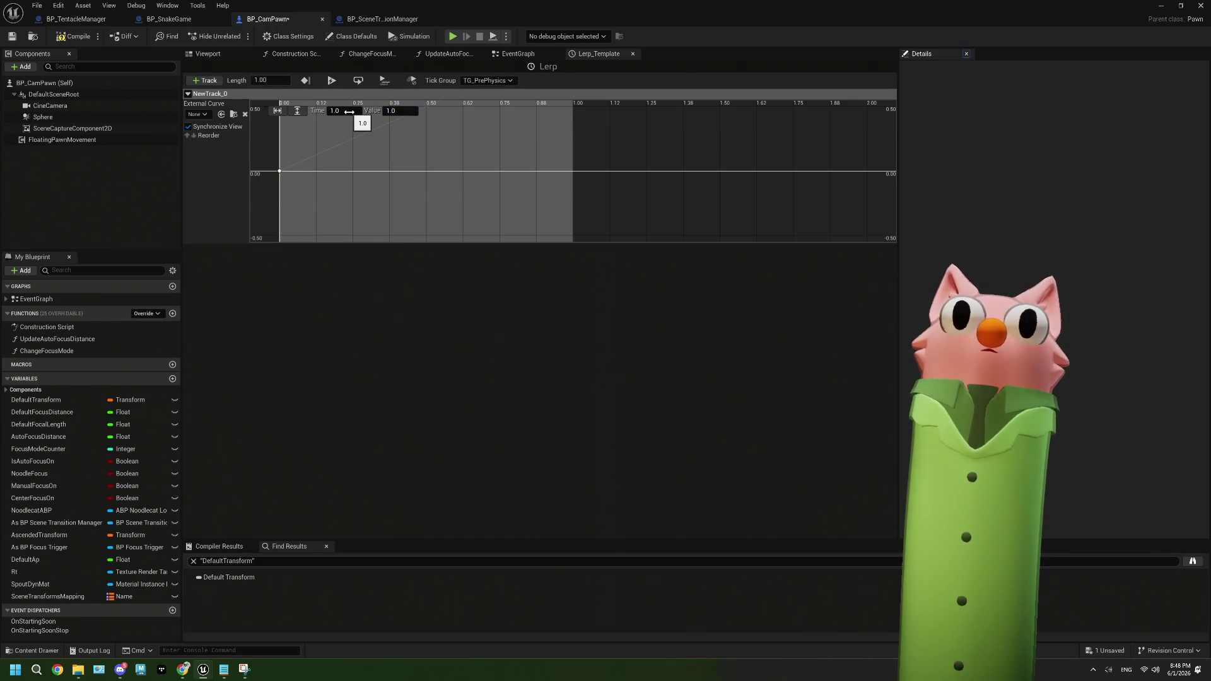
{"action": "key", "text": "ctrl+s"}
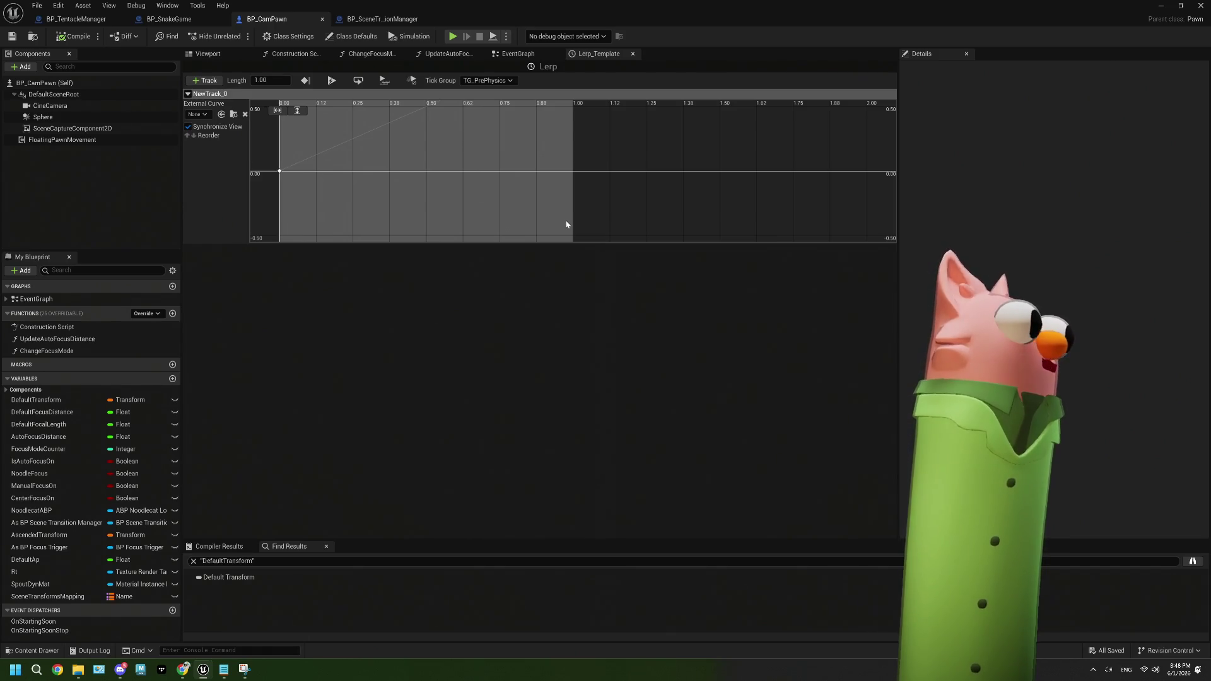
{"action": "left_click", "coordinate": [518, 53]}
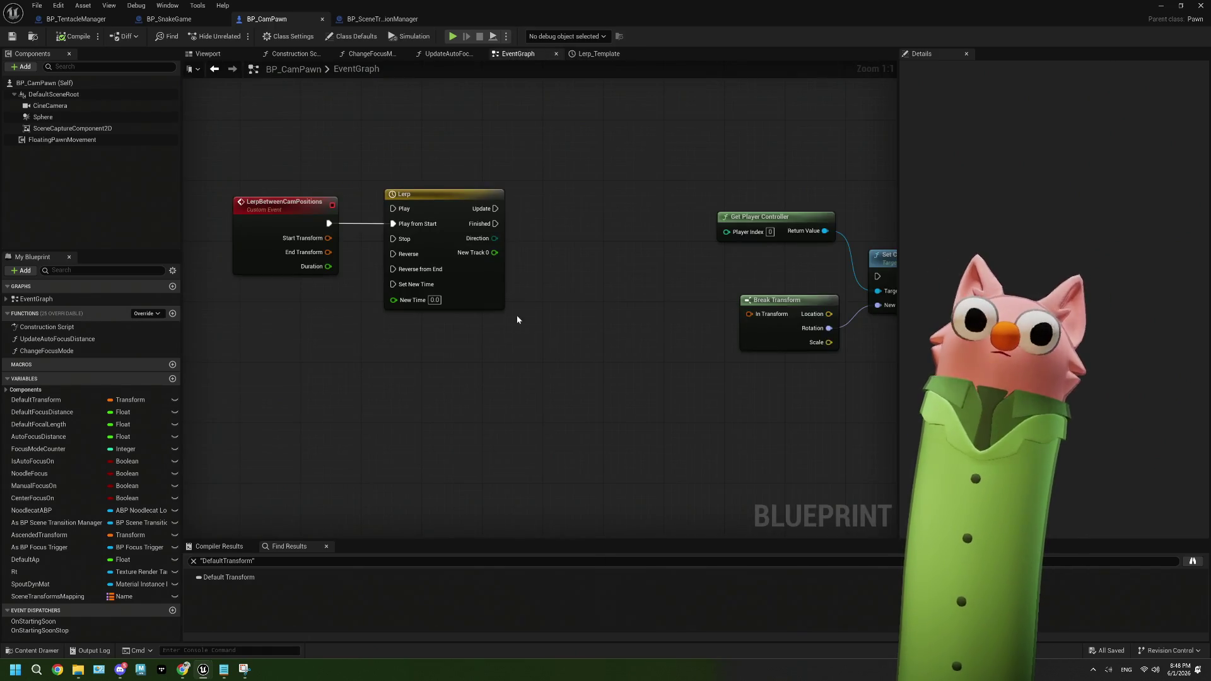
Move the Lerp timeline node aside and place a Lerp variable getter below the event
{"action": "left_click_drag", "start_coordinate": [517, 320], "coordinate": [560, 334]}
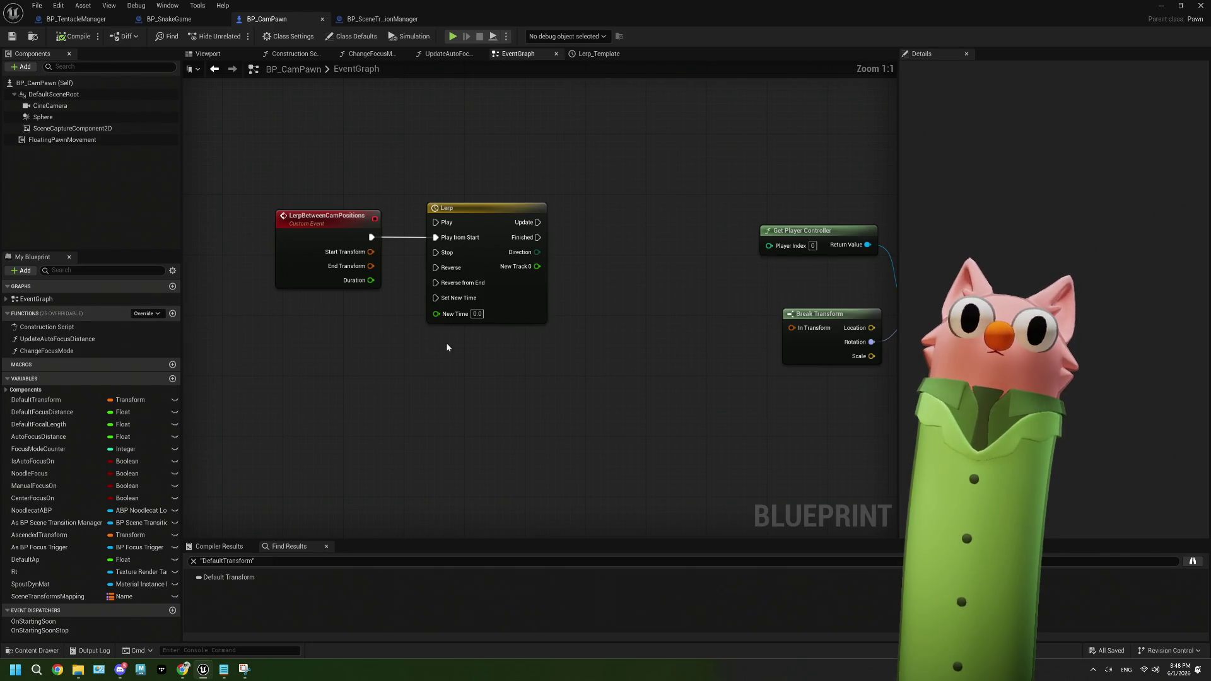
{"action": "left_click_drag", "start_coordinate": [446, 347], "coordinate": [375, 338]}
{"action": "left_click_drag", "start_coordinate": [425, 217], "coordinate": [559, 218]}
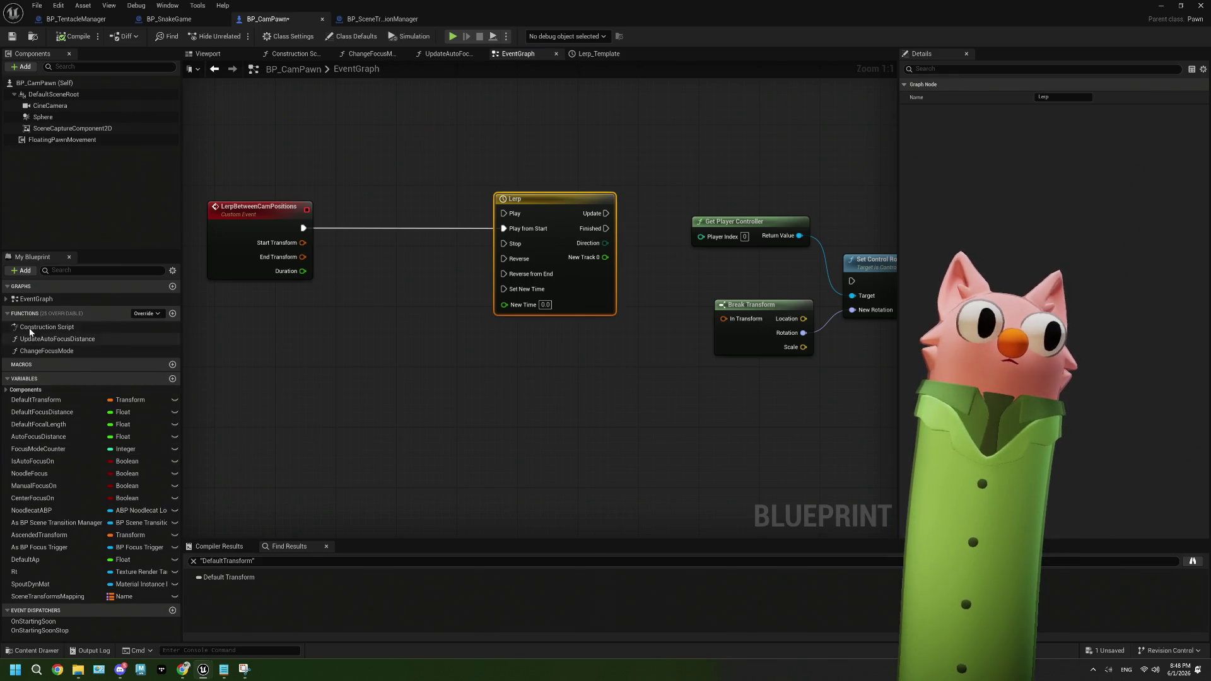
{"action": "left_click", "coordinate": [7, 299]}
{"action": "left_click", "coordinate": [7, 300]}
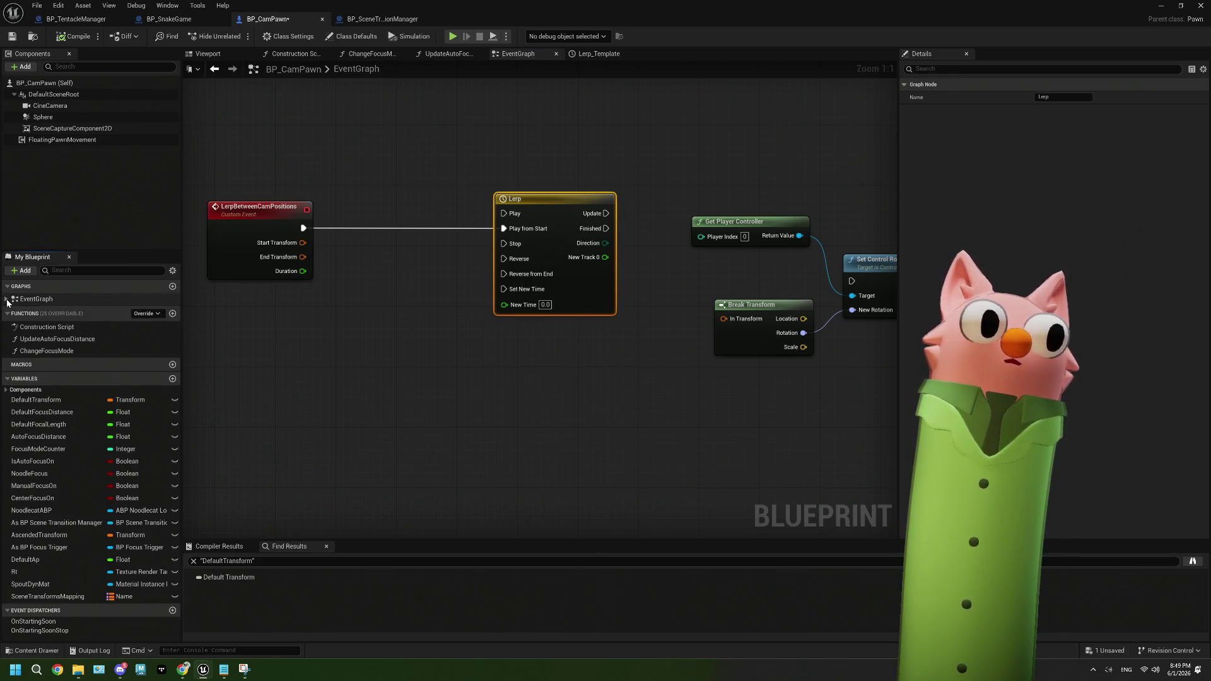
{"action": "left_click", "coordinate": [25, 390]}
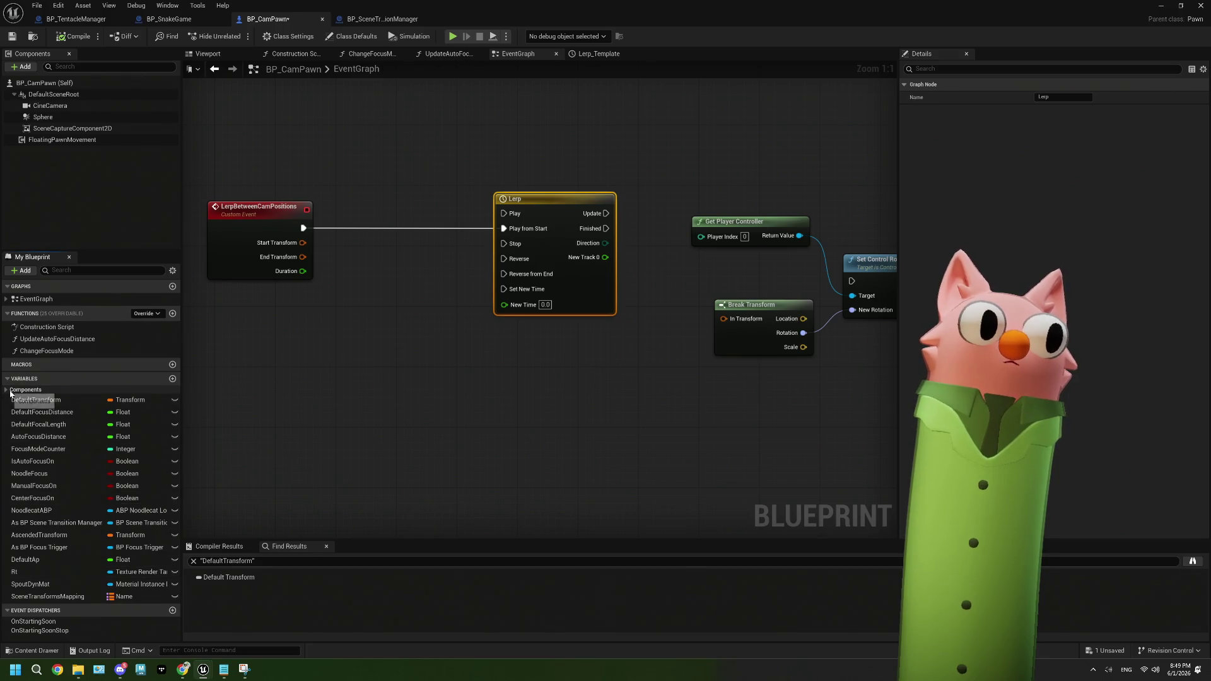
{"action": "left_click", "coordinate": [5, 389]}
{"action": "left_click", "coordinate": [21, 446]}
{"action": "left_click_drag", "start_coordinate": [20, 447], "coordinate": [284, 347]}
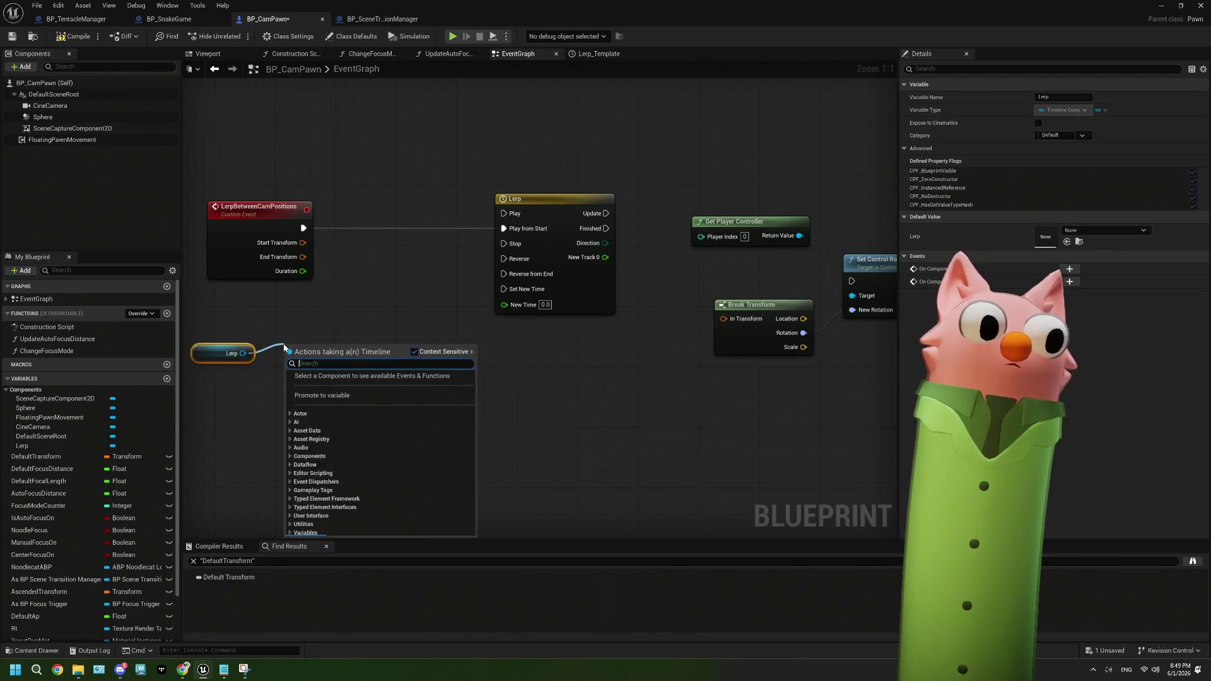
Add Set Play Rate for Lerp, wired from the event's exec with Duration as New Rate
{"action": "scroll", "coordinate": [379, 454], "scroll_direction": "down", "scroll_amount": 10}
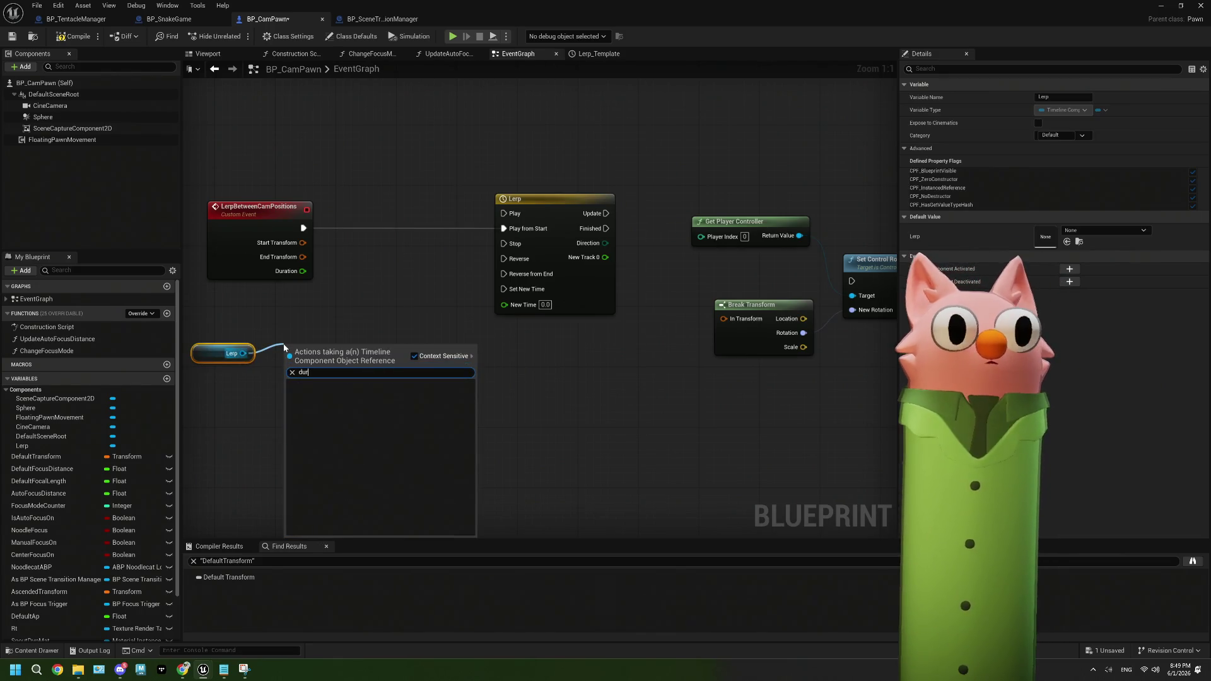
{"action": "type", "text": "play"}
{"action": "key", "text": "BackSpace"}
{"action": "key", "text": "BackSpace"}
{"action": "key", "text": "BackSpace"}
{"action": "type", "text": "pla"}
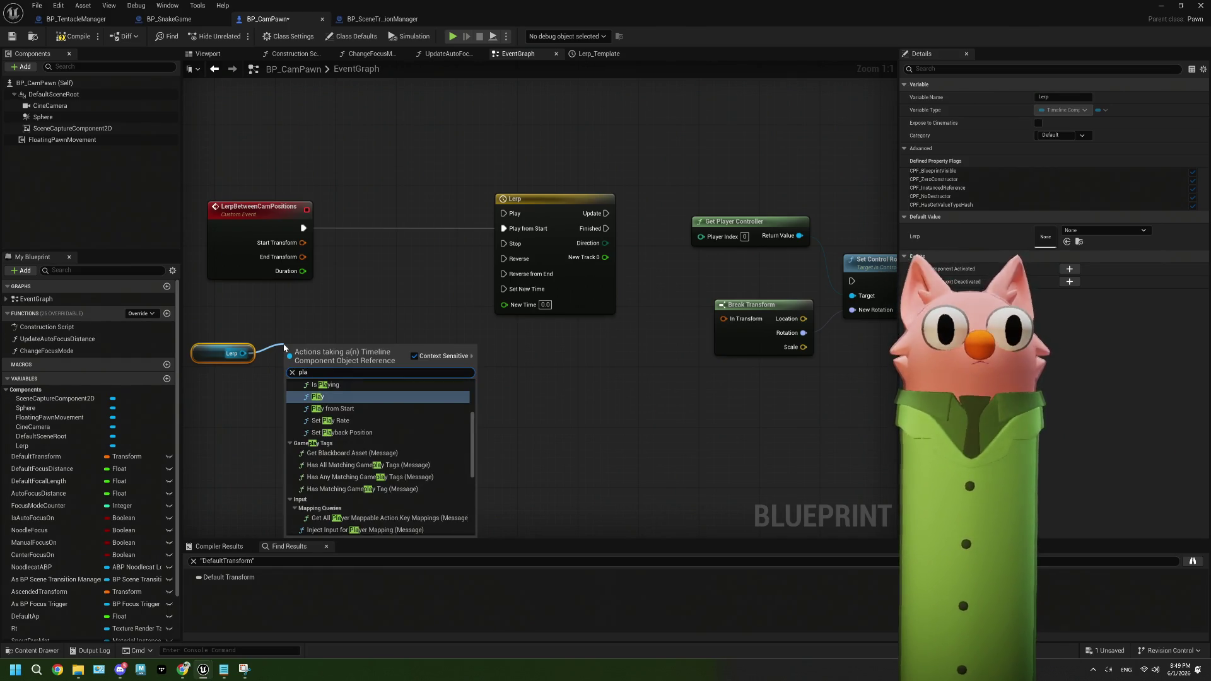
{"action": "left_click", "coordinate": [340, 420]}
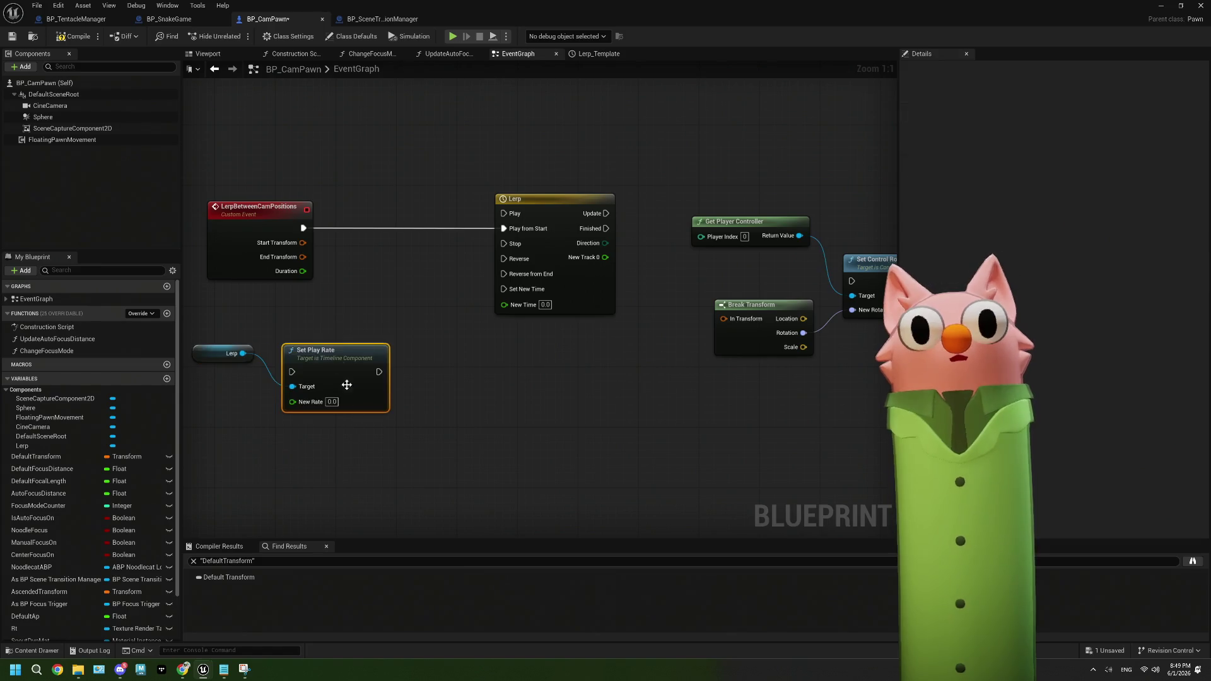
{"action": "left_click_drag", "start_coordinate": [346, 384], "coordinate": [400, 332]}
{"action": "left_click_drag", "start_coordinate": [303, 229], "coordinate": [344, 319]}
{"action": "mouse_move", "coordinate": [302, 271]}
{"action": "left_mouse_down"}
{"action": "mouse_move", "coordinate": [328, 283]}
{"action": "mouse_move", "coordinate": [345, 348]}
{"action": "left_mouse_up"}
Arrange Set Play Rate and the Lerp getter beside the event, then open the Lerp timeline
{"action": "mouse_move", "coordinate": [369, 308]}
{"action": "left_mouse_down"}
{"action": "mouse_move", "coordinate": [371, 221]}
{"action": "mouse_move", "coordinate": [516, 236]}
{"action": "mouse_move", "coordinate": [511, 208]}
{"action": "left_mouse_up"}
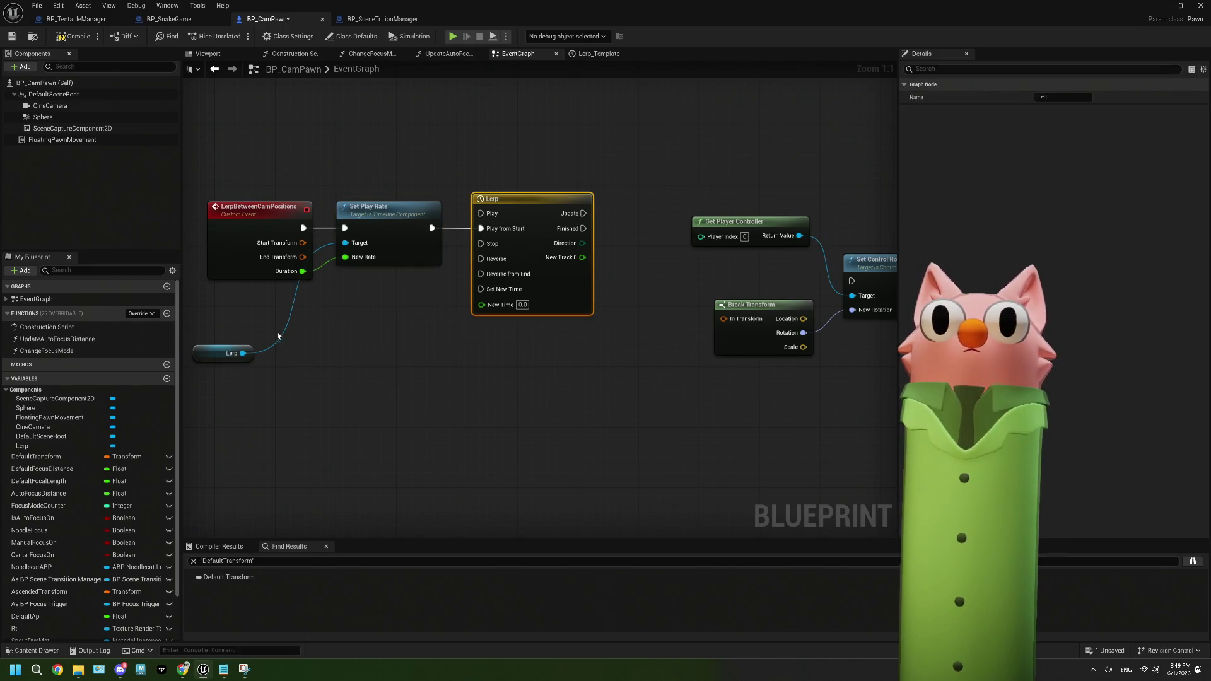
{"action": "left_click_drag", "start_coordinate": [246, 361], "coordinate": [391, 195]}
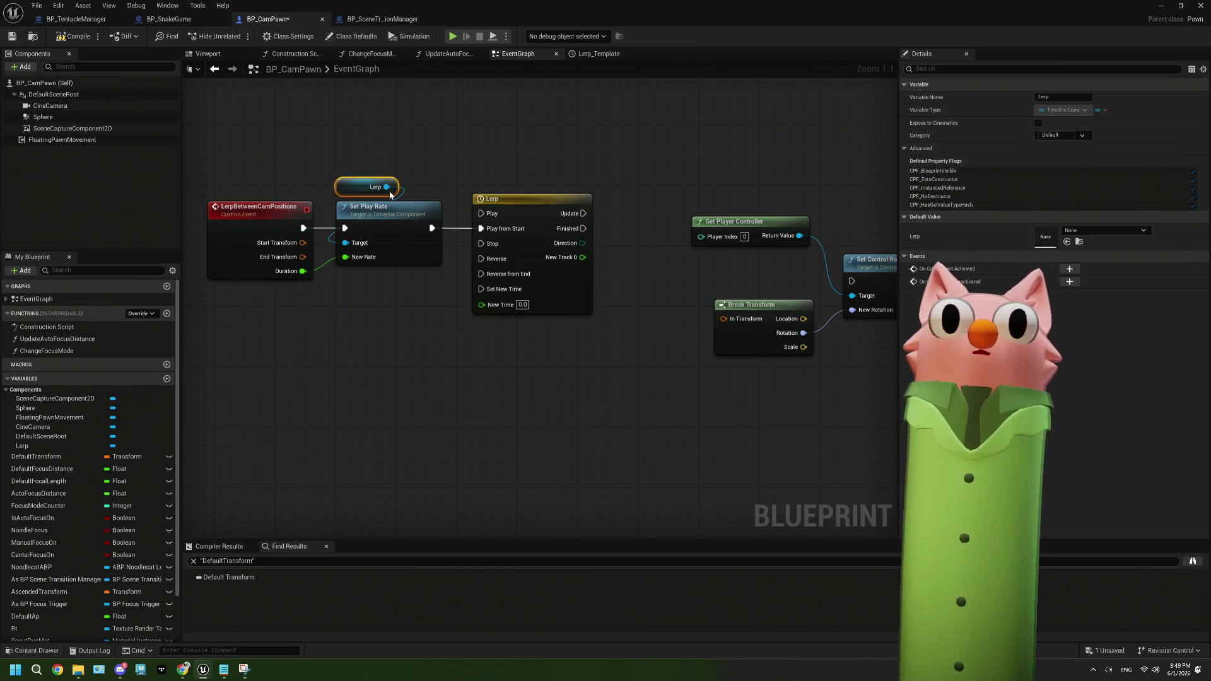
{"action": "left_click_drag", "start_coordinate": [433, 344], "coordinate": [378, 340]}
{"action": "left_click_drag", "start_coordinate": [467, 368], "coordinate": [417, 348]}
{"action": "left_click", "coordinate": [408, 289]}
{"action": "double_click", "coordinate": [408, 290]}
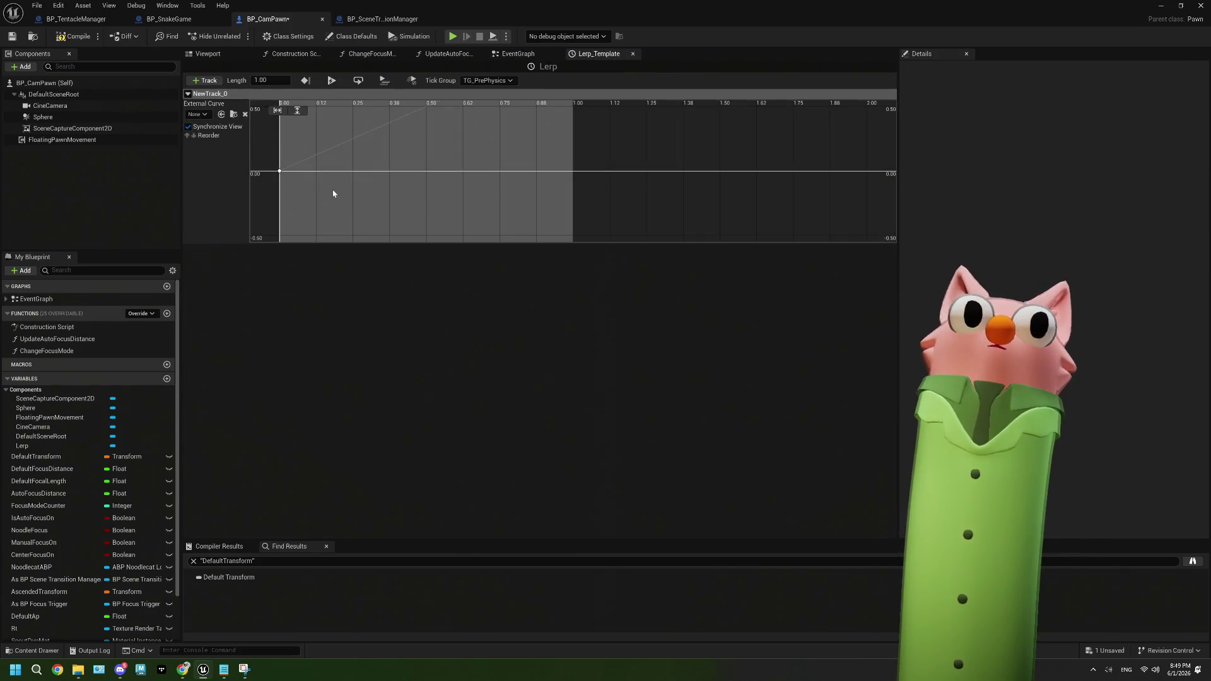
Rename the NewTrack_0 float track to CamLerp and go back to the Event Graph
{"action": "right_click", "coordinate": [214, 95]}
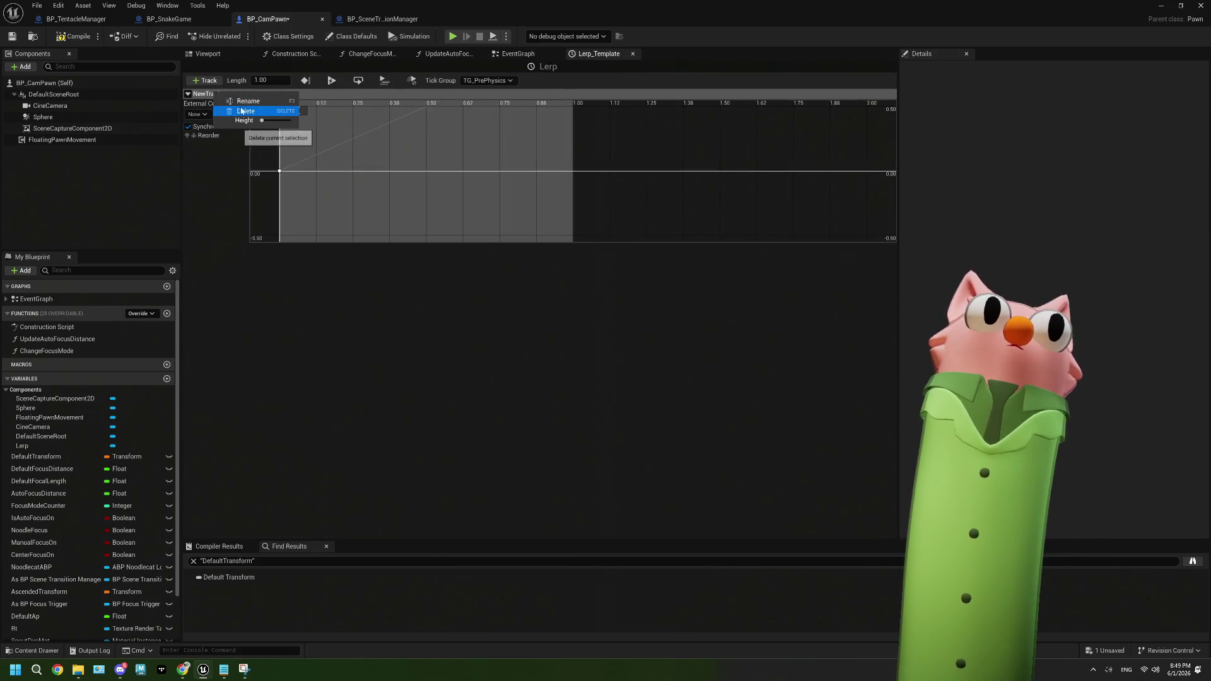
{"action": "left_click", "coordinate": [247, 101]}
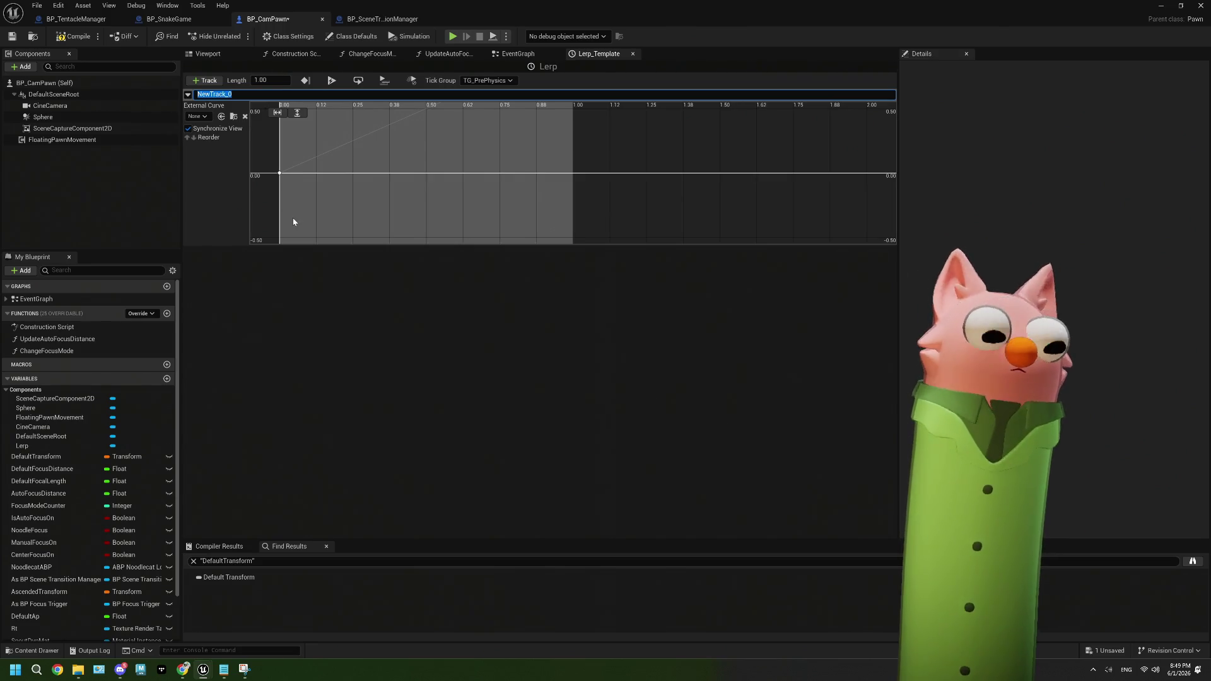
{"action": "type", "text": "CamLerp"}
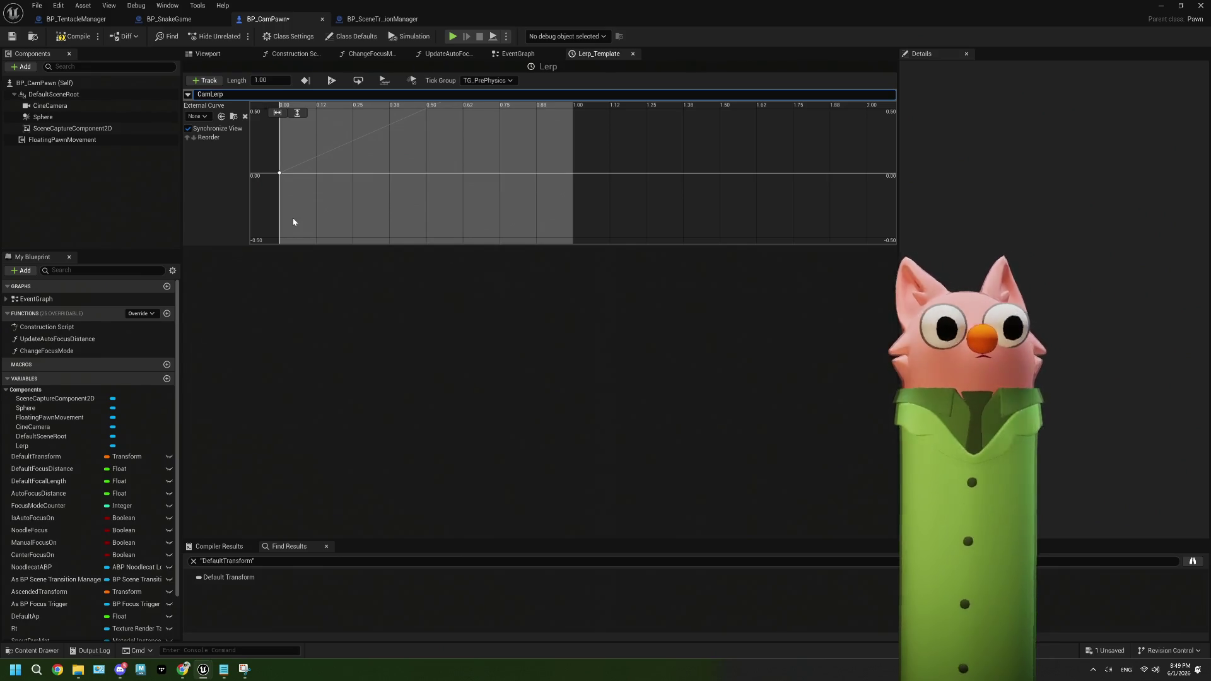
{"action": "key", "text": "Return"}
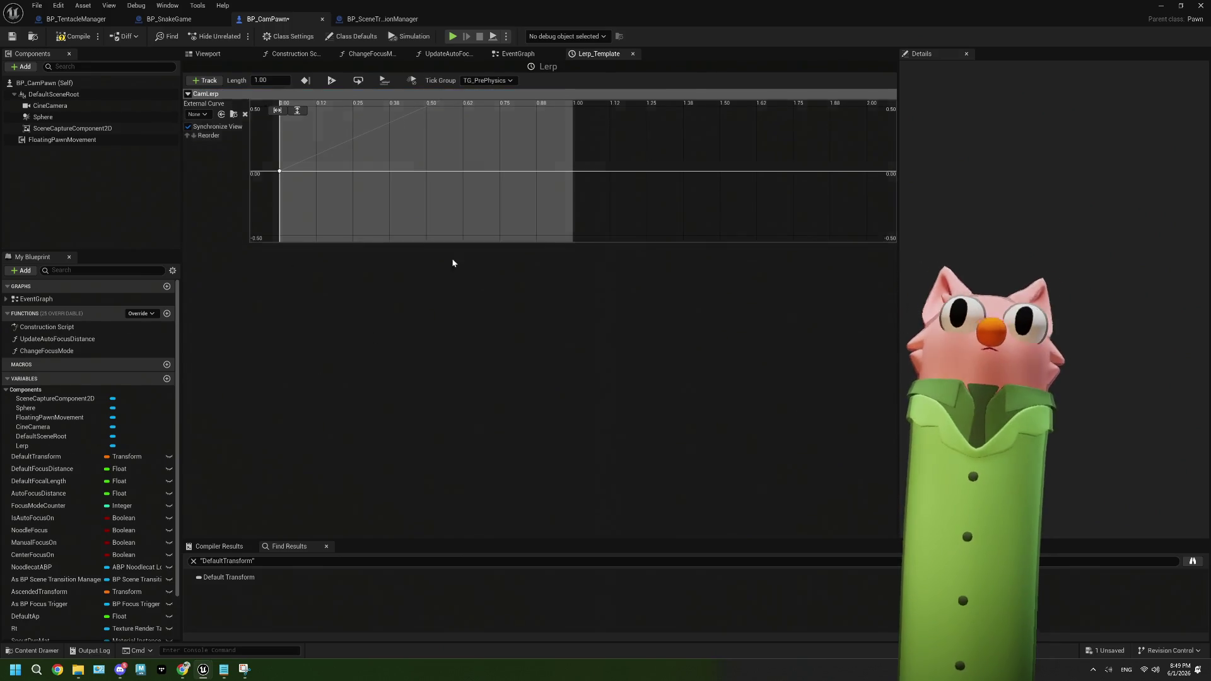
{"action": "left_click", "coordinate": [518, 54]}
{"action": "left_click_drag", "start_coordinate": [520, 324], "coordinate": [361, 314]}
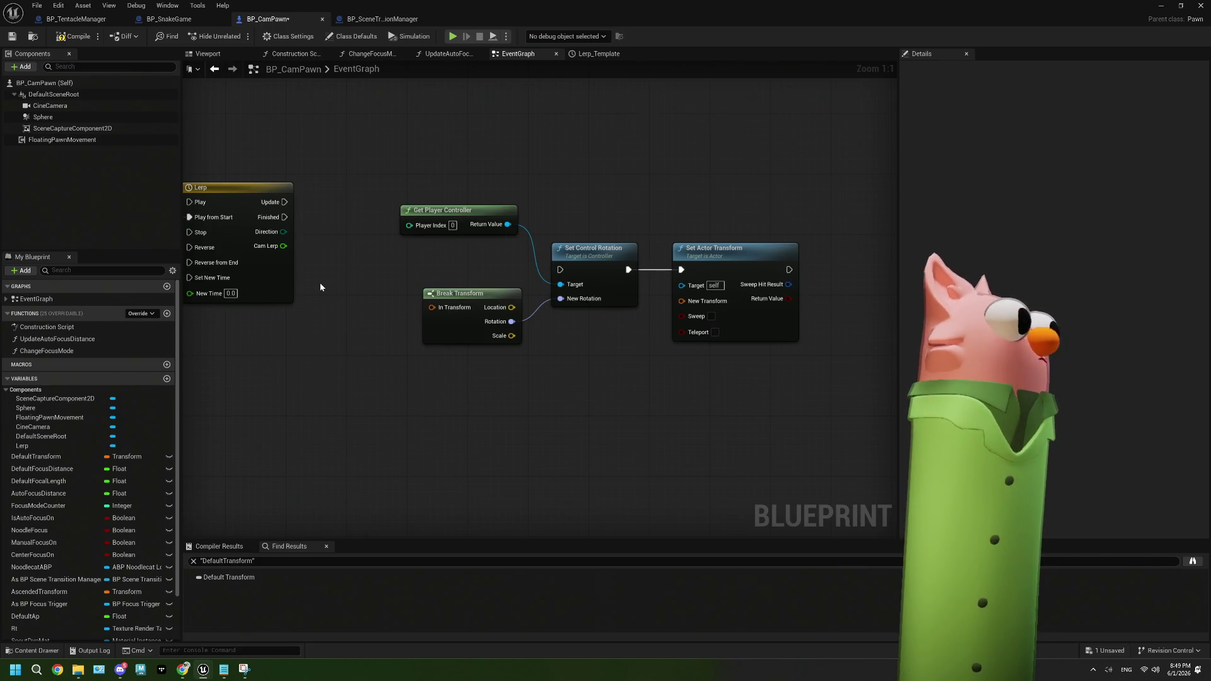
Add a Lerp (Transform) node near the Lerp timeline
{"action": "scroll", "coordinate": [320, 283], "scroll_direction": "down", "scroll_amount": 1}
{"action": "left_click_drag", "start_coordinate": [333, 187], "coordinate": [657, 414]}
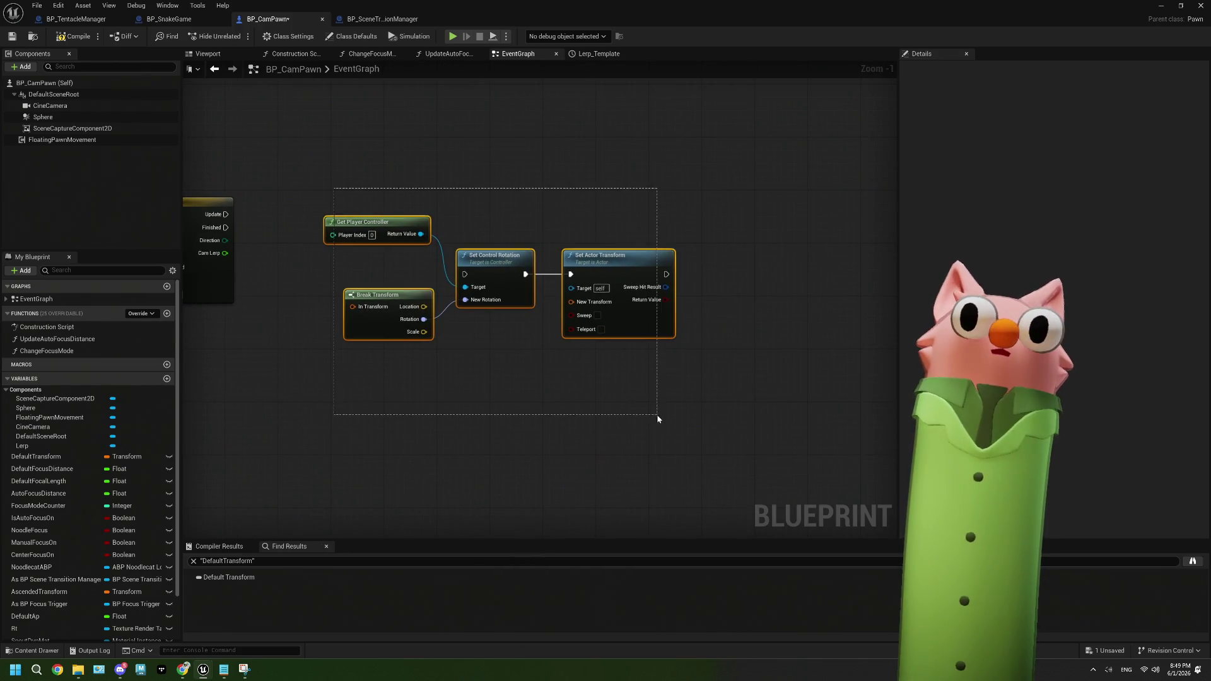
{"action": "left_click", "coordinate": [565, 360]}
{"action": "left_click_drag", "start_coordinate": [565, 360], "coordinate": [672, 339]}
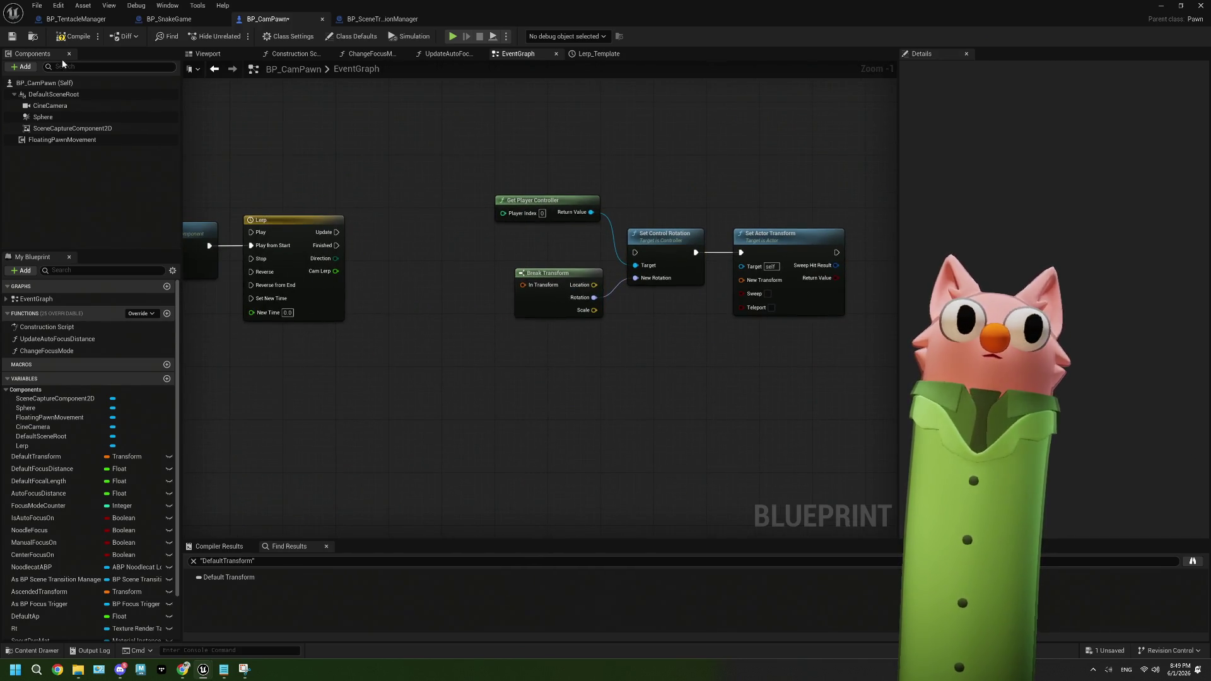
{"action": "left_click_drag", "start_coordinate": [363, 338], "coordinate": [546, 301]}
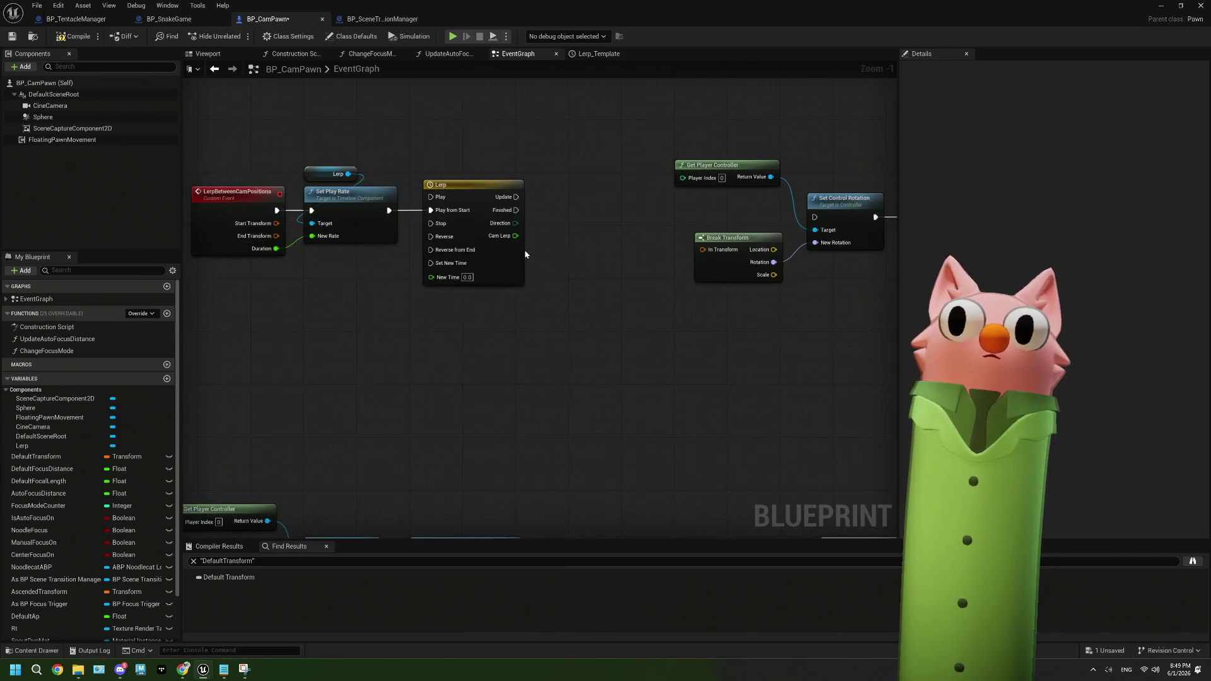
{"action": "right_click", "coordinate": [546, 302]}
{"action": "type", "text": "lerp"}
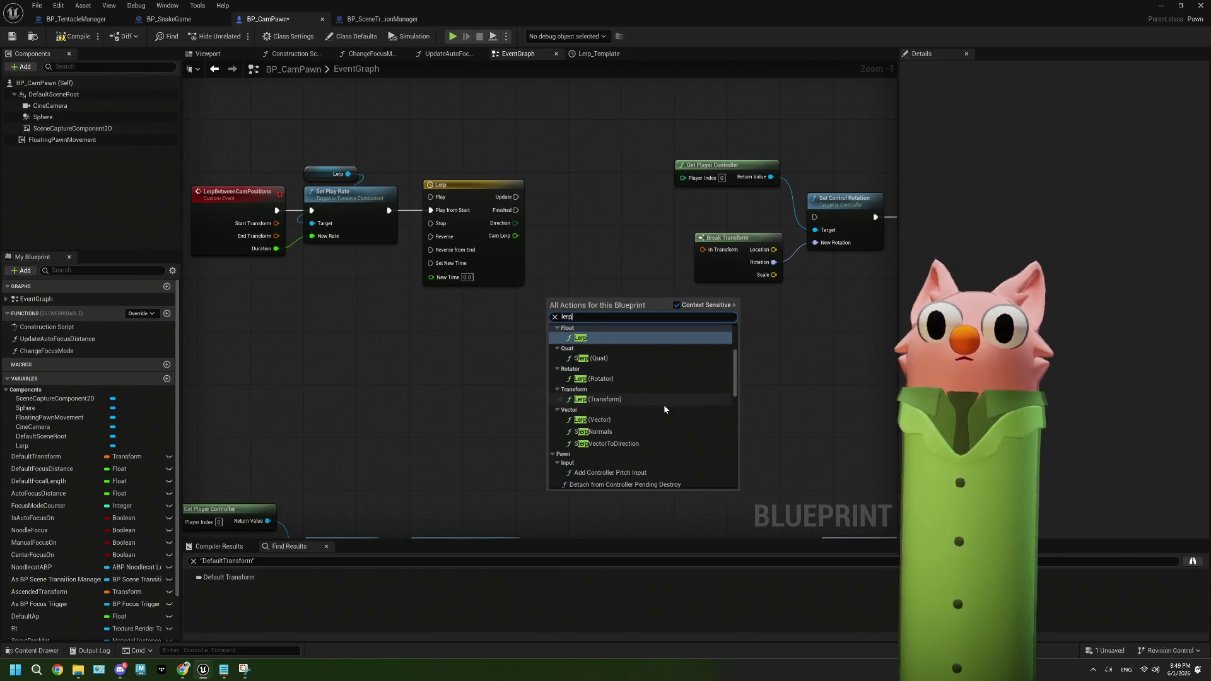
{"action": "left_click", "coordinate": [605, 399]}
{"action": "mouse_move", "coordinate": [612, 331]}
{"action": "left_mouse_down"}
{"action": "mouse_move", "coordinate": [619, 378]}
{"action": "mouse_move", "coordinate": [633, 369]}
{"action": "left_mouse_up"}
Wire Start/End Transform, Cam Lerp alpha, outputs to Break/Set Actor Transform, and Update exec
{"action": "left_click_drag", "start_coordinate": [276, 223], "coordinate": [571, 361]}
{"action": "mouse_move", "coordinate": [276, 236]}
{"action": "left_mouse_down"}
{"action": "mouse_move", "coordinate": [527, 376]}
{"action": "mouse_move", "coordinate": [579, 364]}
{"action": "left_mouse_up"}
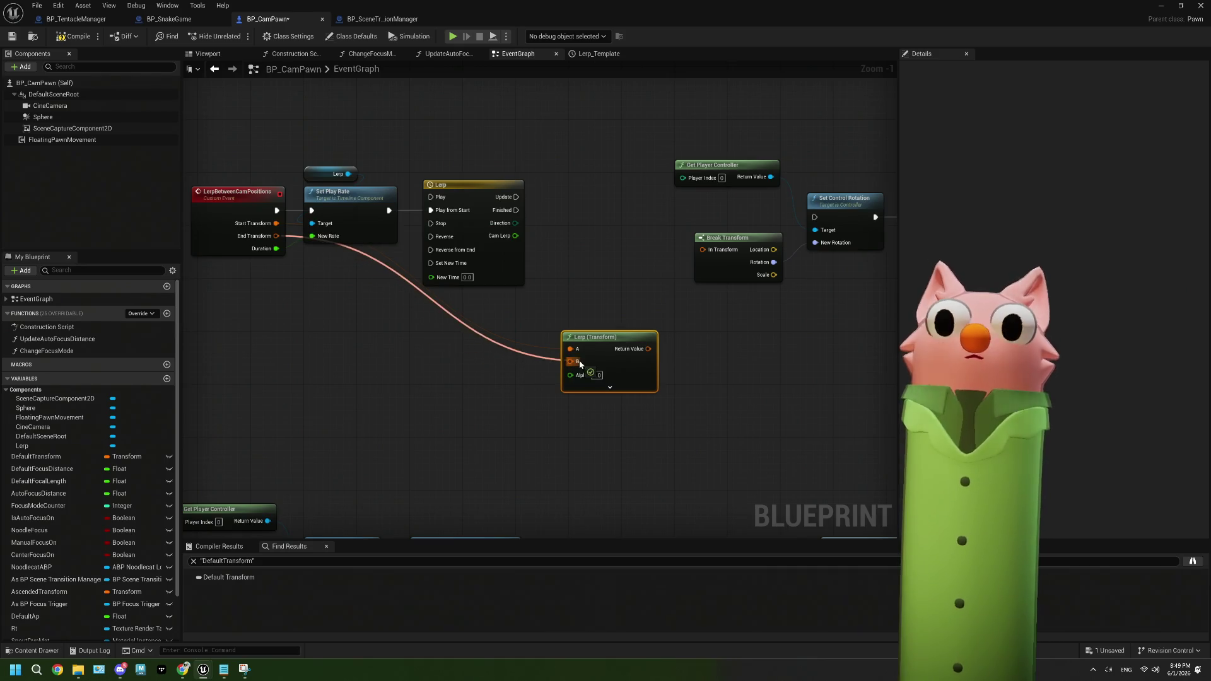
{"action": "mouse_move", "coordinate": [515, 236]}
{"action": "left_mouse_down"}
{"action": "mouse_move", "coordinate": [540, 271]}
{"action": "mouse_move", "coordinate": [570, 375]}
{"action": "mouse_move", "coordinate": [583, 248]}
{"action": "left_mouse_up"}
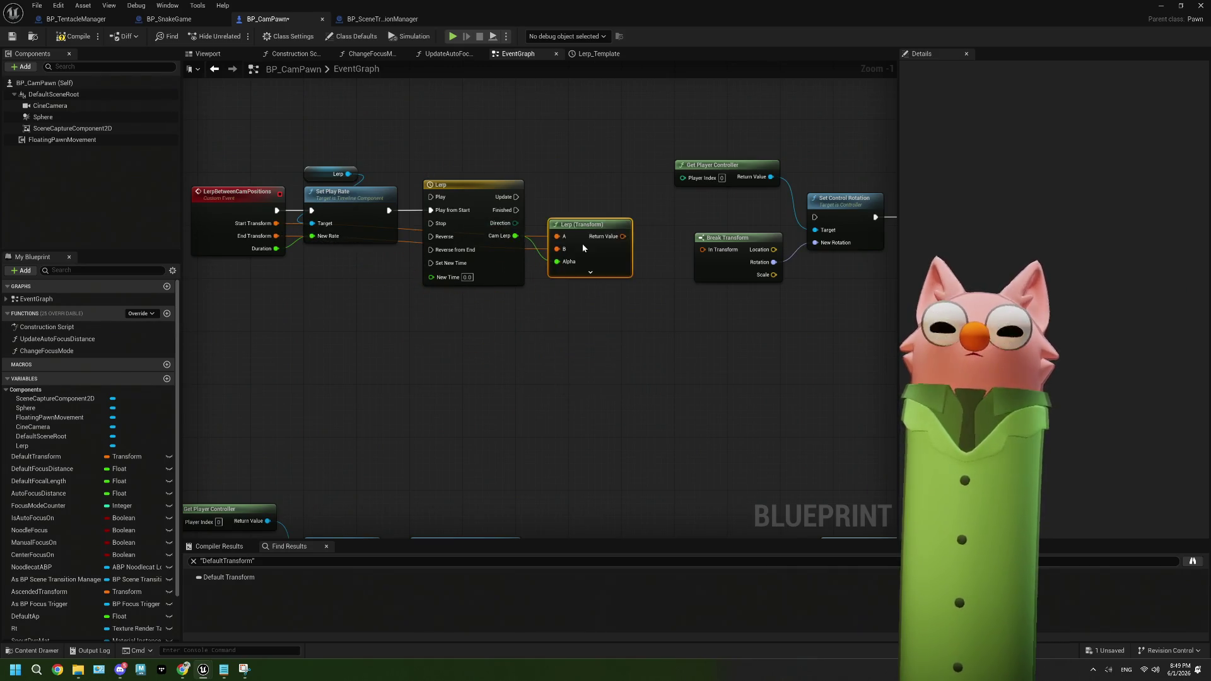
{"action": "scroll", "coordinate": [679, 294], "scroll_direction": "up", "scroll_amount": 1}
{"action": "left_click_drag", "start_coordinate": [476, 262], "coordinate": [572, 283]}
{"action": "left_click_drag", "start_coordinate": [475, 289], "coordinate": [475, 376]}
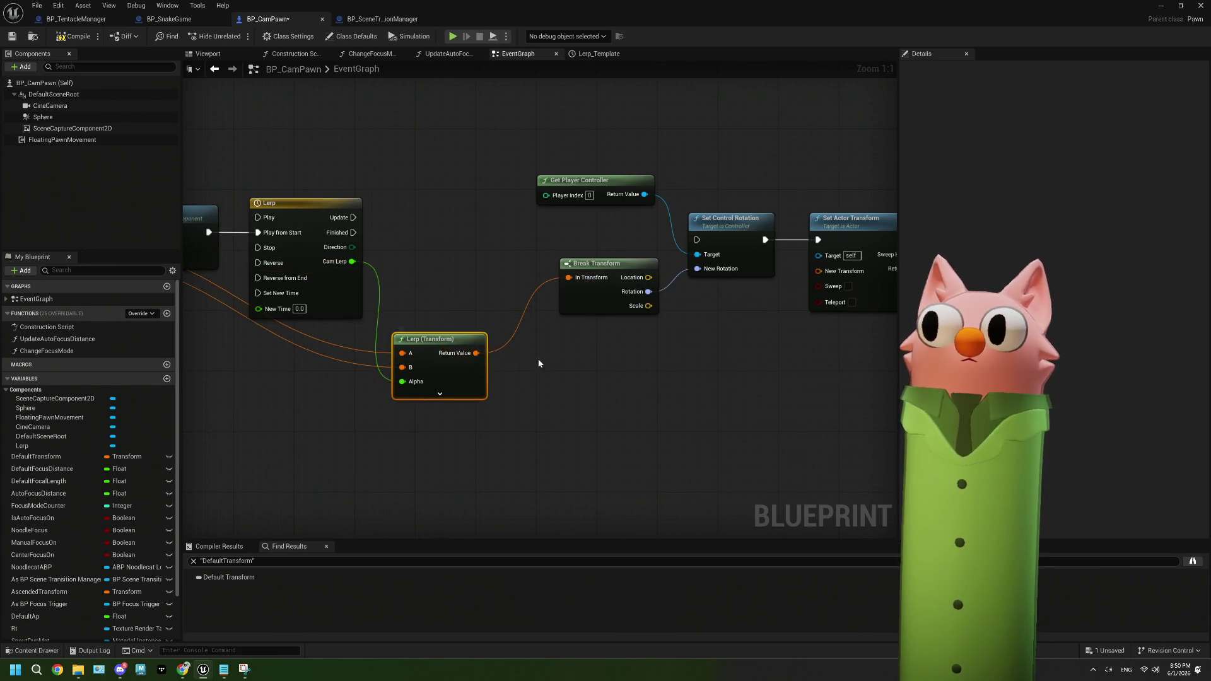
{"action": "mouse_move", "coordinate": [367, 362]}
{"action": "left_mouse_down"}
{"action": "mouse_move", "coordinate": [424, 378]}
{"action": "mouse_move", "coordinate": [710, 280]}
{"action": "left_mouse_up"}
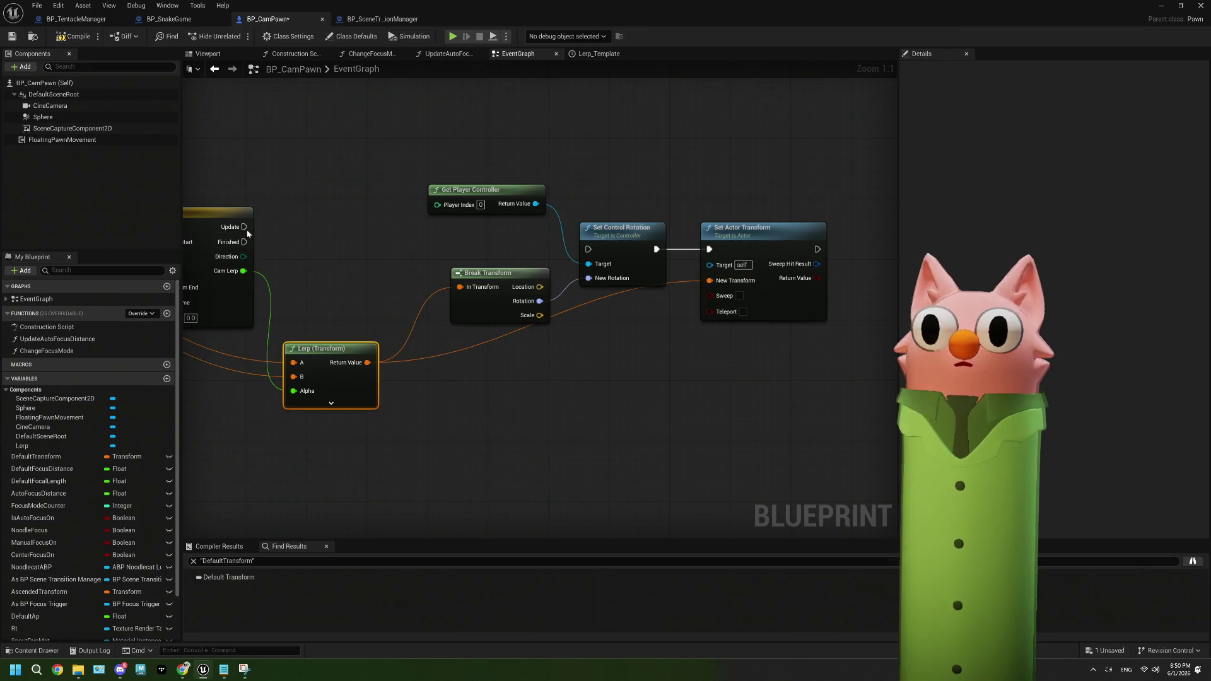
{"action": "left_click_drag", "start_coordinate": [245, 227], "coordinate": [588, 250]}
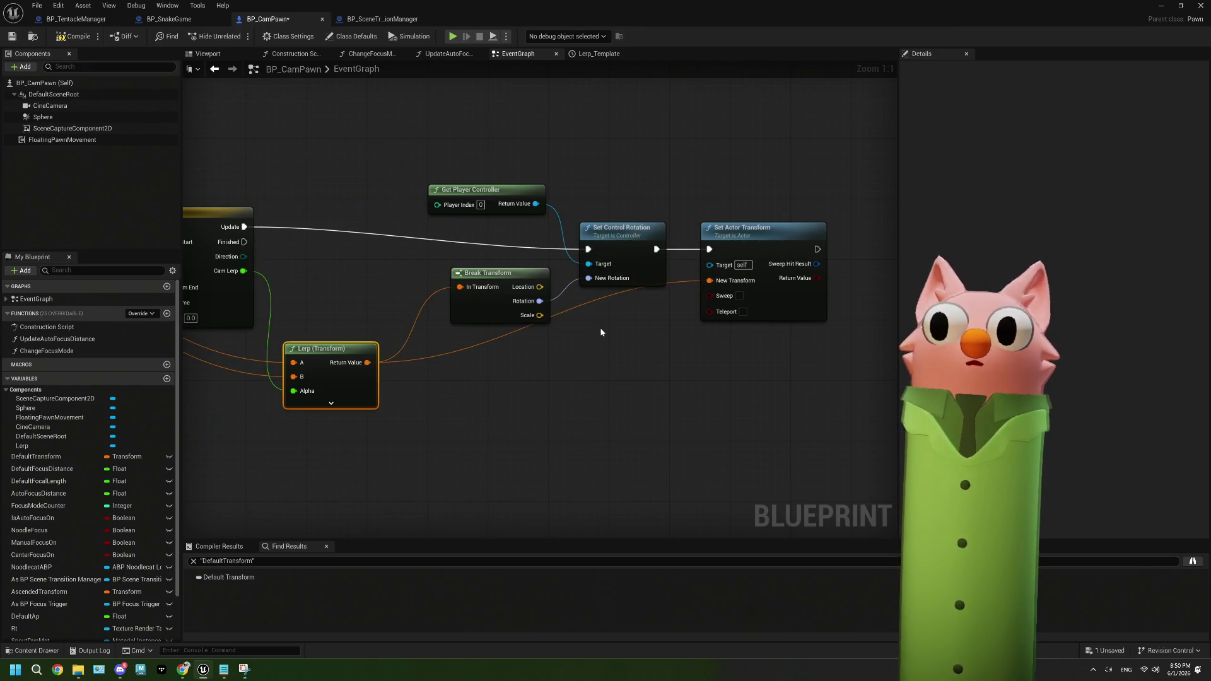
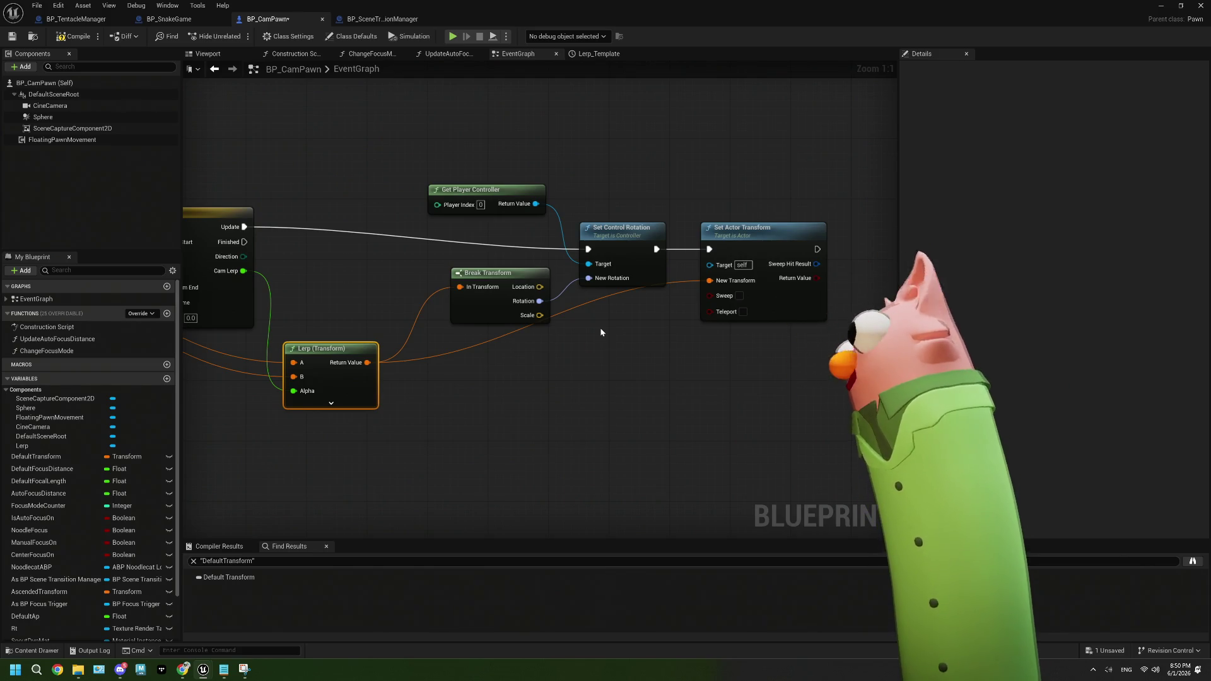
Place a Lerp Between Cam Positions call from My Blueprint into the event graph
{"action": "left_click", "coordinate": [569, 357]}
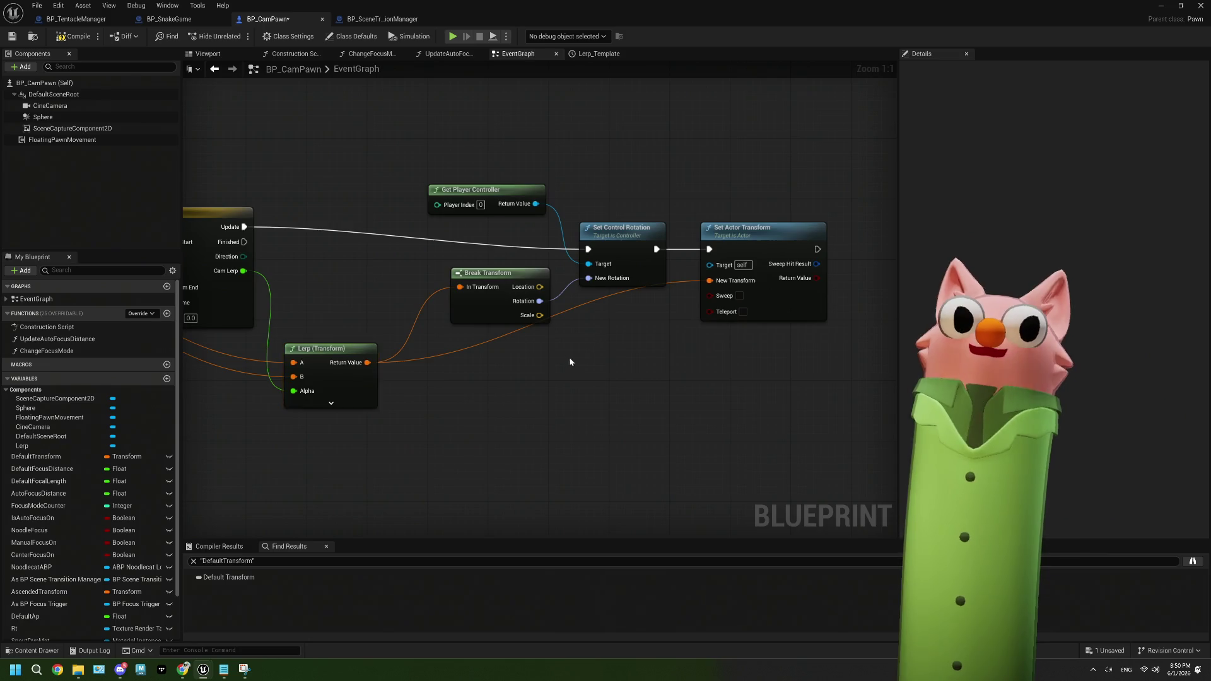
{"action": "scroll", "coordinate": [624, 321], "scroll_direction": "down", "scroll_amount": 3}
{"action": "scroll", "coordinate": [546, 396], "scroll_direction": "up", "scroll_amount": 1}
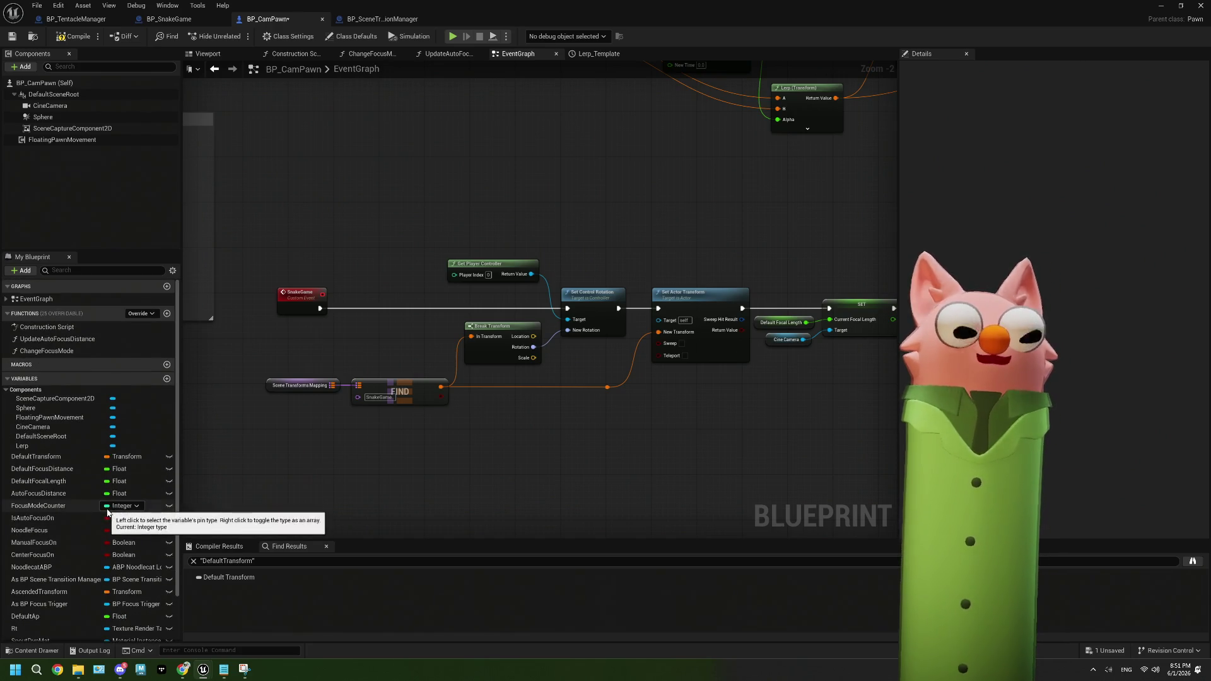
{"action": "left_click_drag", "start_coordinate": [497, 283], "coordinate": [442, 387]}
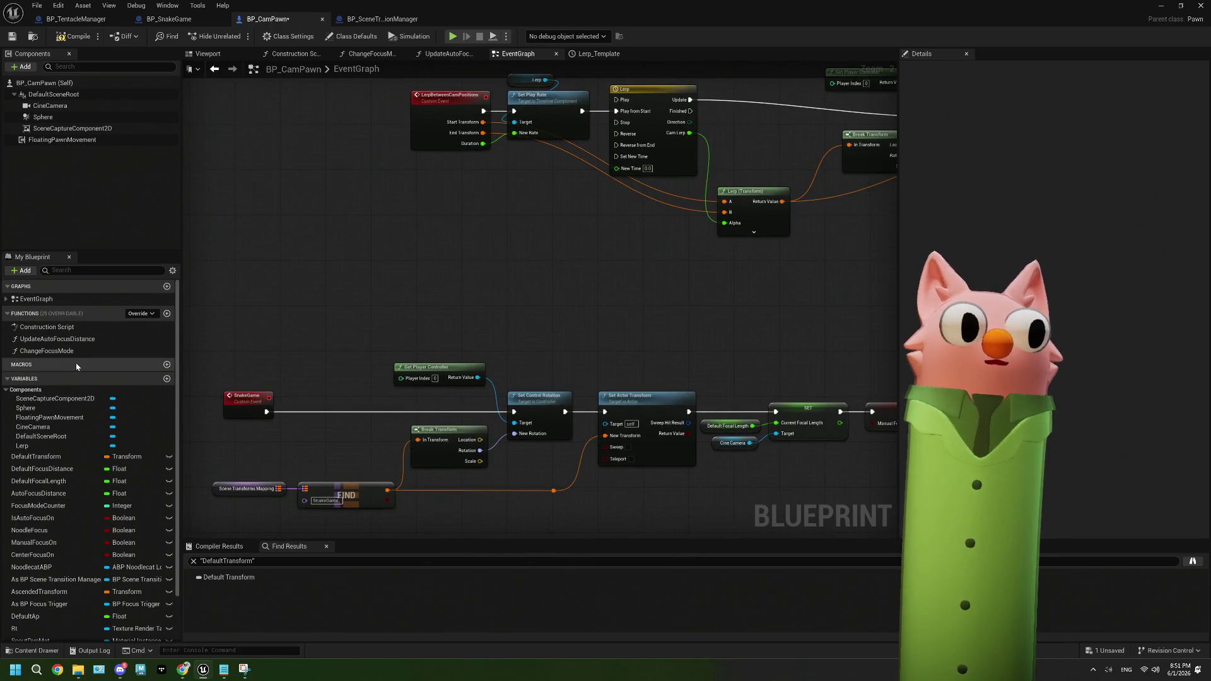
{"action": "left_click", "coordinate": [7, 299]}
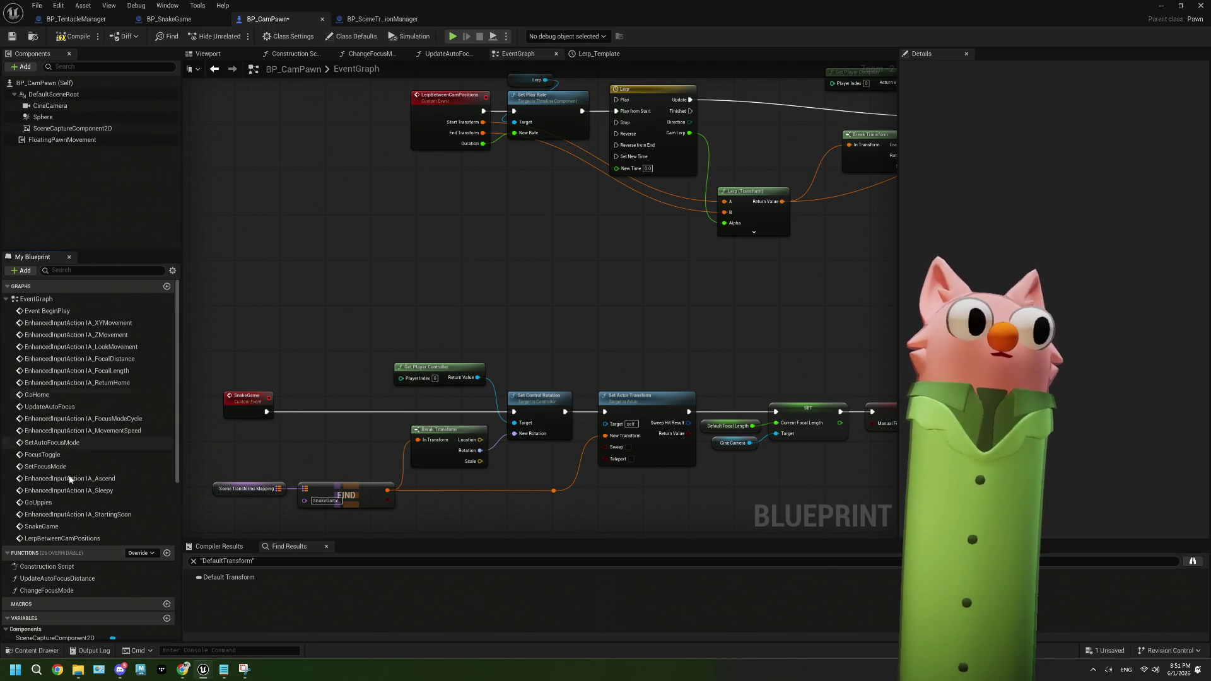
{"action": "mouse_move", "coordinate": [62, 538]}
{"action": "left_mouse_down"}
{"action": "mouse_move", "coordinate": [208, 441]}
{"action": "mouse_move", "coordinate": [345, 323]}
{"action": "left_mouse_up"}
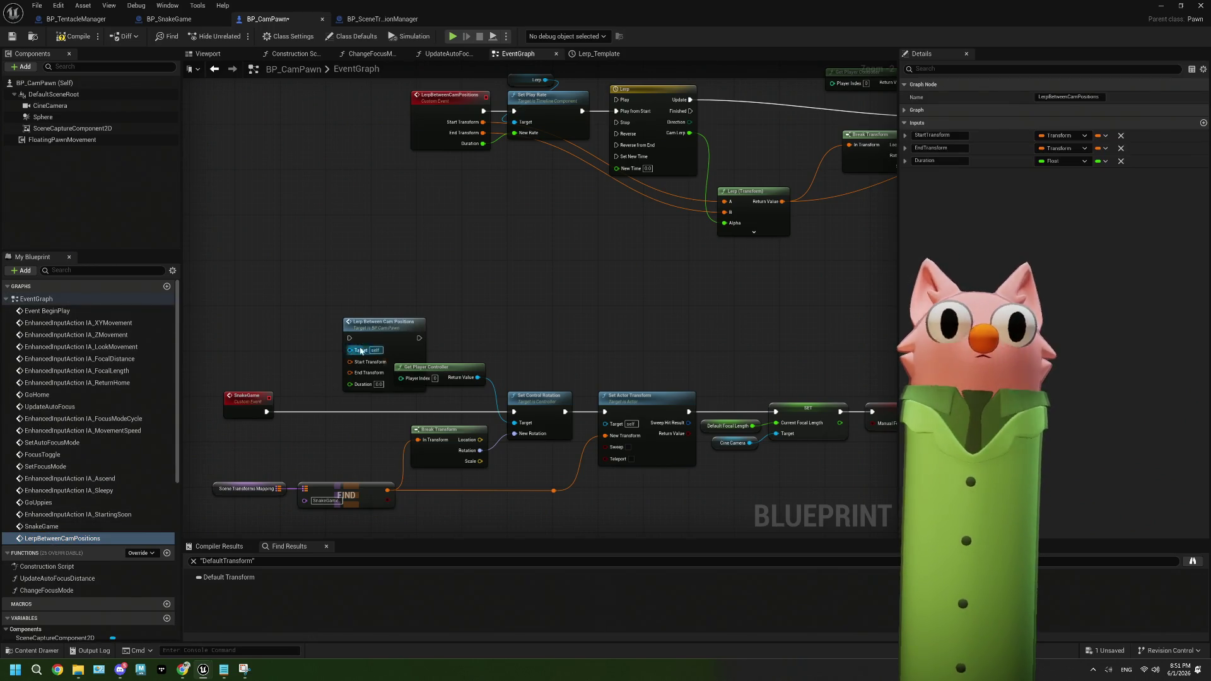
Run the lerp from SnakeGame, with the FIND result as End Transform and Duration 1.0
{"action": "left_click", "coordinate": [360, 351]}
{"action": "scroll", "coordinate": [325, 362], "scroll_direction": "up", "scroll_amount": 2}
{"action": "left_click_drag", "start_coordinate": [239, 435], "coordinate": [347, 283]}
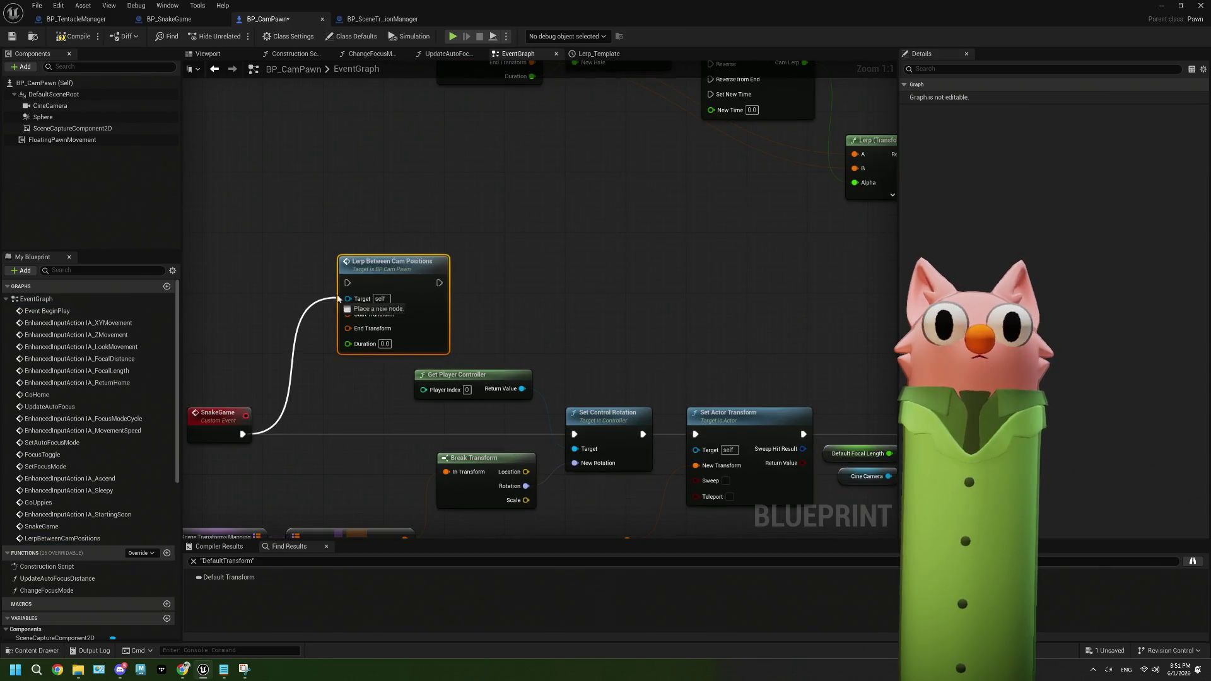
{"action": "left_click_drag", "start_coordinate": [435, 454], "coordinate": [378, 243]}
{"action": "left_click", "coordinate": [415, 259]}
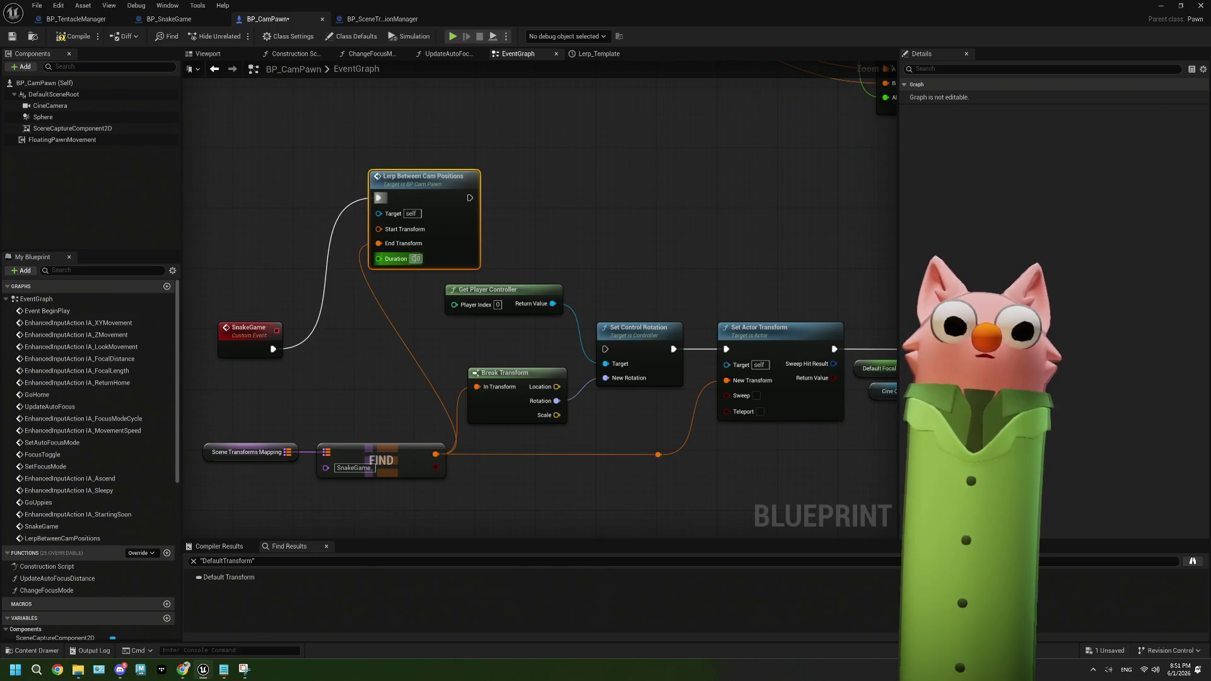
{"action": "left_click", "coordinate": [415, 355]}
Feed a Get Actor Transform node into the lerp's Start Transform, then compile and save BP_CamPawn
{"action": "mouse_move", "coordinate": [394, 314]}
{"action": "left_mouse_down"}
{"action": "mouse_move", "coordinate": [459, 342]}
{"action": "mouse_move", "coordinate": [397, 348]}
{"action": "left_mouse_up"}
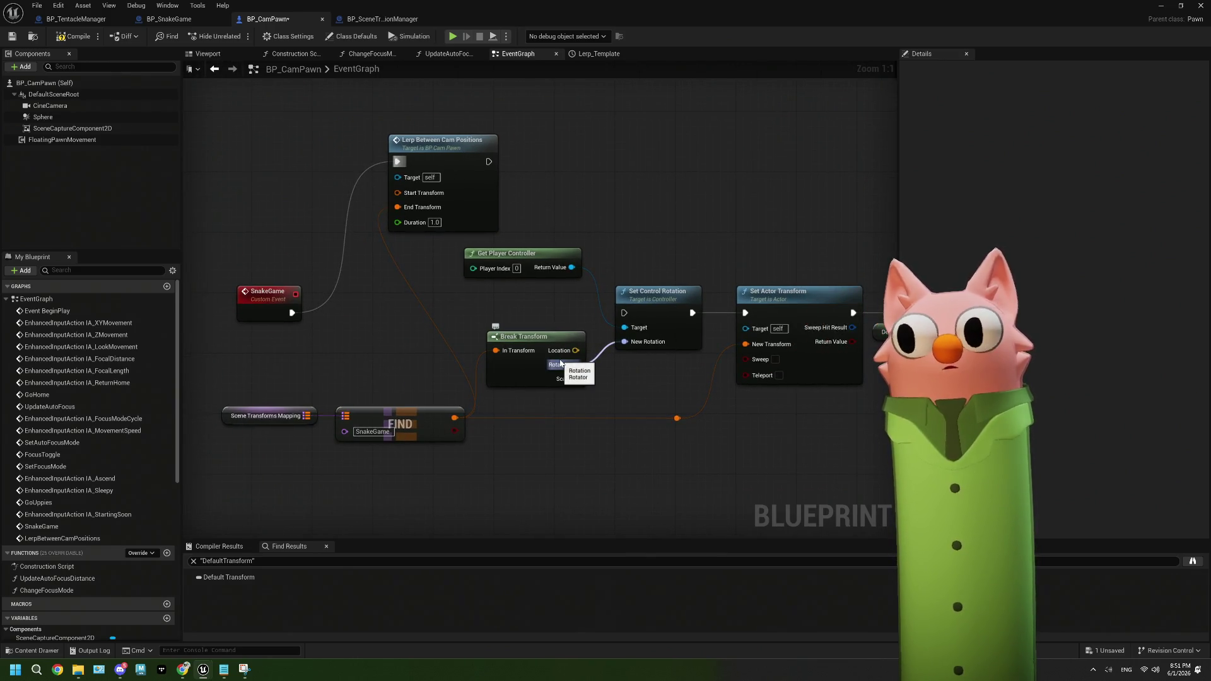
{"action": "right_click", "coordinate": [509, 479]}
{"action": "type", "text": "get"}
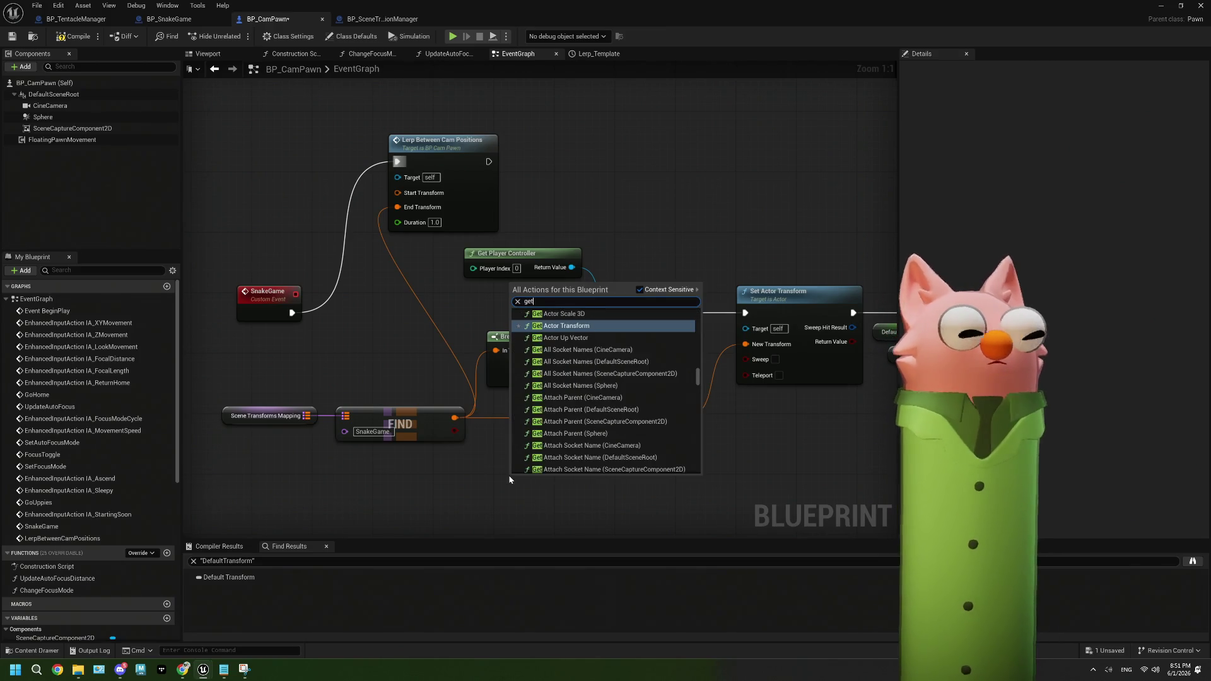
{"action": "type", "text": " ac"}
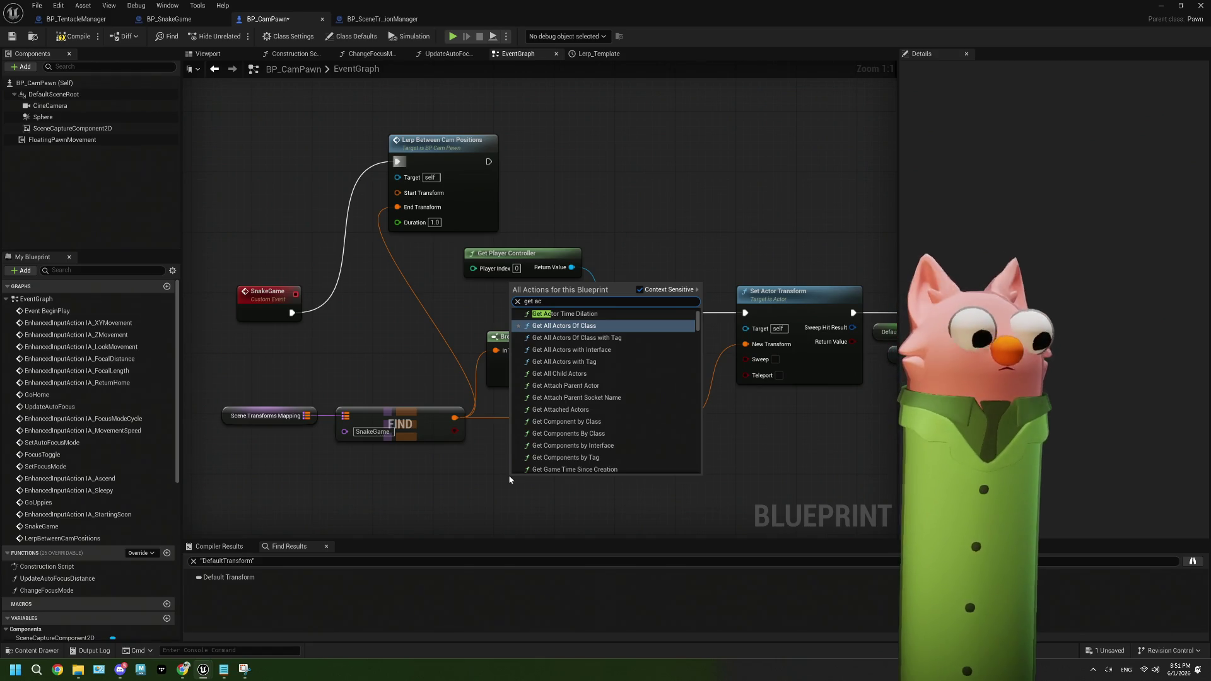
{"action": "type", "text": "t trans"}
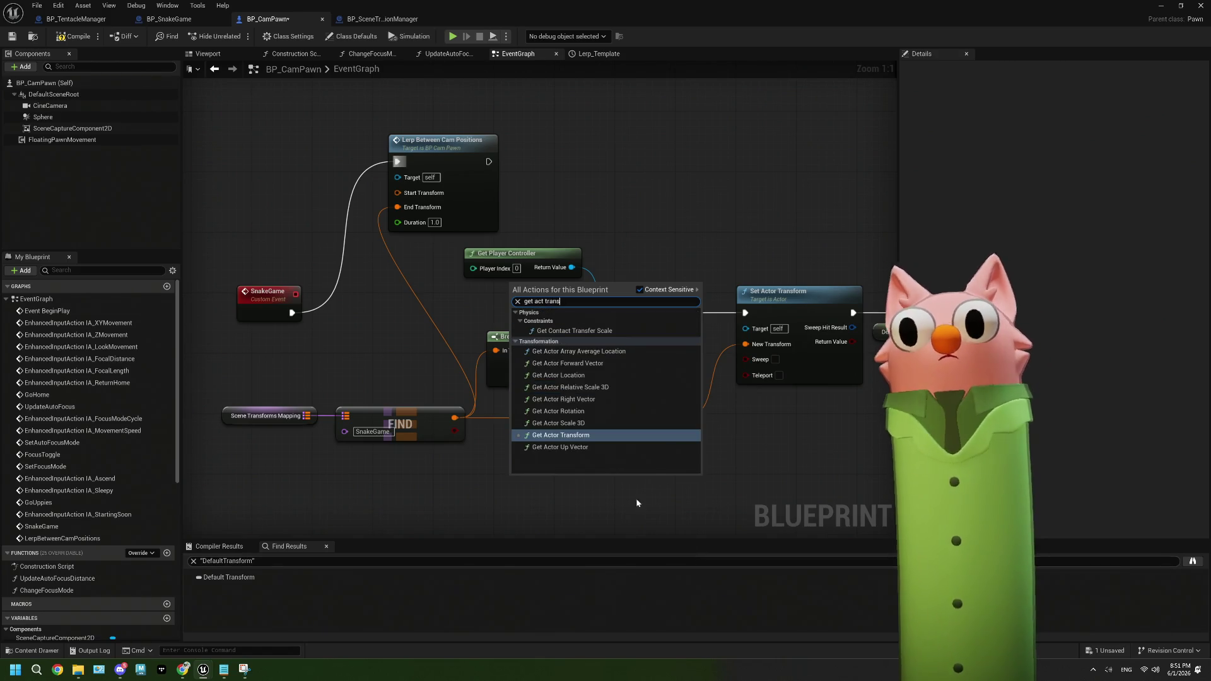
{"action": "left_click", "coordinate": [561, 435]}
{"action": "mouse_move", "coordinate": [565, 482]}
{"action": "left_mouse_down"}
{"action": "mouse_move", "coordinate": [293, 330]}
{"action": "mouse_move", "coordinate": [262, 239]}
{"action": "mouse_move", "coordinate": [378, 214]}
{"action": "mouse_move", "coordinate": [397, 193]}
{"action": "left_mouse_up"}
{"action": "mouse_move", "coordinate": [350, 148]}
{"action": "left_mouse_down"}
{"action": "mouse_move", "coordinate": [568, 150]}
{"action": "mouse_move", "coordinate": [832, 299]}
{"action": "left_mouse_up"}
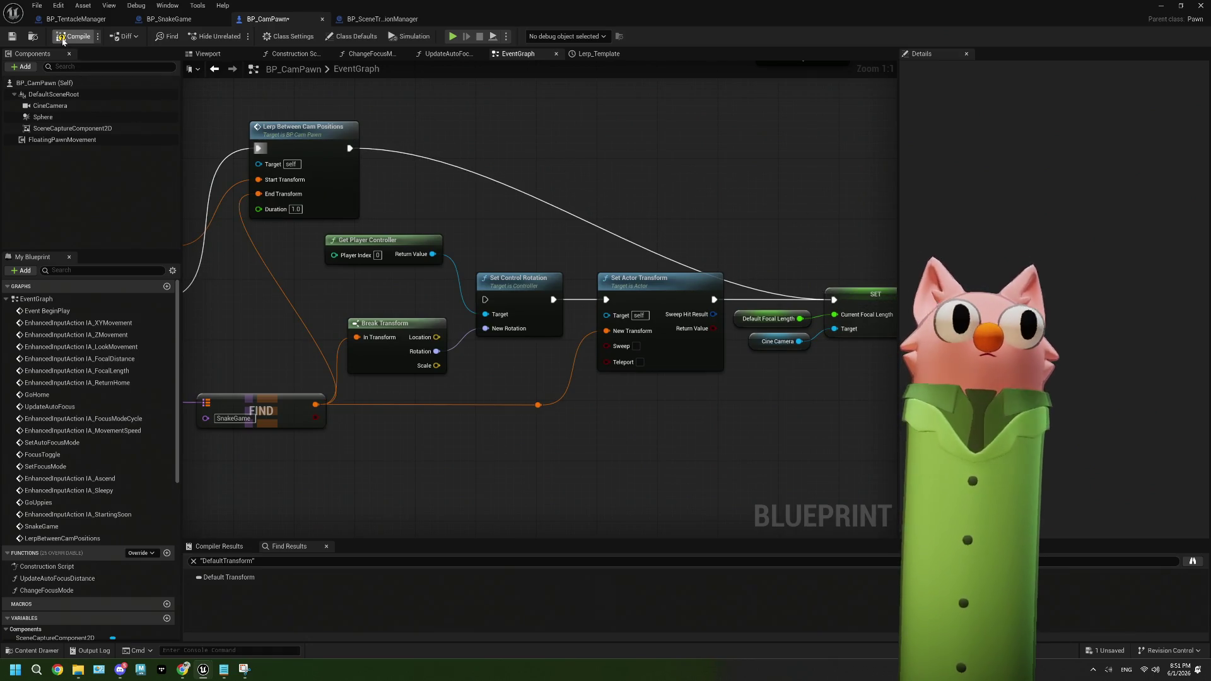
{"action": "left_click", "coordinate": [14, 36]}
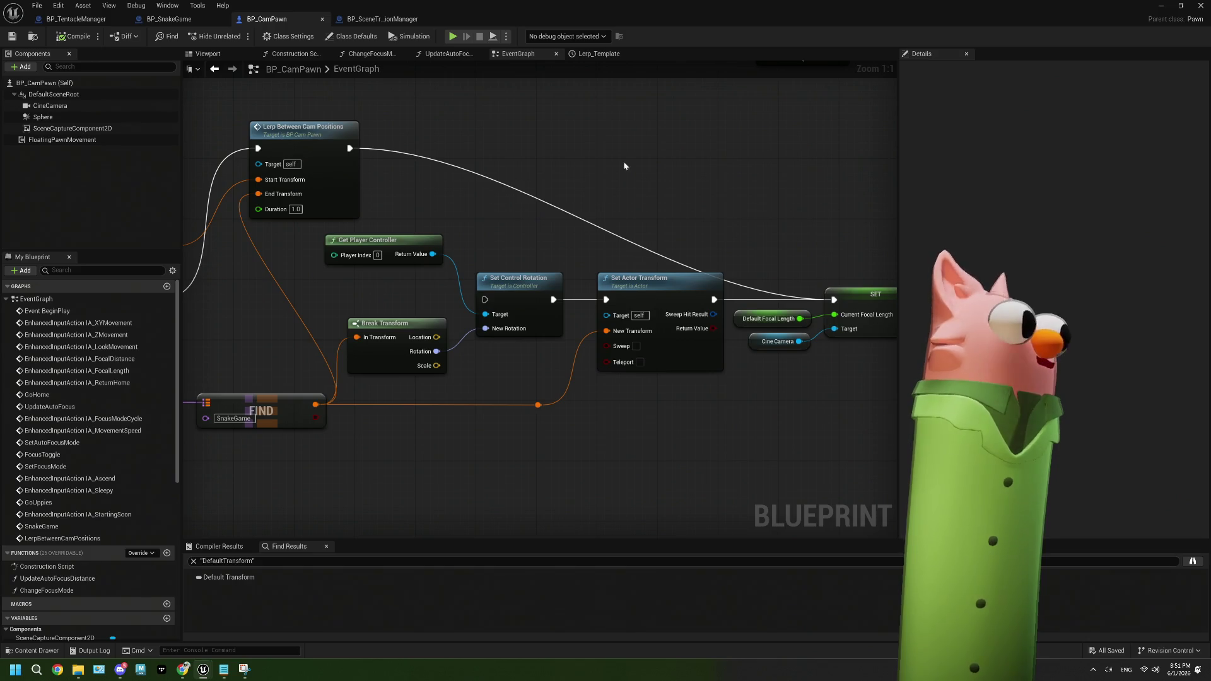
{"action": "left_click", "coordinate": [1155, 8]}
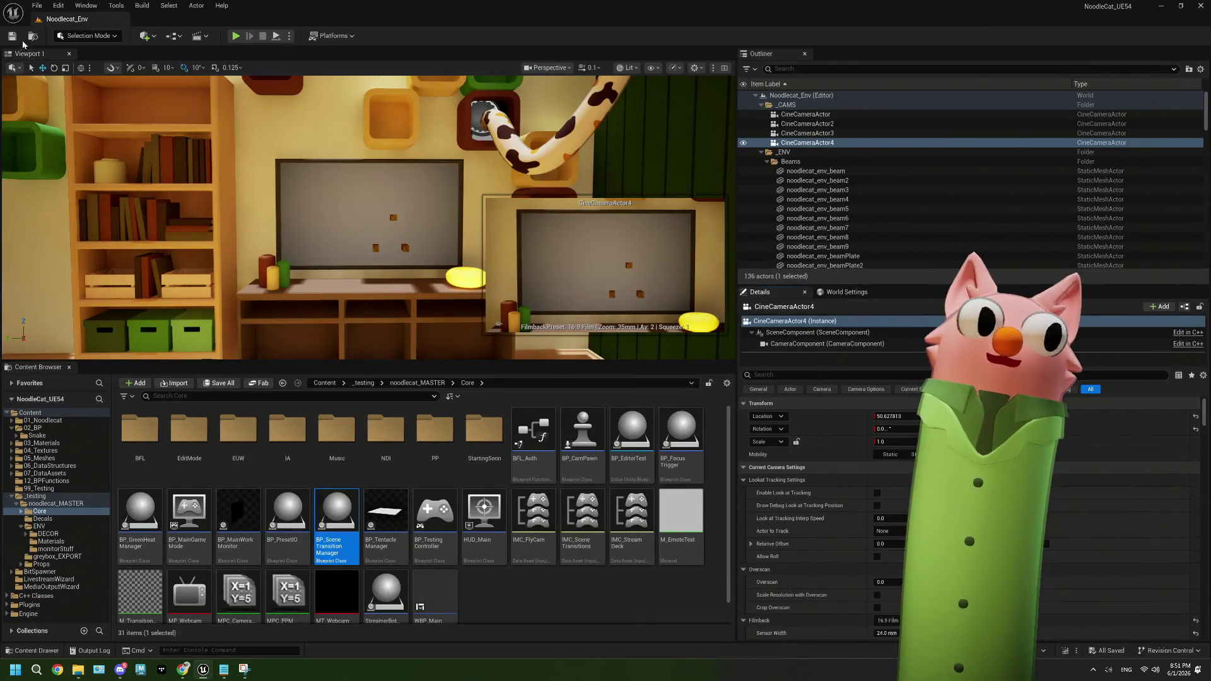
Play in editor, start the snake game from the stream dashboard, then stop and close the Message Log
{"action": "key", "text": "alt+p"}
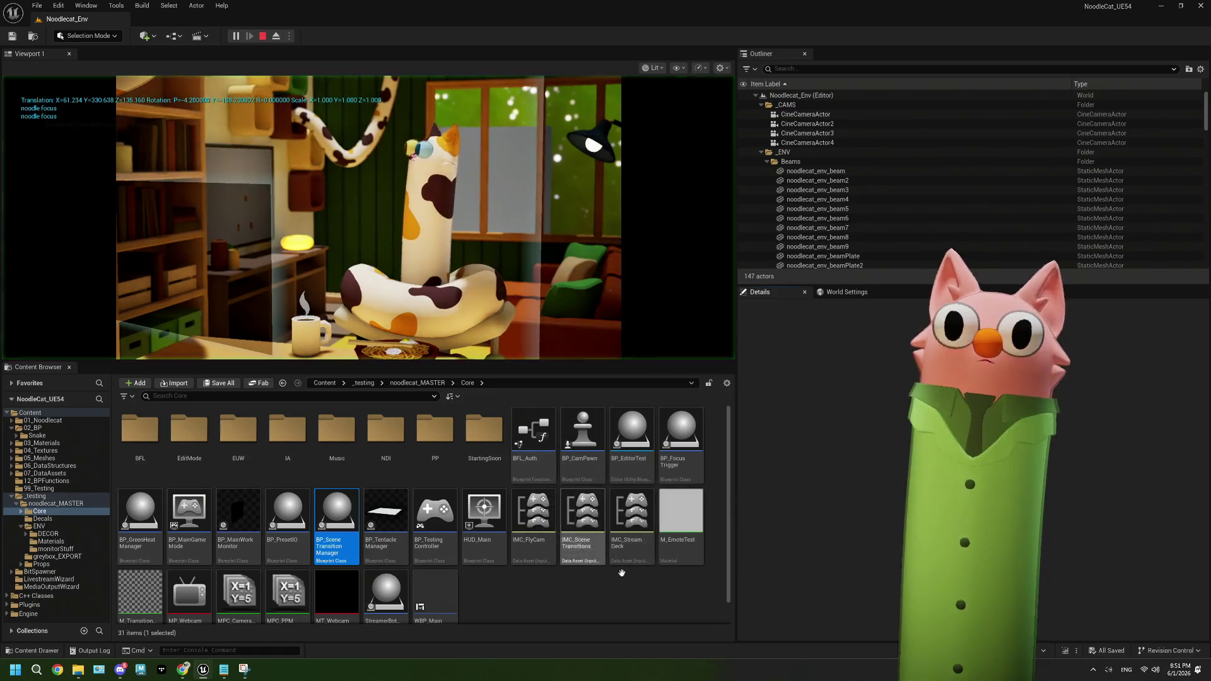
{"action": "left_click", "coordinate": [184, 671]}
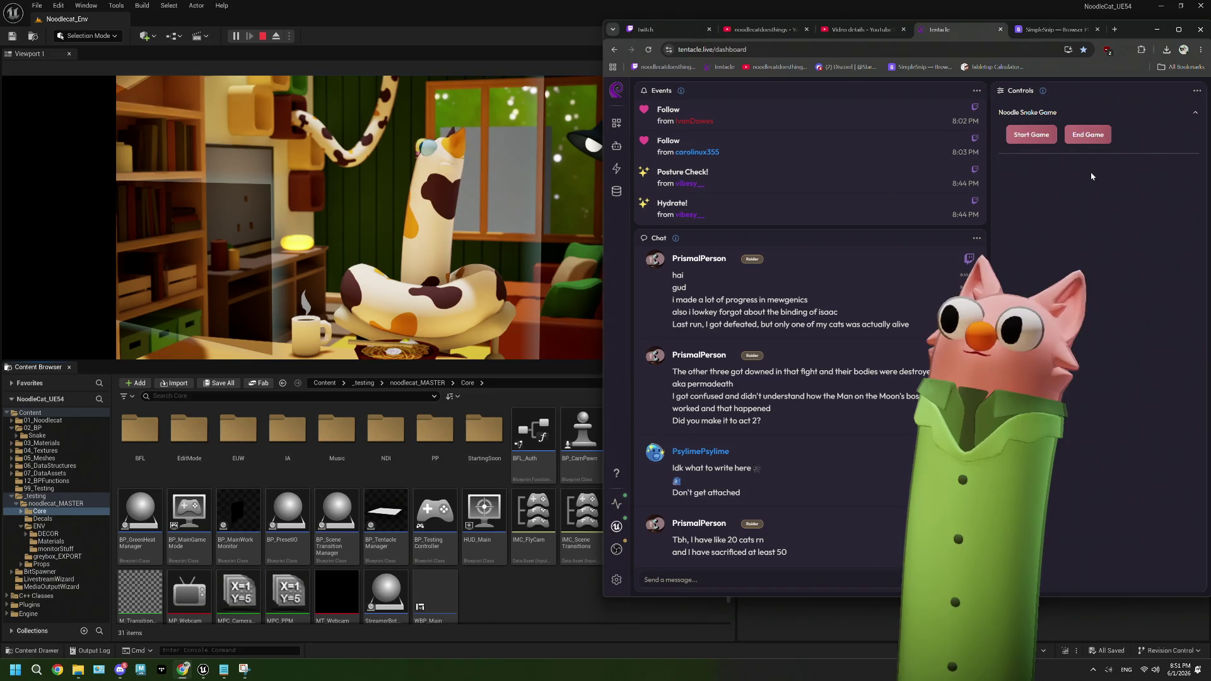
{"action": "left_click", "coordinate": [1033, 135]}
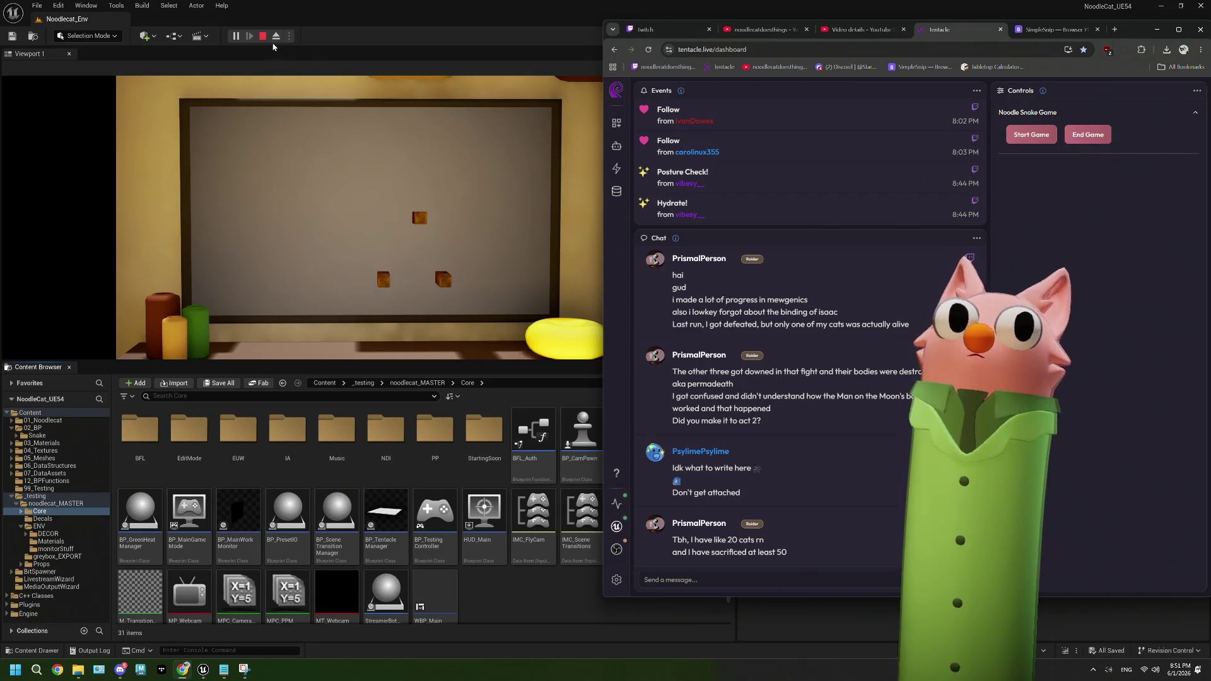
{"action": "left_click", "coordinate": [264, 37]}
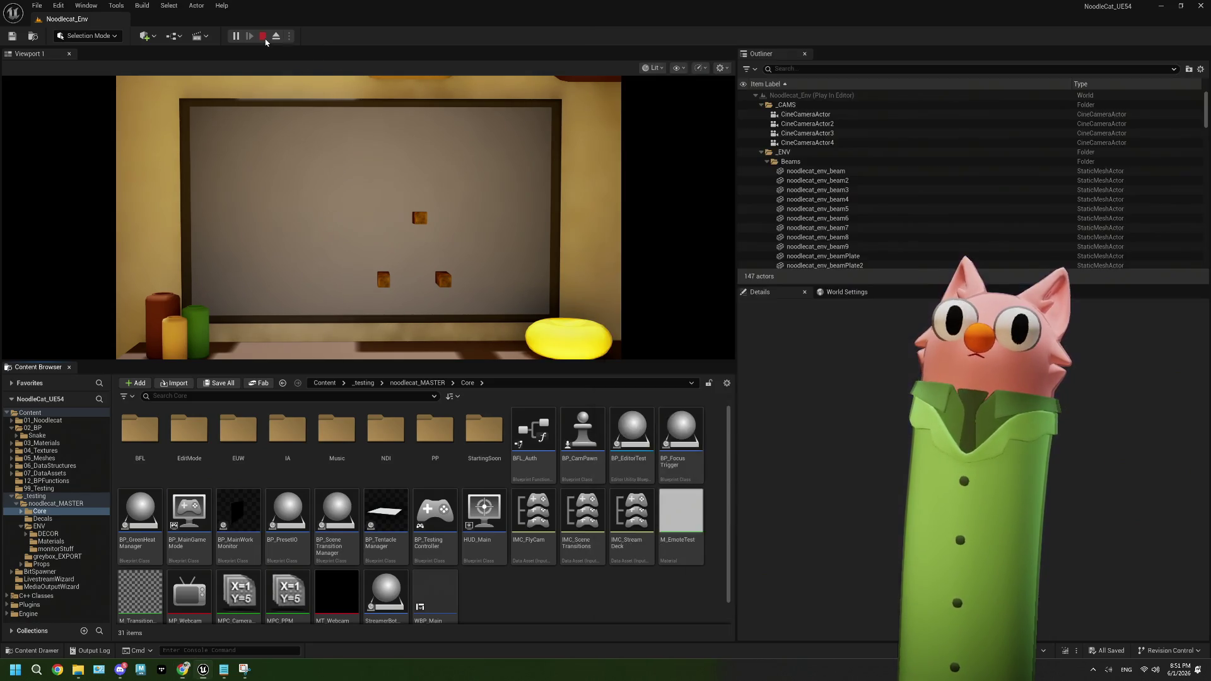
{"action": "left_click", "coordinate": [1187, 43]}
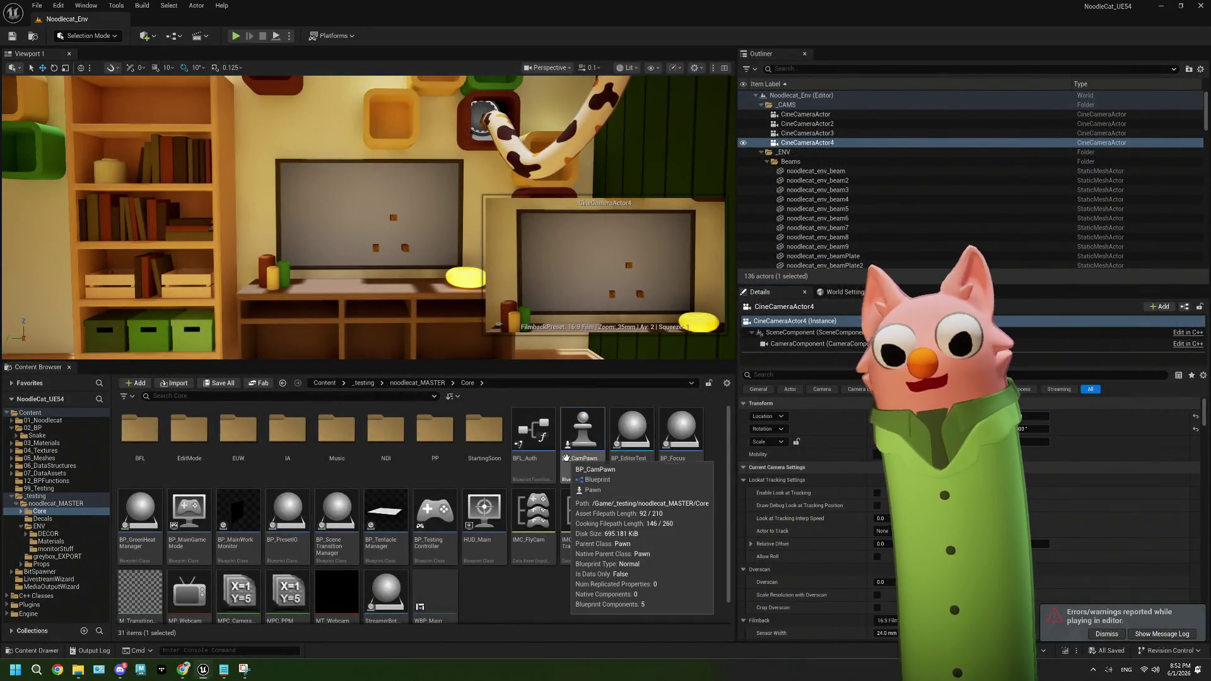
Rename BP_CamPawn's SnakeGame event to SnakeGameStart, move it above the transform node, and compile
{"action": "double_click", "coordinate": [565, 457]}
{"action": "scroll", "coordinate": [498, 389], "scroll_direction": "down", "scroll_amount": 2}
{"action": "left_click_drag", "start_coordinate": [497, 391], "coordinate": [455, 398]}
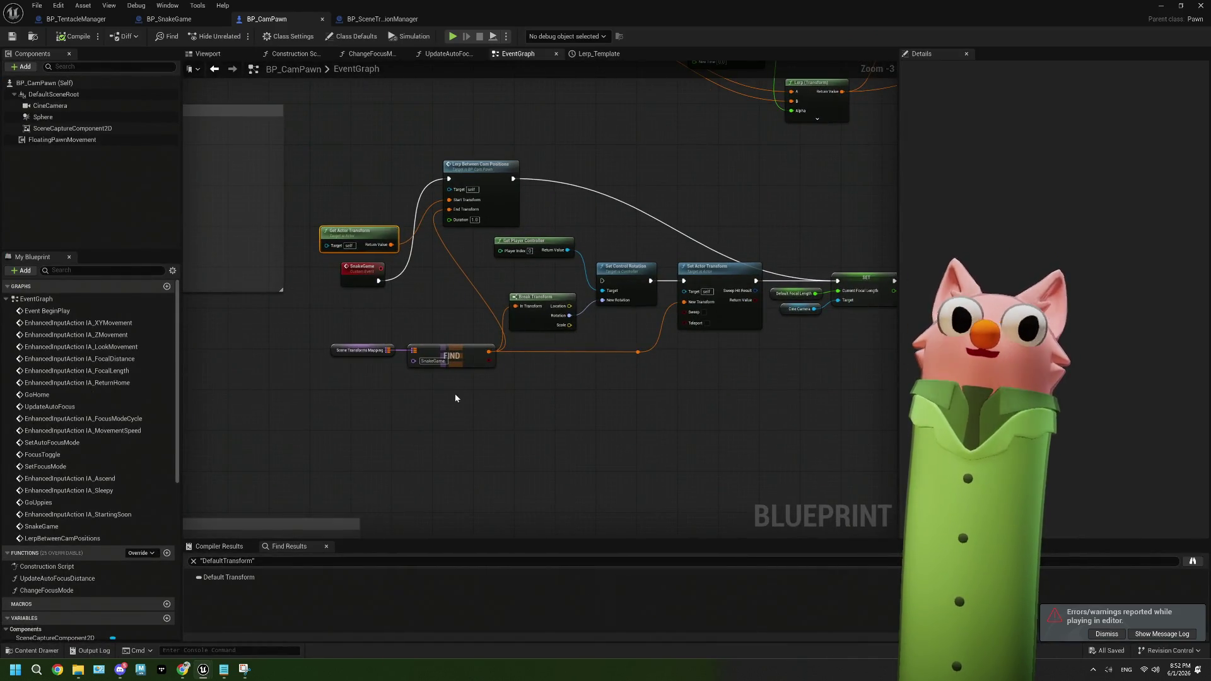
{"action": "left_click_drag", "start_coordinate": [361, 277], "coordinate": [356, 198]}
{"action": "double_click", "coordinate": [356, 198]}
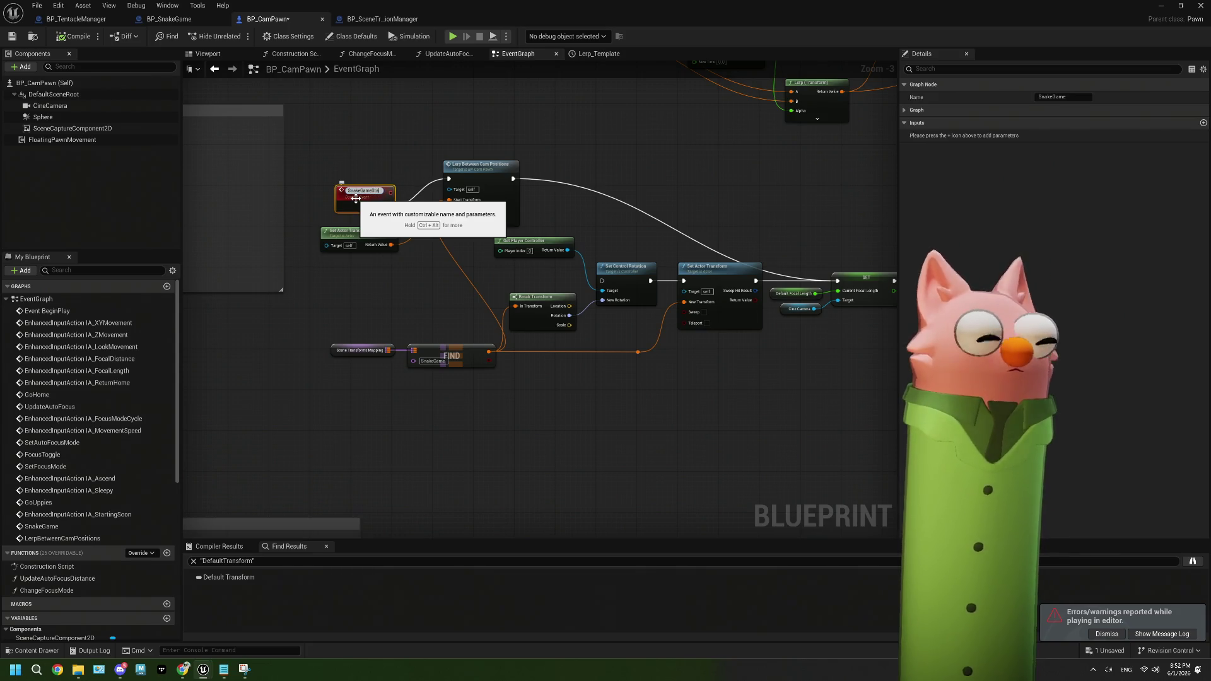
{"action": "key", "text": "Return"}
{"action": "left_click_drag", "start_coordinate": [362, 208], "coordinate": [374, 183]}
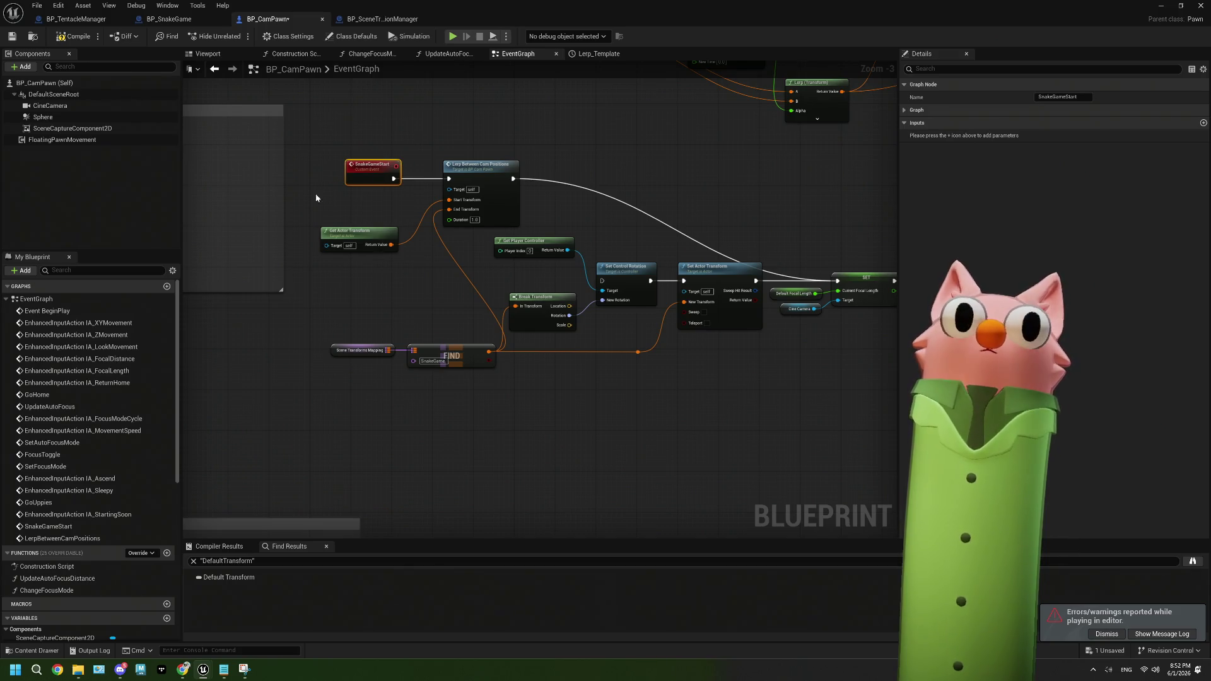
{"action": "left_click", "coordinate": [74, 36]}
In BP_SnakeGame, copy Get Player Pawn and Cast nodes and shift the On play group left
{"action": "left_click", "coordinate": [168, 19]}
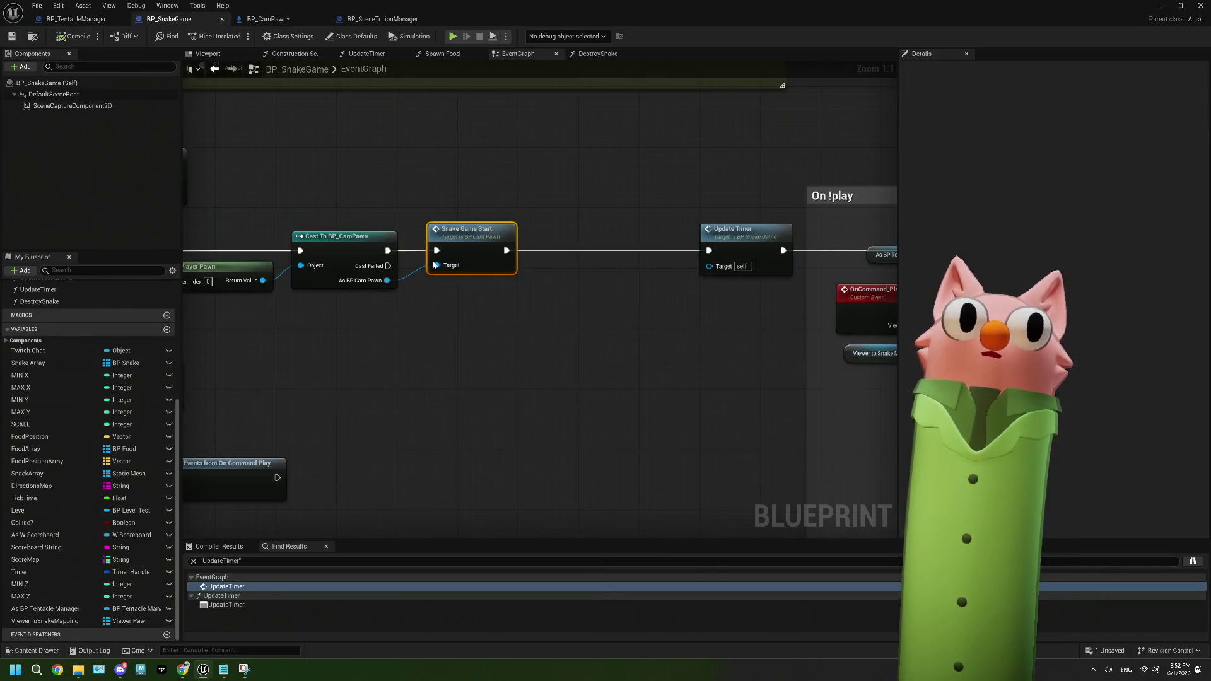
{"action": "scroll", "coordinate": [469, 343], "scroll_direction": "down", "scroll_amount": 5}
{"action": "scroll", "coordinate": [474, 354], "scroll_direction": "up", "scroll_amount": 3}
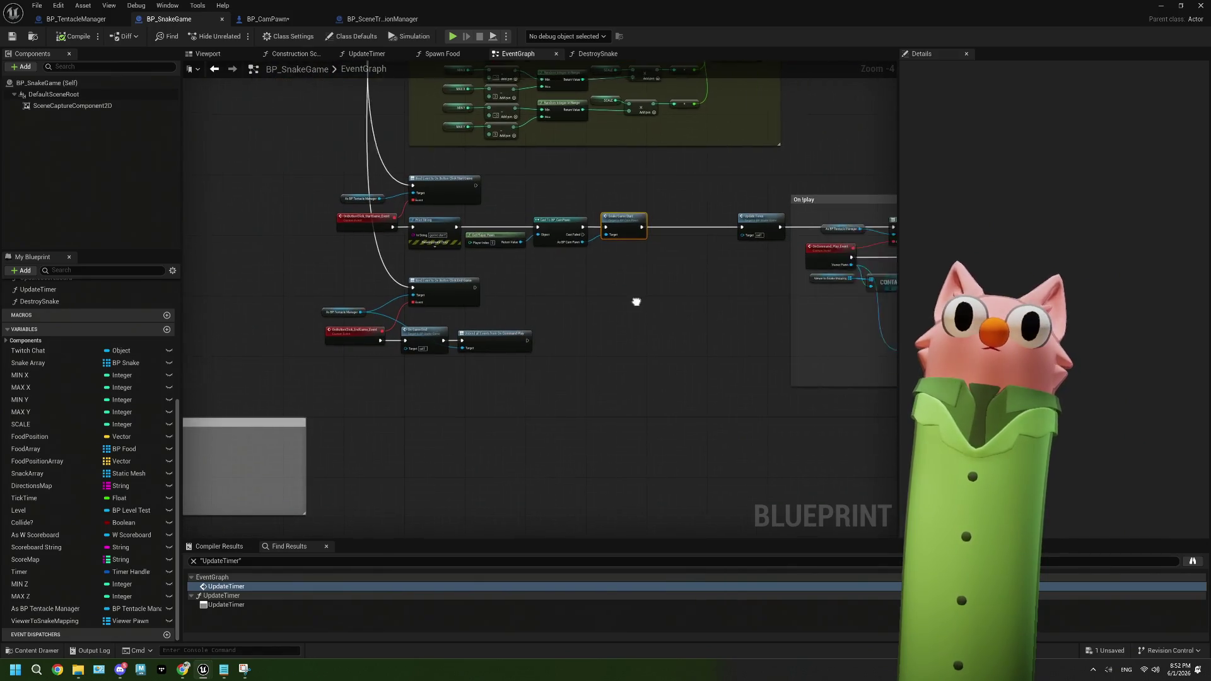
{"action": "scroll", "coordinate": [451, 313], "scroll_direction": "up", "scroll_amount": 1}
{"action": "left_click_drag", "start_coordinate": [294, 249], "coordinate": [520, 276]}
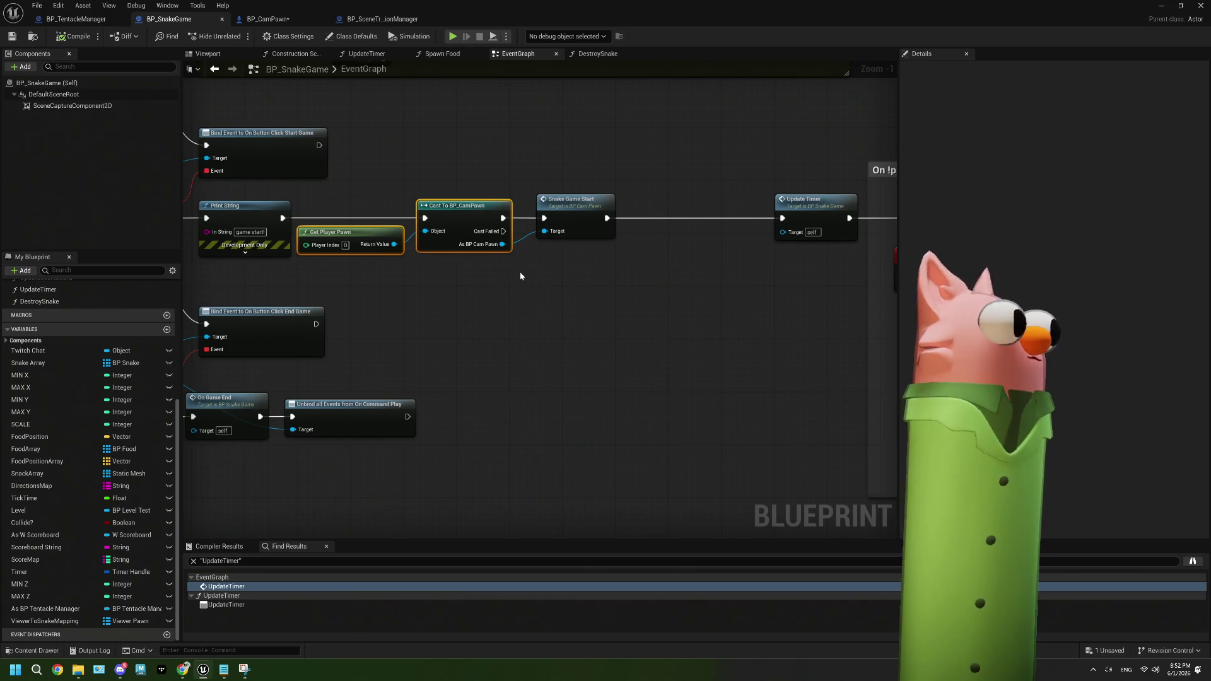
{"action": "scroll", "coordinate": [521, 276], "scroll_direction": "down", "scroll_amount": 5}
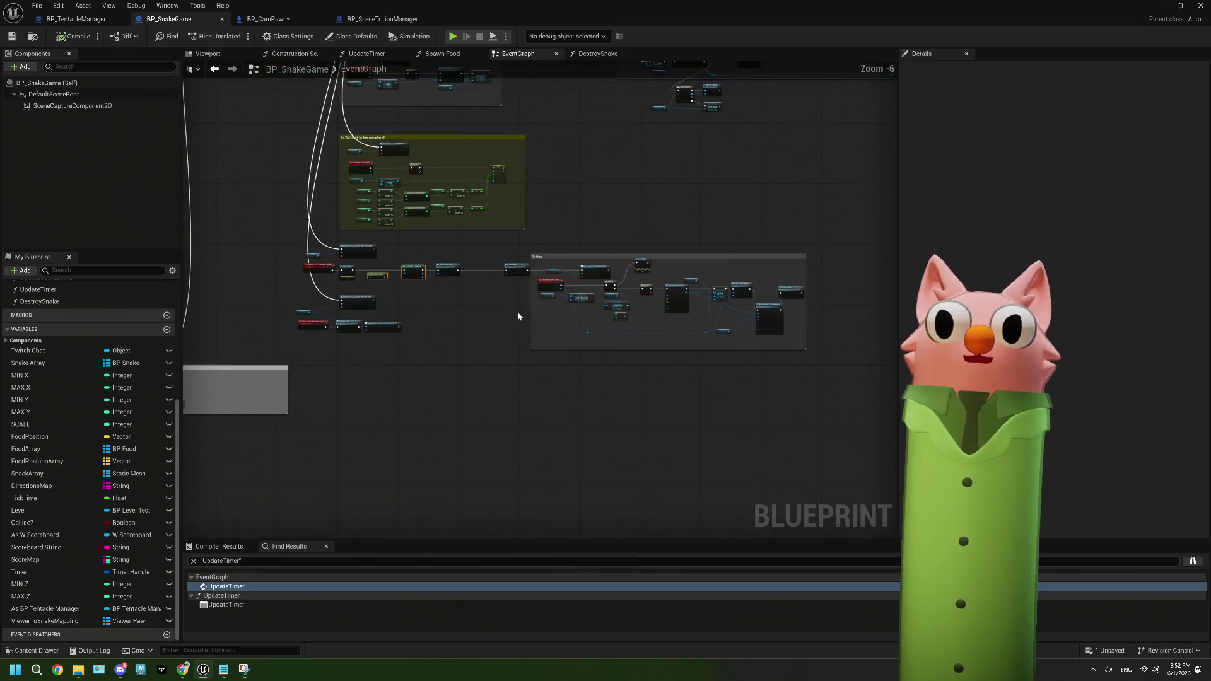
{"action": "left_click_drag", "start_coordinate": [476, 246], "coordinate": [803, 370]}
{"action": "left_click_drag", "start_coordinate": [558, 264], "coordinate": [518, 256]}
{"action": "left_click", "coordinate": [694, 218]}
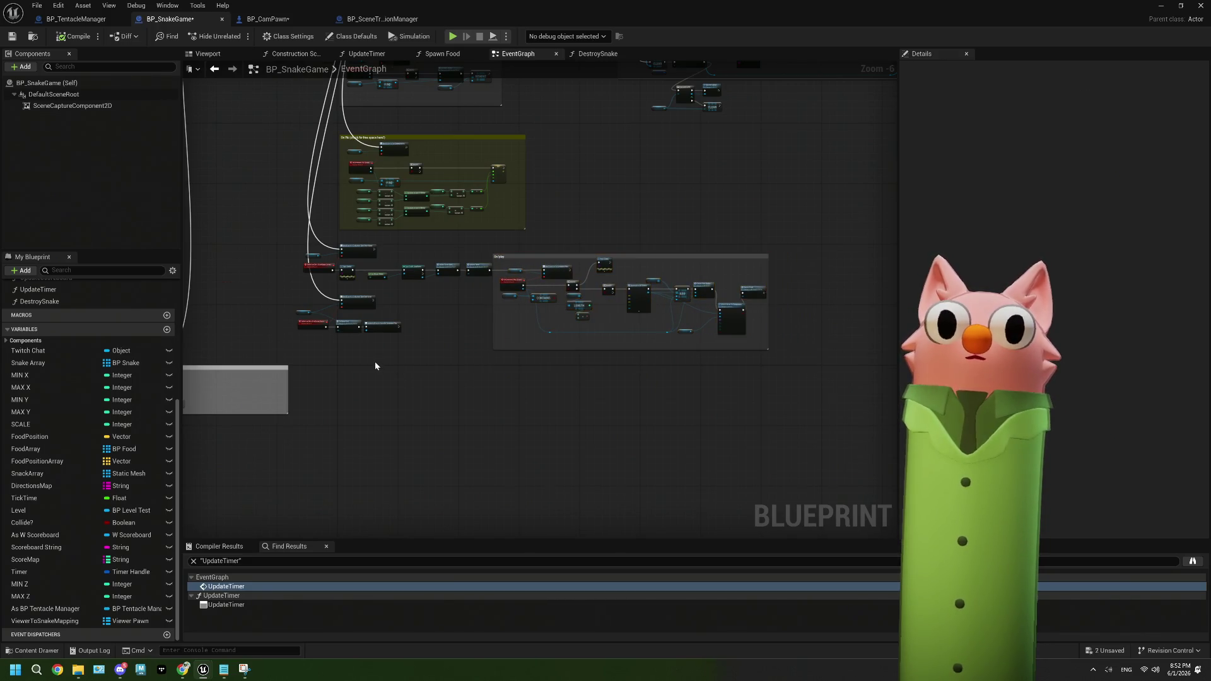
Paste Get Player Pawn and Cast To BP_CamPawn, running the cast after the game-end unbinding
{"action": "scroll", "coordinate": [374, 366], "scroll_direction": "up", "scroll_amount": 4}
{"action": "key", "text": "ctrl+v"}
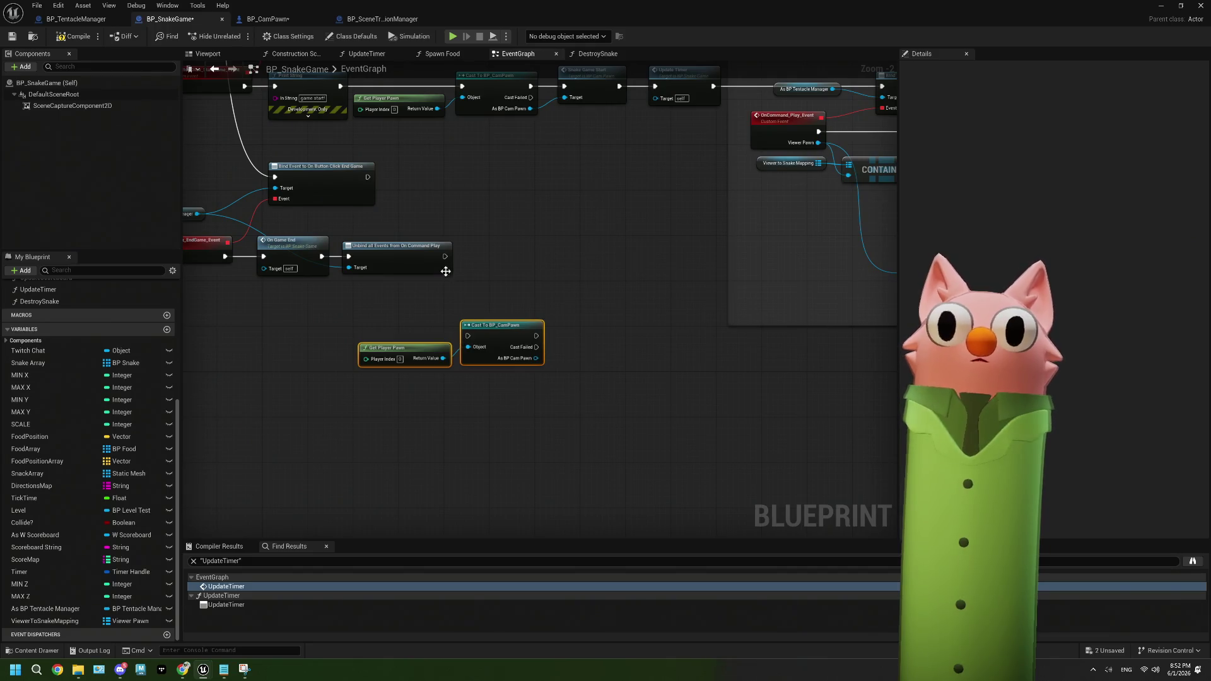
{"action": "mouse_move", "coordinate": [445, 256]}
{"action": "left_mouse_down"}
{"action": "mouse_move", "coordinate": [467, 336]}
{"action": "mouse_move", "coordinate": [509, 267]}
{"action": "left_mouse_up"}
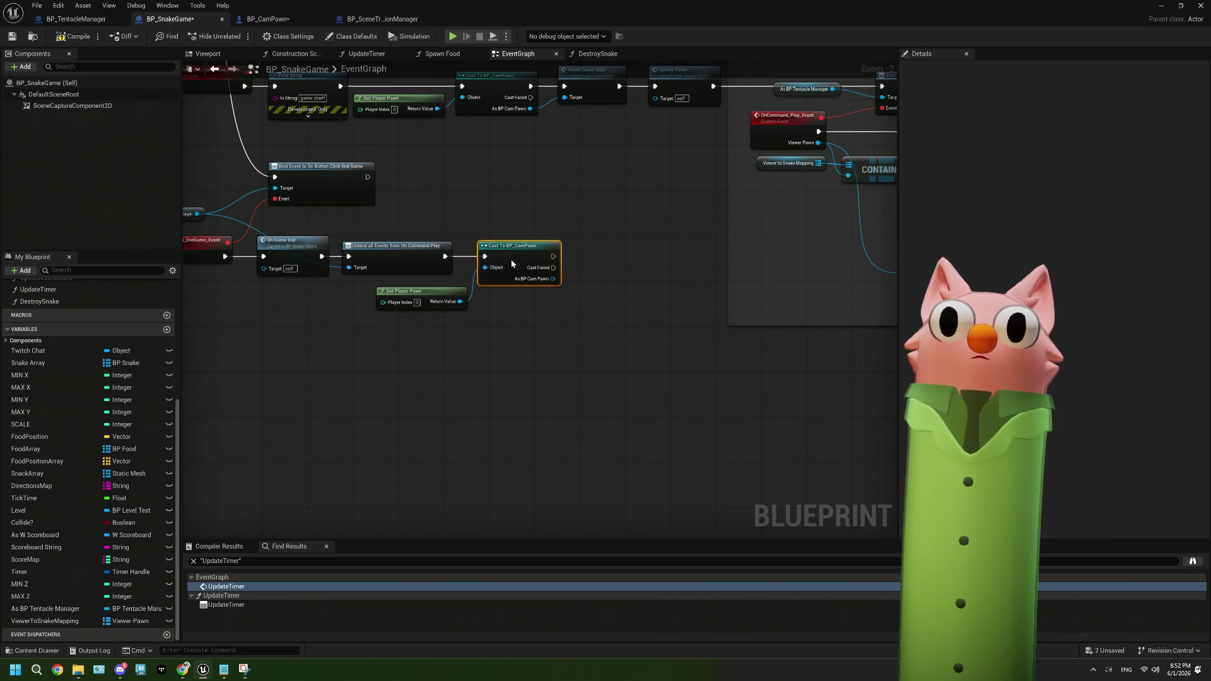
{"action": "mouse_move", "coordinate": [443, 293]}
{"action": "left_mouse_down"}
{"action": "mouse_move", "coordinate": [430, 295]}
{"action": "mouse_move", "coordinate": [433, 360]}
{"action": "left_mouse_up"}
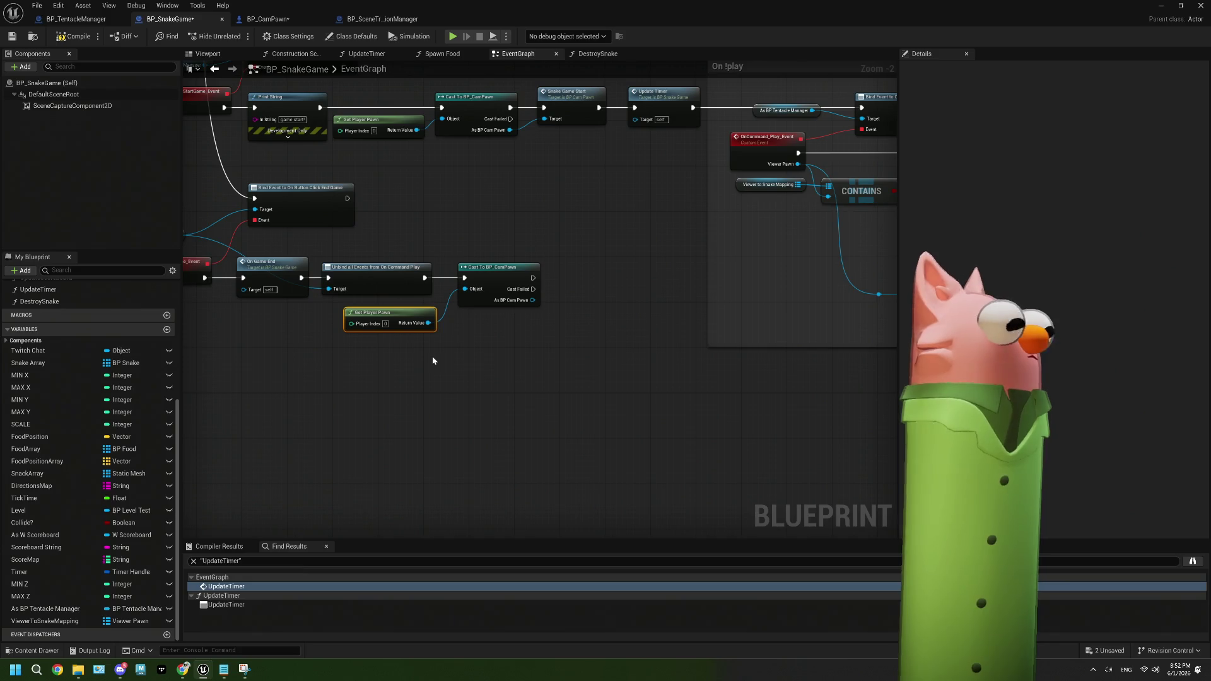
Call Go Home on the cast's As BP Cam Pawn output, then compile and save BP_SnakeGame
{"action": "scroll", "coordinate": [420, 341], "scroll_direction": "up", "scroll_amount": 2}
{"action": "mouse_move", "coordinate": [438, 292]}
{"action": "left_mouse_down"}
{"action": "mouse_move", "coordinate": [481, 319]}
{"action": "mouse_move", "coordinate": [465, 311]}
{"action": "mouse_move", "coordinate": [526, 271]}
{"action": "mouse_move", "coordinate": [521, 251]}
{"action": "left_mouse_up"}
{"action": "type", "text": "home"}
{"action": "key", "text": "Return"}
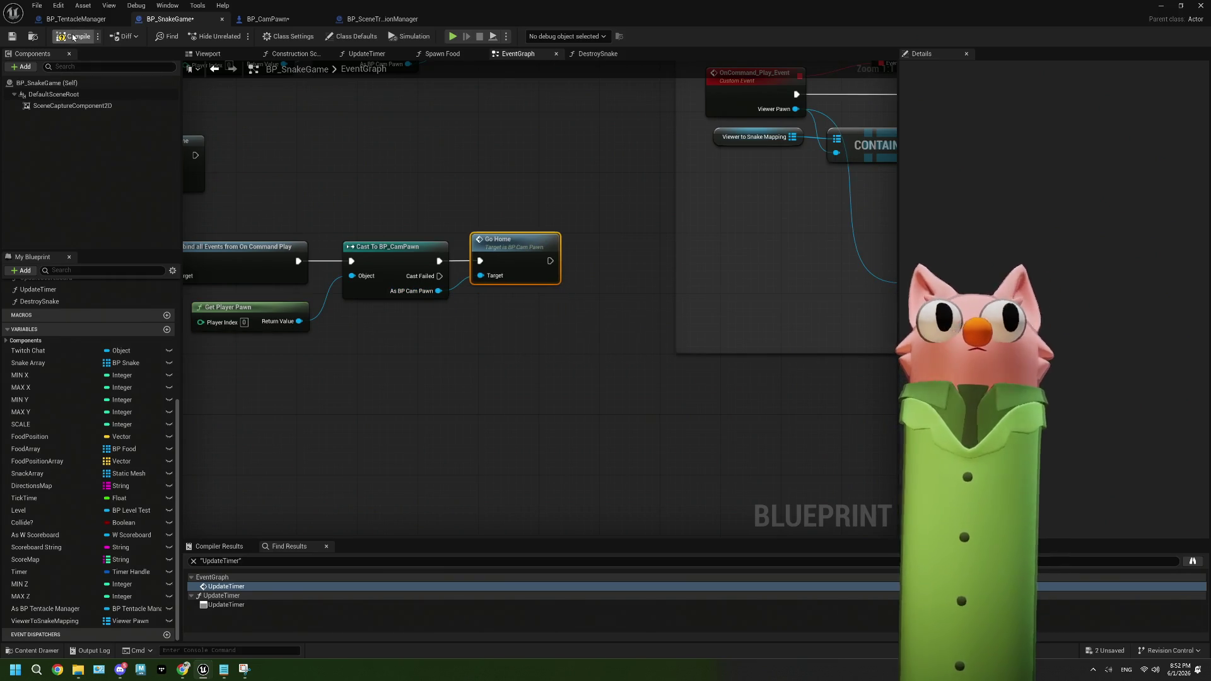
{"action": "left_click", "coordinate": [73, 38]}
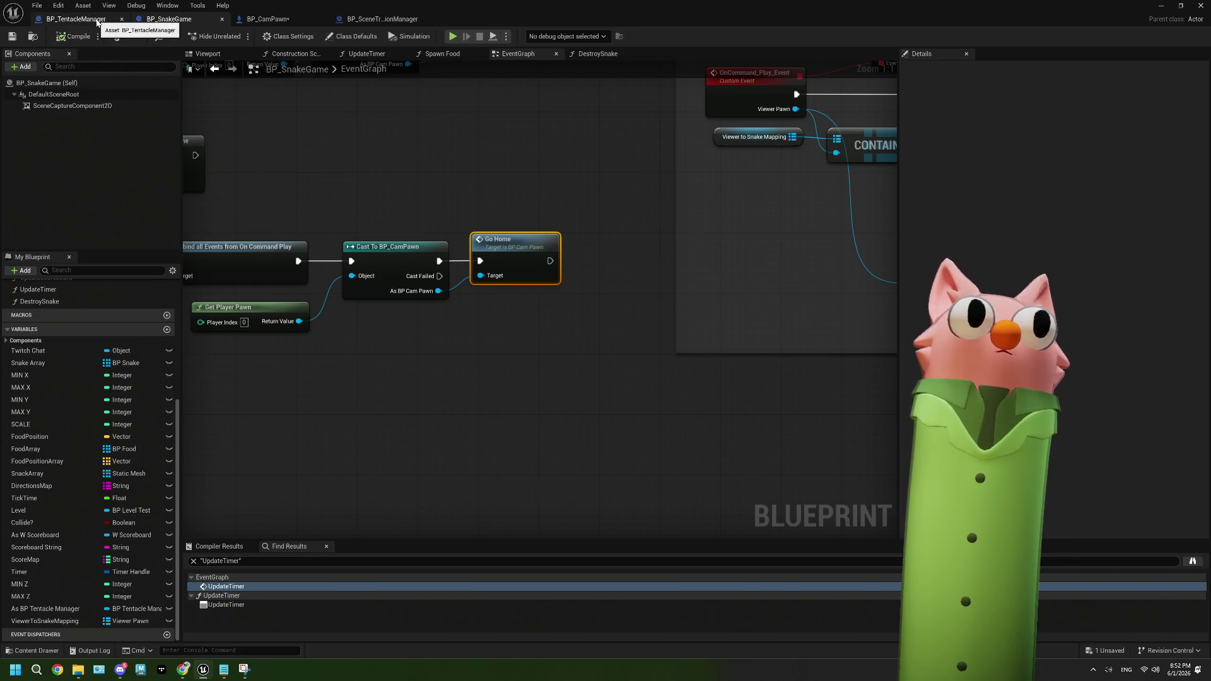
{"action": "left_click", "coordinate": [96, 21]}
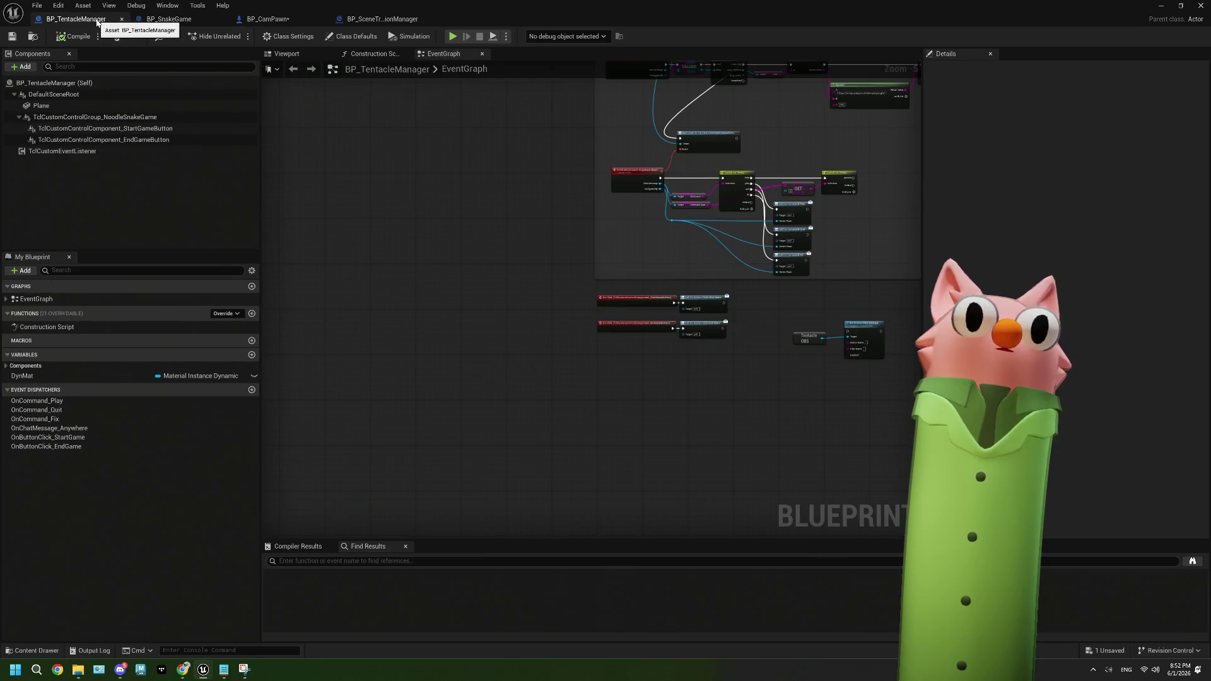
Play the level and start then end the snake game from the tentacle.live dashboard
{"action": "left_click", "coordinate": [1159, 7]}
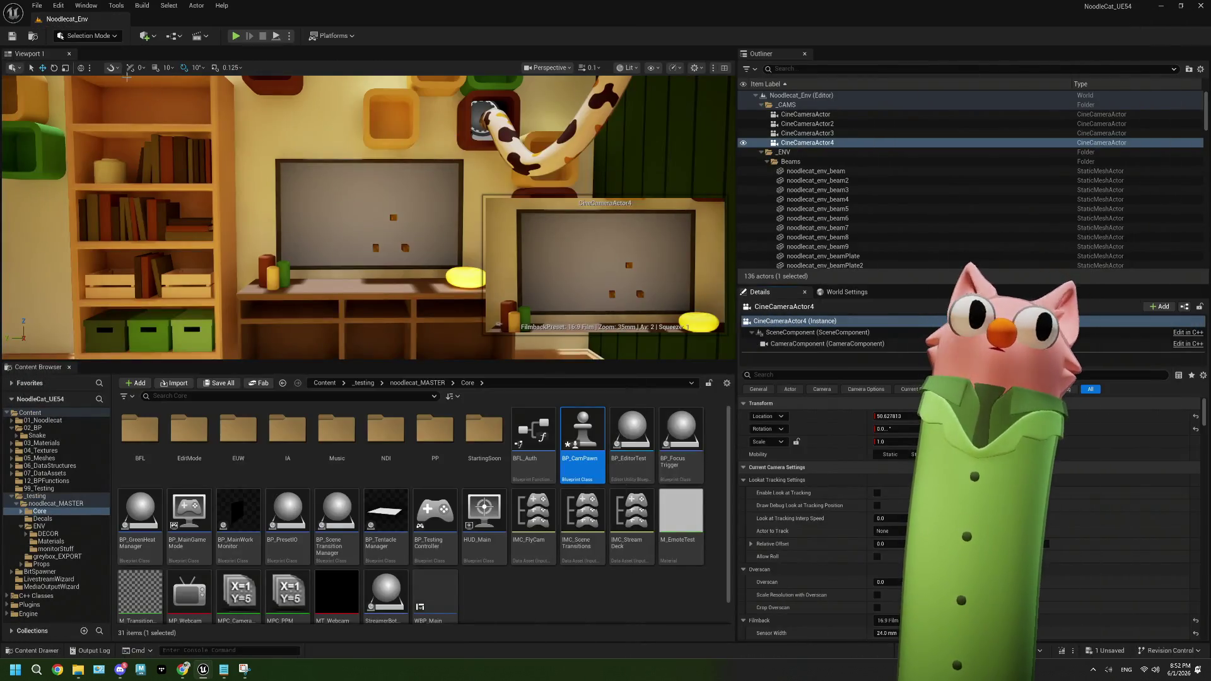
{"action": "left_click", "coordinate": [236, 36]}
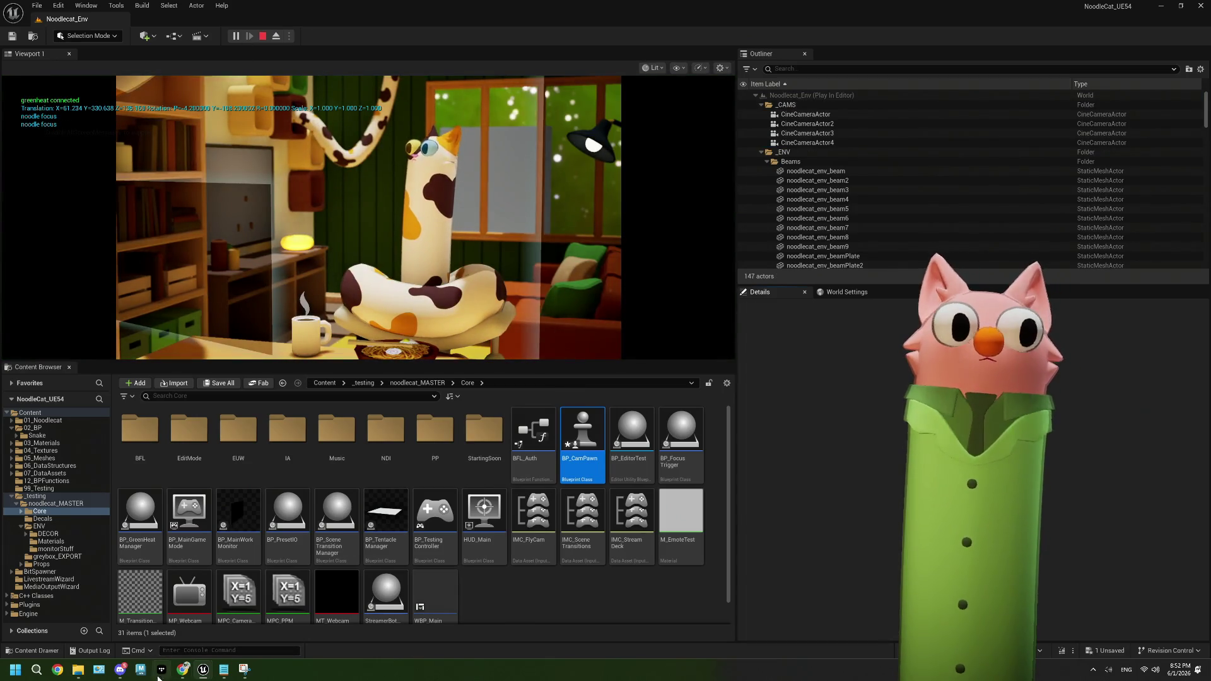
{"action": "left_click", "coordinate": [183, 670]}
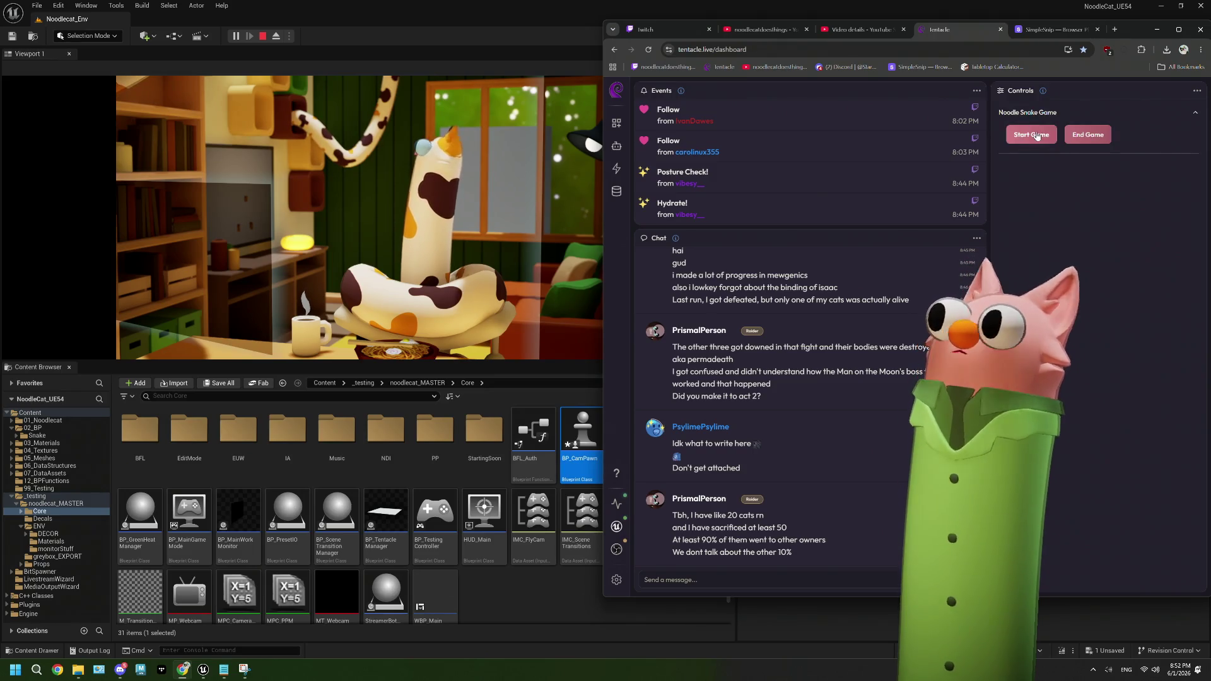
{"action": "left_click", "coordinate": [1036, 135]}
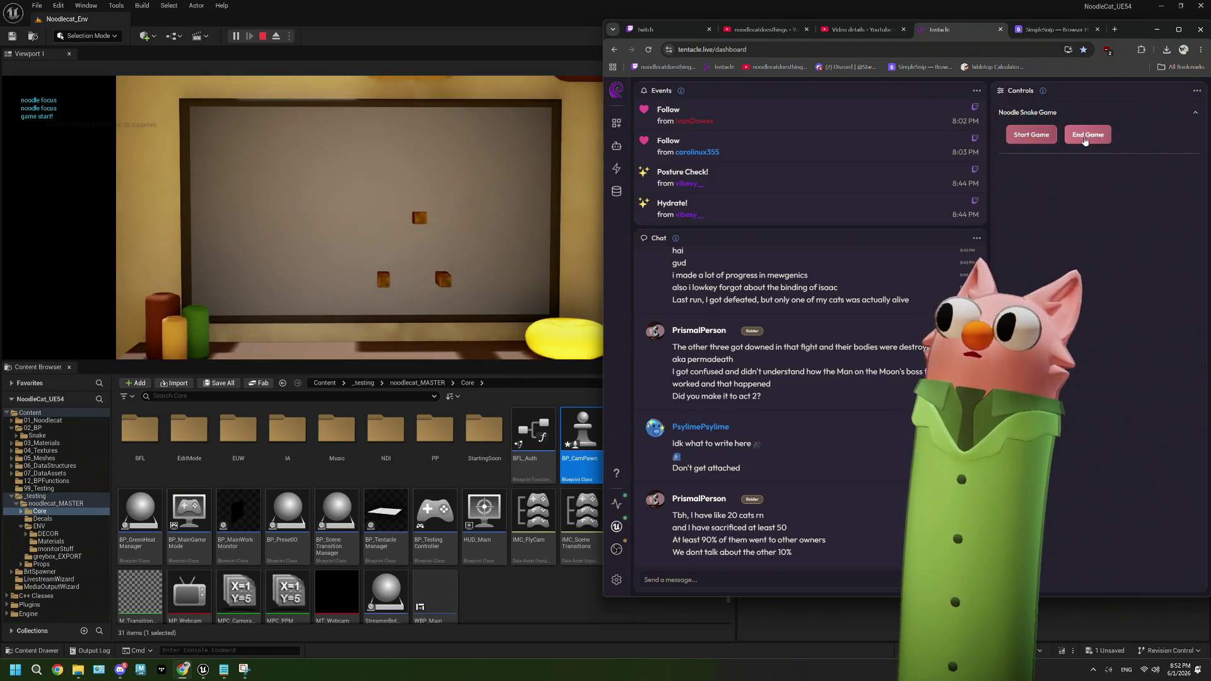
{"action": "left_click", "coordinate": [1087, 137]}
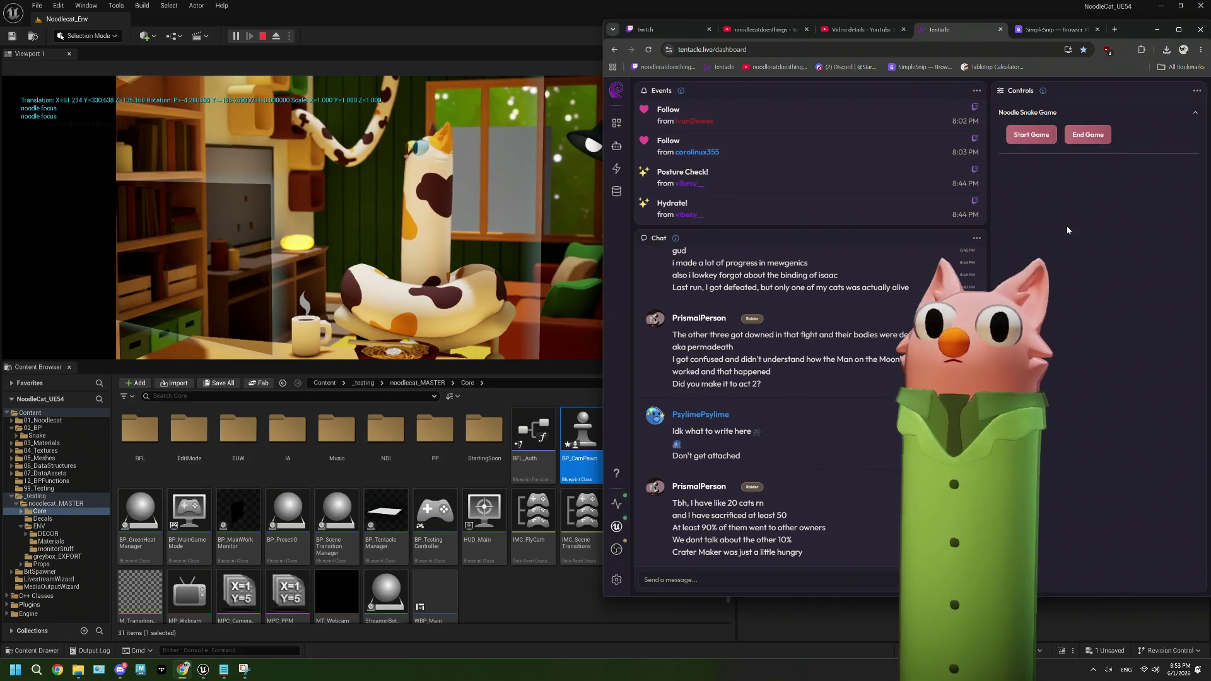
{"action": "key", "text": "alt+Tab"}
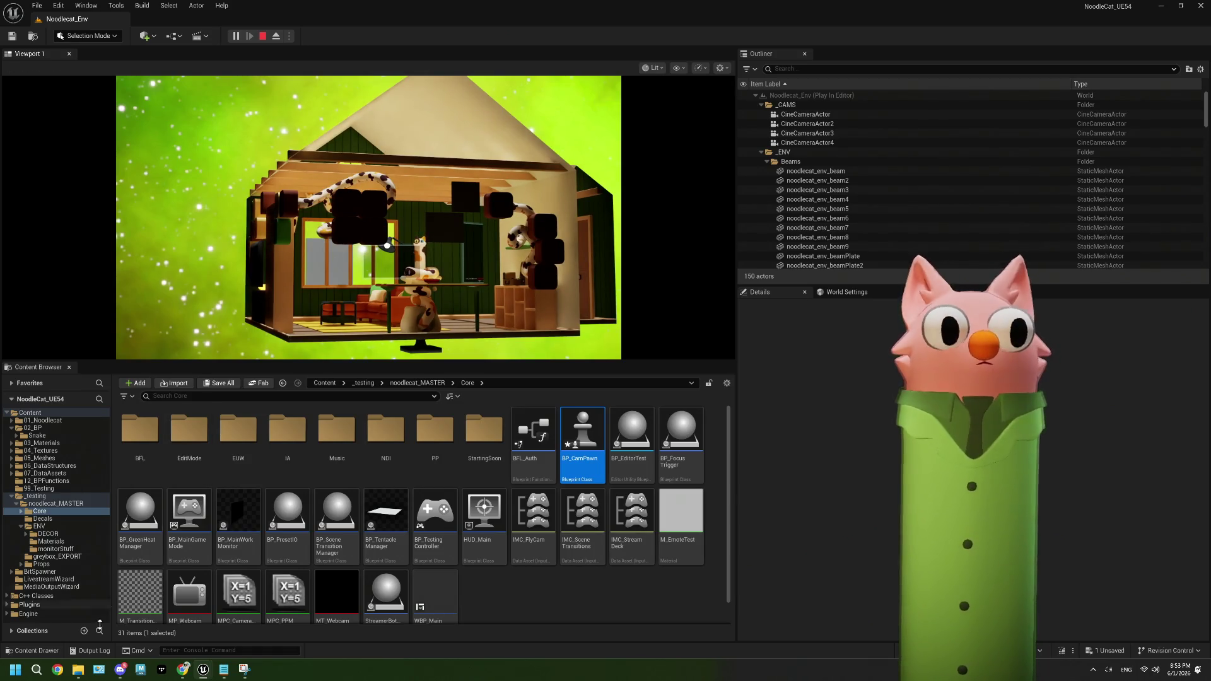
Start and end the snake game three more times, then stop play and close the error log
{"action": "left_click", "coordinate": [182, 669]}
{"action": "left_click", "coordinate": [1024, 136]}
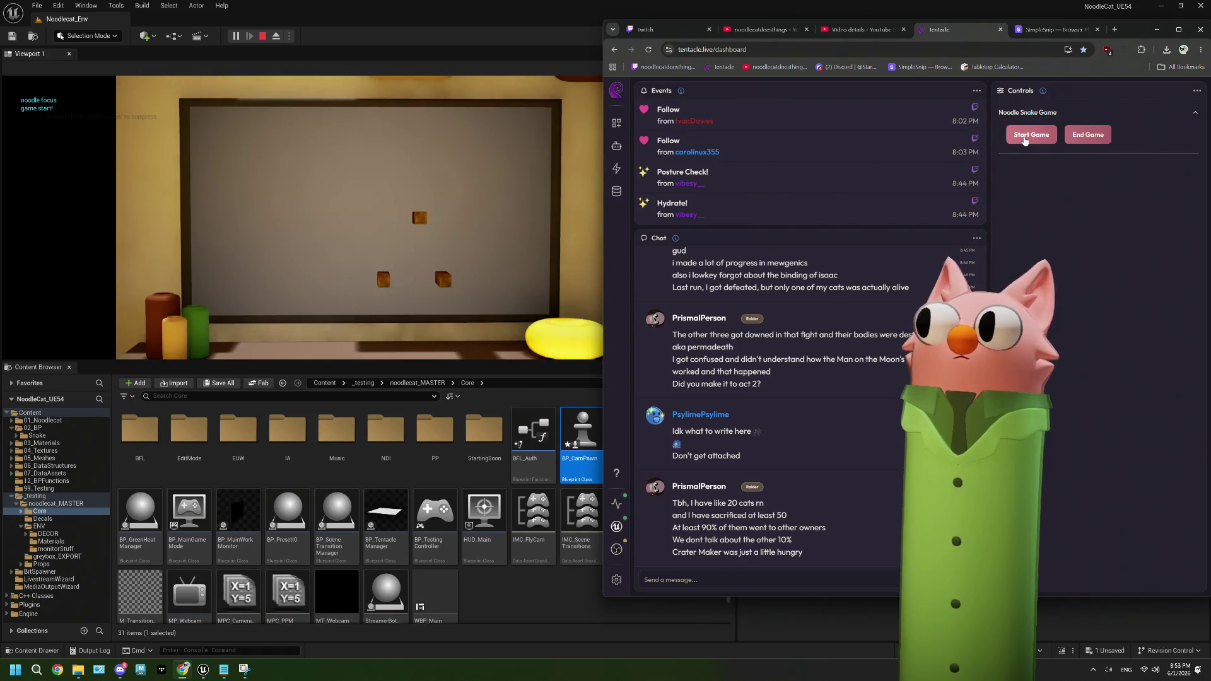
{"action": "left_click", "coordinate": [1065, 136]}
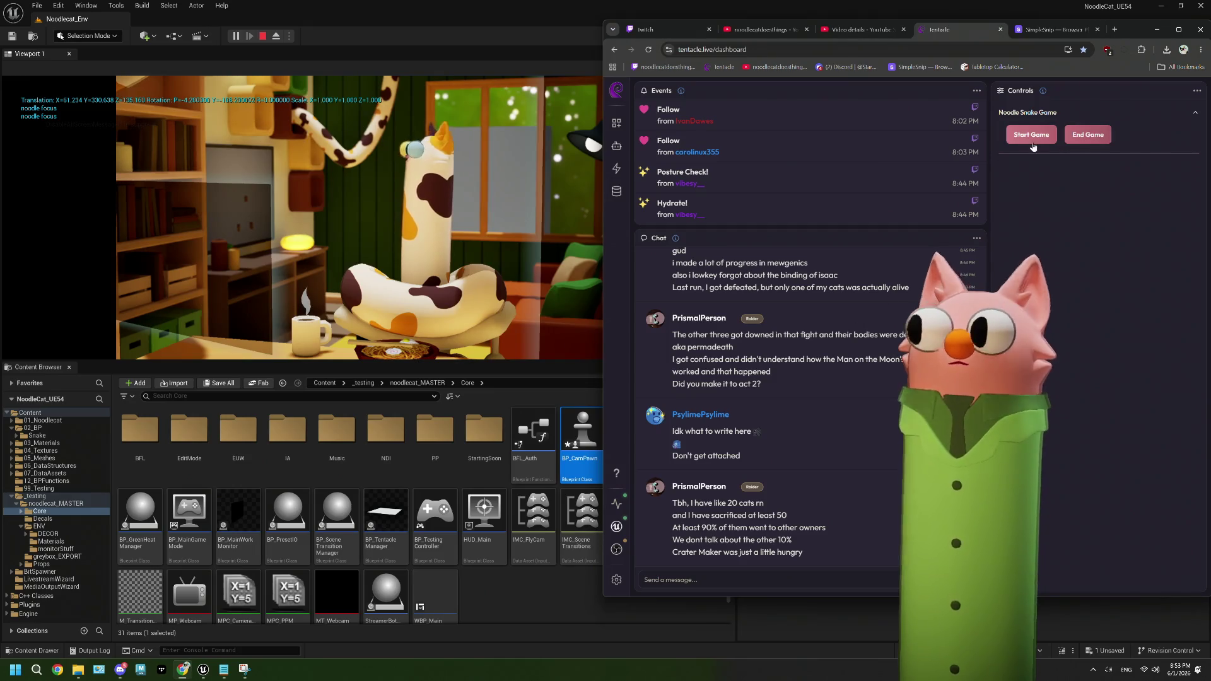
{"action": "left_click", "coordinate": [1035, 141]}
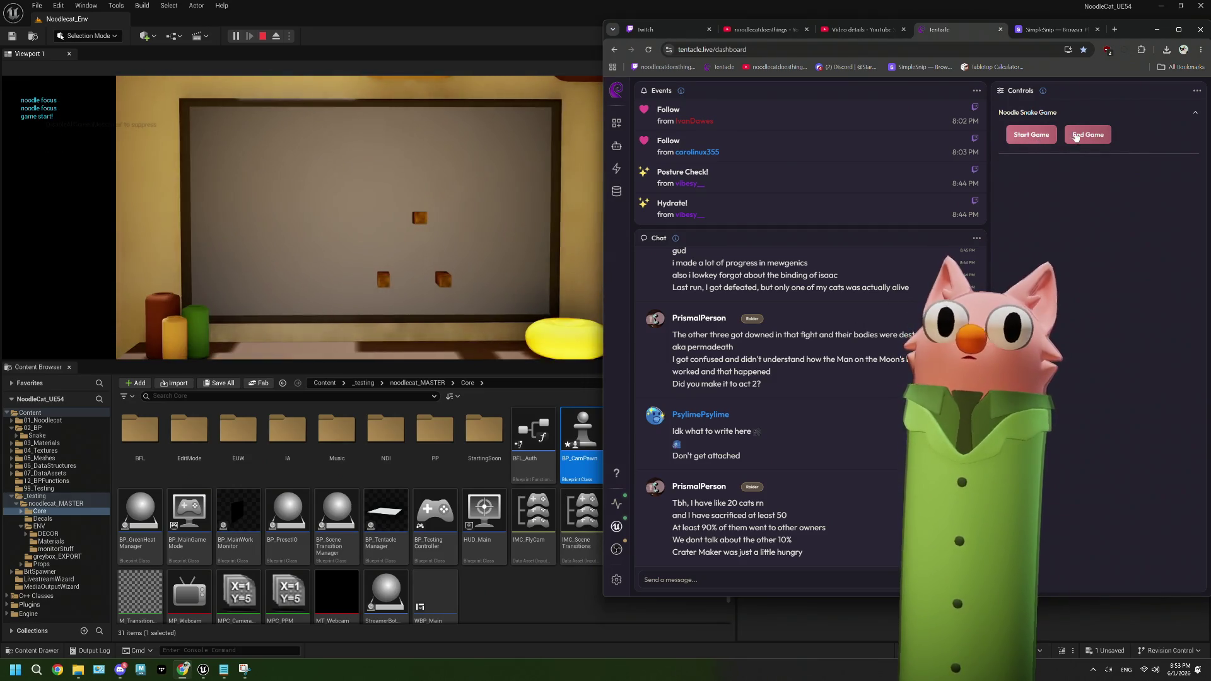
{"action": "left_click", "coordinate": [1084, 136]}
{"action": "left_click", "coordinate": [1032, 136]}
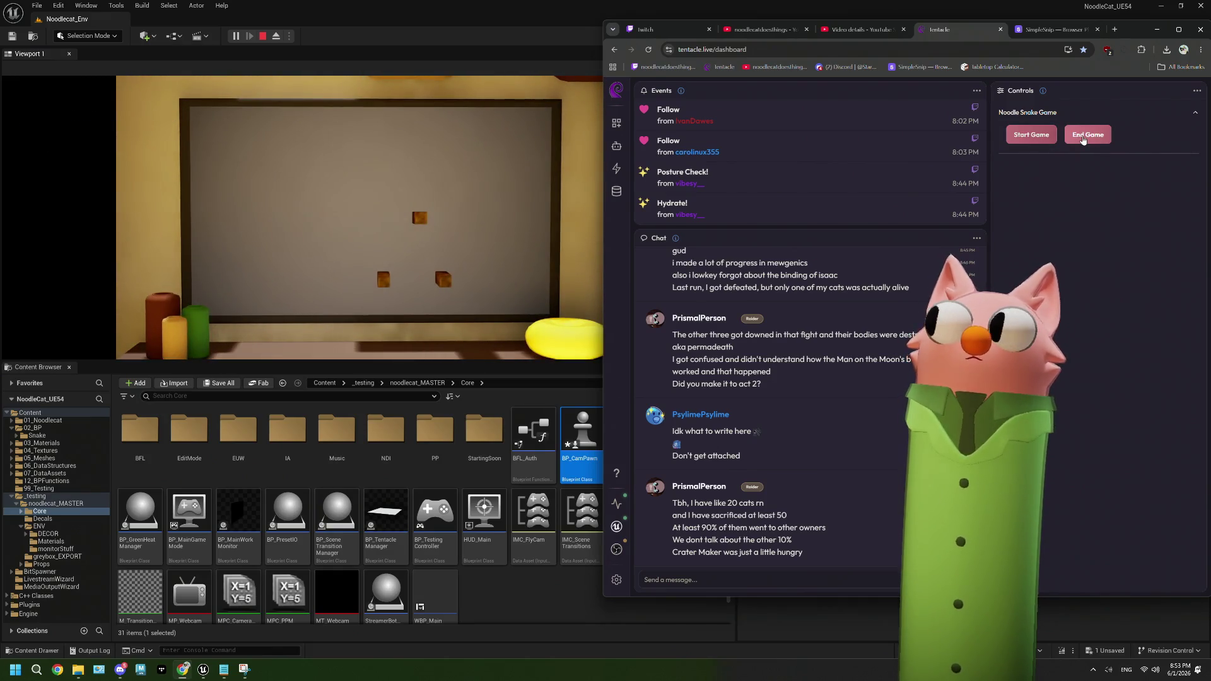
{"action": "left_click", "coordinate": [1082, 137]}
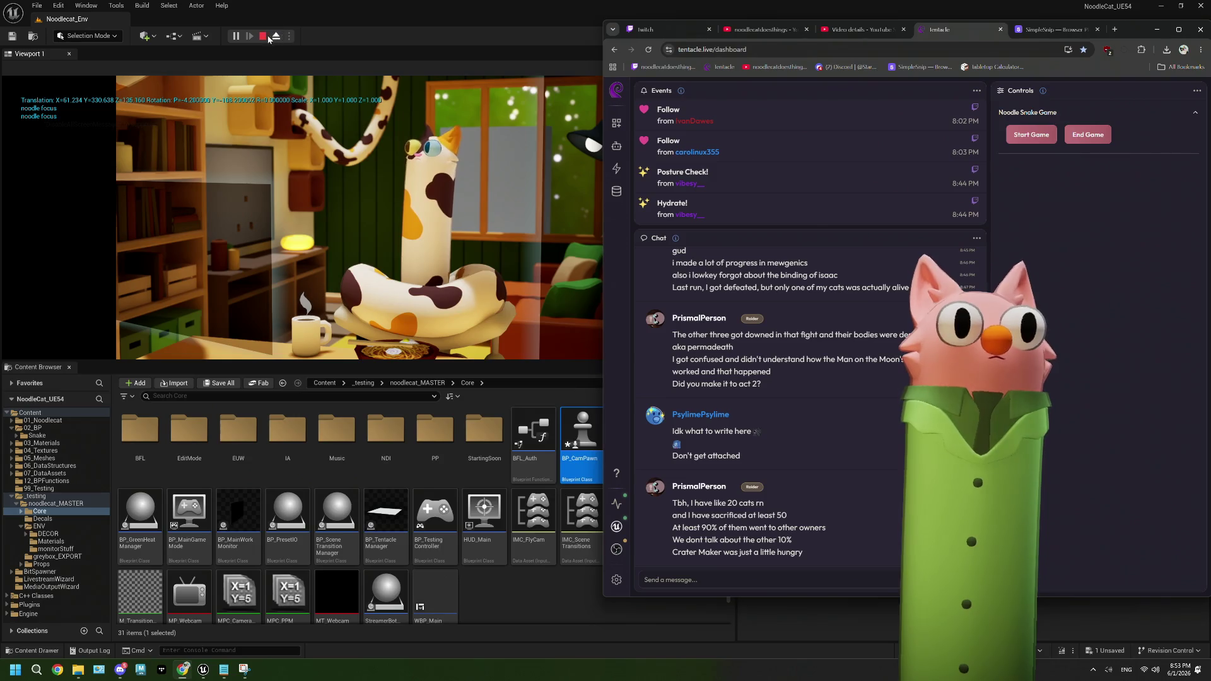
{"action": "left_click", "coordinate": [264, 36]}
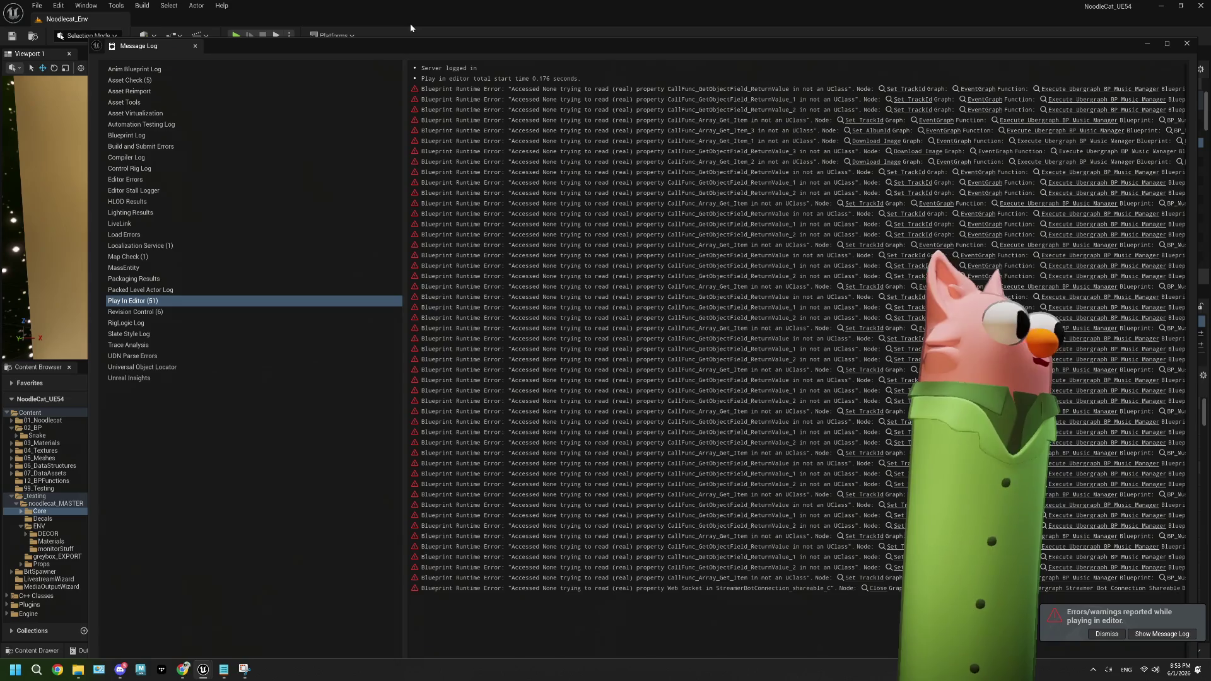
{"action": "left_click", "coordinate": [1187, 44]}
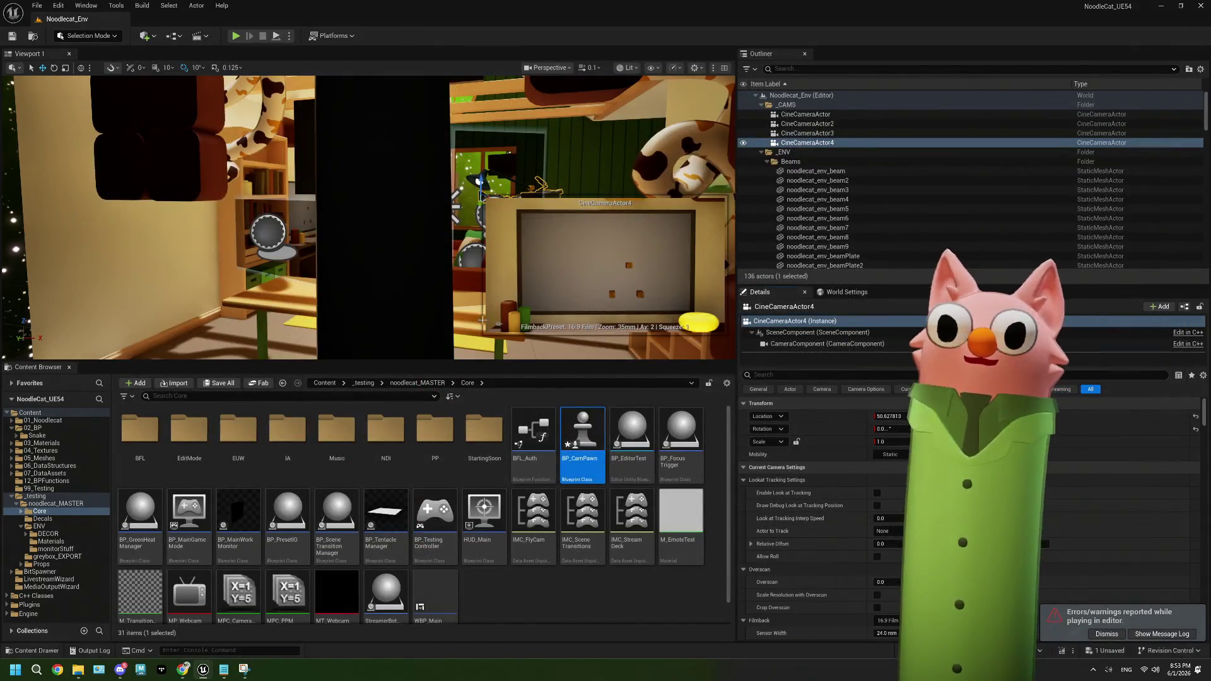
Collapse the _CAMS and _ENV Outliner folders, select HDRIBackdrop, and open the ENV > DECOR asset folder
{"action": "mouse_move", "coordinate": [460, 309]}
{"action": "left_mouse_down"}
{"action": "mouse_move", "coordinate": [426, 327]}
{"action": "mouse_move", "coordinate": [461, 309]}
{"action": "left_mouse_up"}
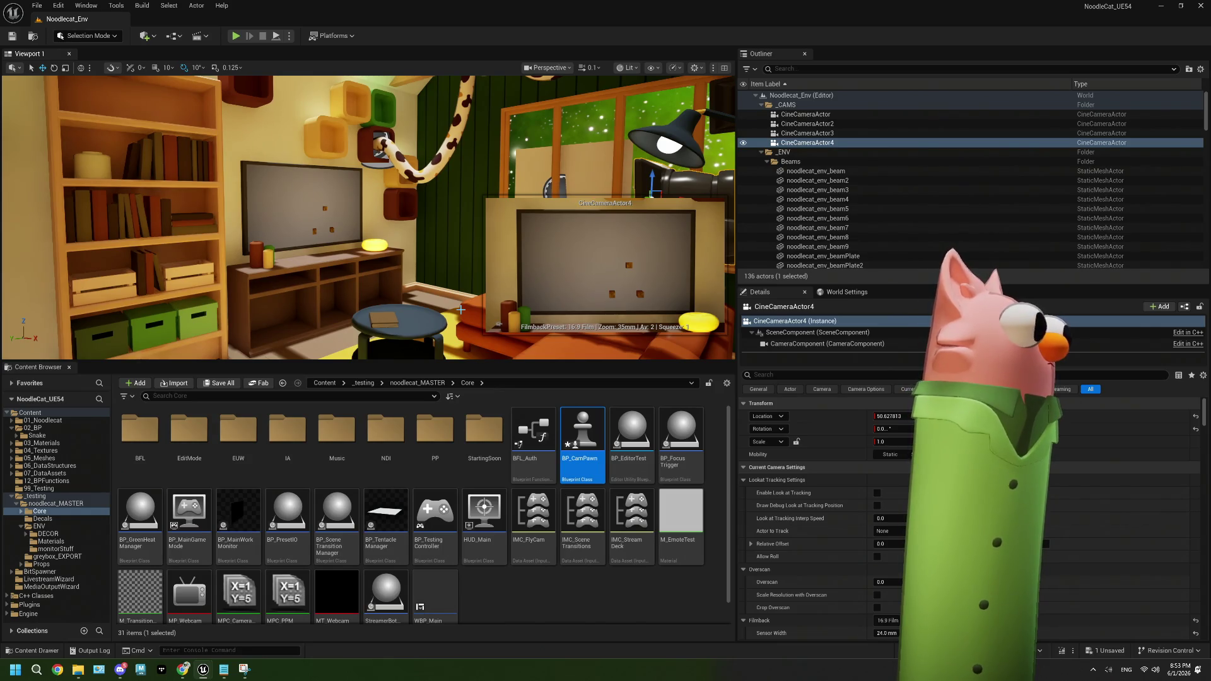
{"action": "left_click", "coordinate": [562, 593]}
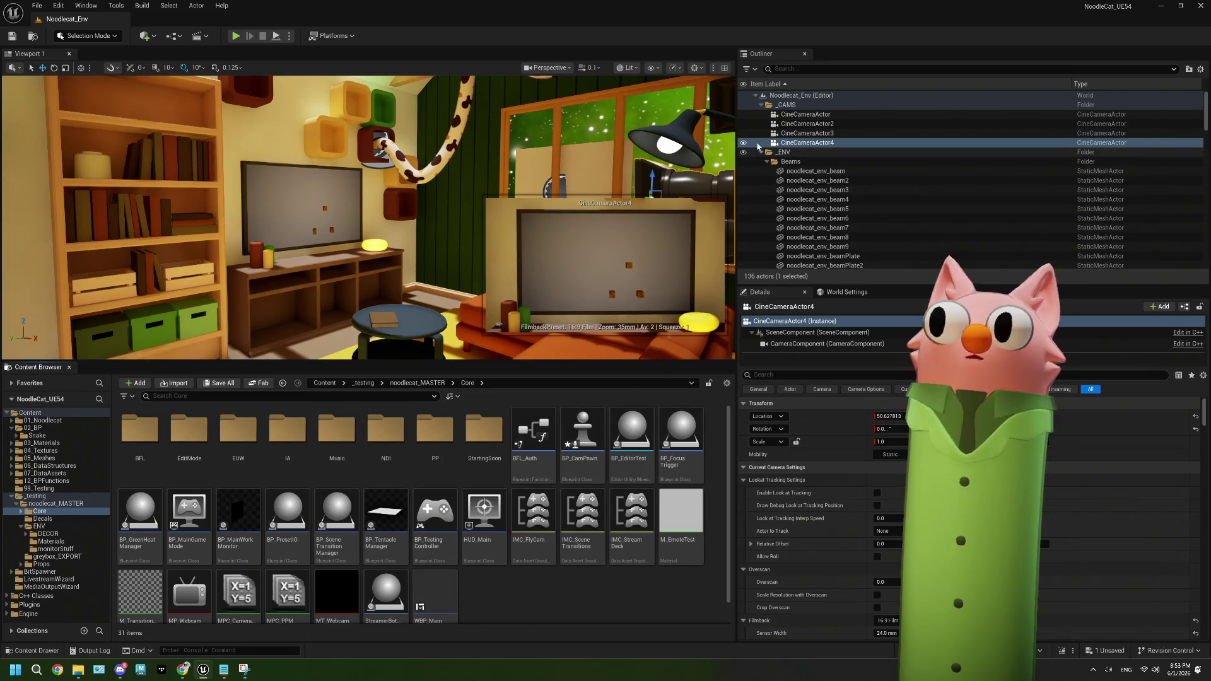
{"action": "left_click", "coordinate": [755, 96]}
{"action": "left_click", "coordinate": [756, 96]}
{"action": "left_click", "coordinate": [761, 104]}
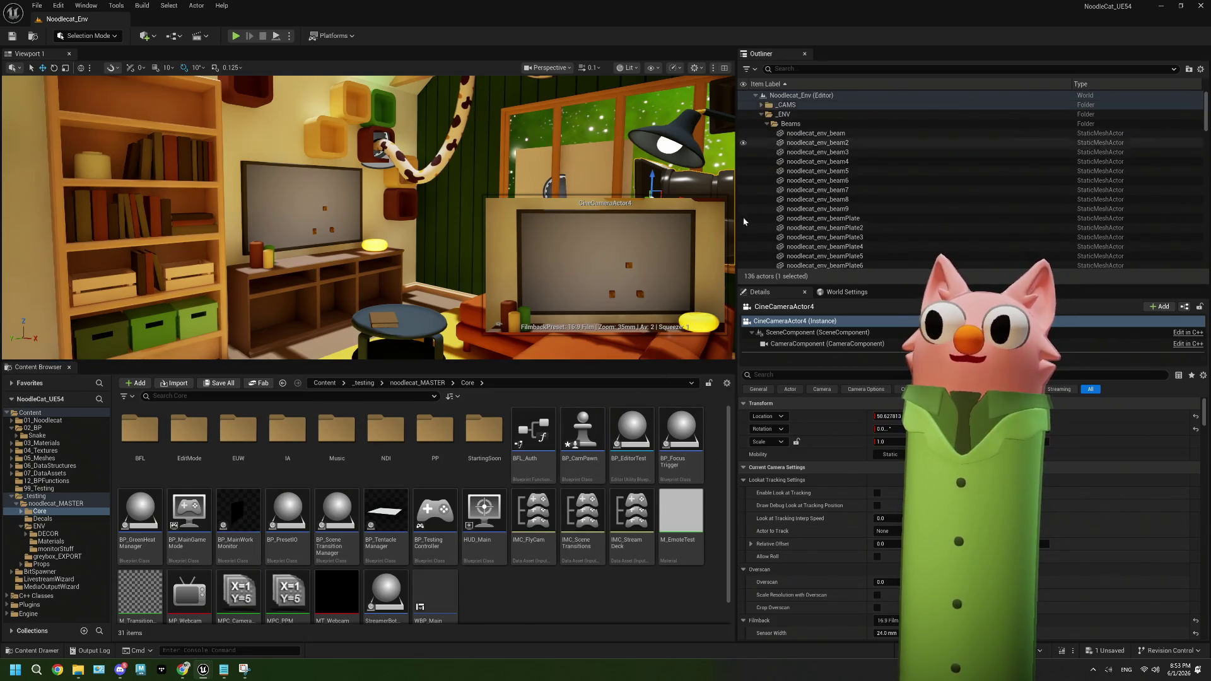
{"action": "left_click", "coordinate": [784, 114]}
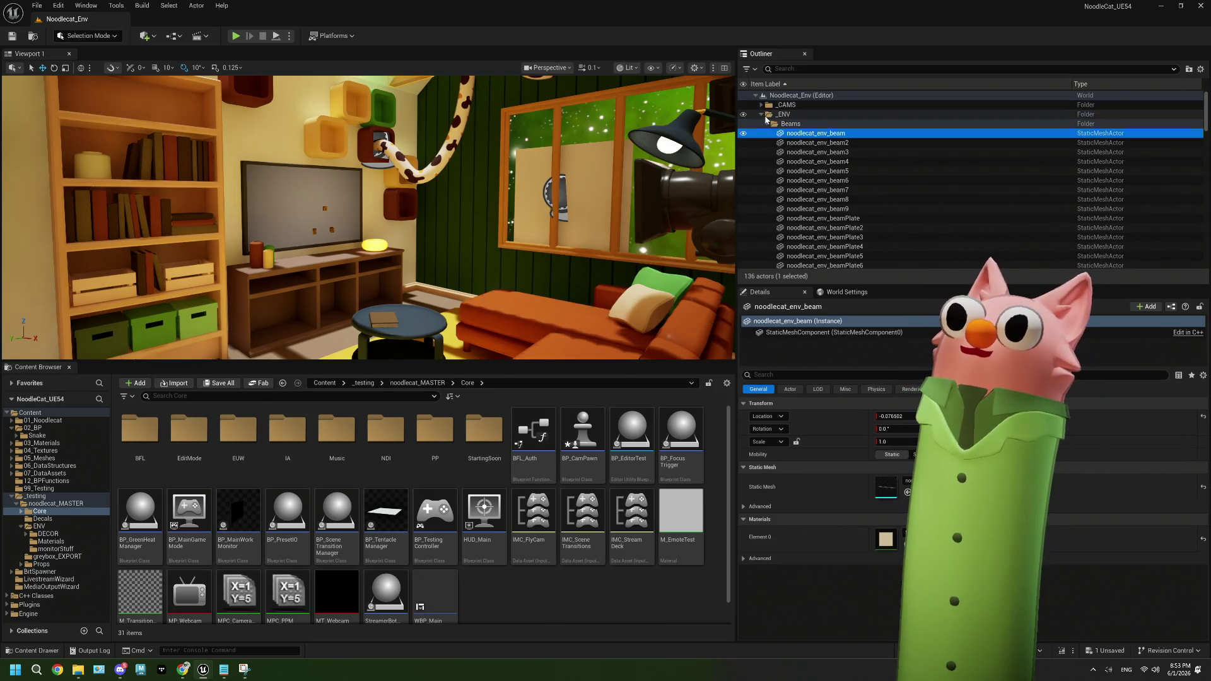
{"action": "left_click", "coordinate": [759, 116]}
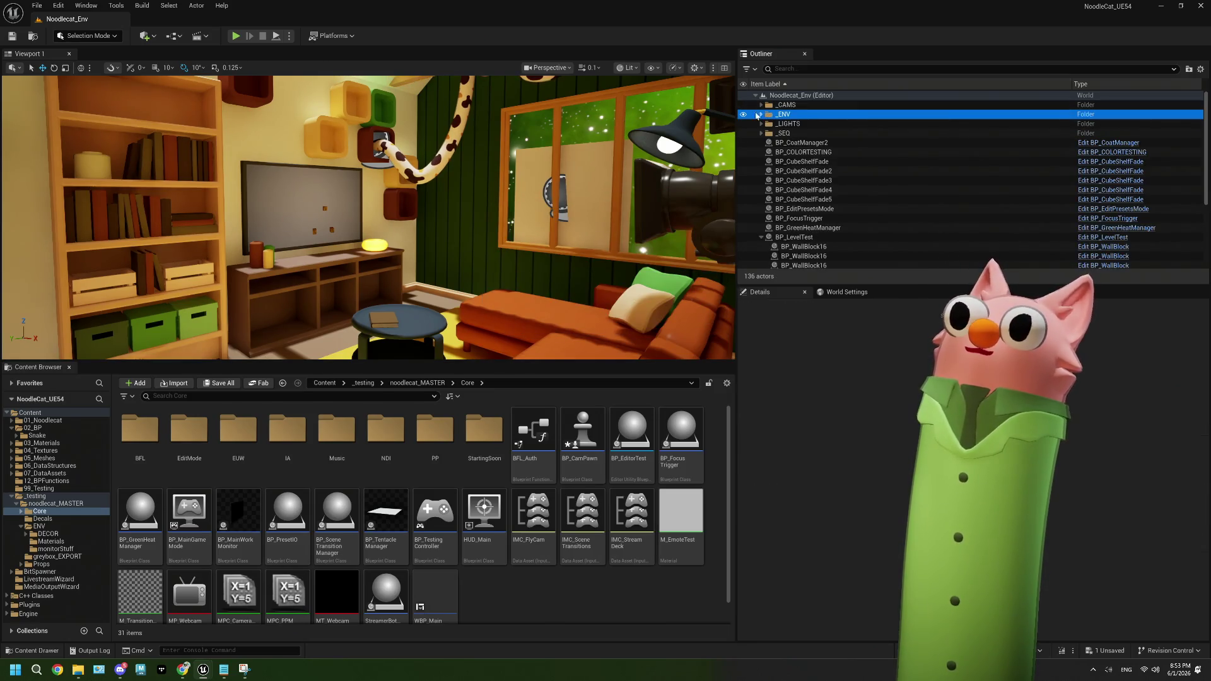
{"action": "left_click", "coordinate": [801, 168]}
{"action": "scroll", "coordinate": [883, 189], "scroll_direction": "up", "scroll_amount": 2}
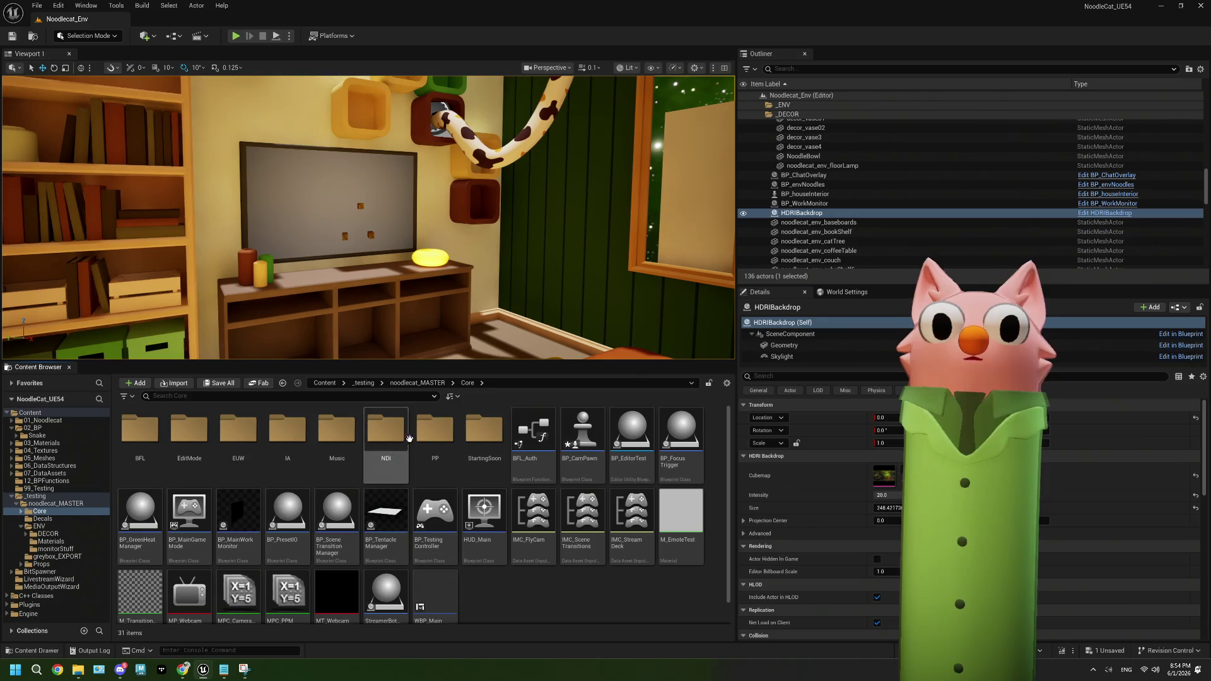
{"action": "left_click", "coordinate": [70, 534]}
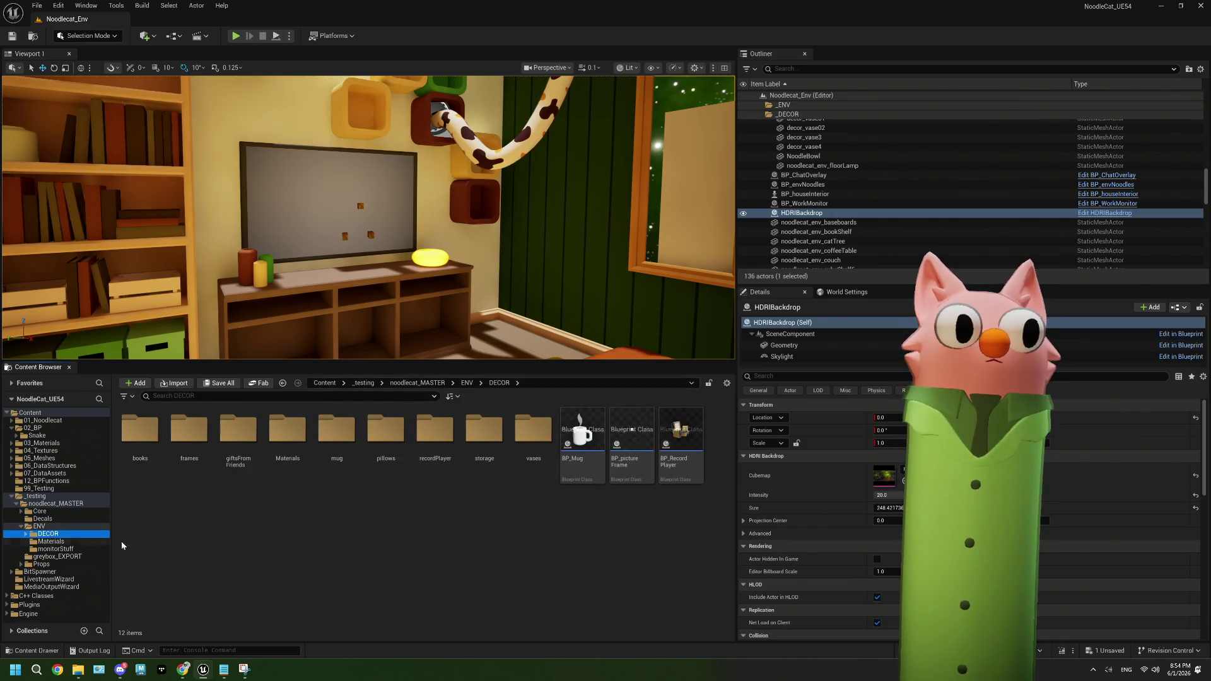
Create a new Material named M_TV in the ENV Materials folder
{"action": "left_click", "coordinate": [39, 524]}
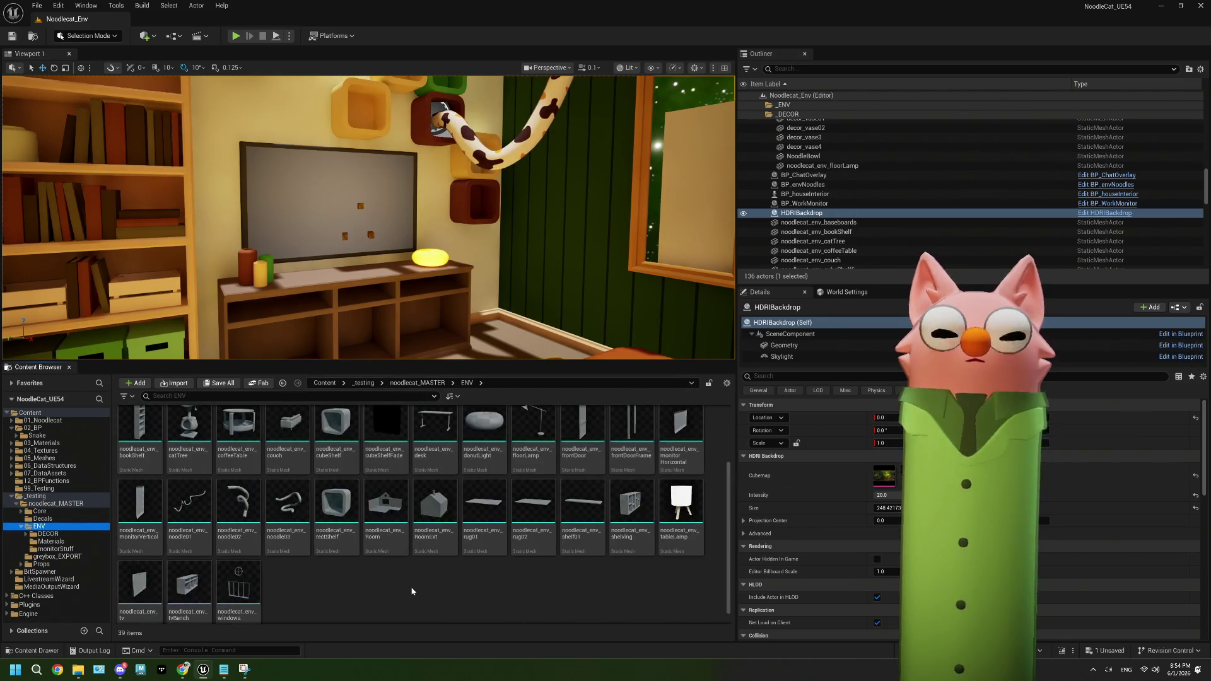
{"action": "left_click", "coordinate": [49, 541]}
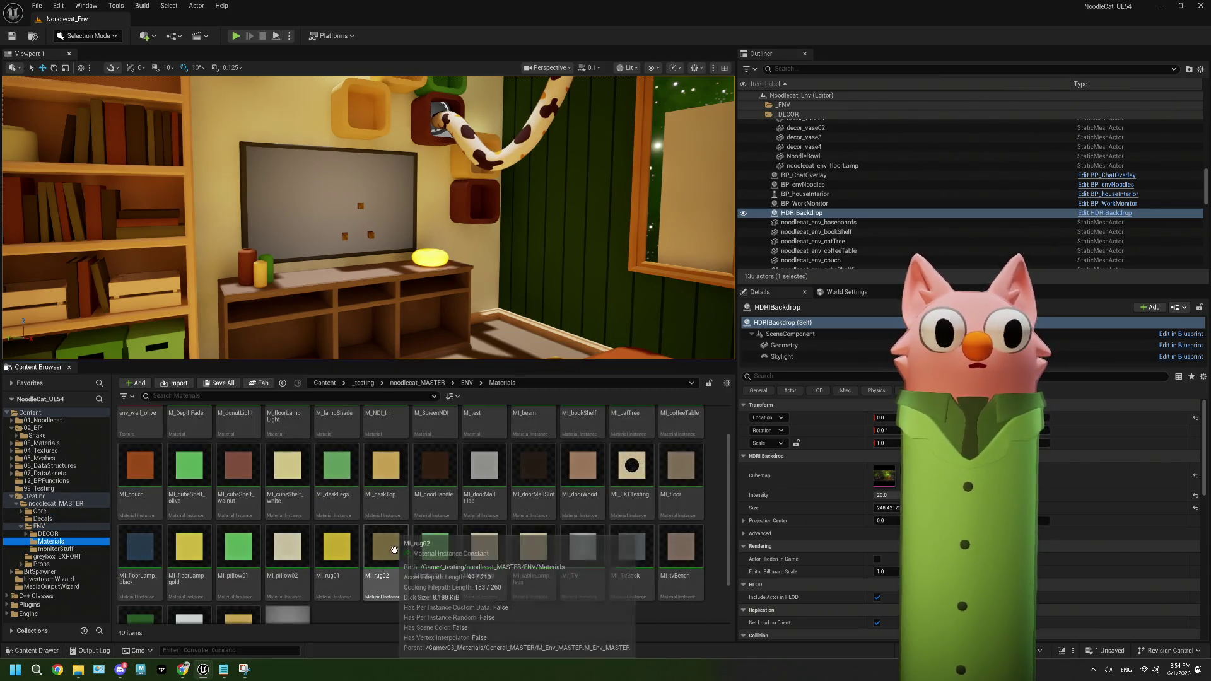
{"action": "scroll", "coordinate": [497, 570], "scroll_direction": "down", "scroll_amount": 2}
{"action": "mouse_move", "coordinate": [595, 498]}
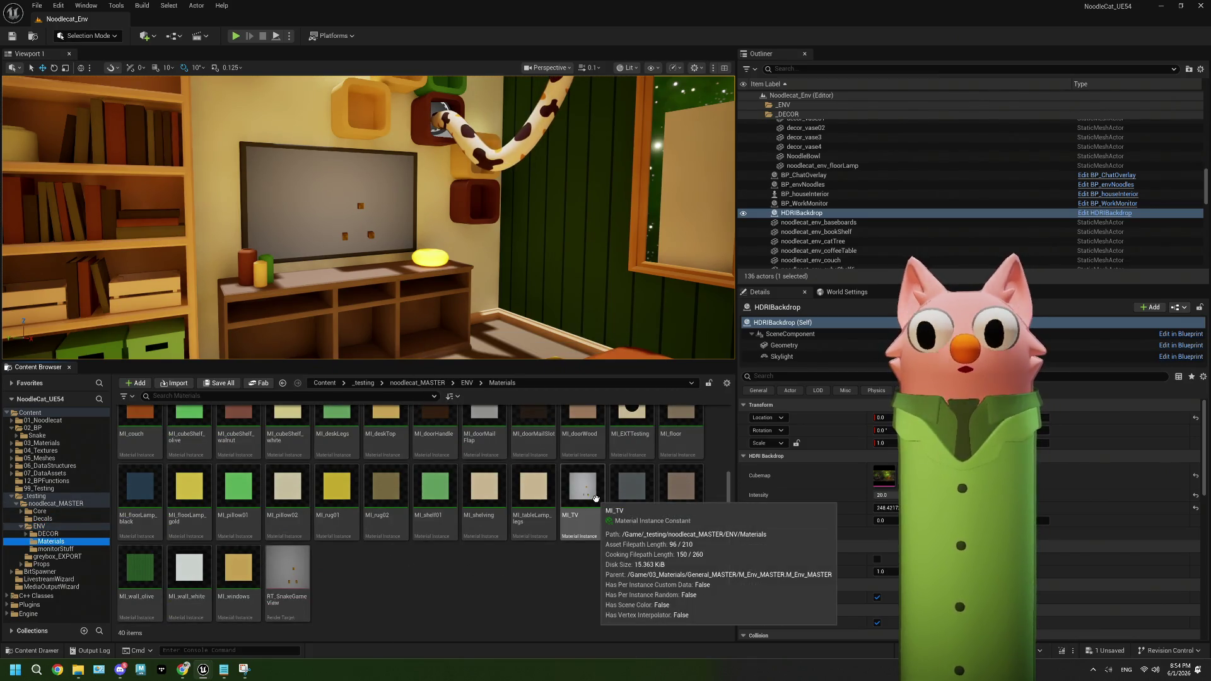
{"action": "right_click", "coordinate": [495, 600]}
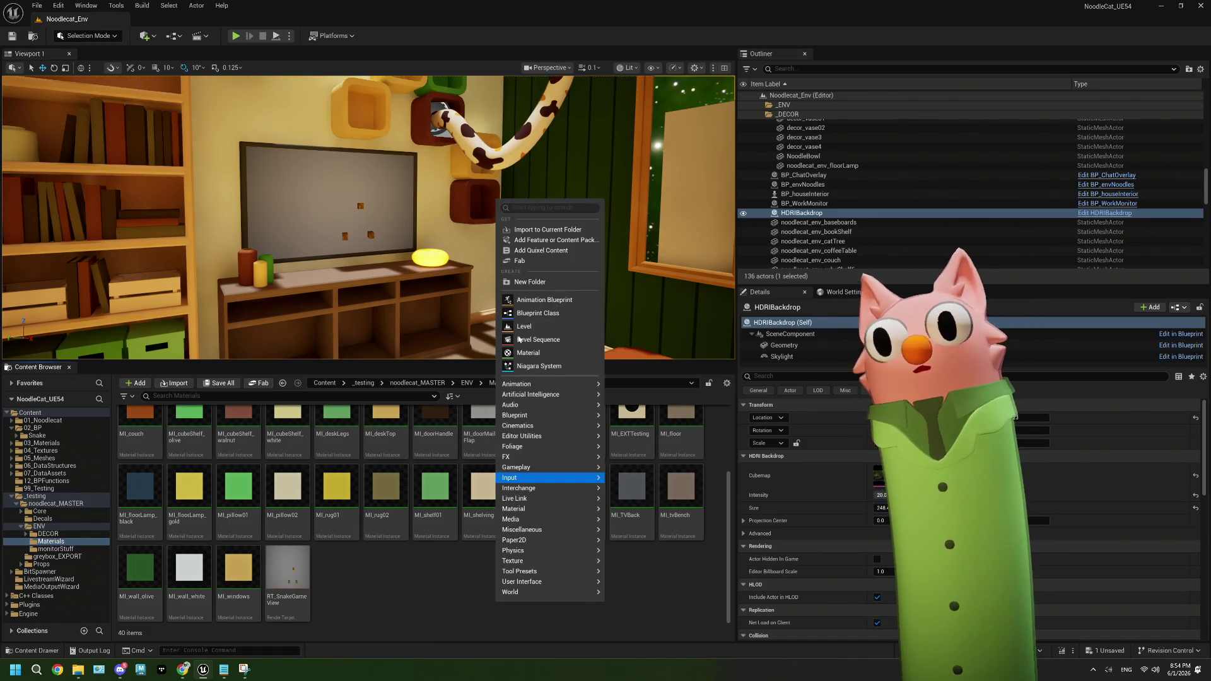
{"action": "left_click", "coordinate": [527, 352]}
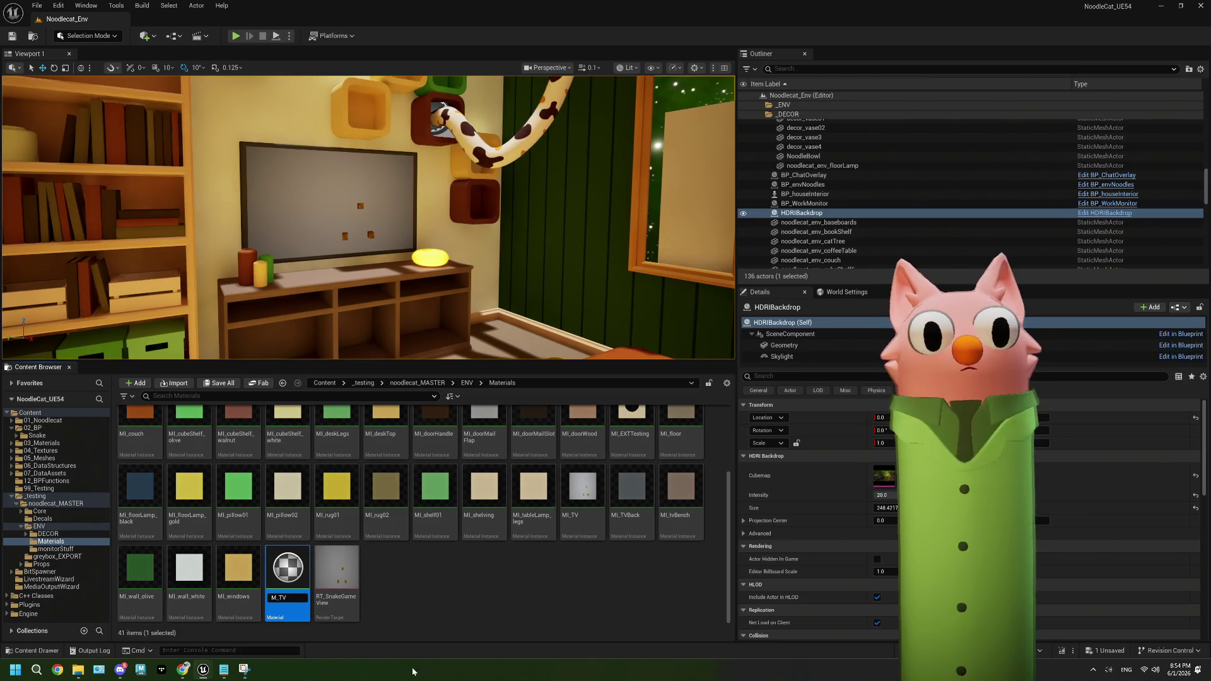
{"action": "key", "text": "Return"}
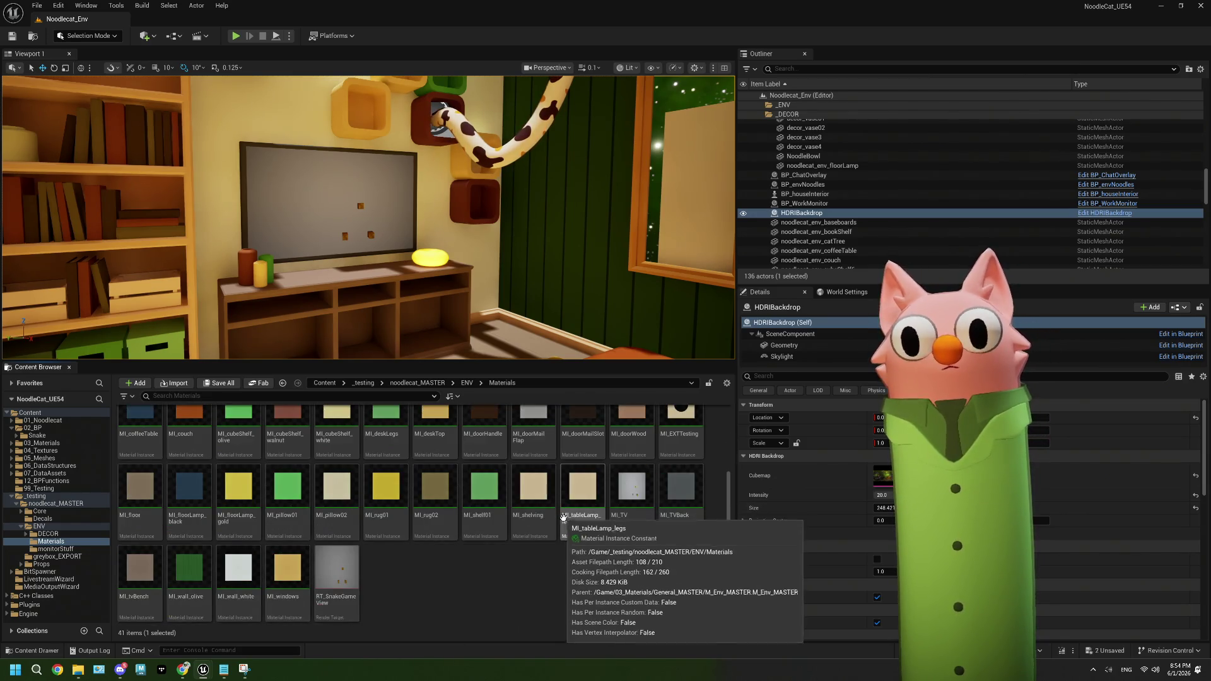
Select the TV mesh and drag M_TV onto its material slots
{"action": "scroll", "coordinate": [555, 498], "scroll_direction": "up", "scroll_amount": 2}
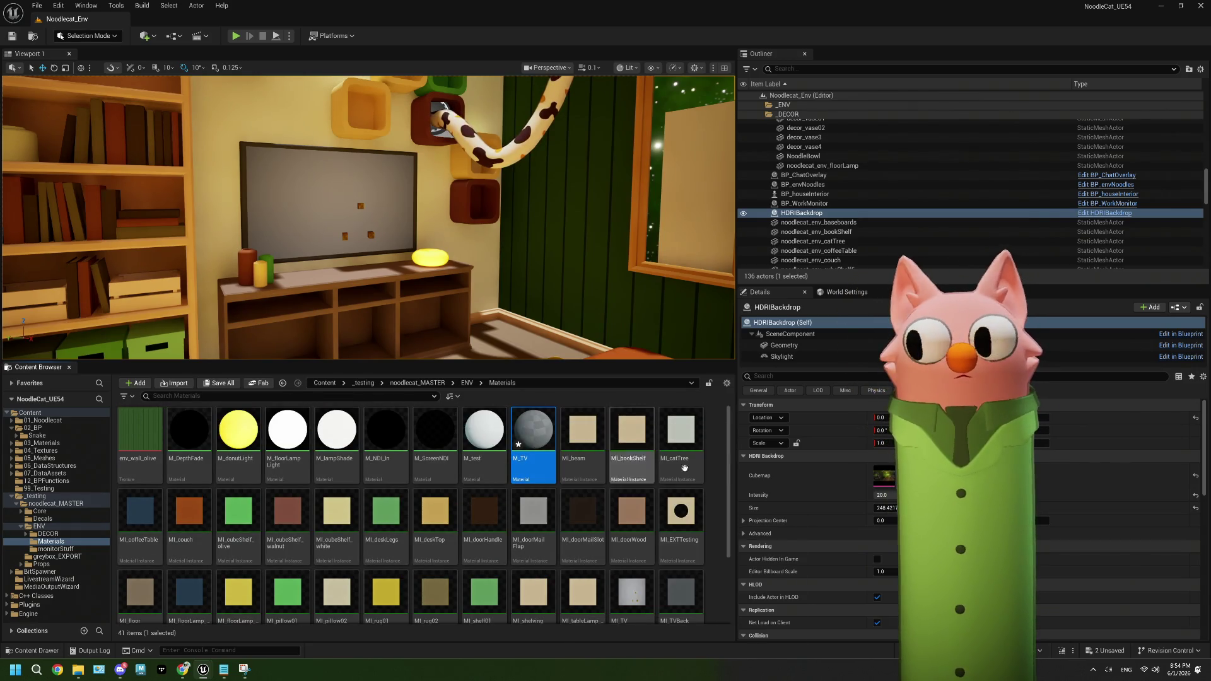
{"action": "key", "text": "ctrl+z"}
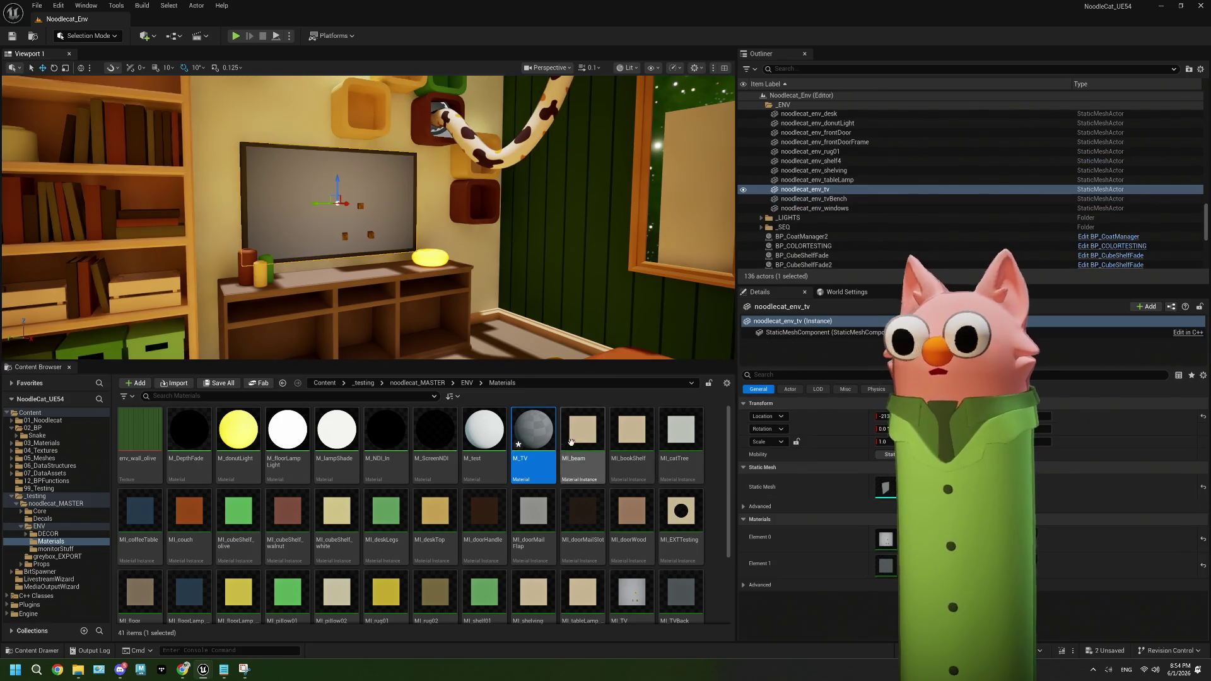
{"action": "mouse_move", "coordinate": [533, 435]}
{"action": "left_mouse_down"}
{"action": "mouse_move", "coordinate": [769, 558]}
{"action": "mouse_move", "coordinate": [874, 542]}
{"action": "left_mouse_up"}
Open M_TV and add an RT_SnakeGameView Texture Sample node to its graph
{"action": "double_click", "coordinate": [523, 444]}
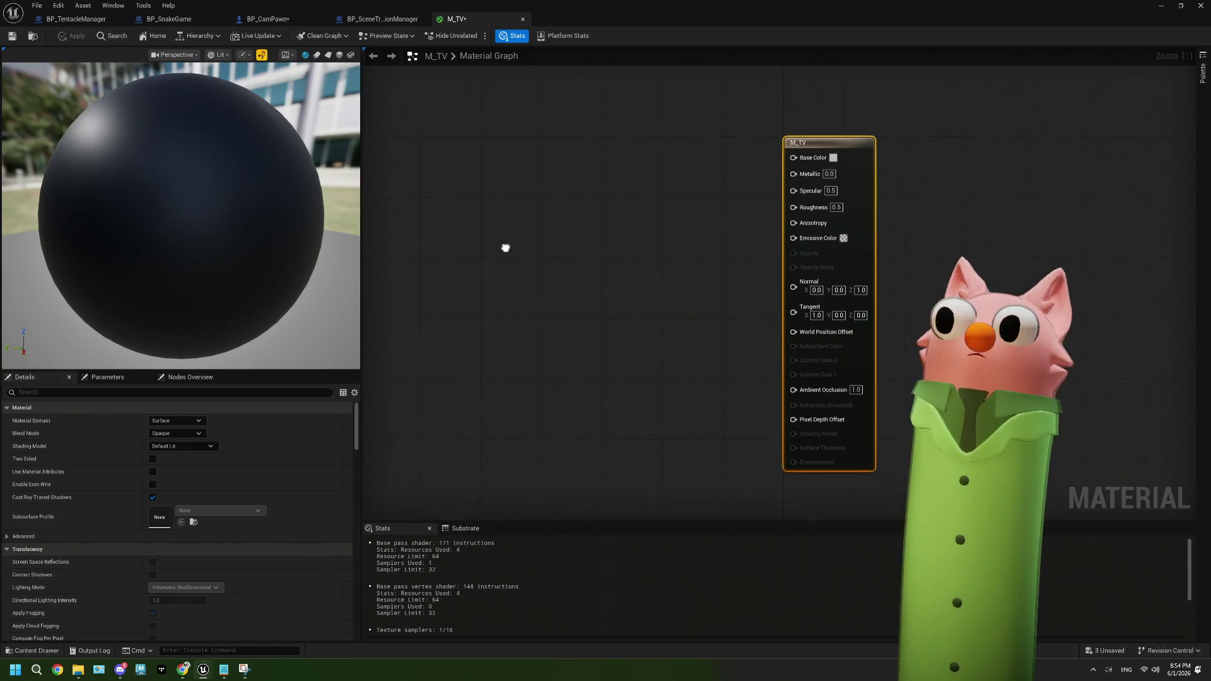
{"action": "double_click", "coordinate": [635, 5]}
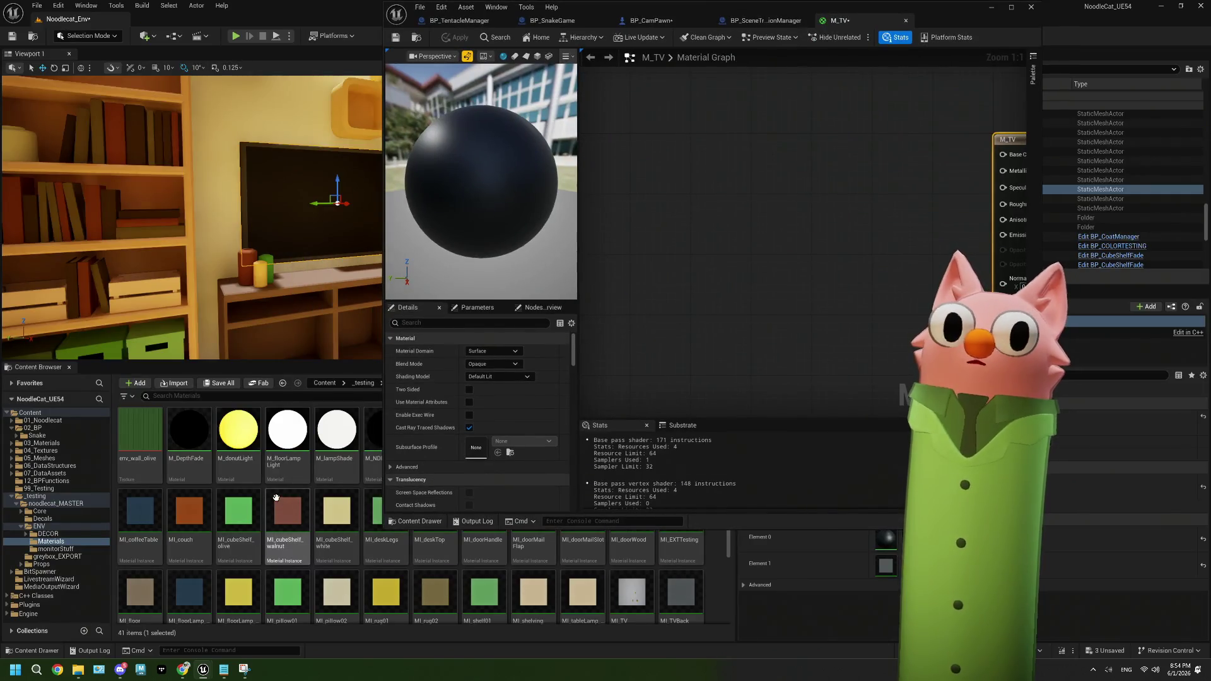
{"action": "mouse_move", "coordinate": [348, 571]}
{"action": "left_mouse_down"}
{"action": "mouse_move", "coordinate": [835, 293]}
{"action": "mouse_move", "coordinate": [756, 281]}
{"action": "left_mouse_up"}
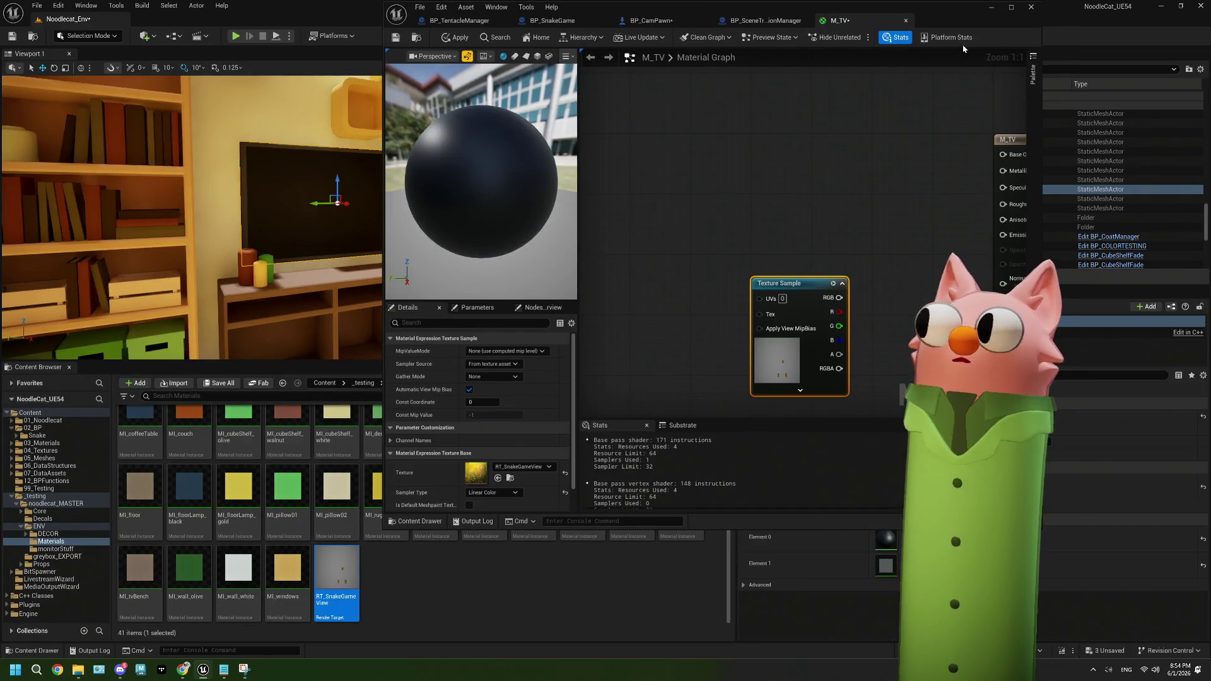
{"action": "double_click", "coordinate": [954, 24]}
{"action": "left_click_drag", "start_coordinate": [587, 281], "coordinate": [465, 356]}
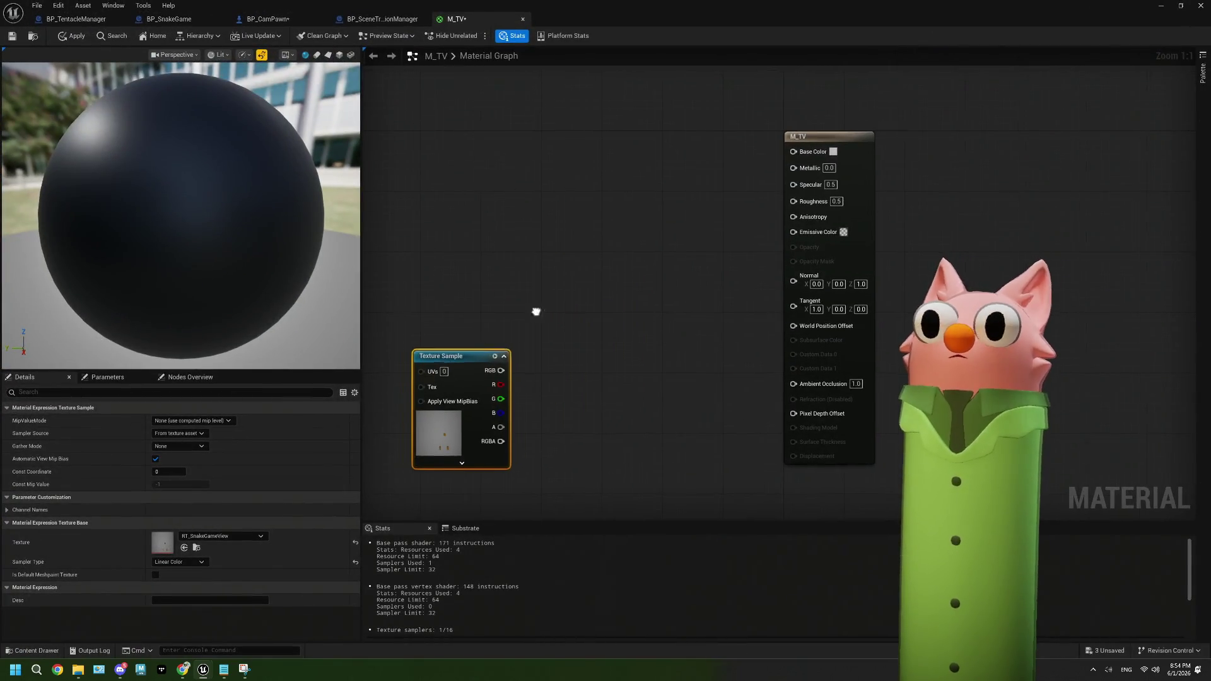
{"action": "mouse_move", "coordinate": [673, 364]}
{"action": "left_mouse_down"}
{"action": "mouse_move", "coordinate": [572, 341]}
{"action": "mouse_move", "coordinate": [513, 249]}
{"action": "left_mouse_up"}
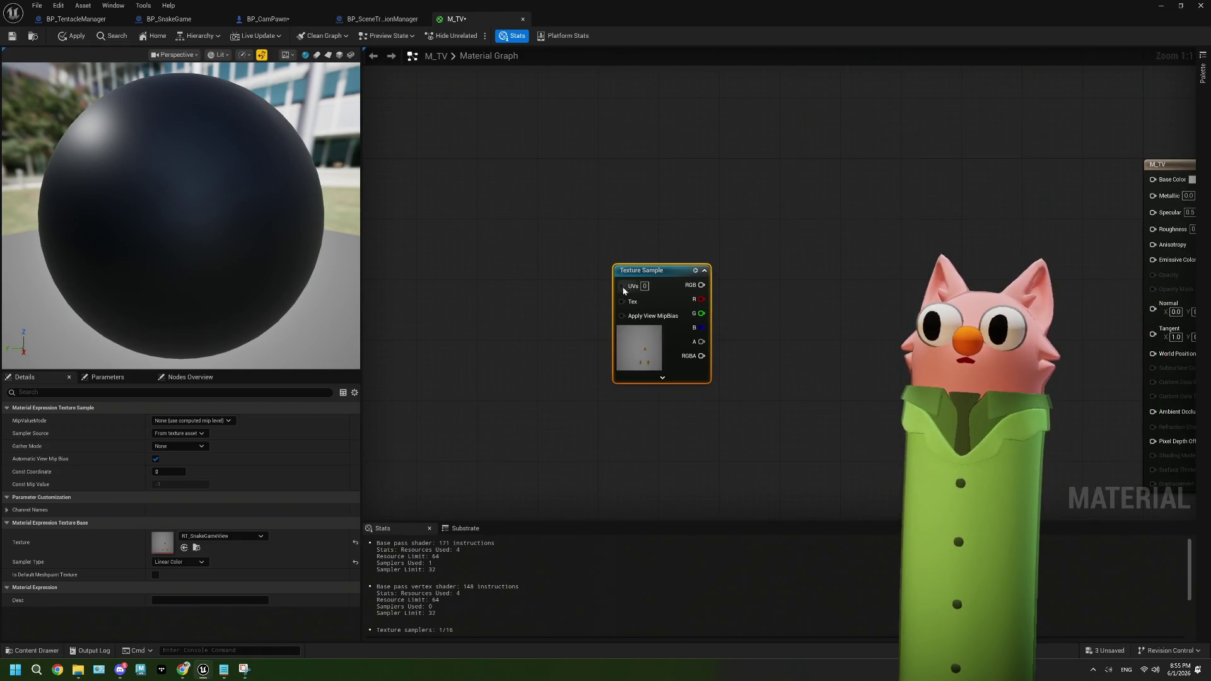
Preview on a plane and wire the texture's RGB into Emissive Color and Base Color
{"action": "left_click", "coordinate": [328, 55]}
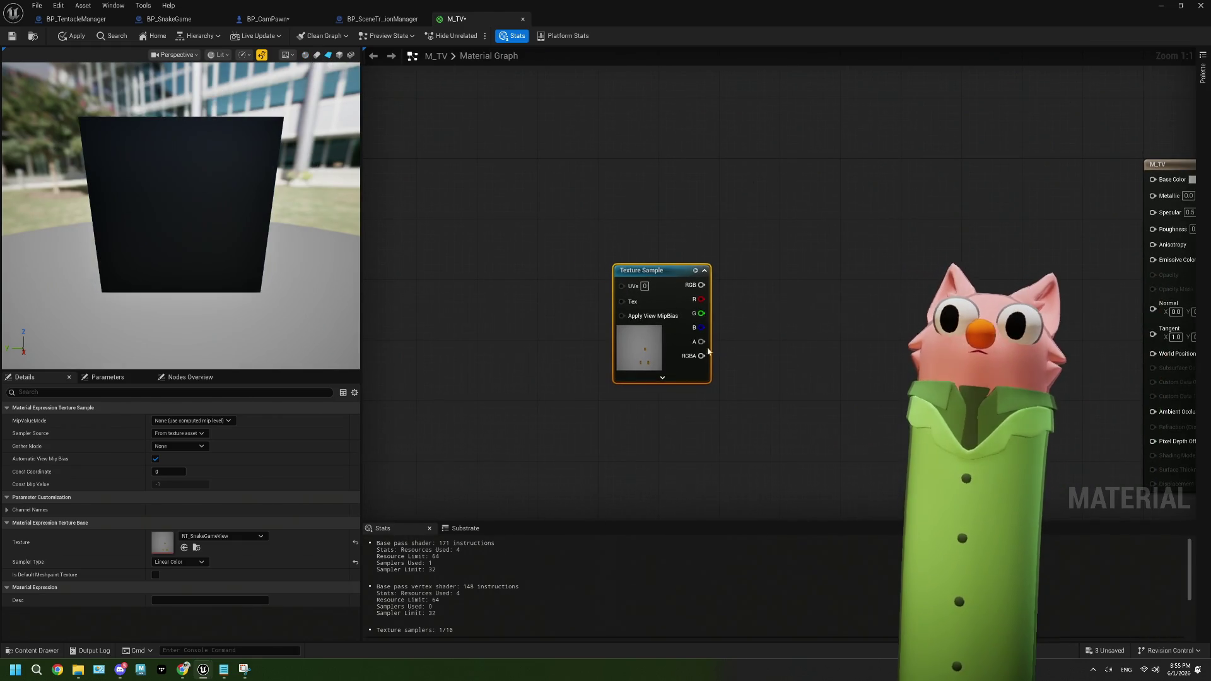
{"action": "left_click_drag", "start_coordinate": [577, 298], "coordinate": [1028, 274]}
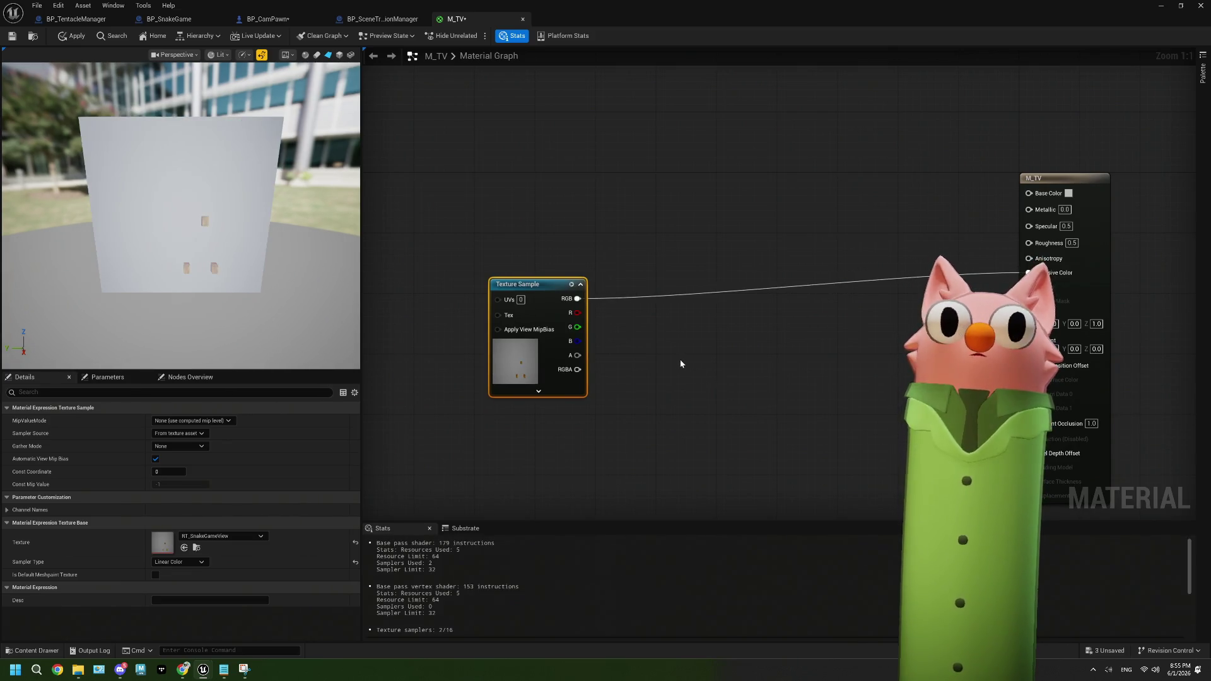
{"action": "mouse_move", "coordinate": [577, 298]}
{"action": "left_mouse_down"}
{"action": "mouse_move", "coordinate": [797, 275]}
{"action": "mouse_move", "coordinate": [1029, 192]}
{"action": "left_mouse_up"}
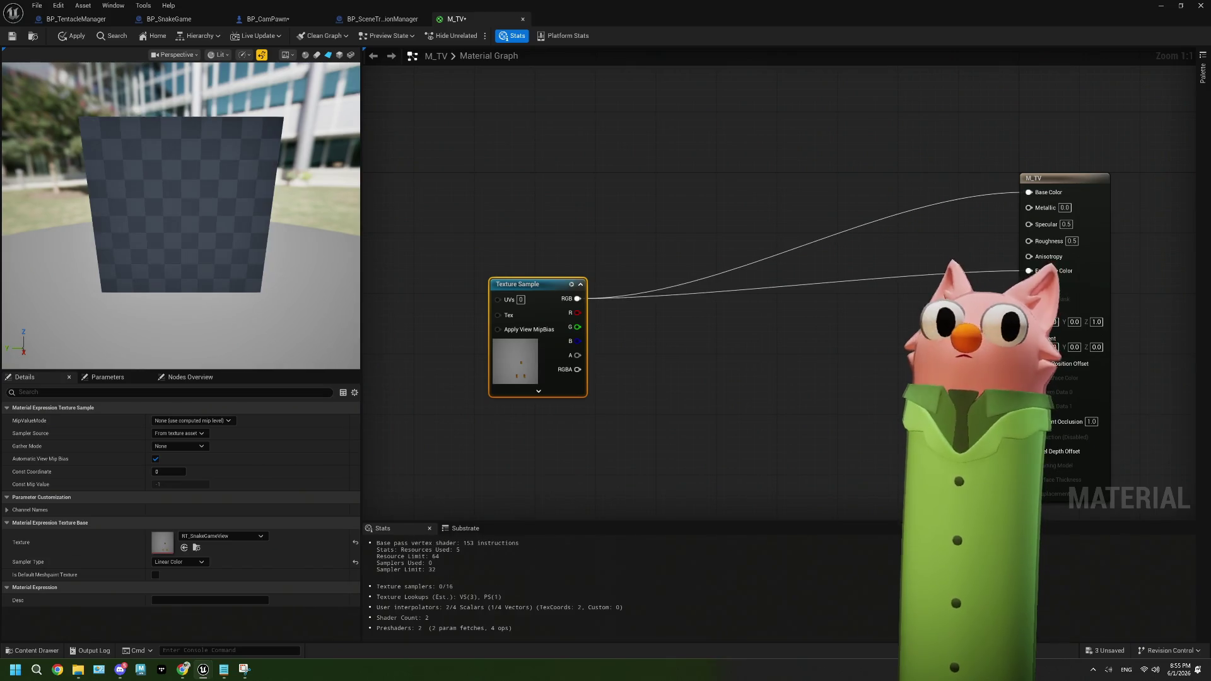
{"action": "left_click_drag", "start_coordinate": [770, 346], "coordinate": [920, 332]}
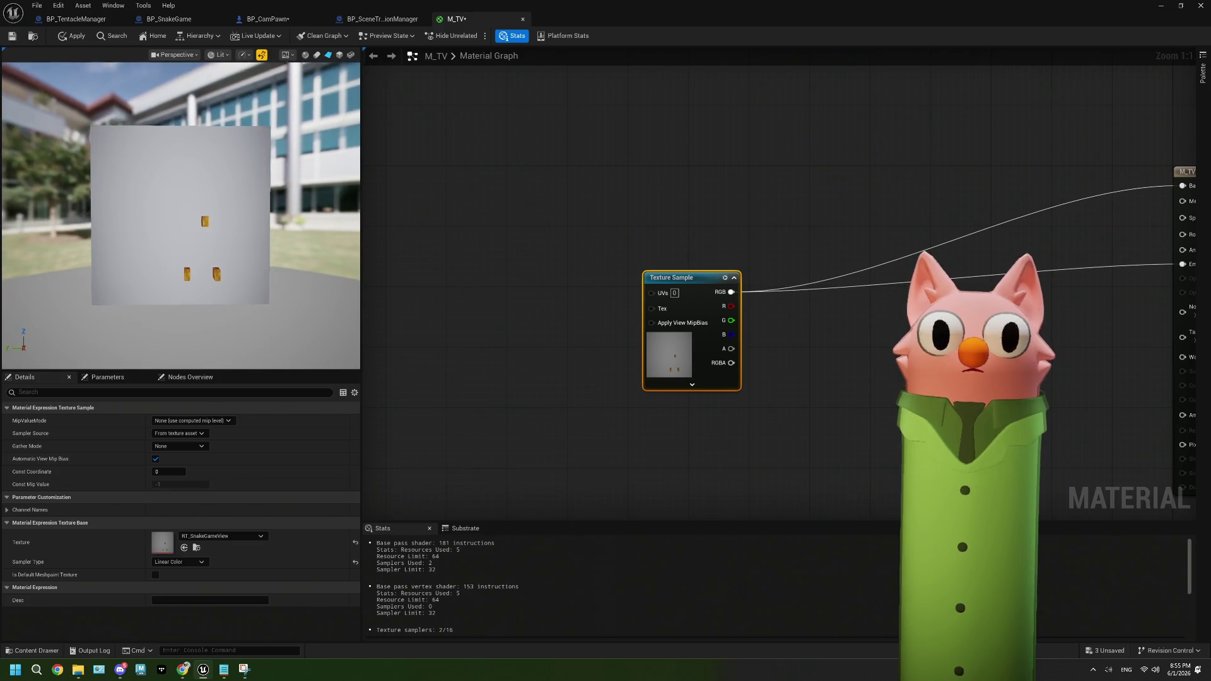
{"action": "left_click", "coordinate": [488, 305]}
Add a TexCoord node feeding a Component Mask with only the G channel enabled
{"action": "right_click", "coordinate": [485, 308]}
{"action": "type", "text": "texcoord"}
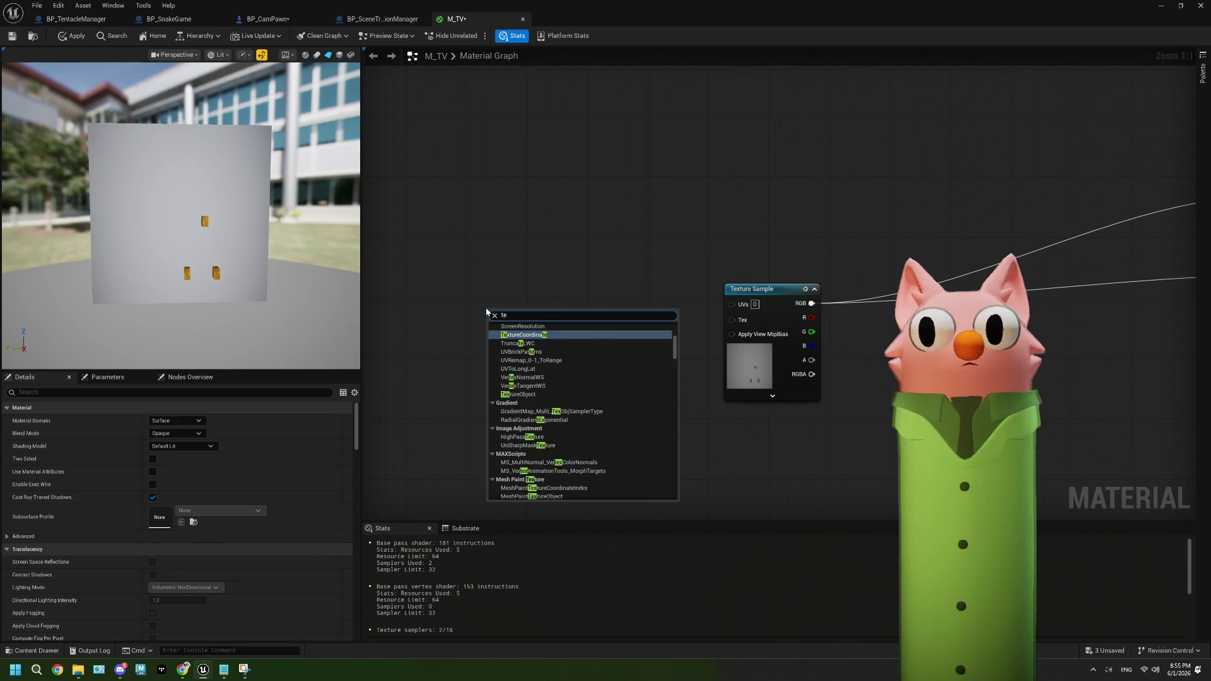
{"action": "key", "text": "Return"}
{"action": "left_click_drag", "start_coordinate": [521, 320], "coordinate": [458, 304]}
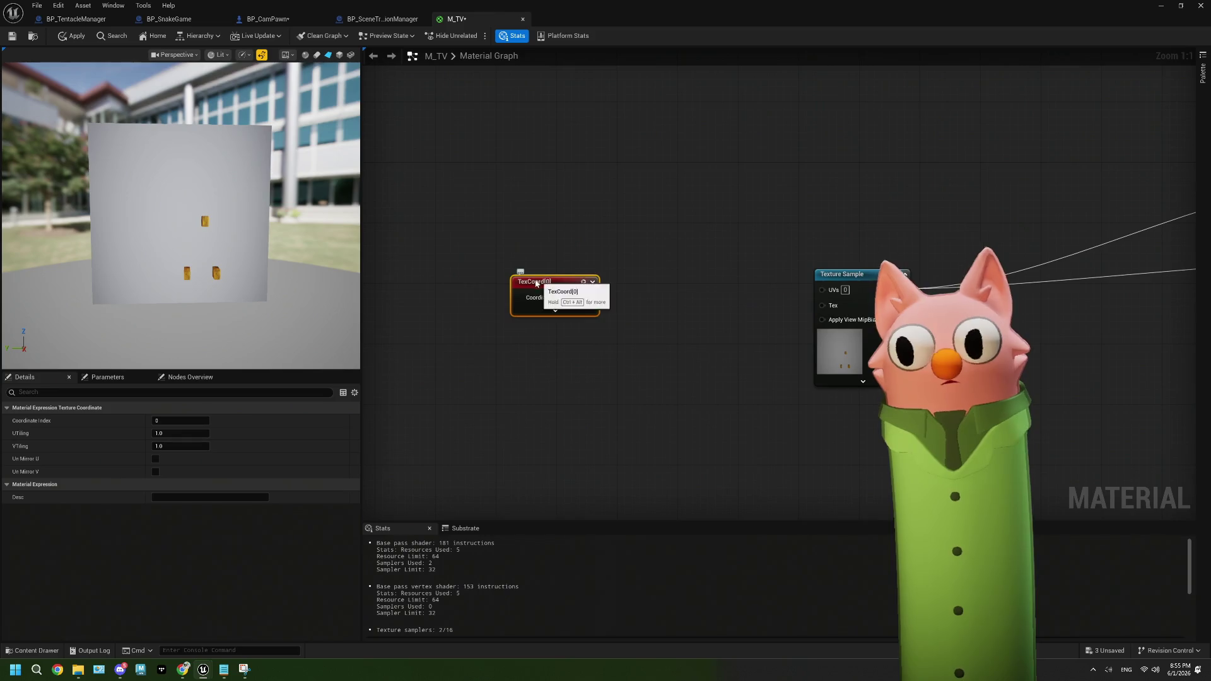
{"action": "left_click_drag", "start_coordinate": [521, 289], "coordinate": [556, 298]}
{"action": "type", "text": "c"}
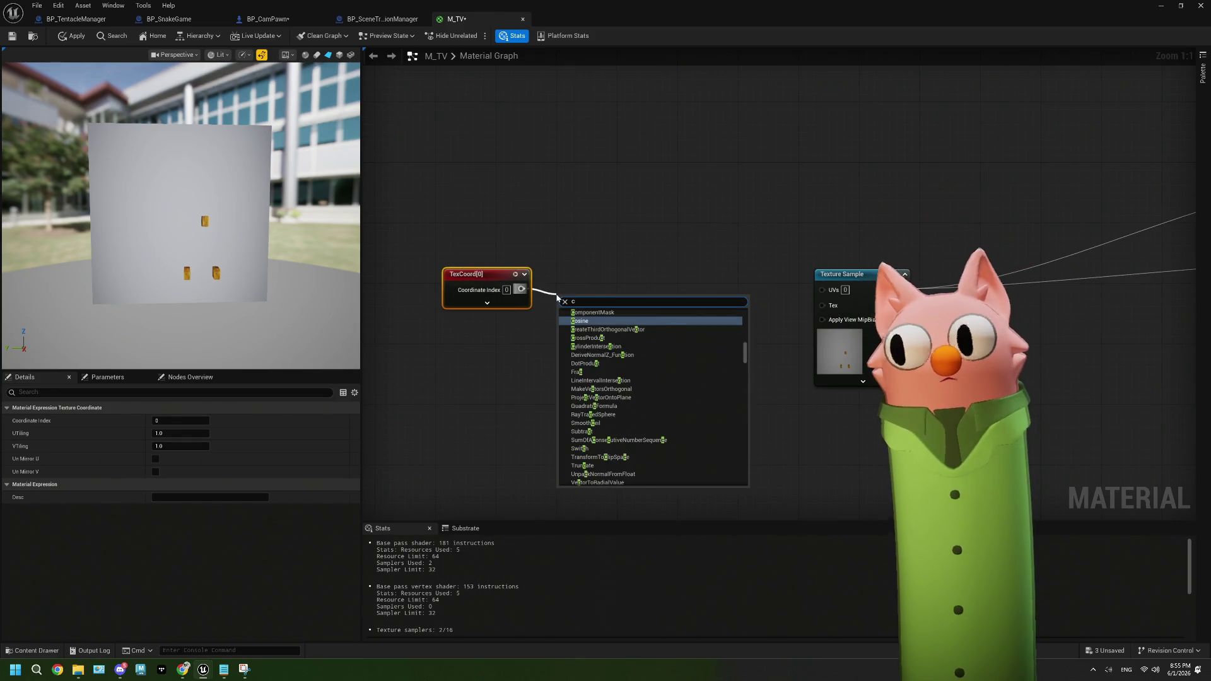
{"action": "type", "text": "om"}
{"action": "key", "text": "Return"}
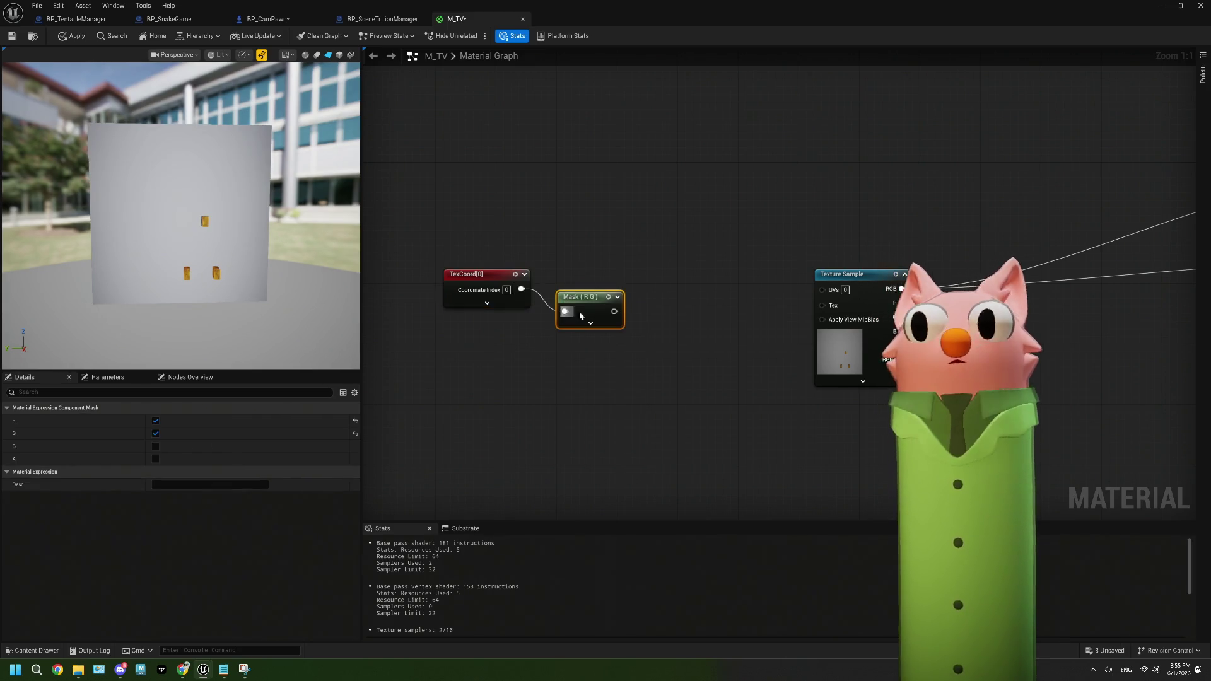
{"action": "left_click", "coordinate": [582, 328]}
{"action": "left_click_drag", "start_coordinate": [588, 310], "coordinate": [588, 287]}
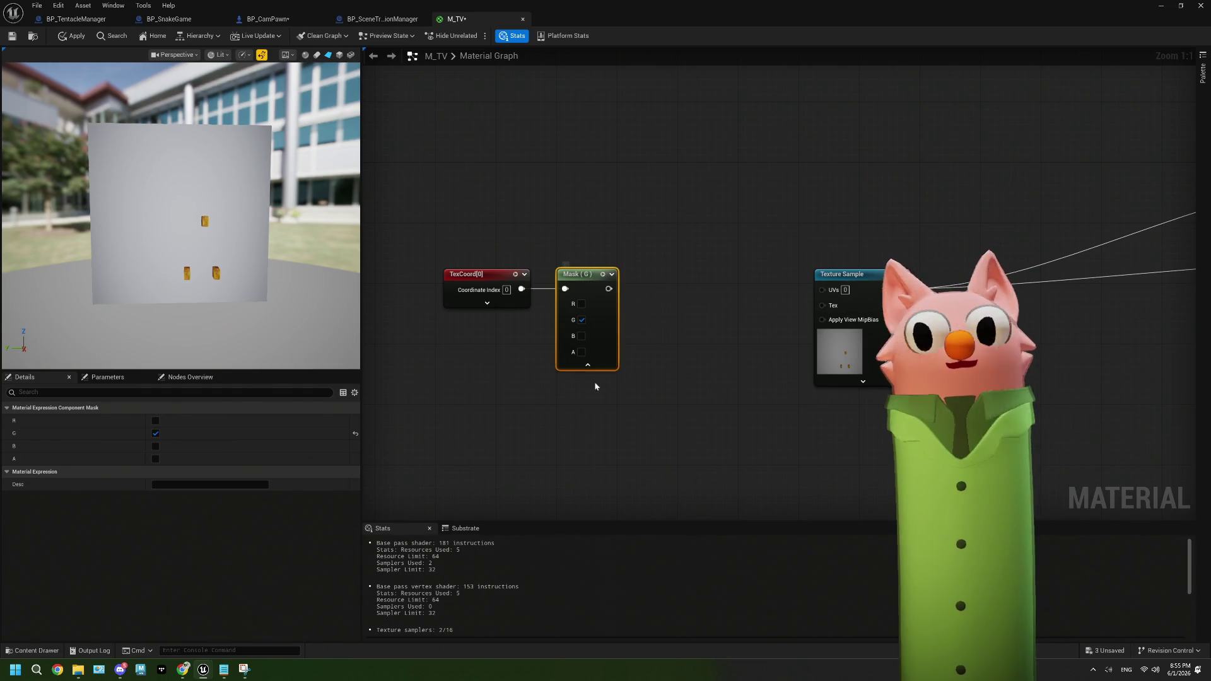
Branch a Multiply off the Mask output, trying B values of 2 and then 0.5
{"action": "mouse_move", "coordinate": [546, 287]}
{"action": "left_mouse_down"}
{"action": "mouse_move", "coordinate": [587, 314]}
{"action": "mouse_move", "coordinate": [760, 288]}
{"action": "left_mouse_up"}
{"action": "type", "text": "2"}
{"action": "key", "text": "Return"}
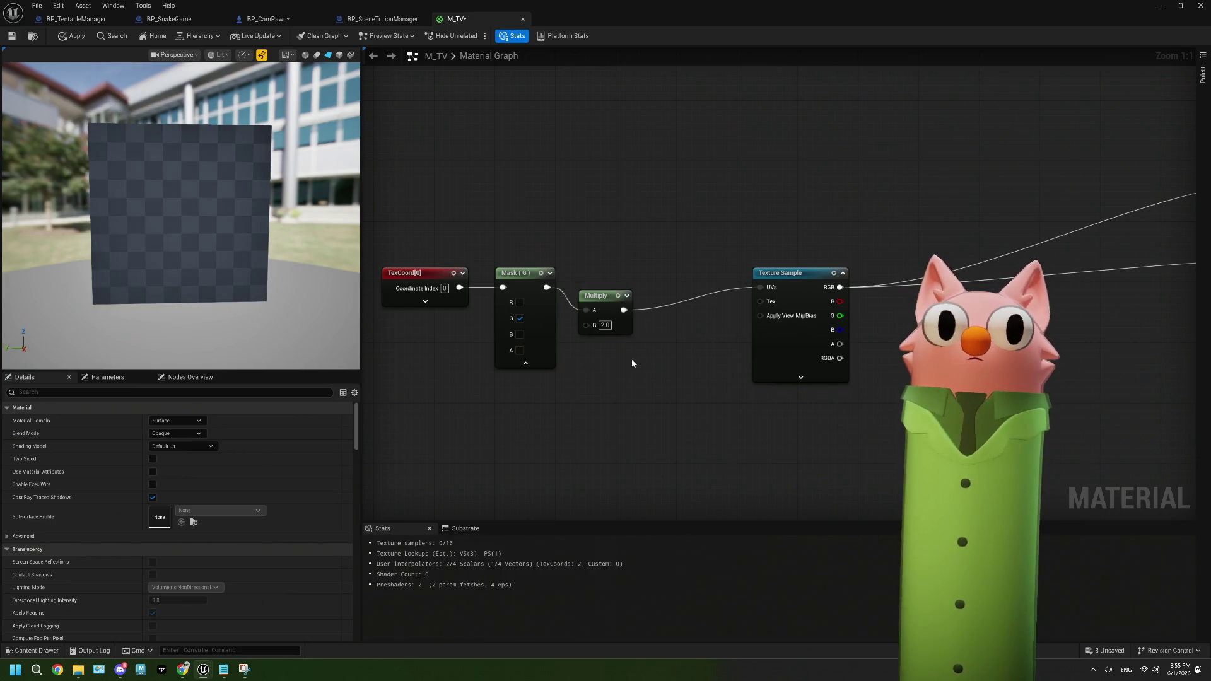
{"action": "left_click", "coordinate": [526, 364]}
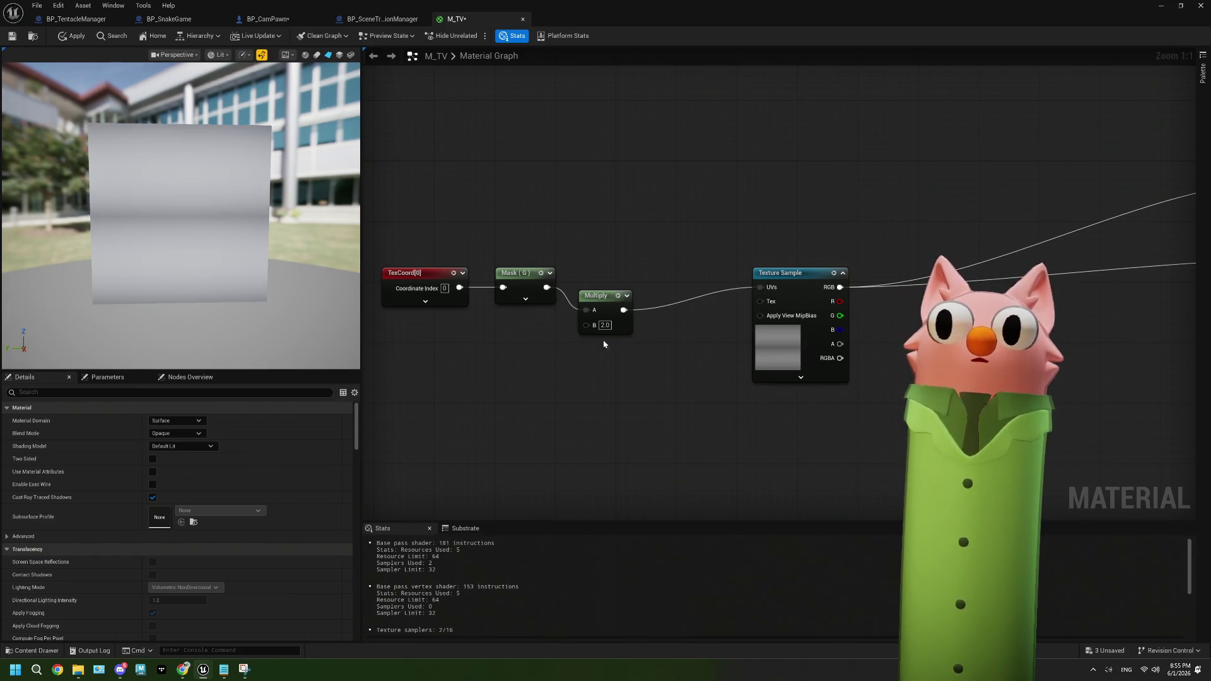
{"action": "left_click", "coordinate": [604, 326]}
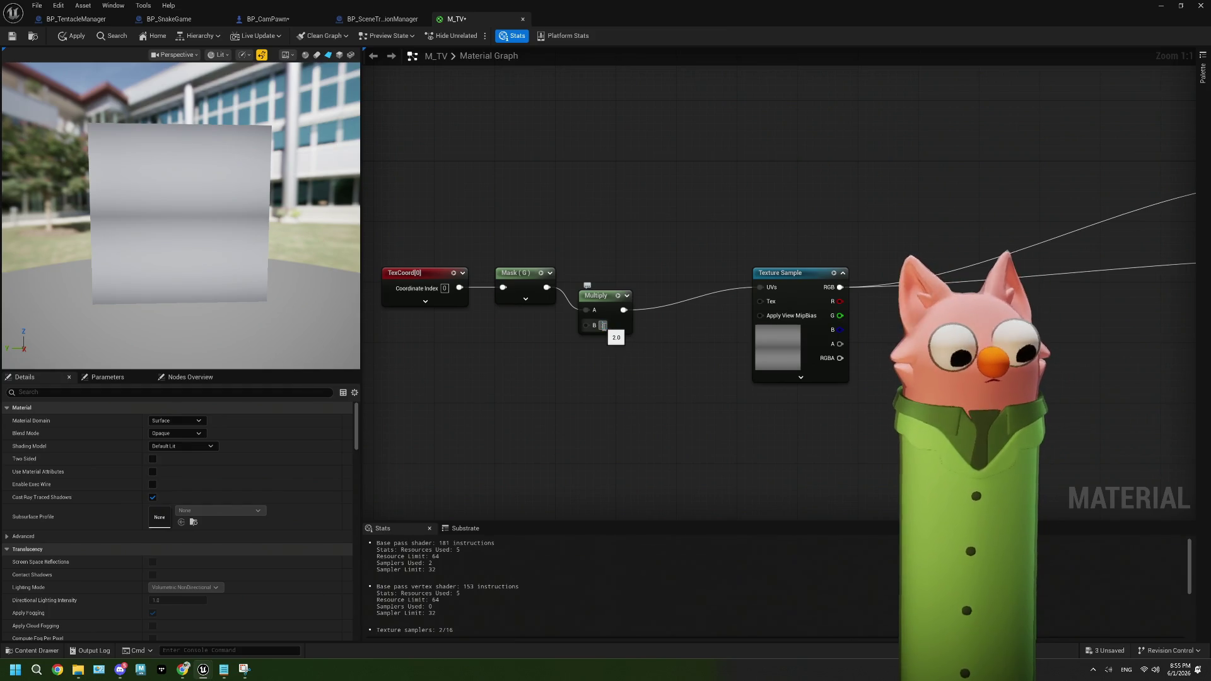
{"action": "type", "text": "0.5"}
{"action": "key", "text": "Return"}
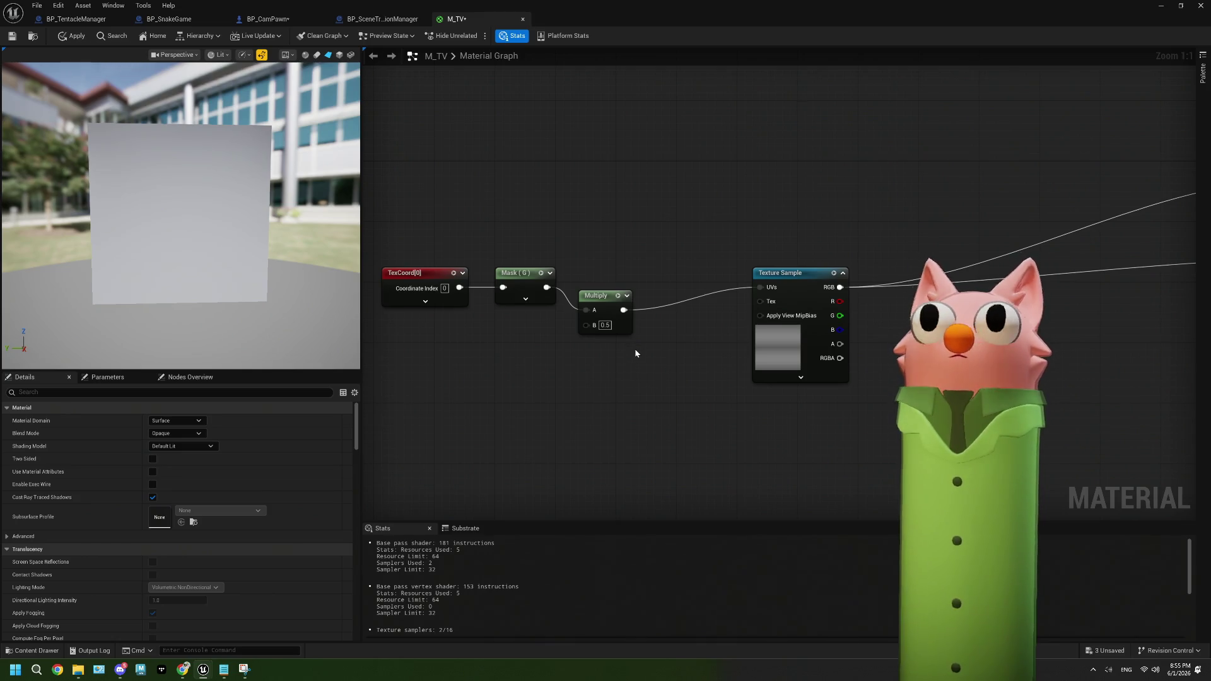
Set the Multiply's B to 1, preview it alone, then delete the Multiply node
{"action": "left_click", "coordinate": [604, 326]}
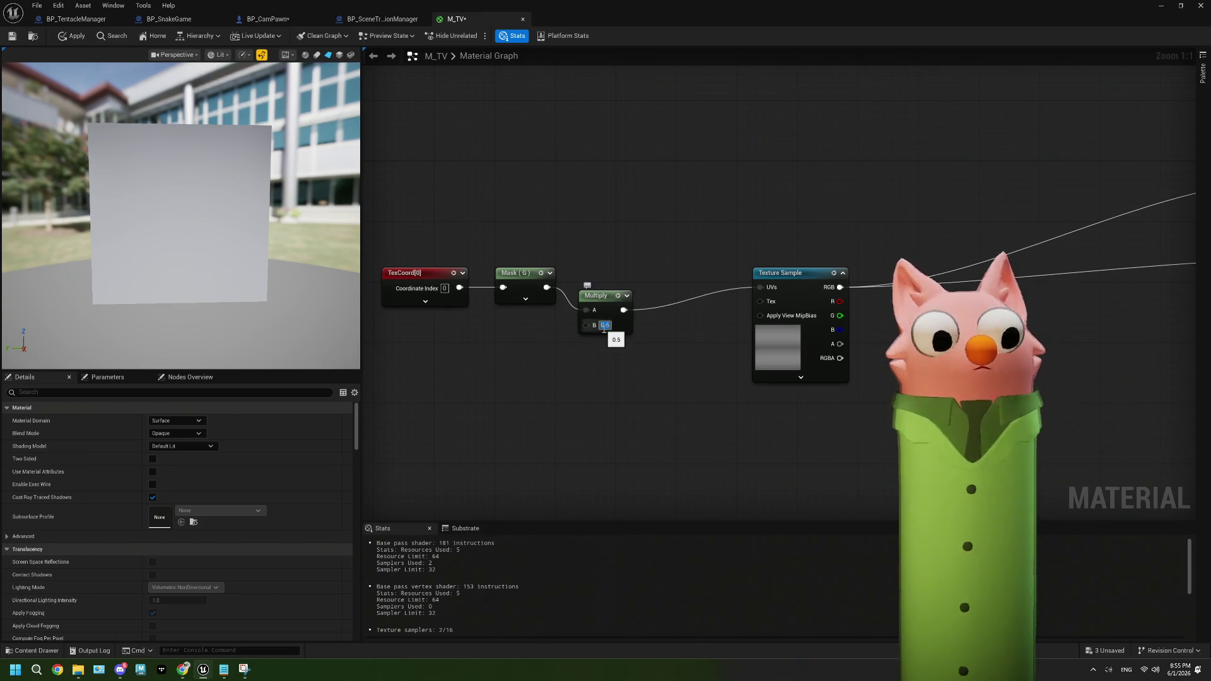
{"action": "type", "text": "1"}
{"action": "key", "text": "Return"}
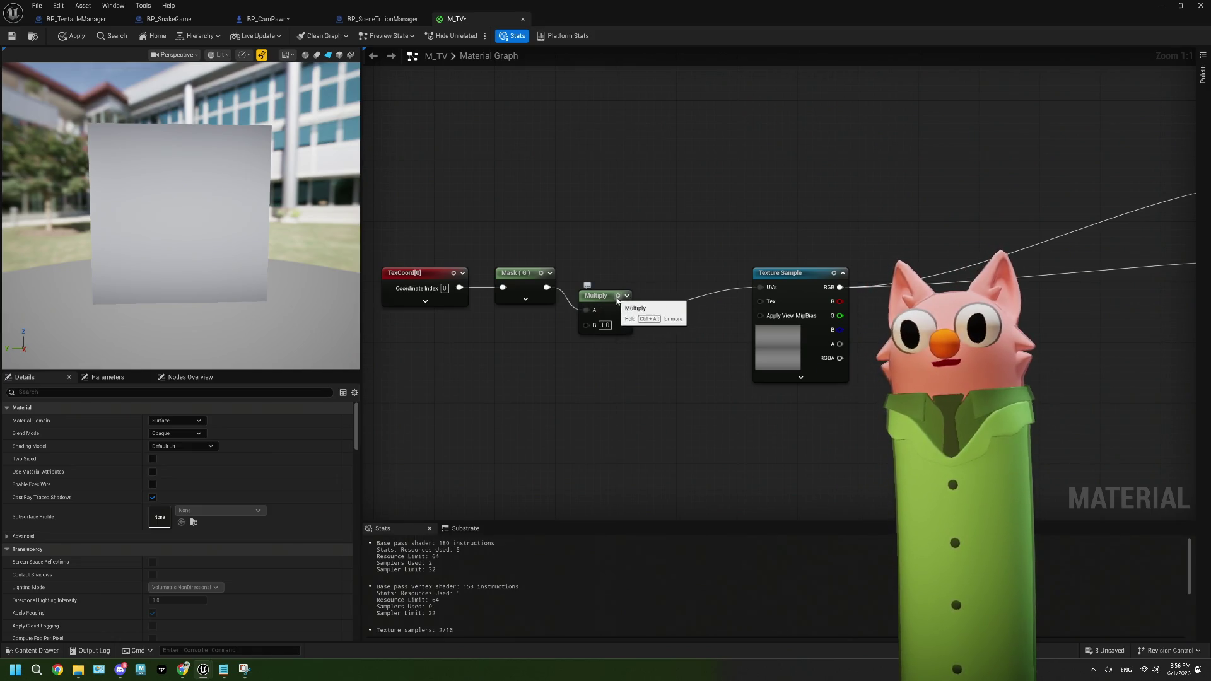
{"action": "key", "text": "space"}
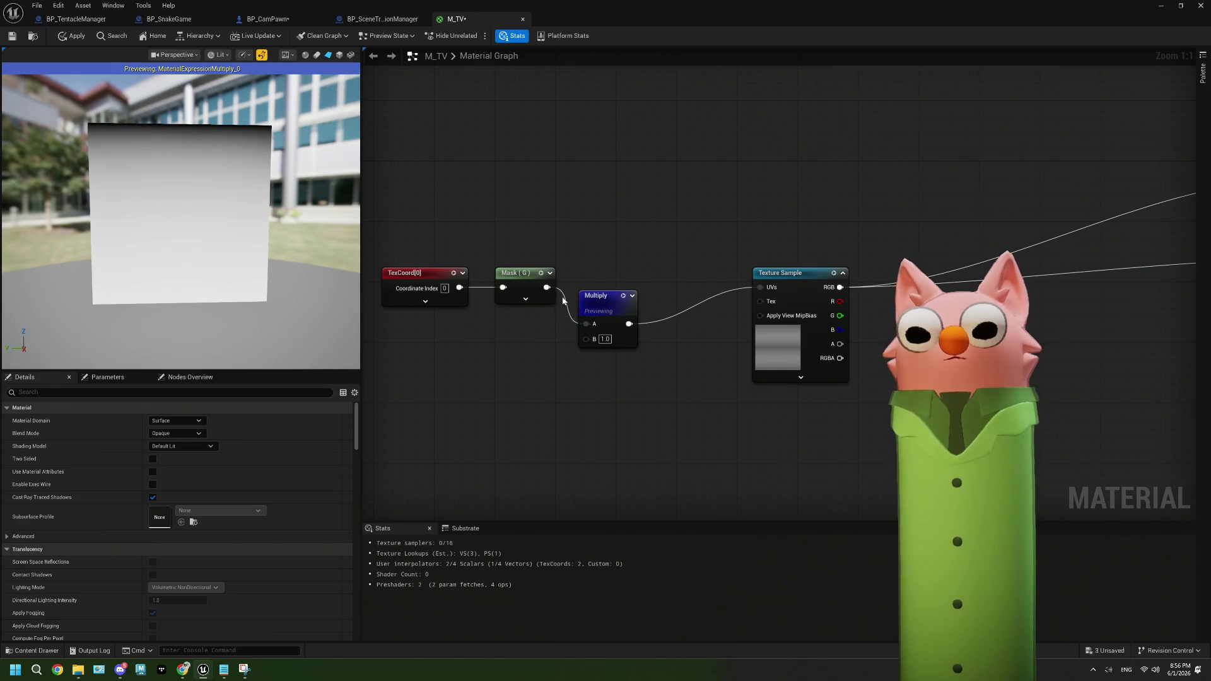
{"action": "left_click", "coordinate": [598, 302]}
{"action": "key", "text": "Delete"}
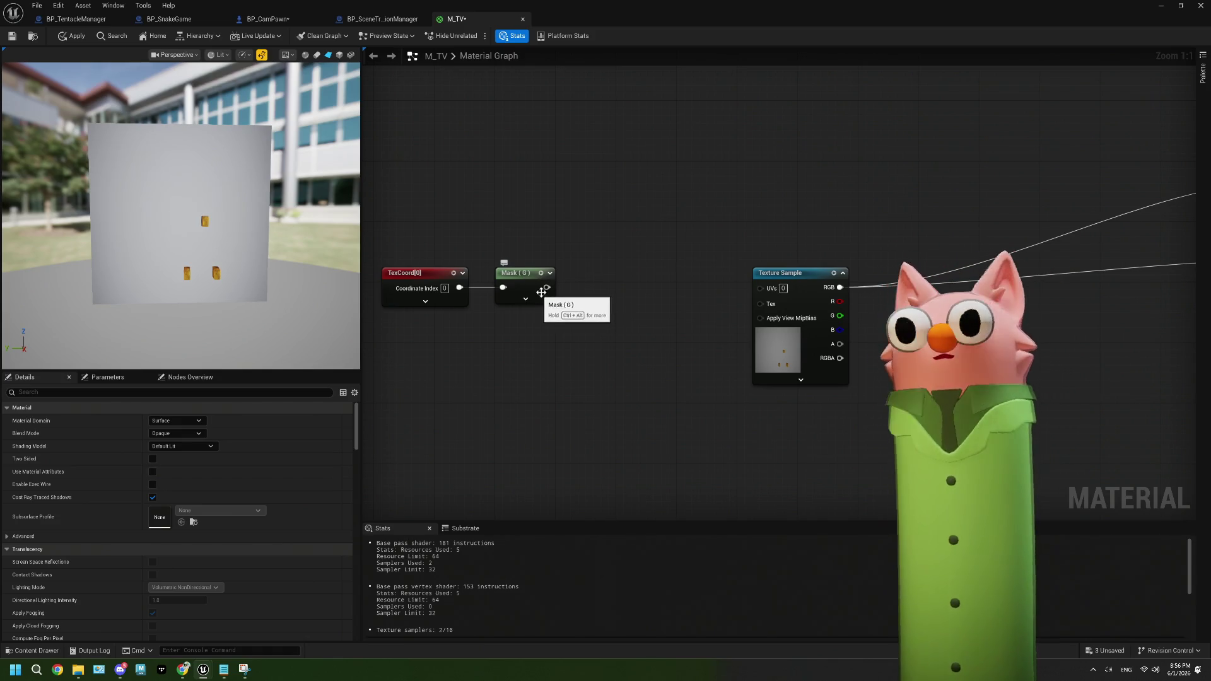
Add a Make Float2 node beside the Mask nodes
{"action": "right_click", "coordinate": [593, 326]}
{"action": "type", "text": "mae"}
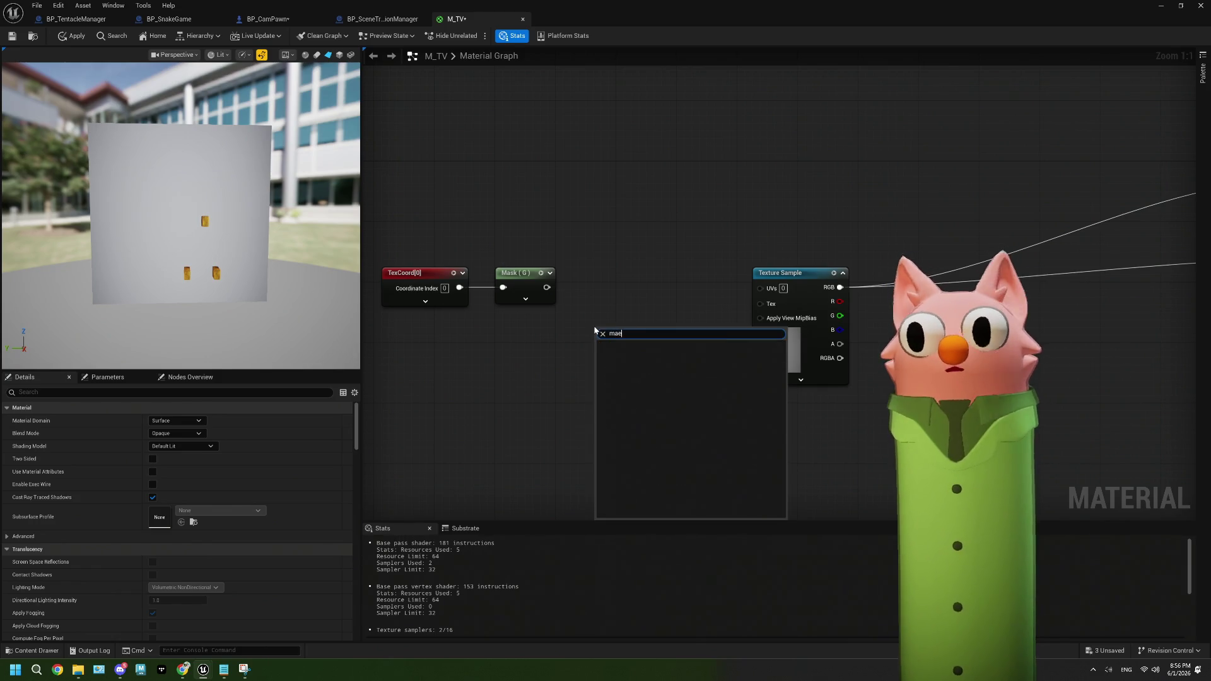
{"action": "key", "text": "BackSpace"}
{"action": "type", "text": "ke"}
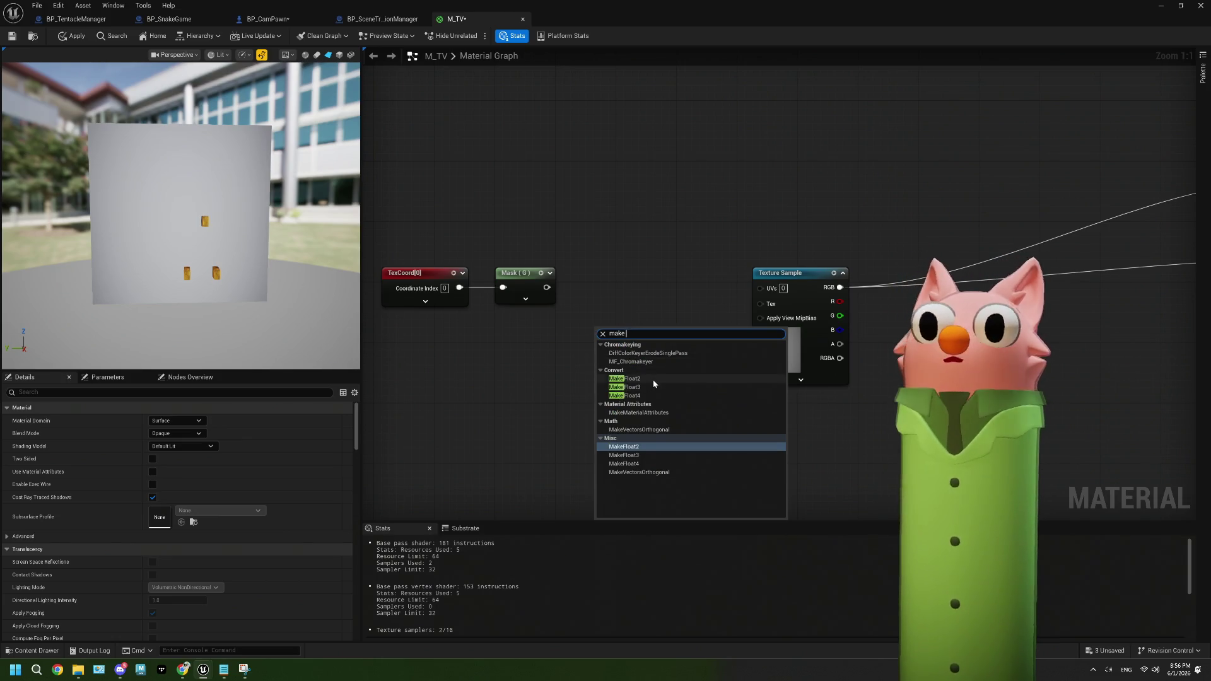
{"action": "left_click", "coordinate": [652, 379]}
{"action": "left_click_drag", "start_coordinate": [669, 328], "coordinate": [699, 328]}
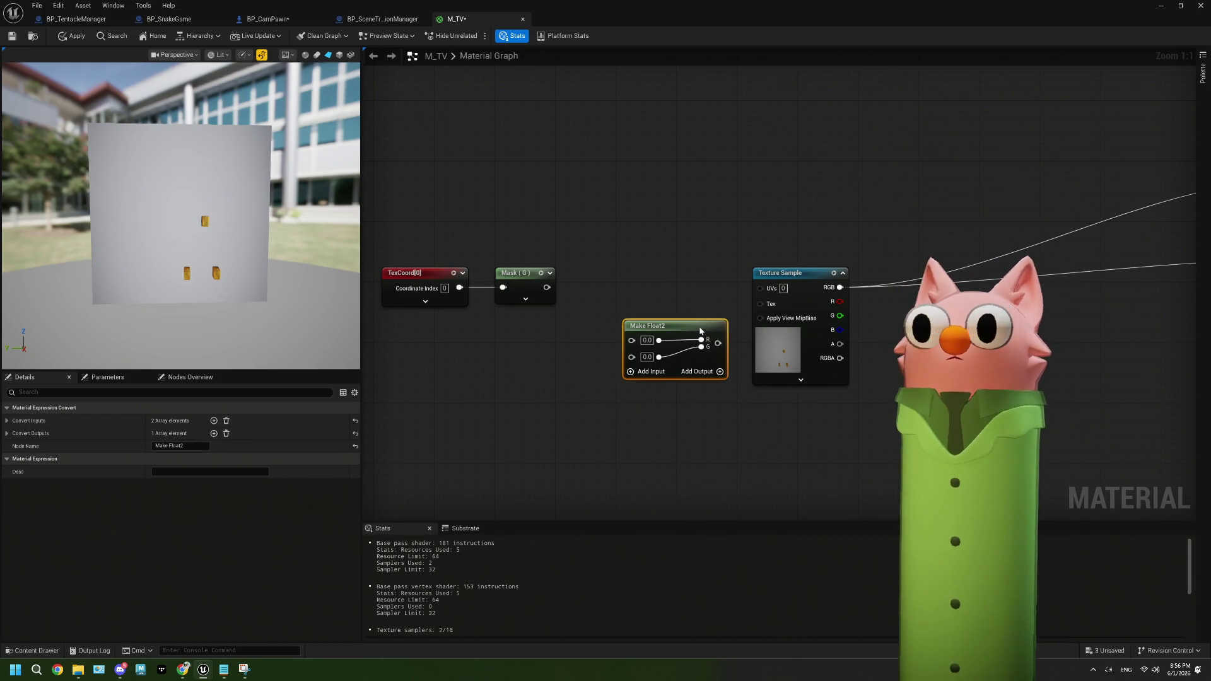
Duplicate Mask (G) into a Mask (R) node above it, fed by TexCoord
{"action": "left_click", "coordinate": [526, 299]}
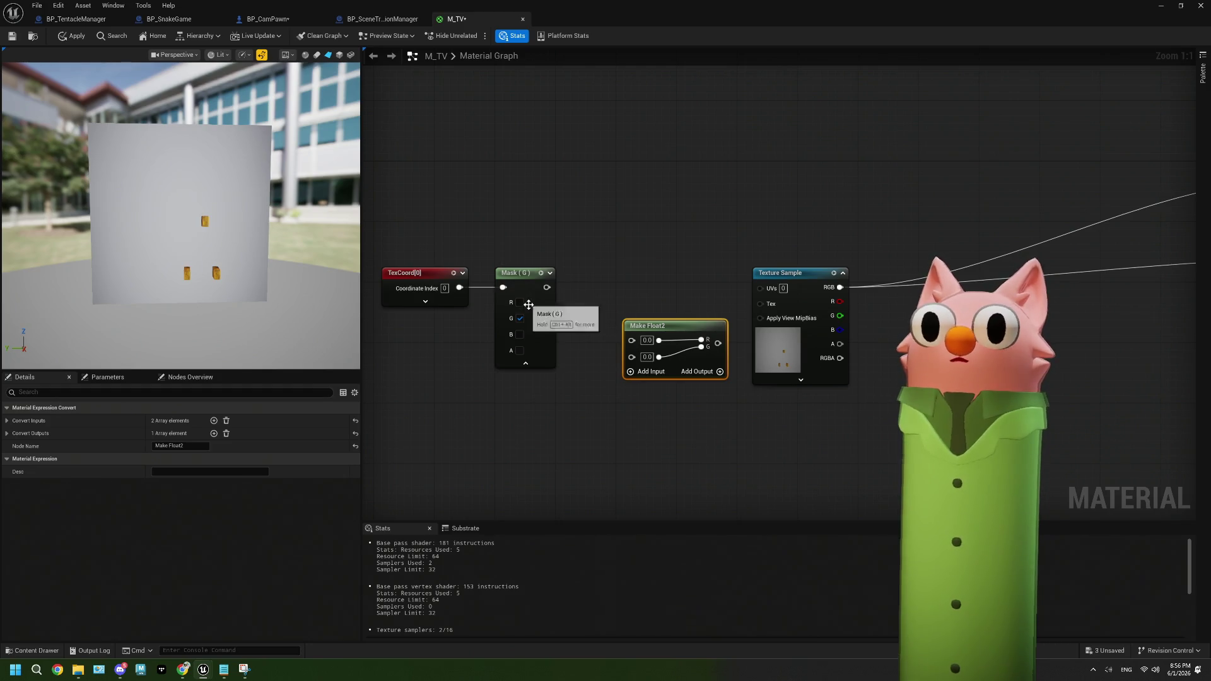
{"action": "left_click", "coordinate": [525, 364]}
{"action": "left_click", "coordinate": [525, 283]}
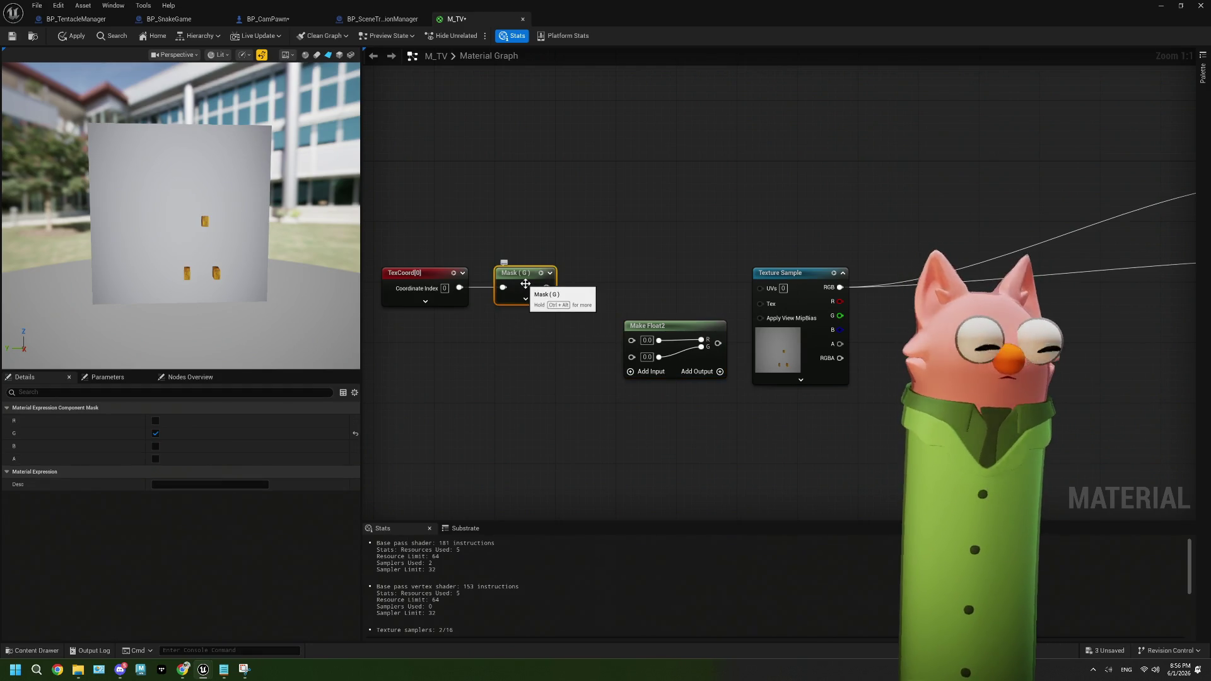
{"action": "key", "text": "ctrl+d"}
{"action": "left_click", "coordinate": [553, 313]}
{"action": "left_click", "coordinate": [550, 319]}
{"action": "left_click", "coordinate": [556, 378]}
{"action": "left_click_drag", "start_coordinate": [555, 295], "coordinate": [526, 243]}
{"action": "mouse_move", "coordinate": [459, 288]}
{"action": "left_mouse_down"}
{"action": "mouse_move", "coordinate": [502, 249]}
{"action": "mouse_move", "coordinate": [550, 252]}
{"action": "mouse_move", "coordinate": [632, 341]}
{"action": "left_mouse_up"}
Scale Mask (G) with a Multiply of B 0.8 wired into Make Float2's second input
{"action": "mouse_move", "coordinate": [546, 287]}
{"action": "left_mouse_down"}
{"action": "mouse_move", "coordinate": [566, 297]}
{"action": "mouse_move", "coordinate": [554, 378]}
{"action": "mouse_move", "coordinate": [524, 368]}
{"action": "left_mouse_up"}
{"action": "left_click", "coordinate": [544, 385]}
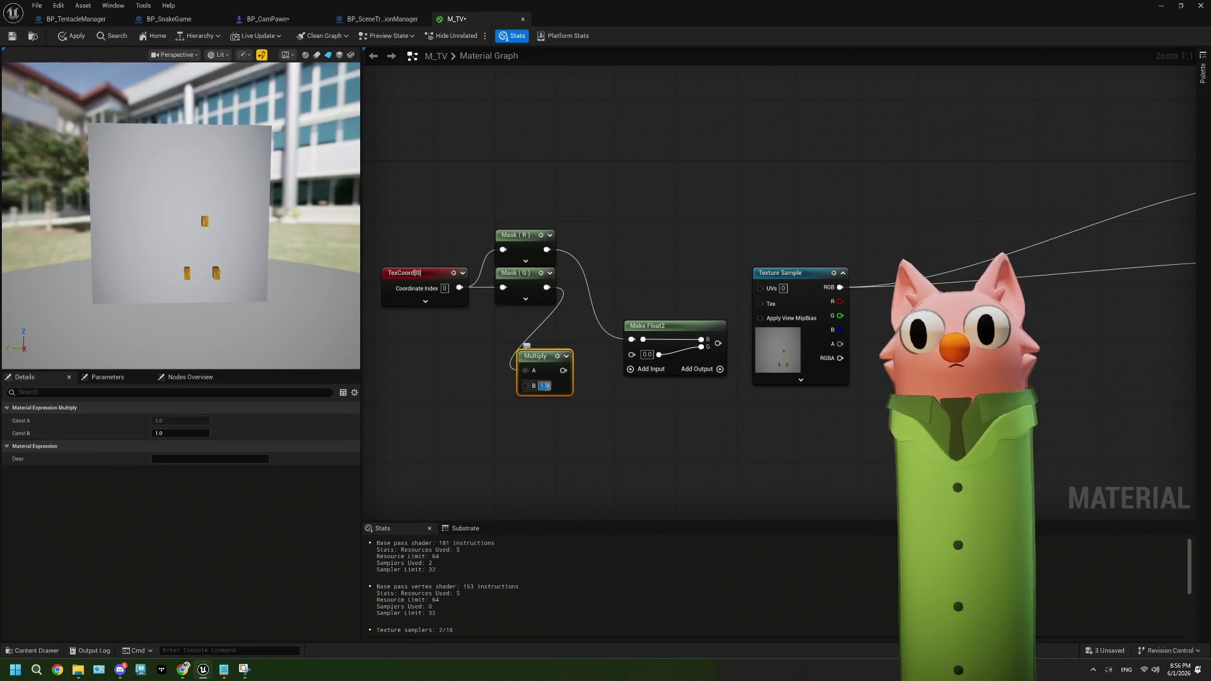
{"action": "type", "text": "0.5"}
{"action": "left_click", "coordinate": [569, 408]}
{"action": "left_click_drag", "start_coordinate": [563, 370], "coordinate": [631, 353]}
{"action": "left_click_drag", "start_coordinate": [706, 343], "coordinate": [760, 288]}
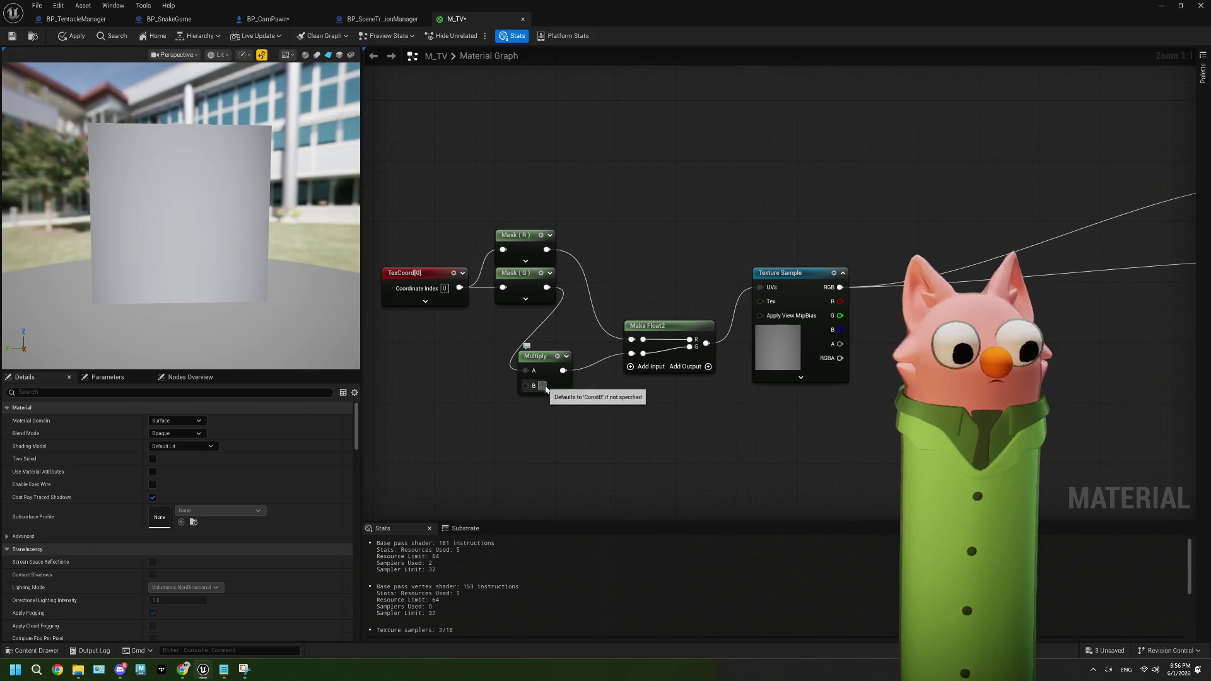
{"action": "key", "text": "Return"}
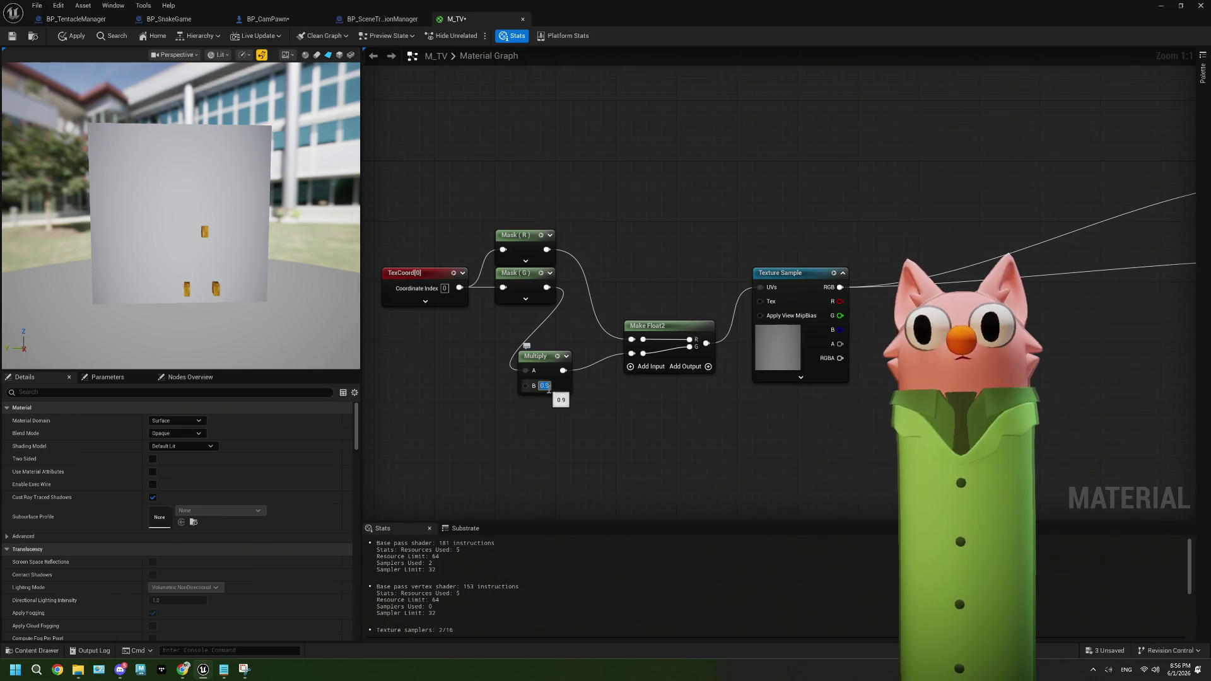
{"action": "type", "text": "0.8"}
{"action": "key", "text": "Return"}
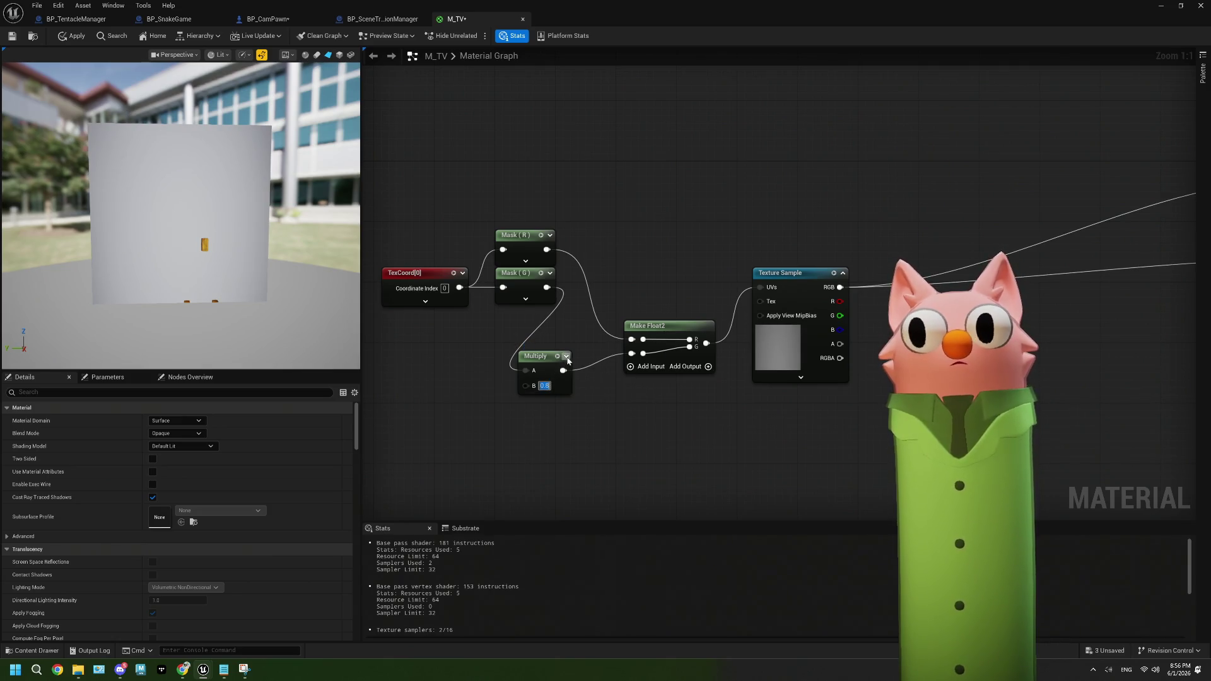
Start previewing the Make Float2 node and move it upward
{"action": "left_click", "coordinate": [699, 330]}
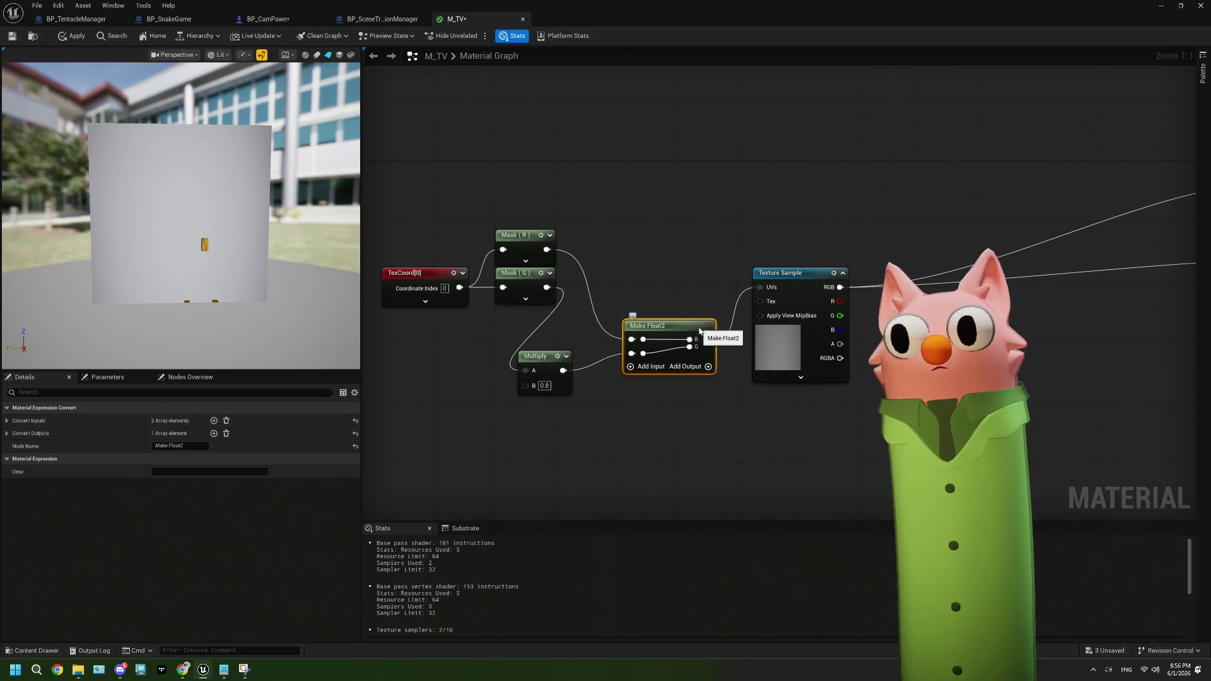
{"action": "right_click", "coordinate": [700, 330]}
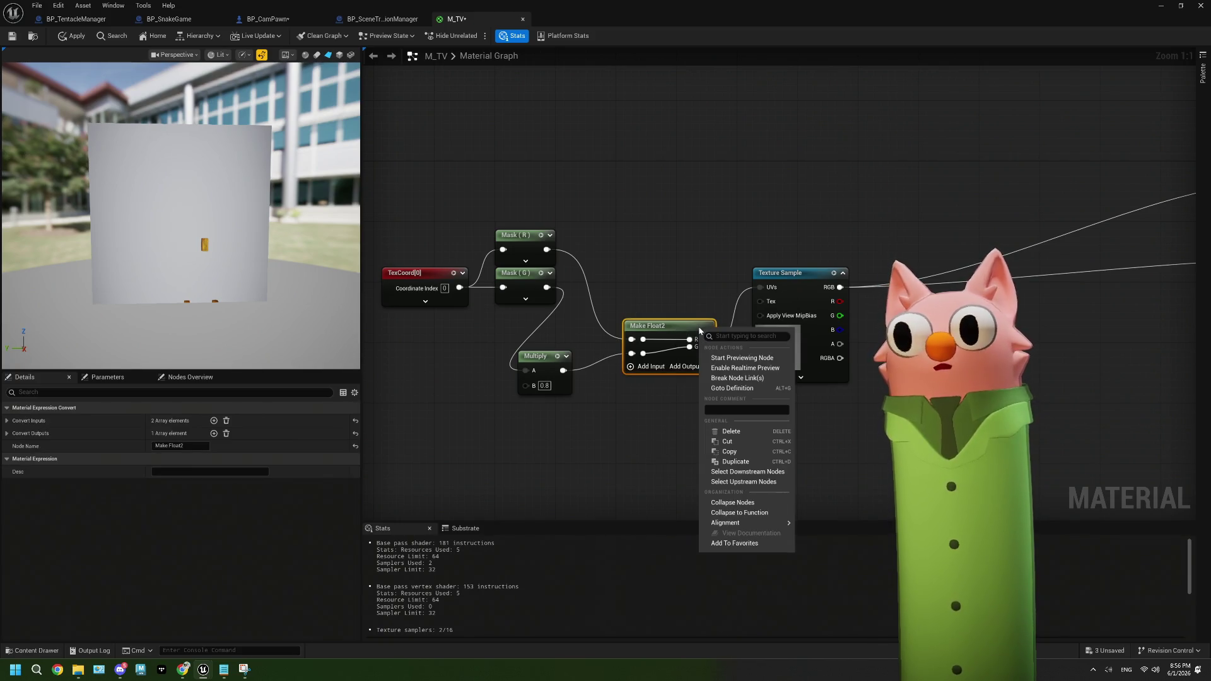
{"action": "left_click", "coordinate": [733, 358]}
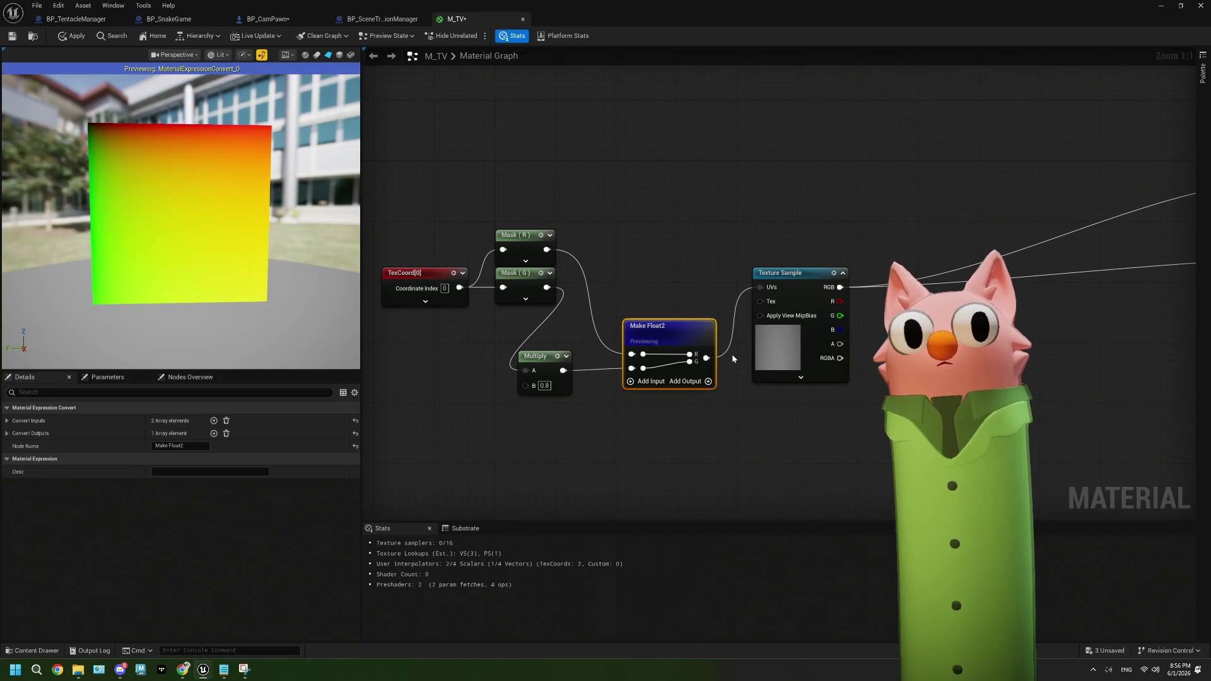
{"action": "left_click_drag", "start_coordinate": [694, 339], "coordinate": [694, 271]}
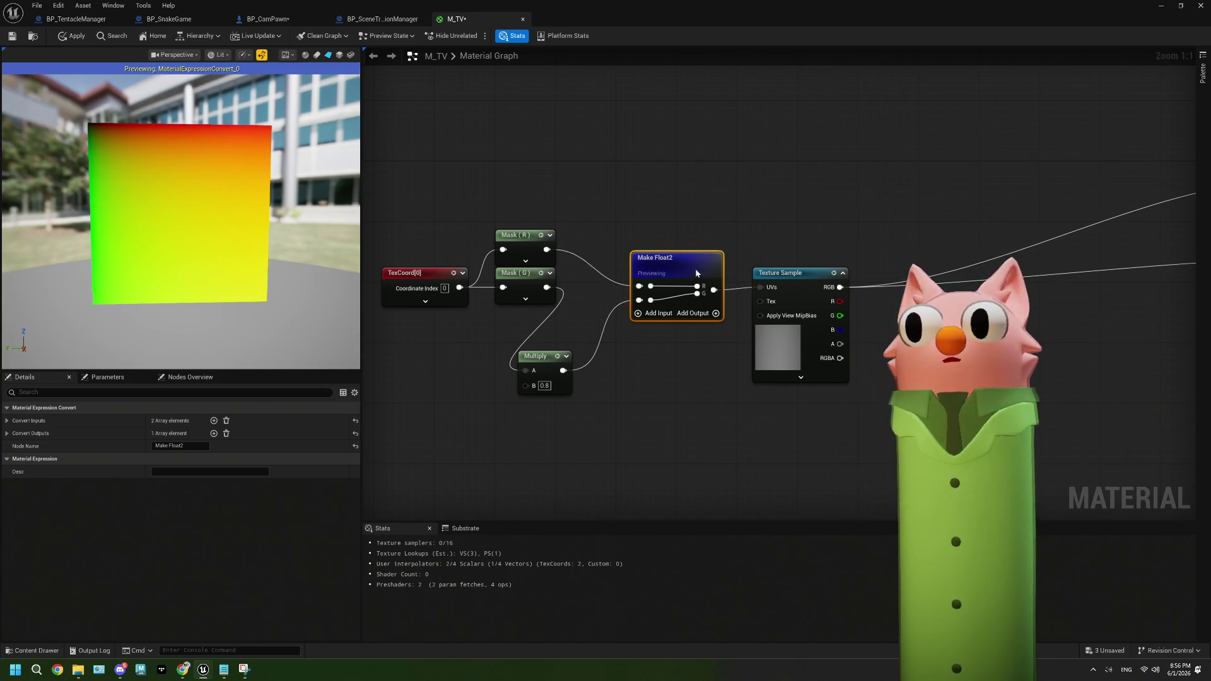
Move TexCoord[0], Mask (R) and Mask (G) further left to tidy the graph
{"action": "left_click_drag", "start_coordinate": [649, 345], "coordinate": [796, 364]}
{"action": "left_click_drag", "start_coordinate": [570, 293], "coordinate": [455, 286]}
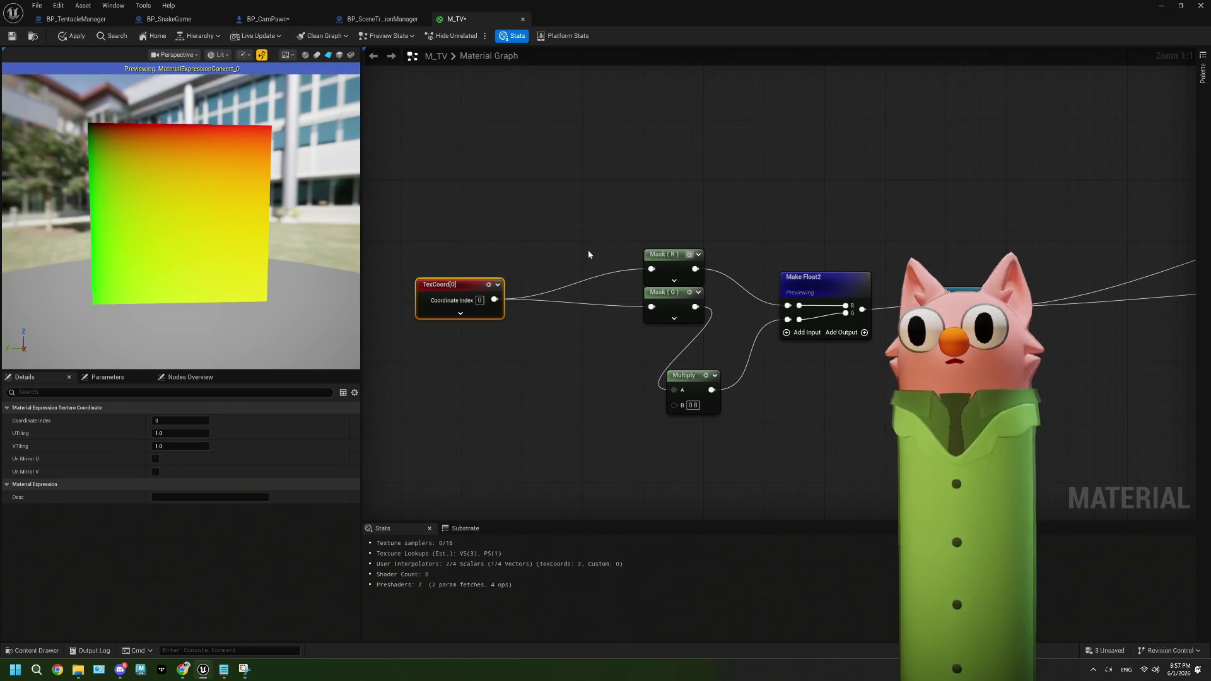
{"action": "left_click_drag", "start_coordinate": [672, 261], "coordinate": [574, 253]}
{"action": "left_click_drag", "start_coordinate": [677, 290], "coordinate": [579, 293]}
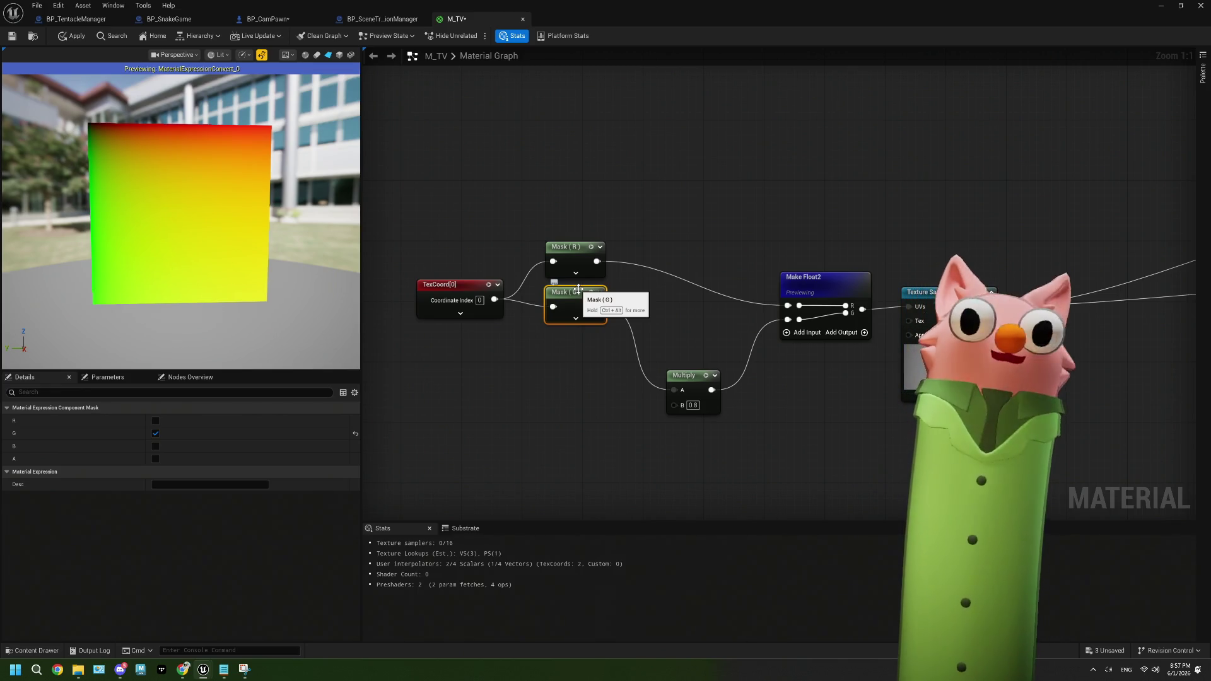
{"action": "left_click_drag", "start_coordinate": [604, 352], "coordinate": [557, 366]}
{"action": "left_click_drag", "start_coordinate": [546, 259], "coordinate": [587, 266]}
{"action": "type", "text": "ad"}
{"action": "left_click", "coordinate": [583, 368]}
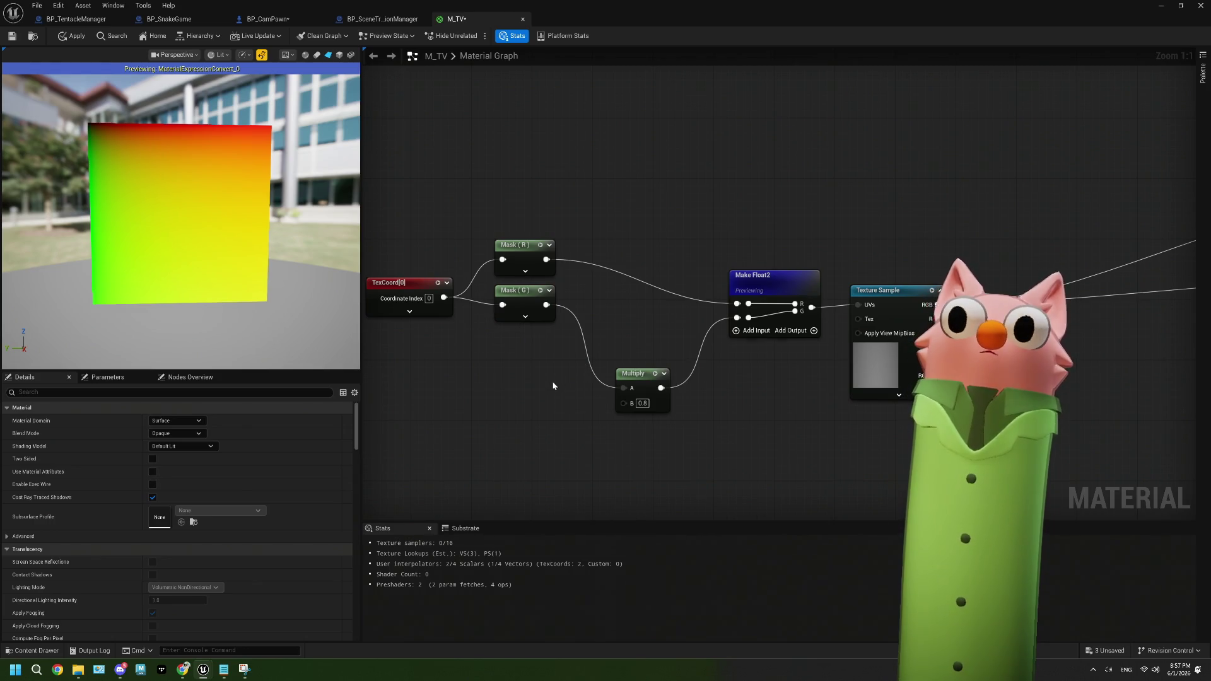
{"action": "left_click_drag", "start_coordinate": [581, 363], "coordinate": [604, 354]}
{"action": "left_click_drag", "start_coordinate": [596, 414], "coordinate": [675, 397]}
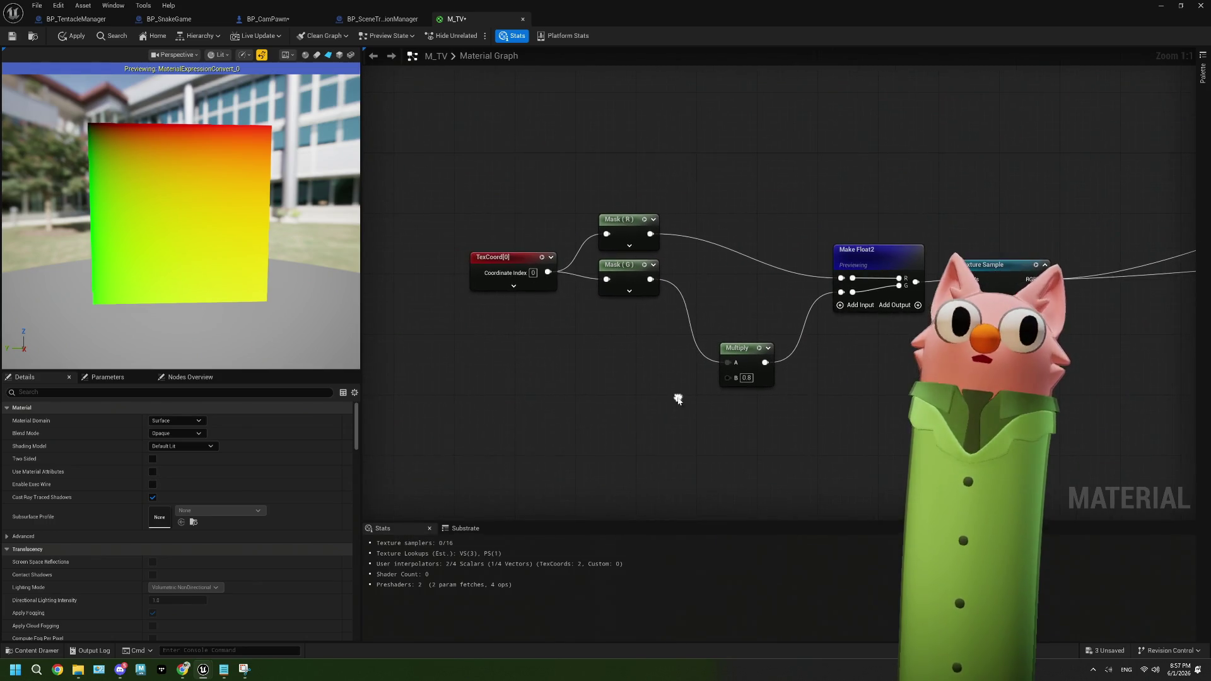
{"action": "left_click", "coordinate": [746, 378]}
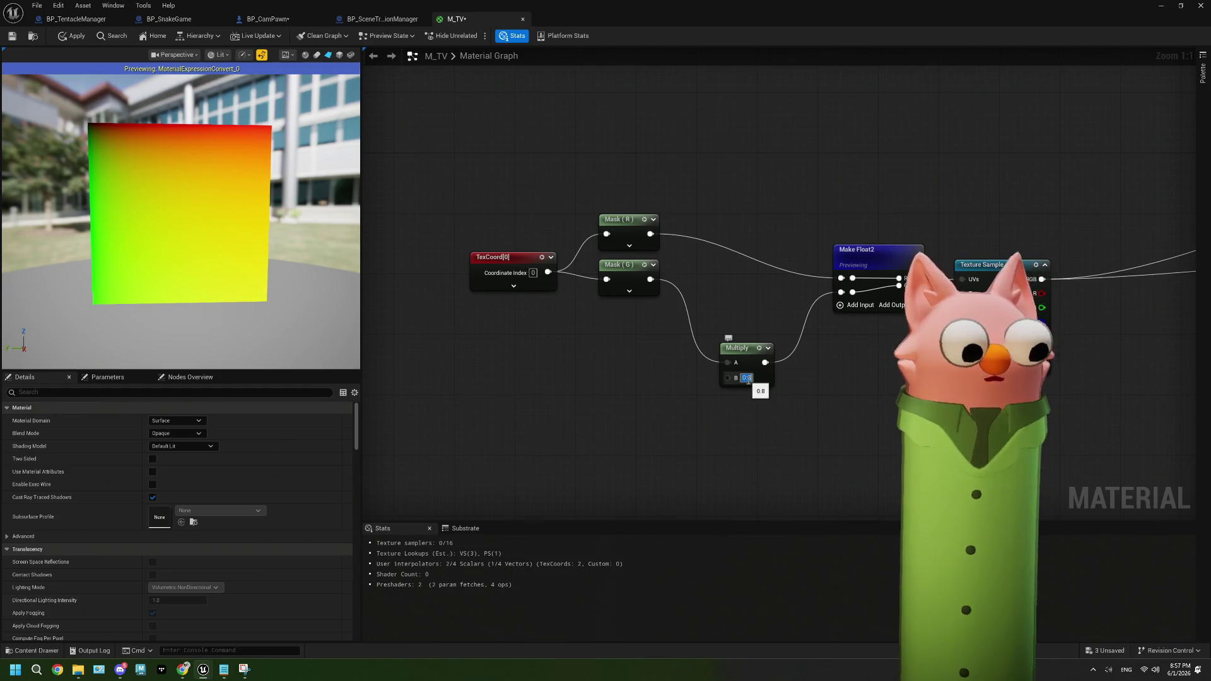
Try Multiply B values of 2.0 and 0.5, ending at 0.1
{"action": "type", "text": "2"}
{"action": "key", "text": "Return"}
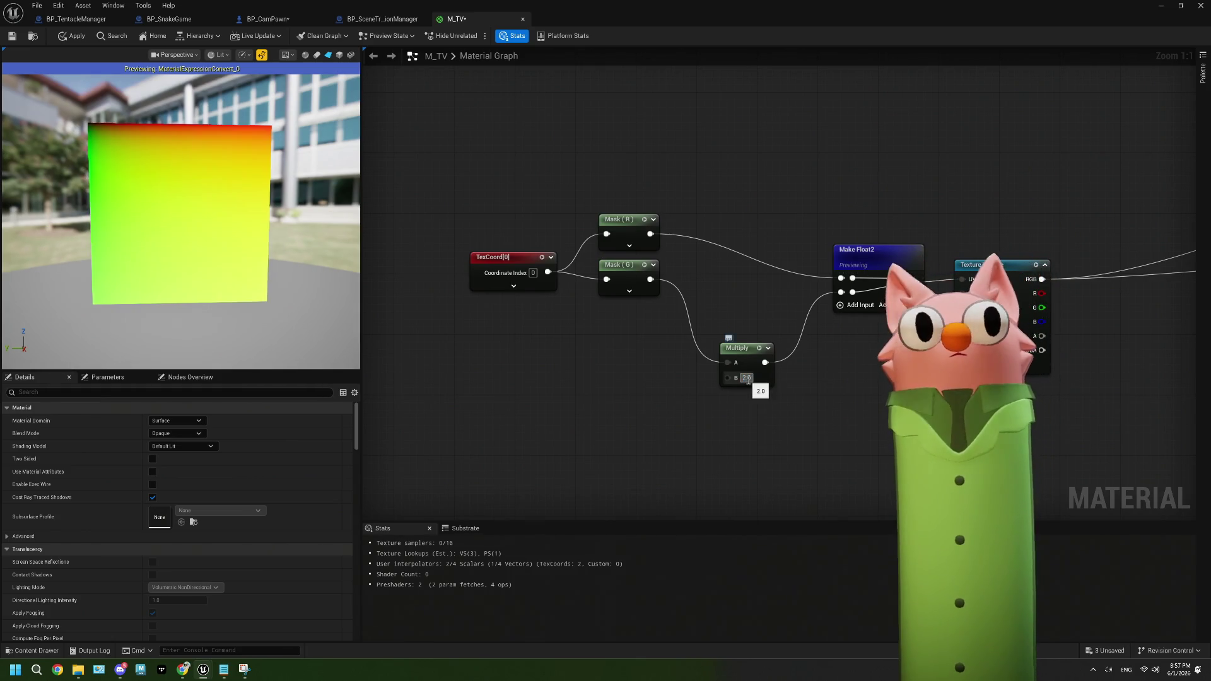
{"action": "type", "text": "0.5"}
{"action": "key", "text": "Return"}
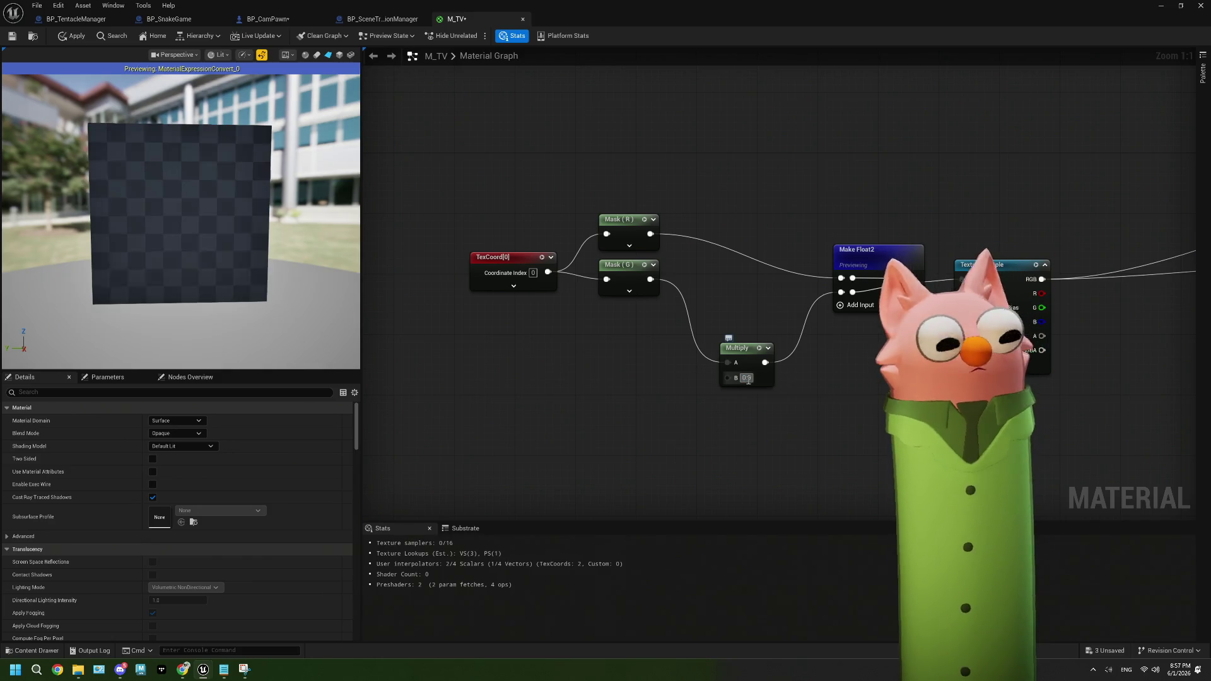
{"action": "left_click", "coordinate": [745, 378]}
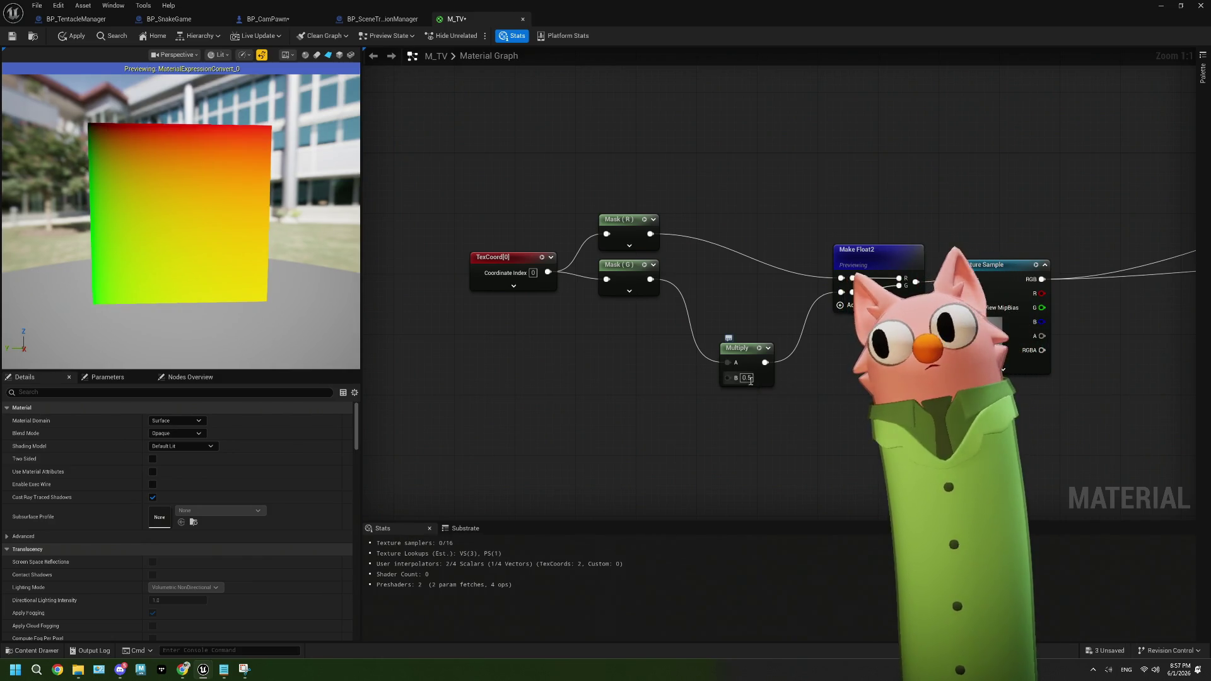
{"action": "type", "text": "0.1"}
{"action": "key", "text": "Return"}
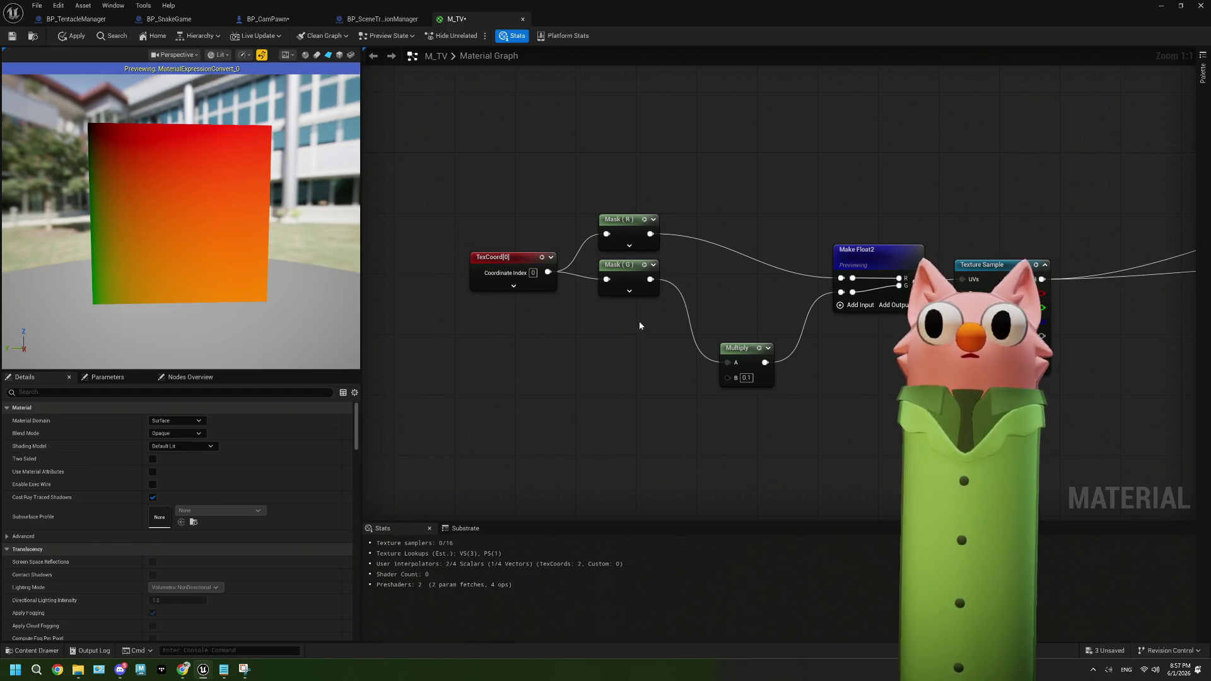
Insert an Add node (B 0.5) between Mask (G) and the Multiply's A input
{"action": "left_click_drag", "start_coordinate": [650, 278], "coordinate": [642, 333]}
{"action": "type", "text": "add"}
{"action": "left_click", "coordinate": [664, 370]}
{"action": "type", "text": "5"}
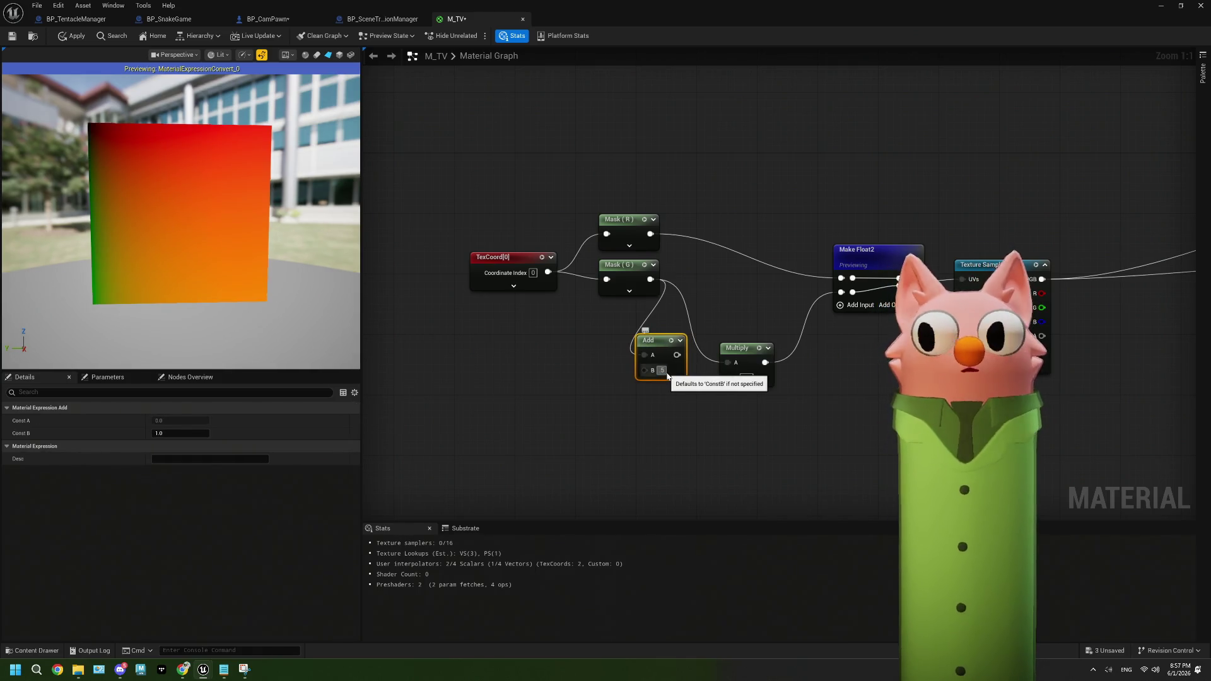
{"action": "left_click", "coordinate": [668, 404]}
{"action": "left_click_drag", "start_coordinate": [679, 355], "coordinate": [728, 362]}
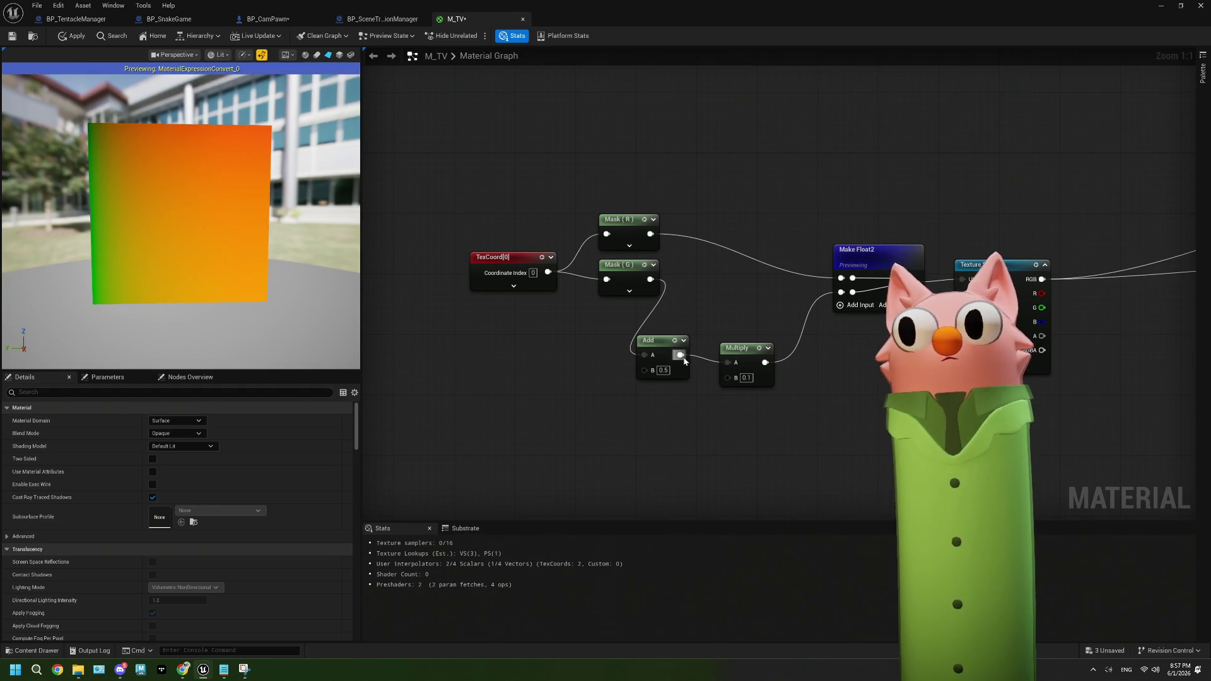
{"action": "left_click_drag", "start_coordinate": [655, 340], "coordinate": [663, 348]}
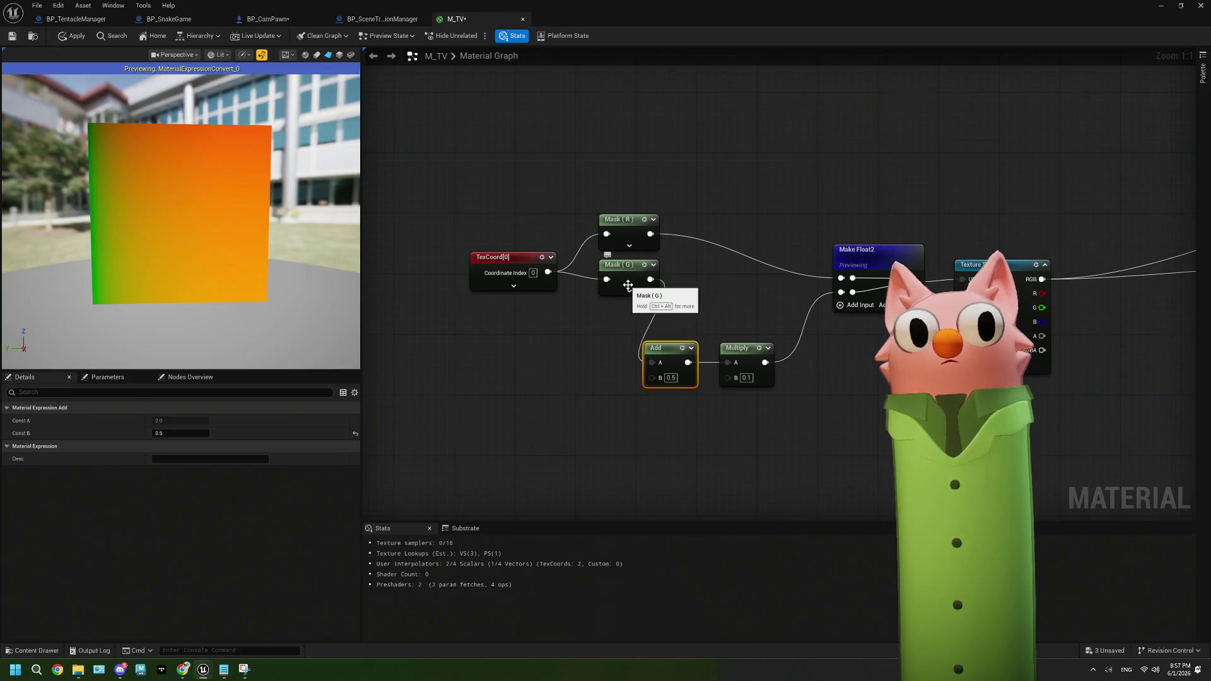
{"action": "mouse_move", "coordinate": [509, 208]}
{"action": "left_mouse_down"}
{"action": "mouse_move", "coordinate": [625, 277]}
{"action": "mouse_move", "coordinate": [564, 329]}
{"action": "mouse_move", "coordinate": [550, 309]}
{"action": "left_mouse_up"}
{"action": "left_click", "coordinate": [626, 324]}
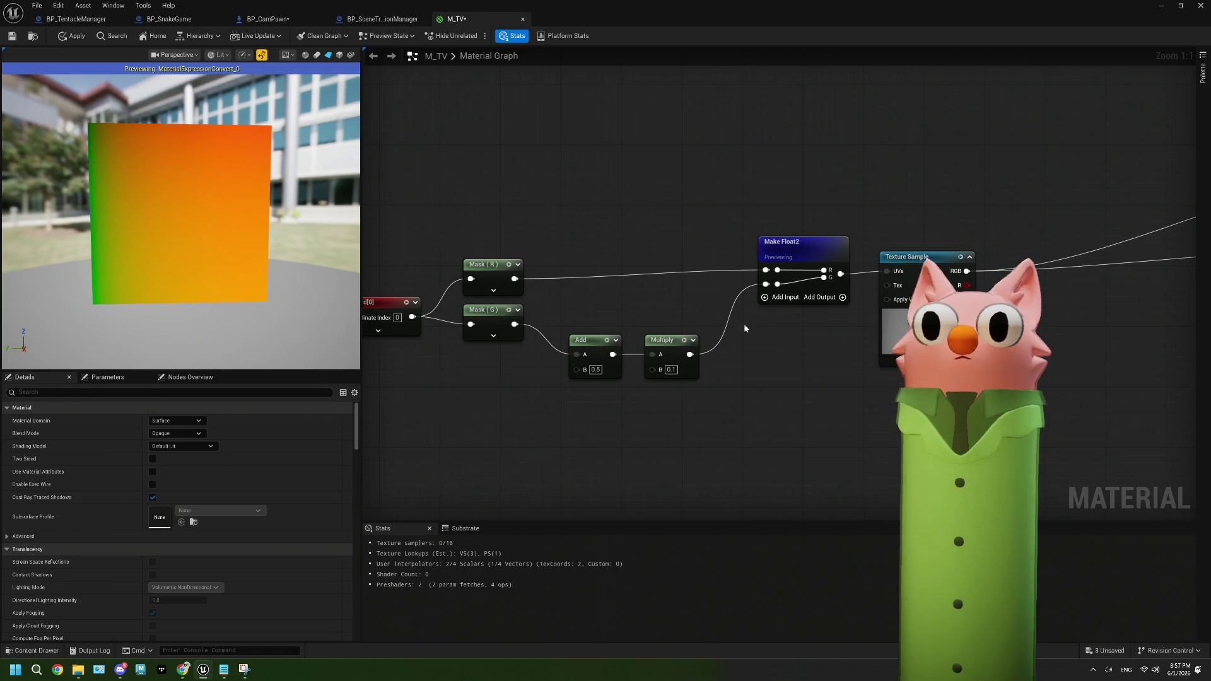
Switch the viewport preview to the Texture Sample output
{"action": "left_click", "coordinate": [908, 257]}
{"action": "key", "text": "space"}
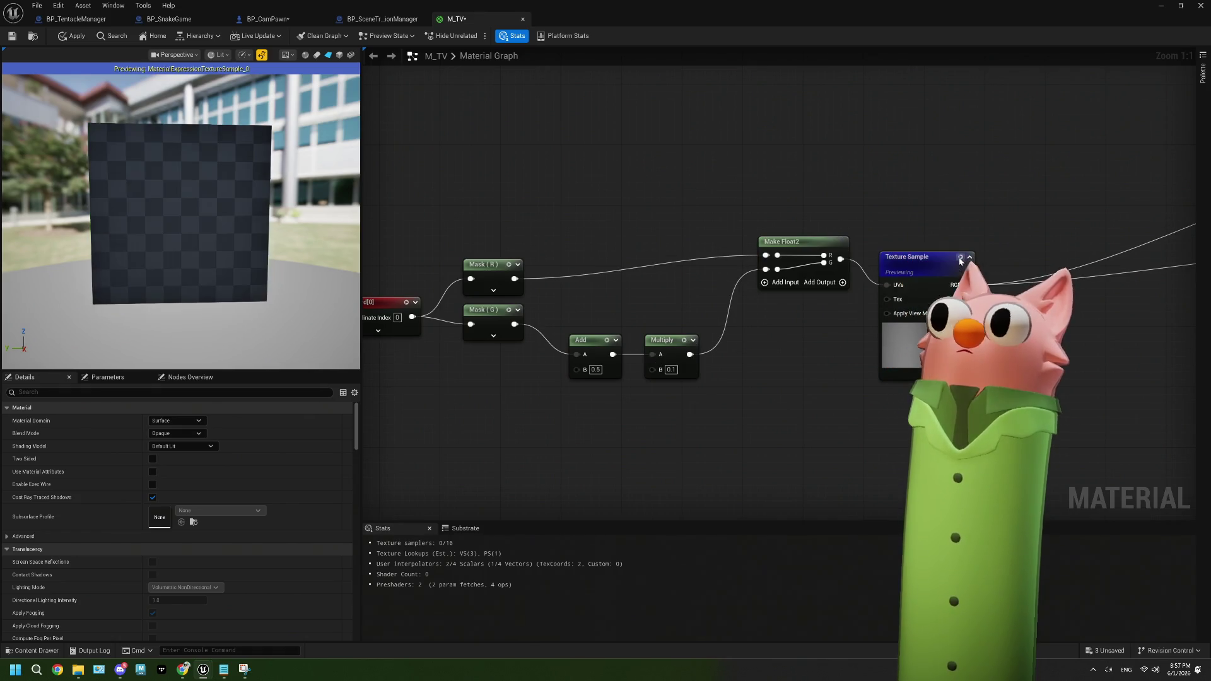
{"action": "left_click", "coordinate": [685, 393]}
Try Multiply's B at 0.8, then settle on 1.0
{"action": "left_click", "coordinate": [670, 370]}
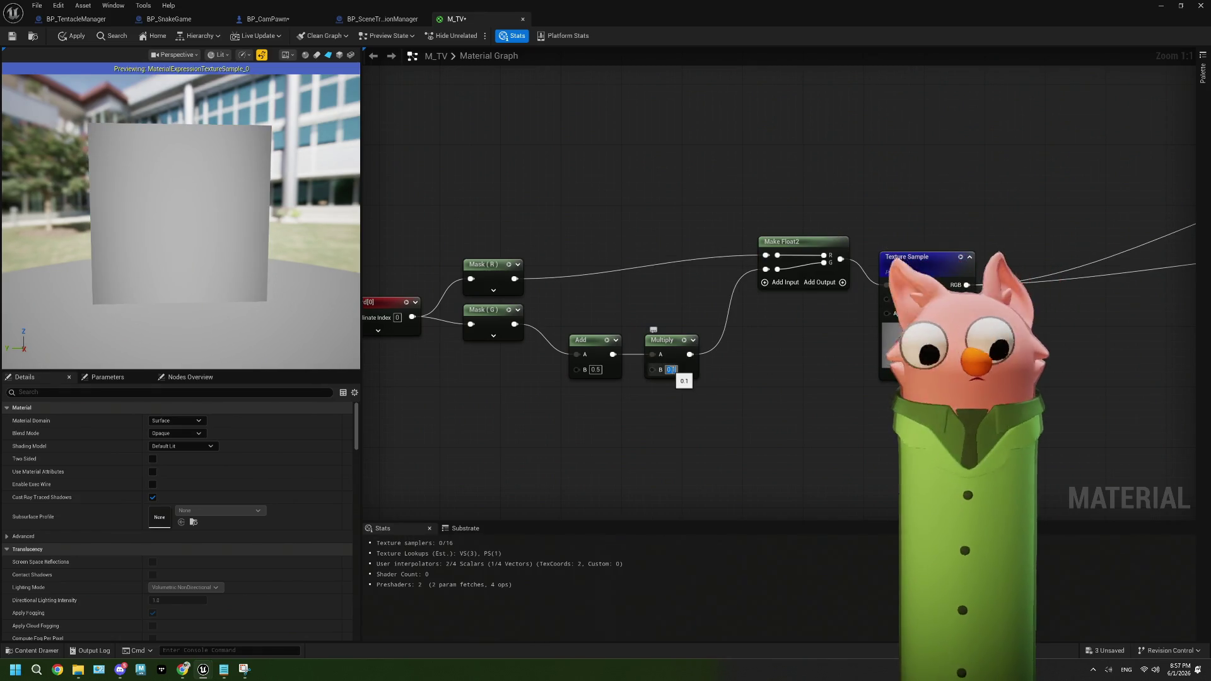
{"action": "type", "text": "0.8"}
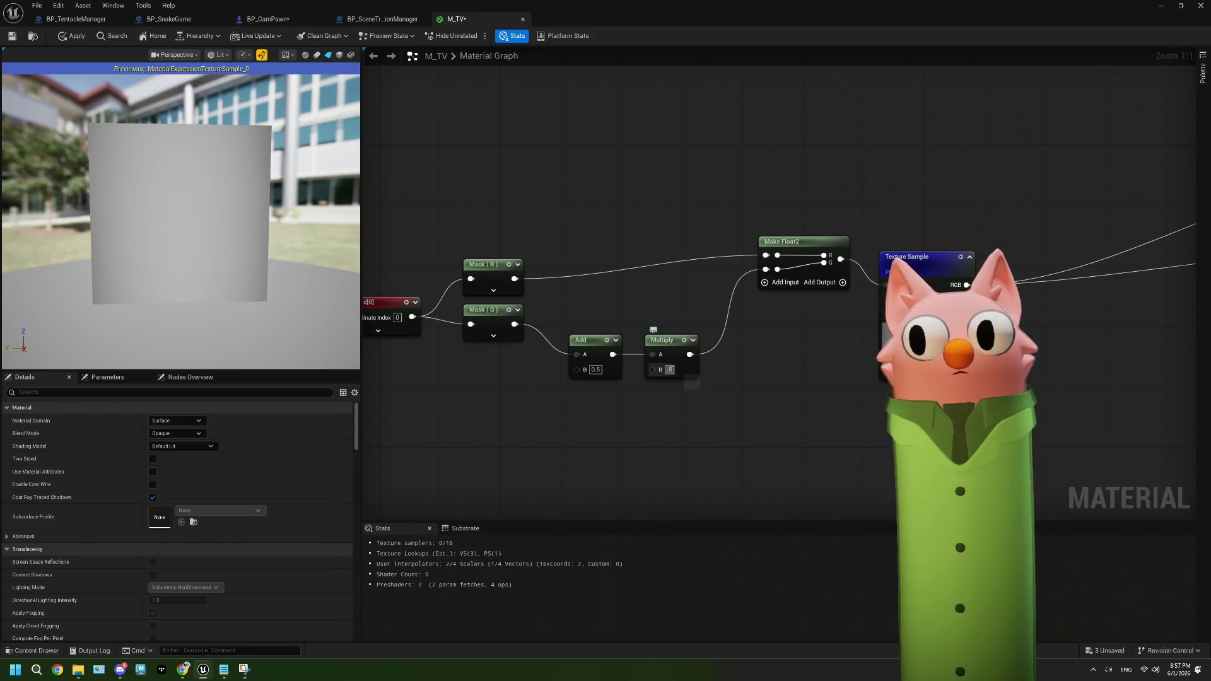
{"action": "key", "text": "Return"}
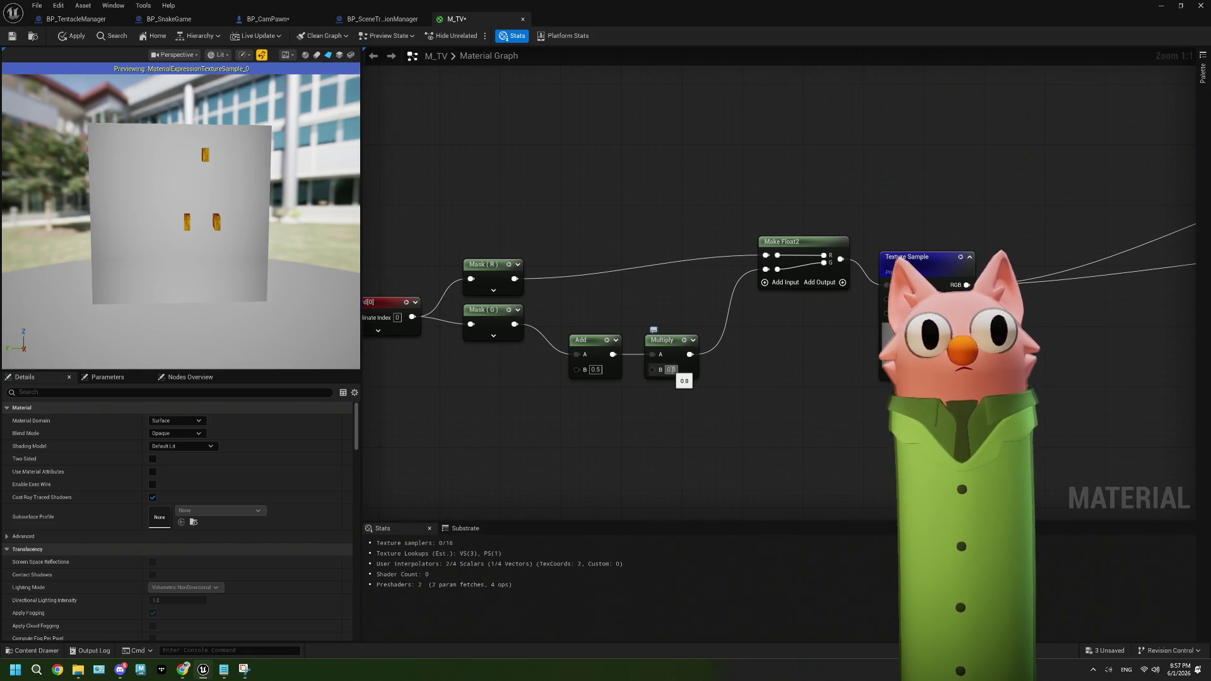
{"action": "left_click", "coordinate": [671, 369]}
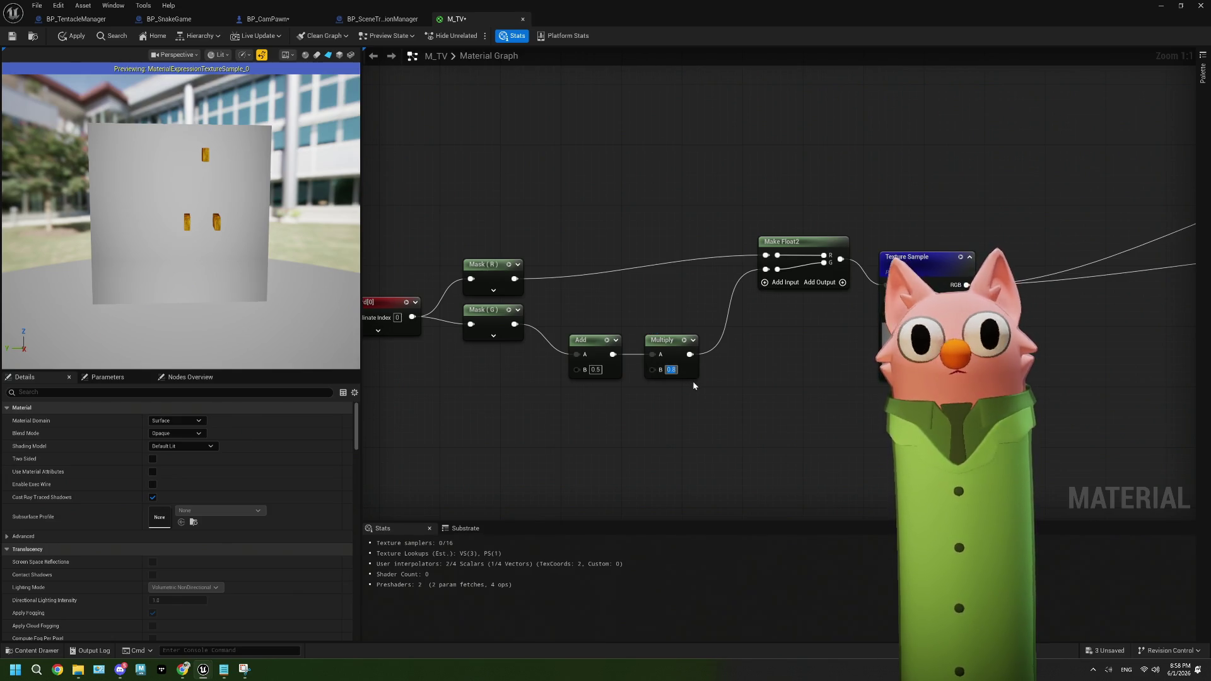
{"action": "key", "text": "BackSpace"}
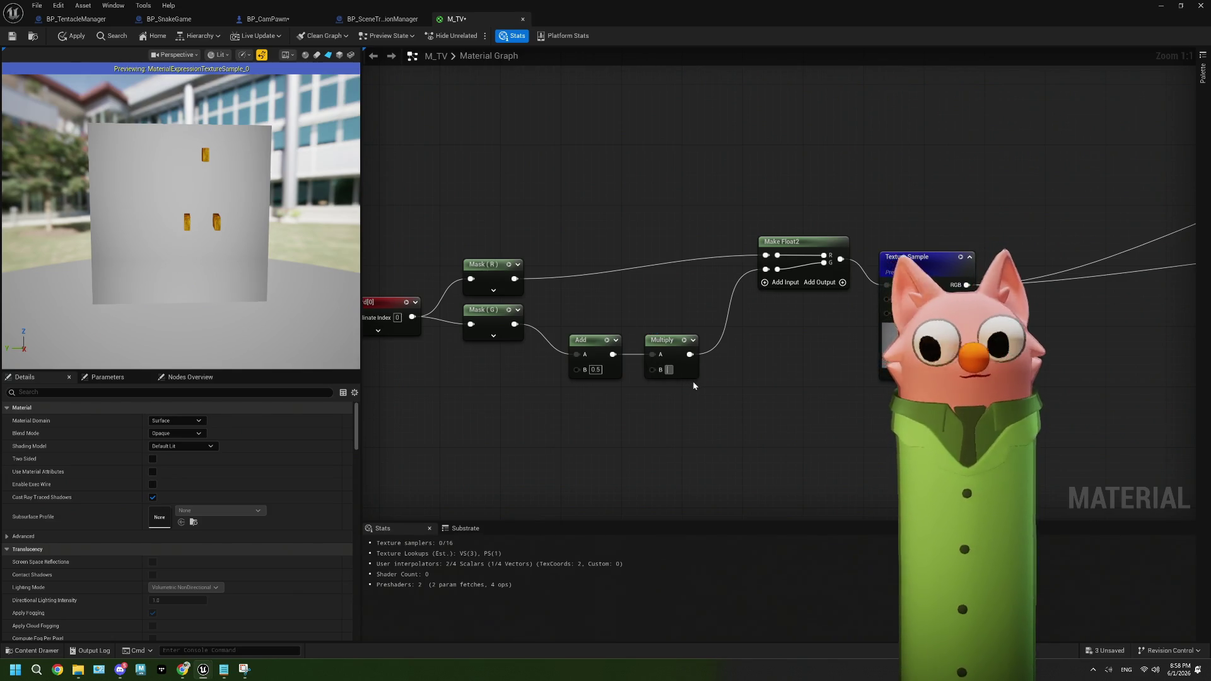
{"action": "type", "text": "1"}
{"action": "key", "text": "Return"}
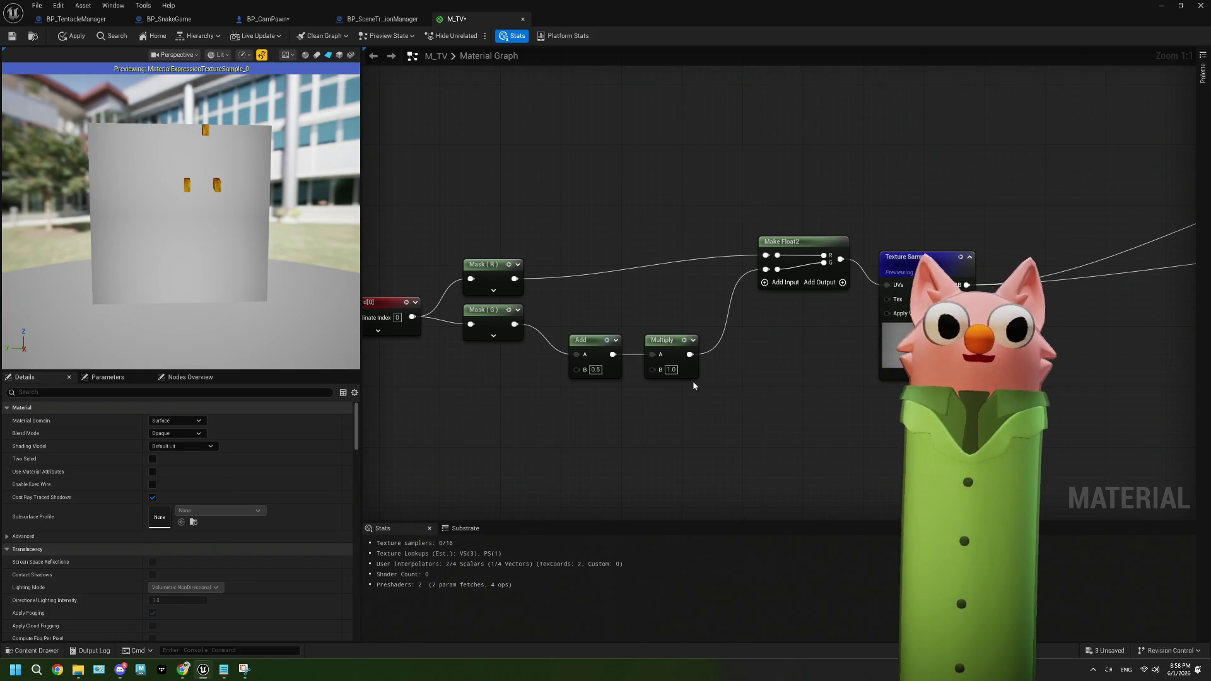
Preview the Make Float2 output on the test plane
{"action": "left_click_drag", "start_coordinate": [693, 385], "coordinate": [715, 375]}
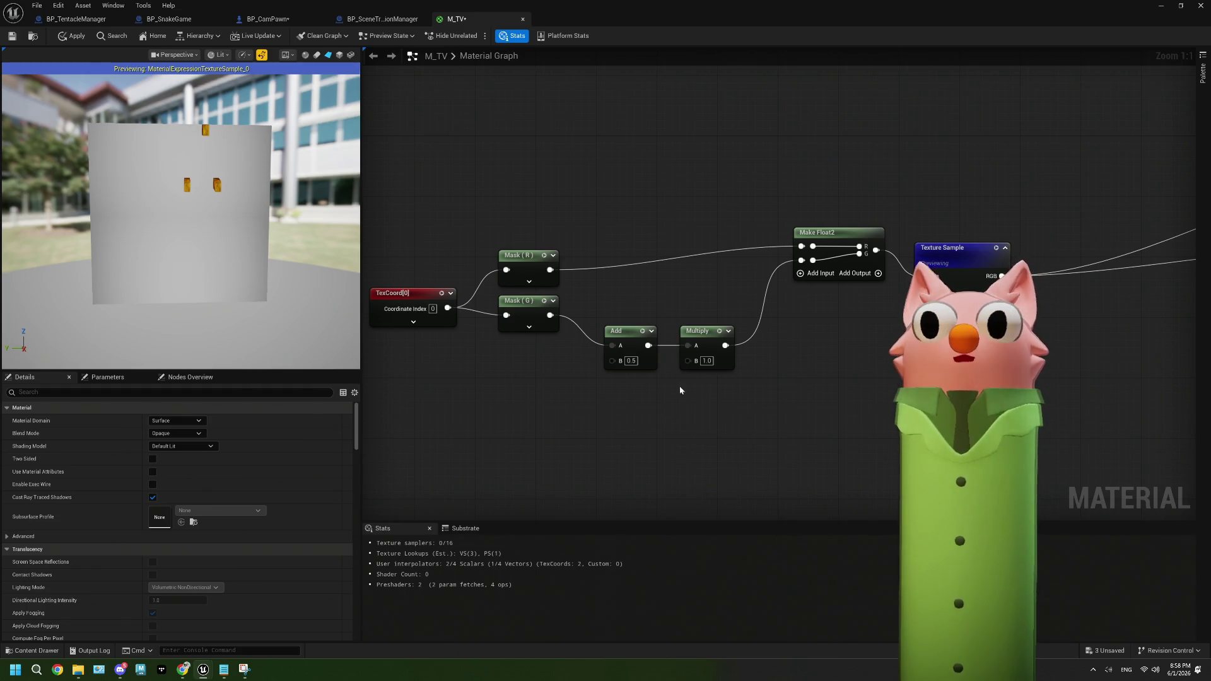
{"action": "left_click", "coordinate": [628, 332]}
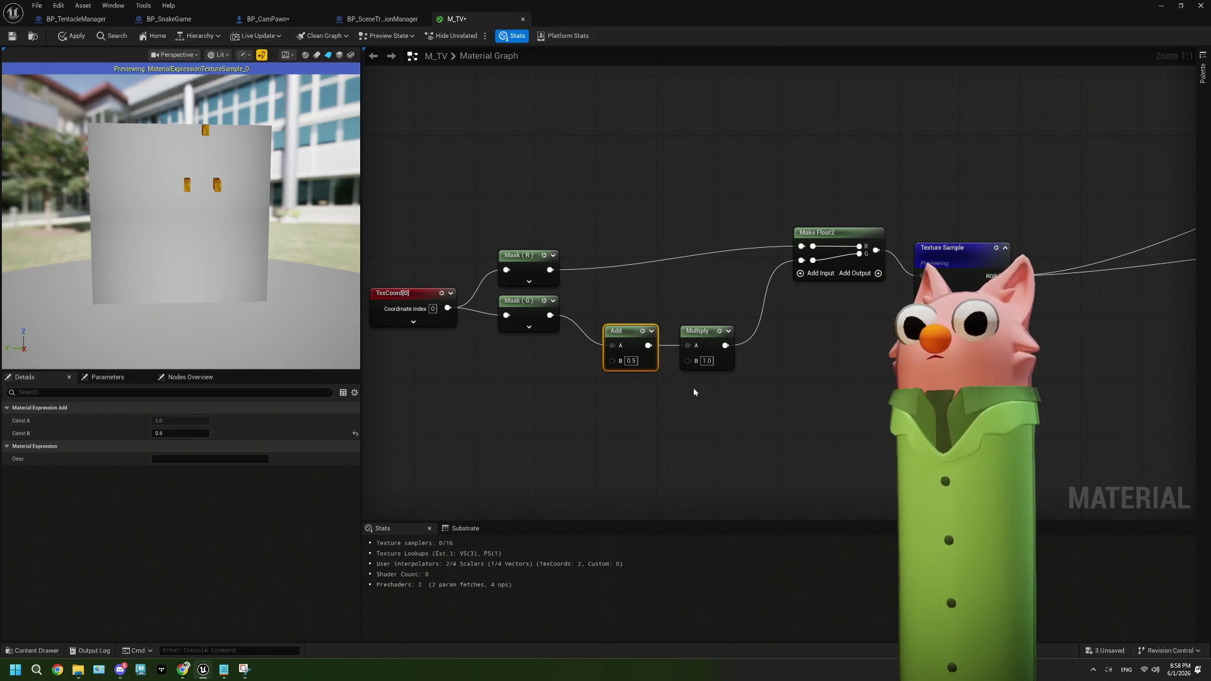
{"action": "left_click", "coordinate": [832, 233]}
{"action": "key", "text": "space"}
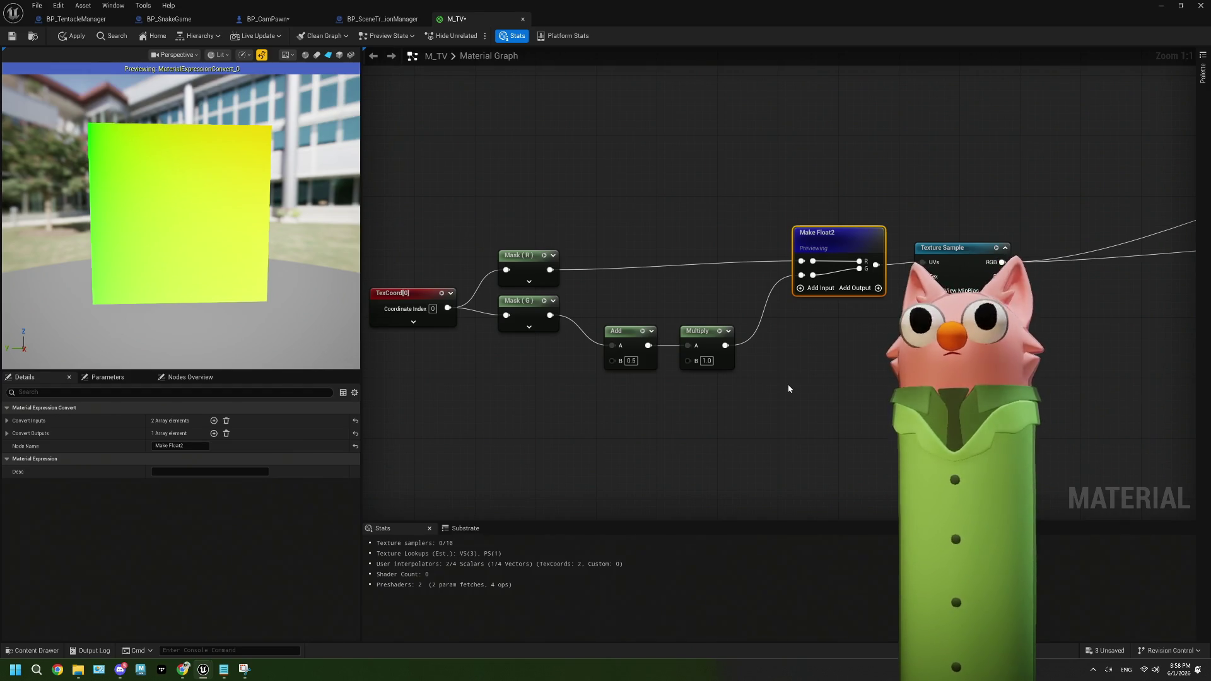
Delete the Add node and wire Mask (G) straight into Multiply's A input
{"action": "left_click_drag", "start_coordinate": [713, 405], "coordinate": [730, 362]}
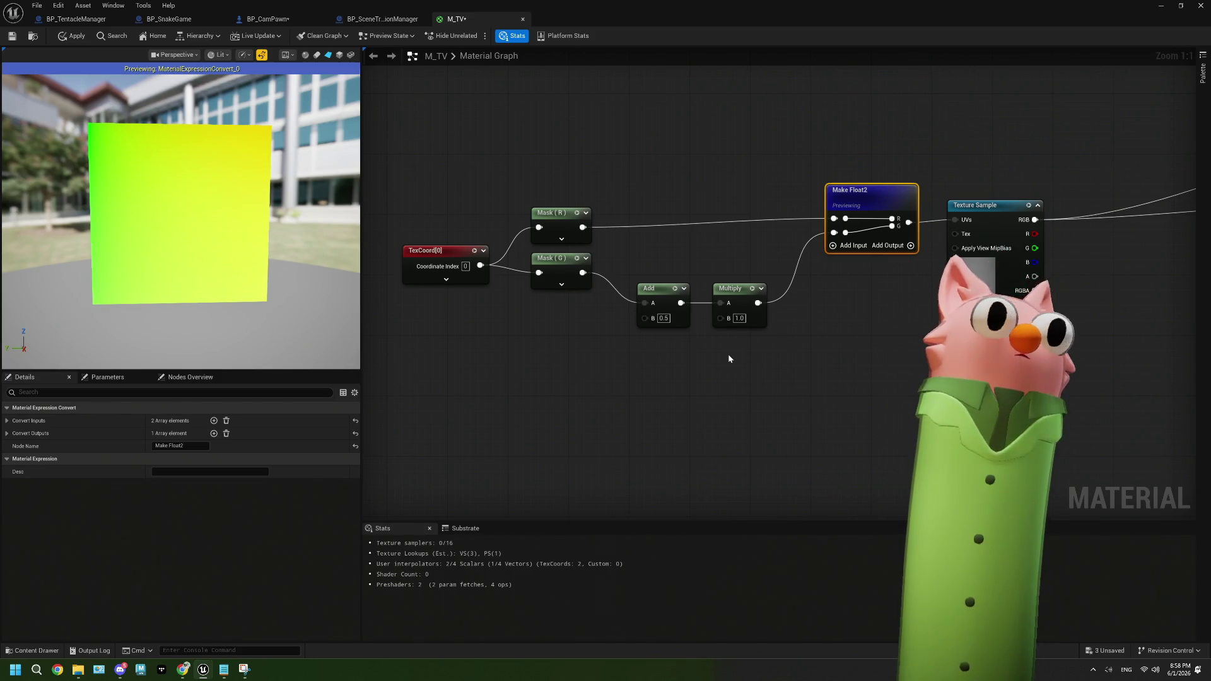
{"action": "left_click_drag", "start_coordinate": [725, 359], "coordinate": [661, 372]}
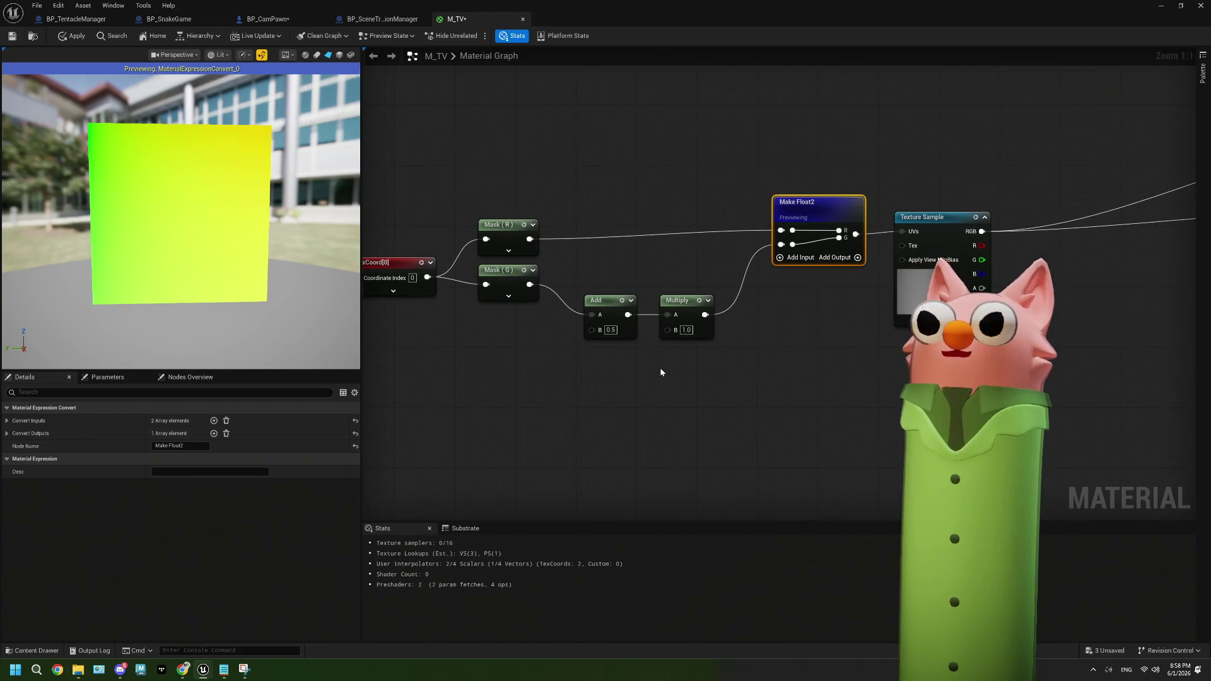
{"action": "left_click", "coordinate": [603, 314]}
{"action": "key", "text": "Delete"}
{"action": "mouse_move", "coordinate": [530, 285]}
{"action": "left_mouse_down"}
{"action": "mouse_move", "coordinate": [600, 313]}
{"action": "mouse_move", "coordinate": [667, 316]}
{"action": "mouse_move", "coordinate": [612, 297]}
{"action": "left_mouse_up"}
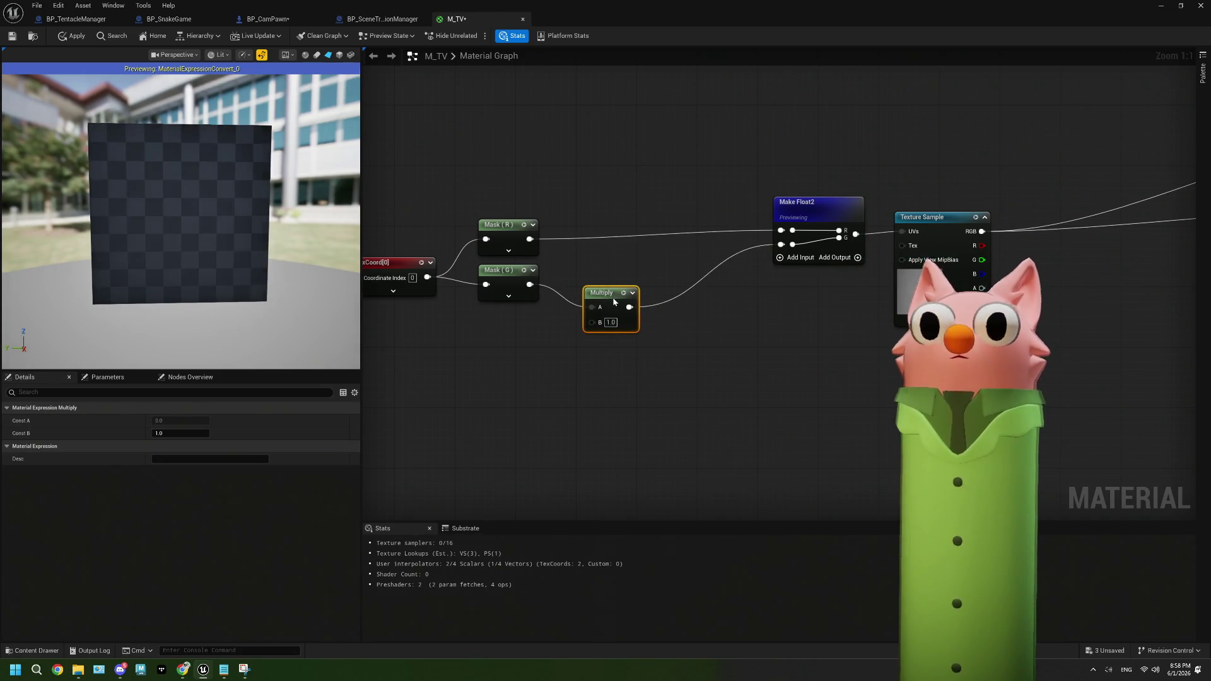
Set Multiply's B to 0.5, then change it to 0.1
{"action": "left_click", "coordinate": [616, 322]}
{"action": "key", "text": "BackSpace"}
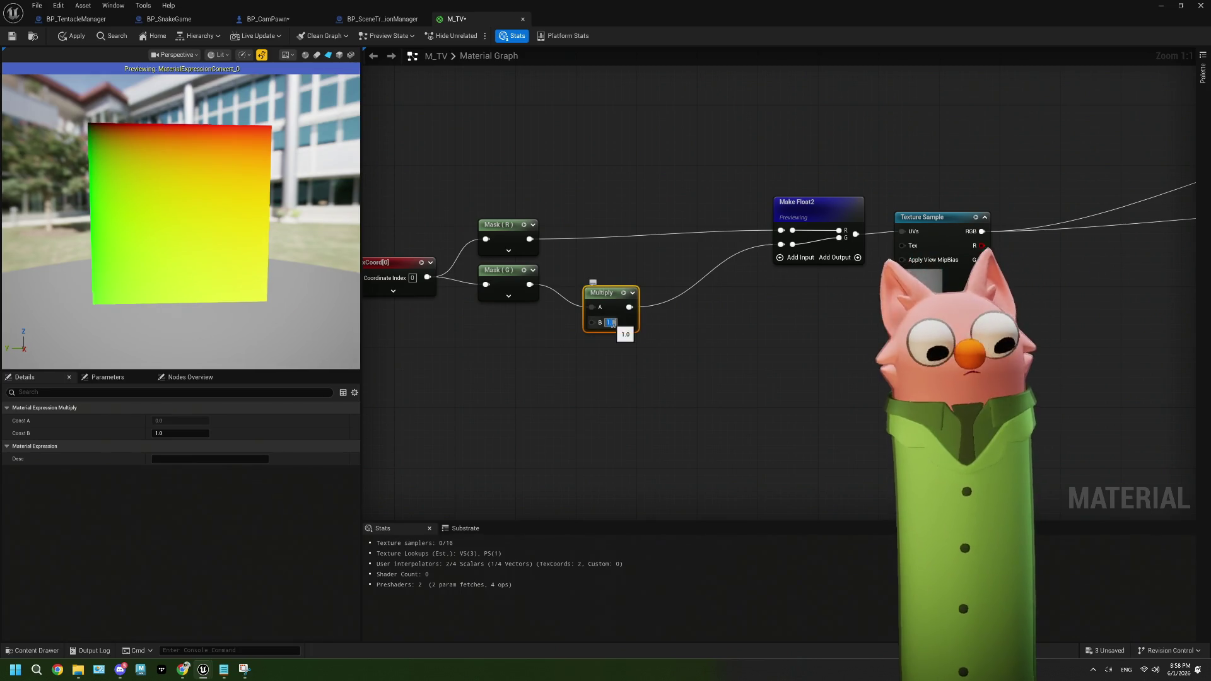
{"action": "type", "text": "0.5"}
{"action": "left_click", "coordinate": [646, 381]}
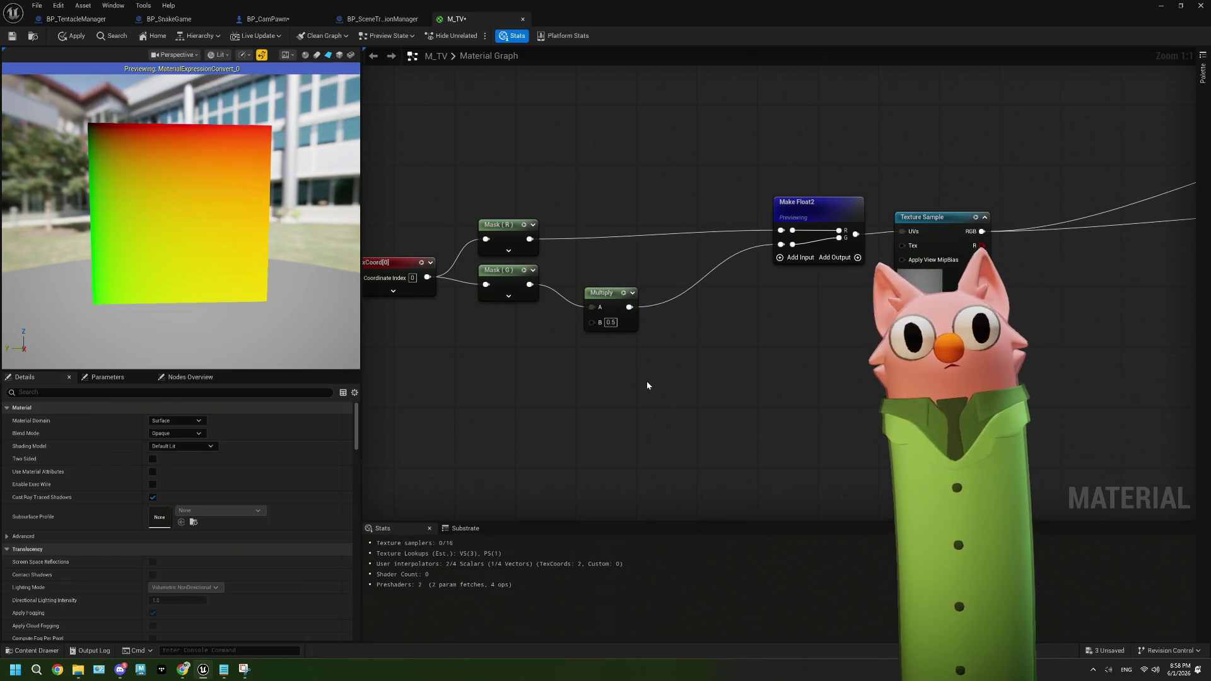
{"action": "left_click", "coordinate": [611, 323]}
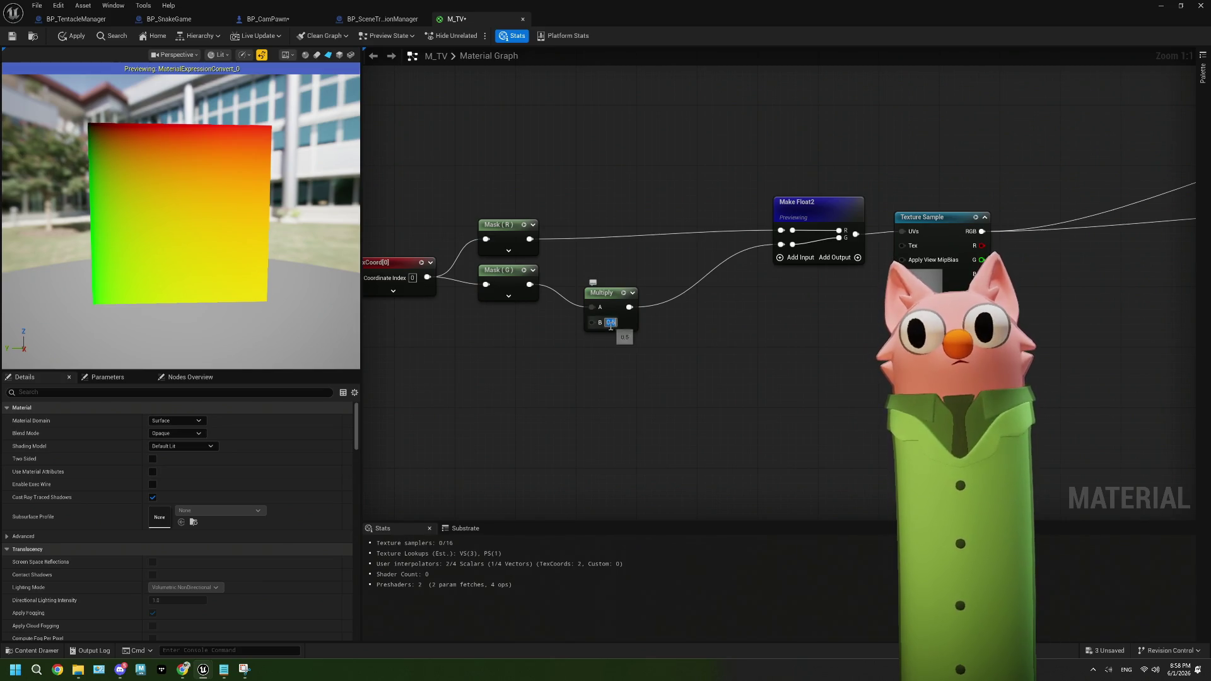
{"action": "type", "text": "0.1"}
{"action": "left_click", "coordinate": [634, 372]}
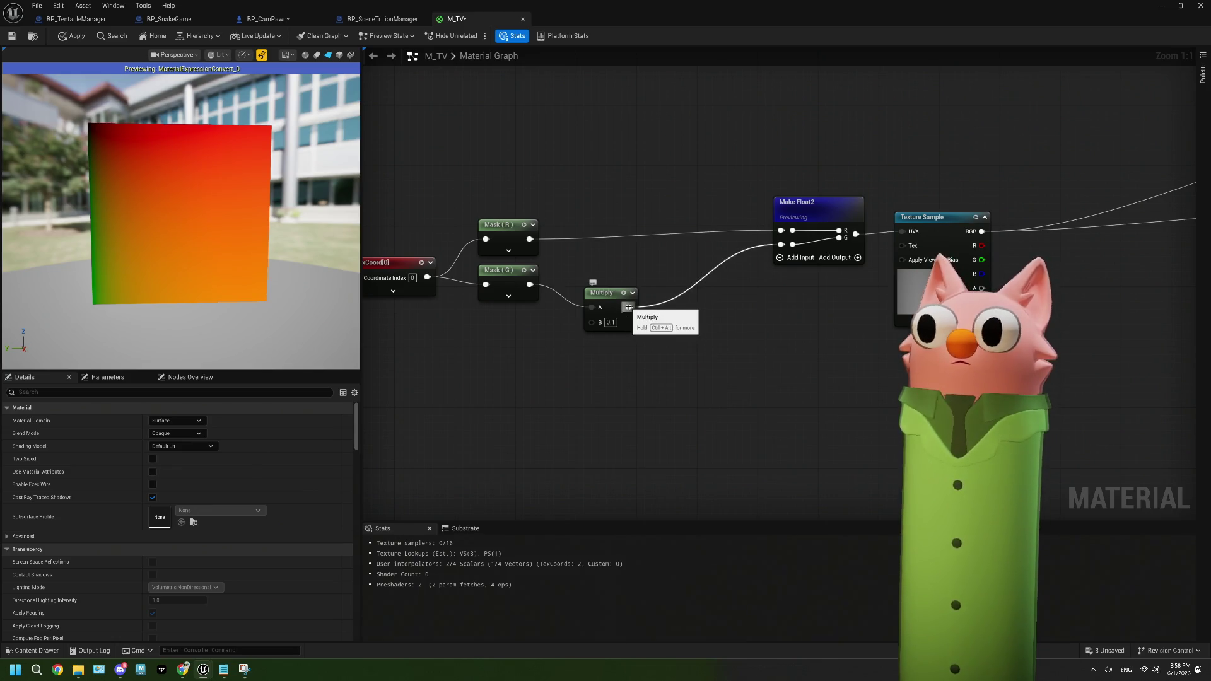
Create a V Scale scalar parameter defaulting to 0.1 and wire it to Multiply's B
{"action": "left_click", "coordinate": [471, 383]}
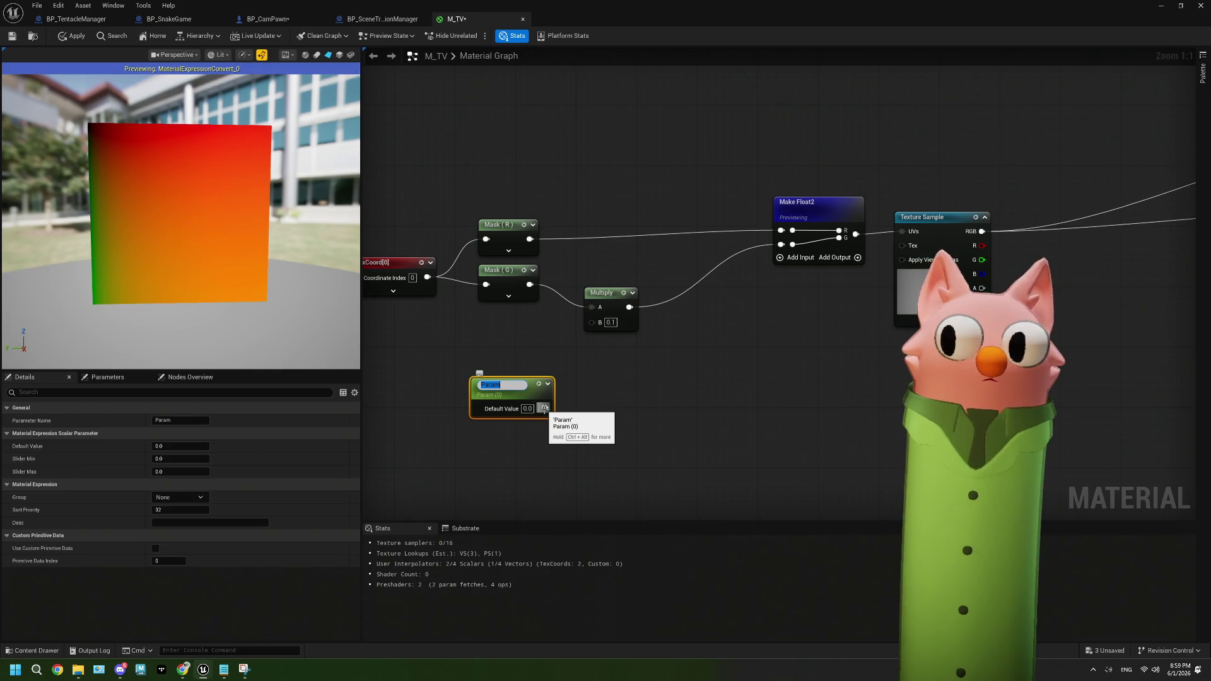
{"action": "type", "text": "Scale"}
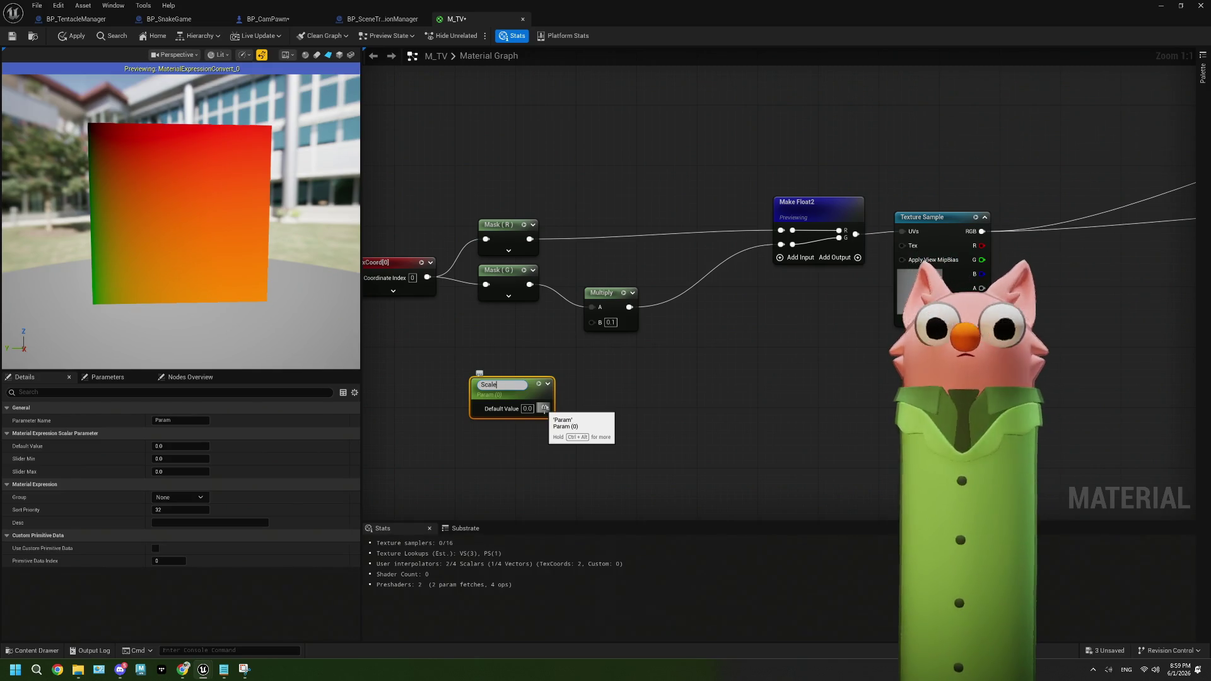
{"action": "key", "text": "BackSpace"}
{"action": "key", "text": "BackSpace"}
{"action": "key", "text": "BackSpace"}
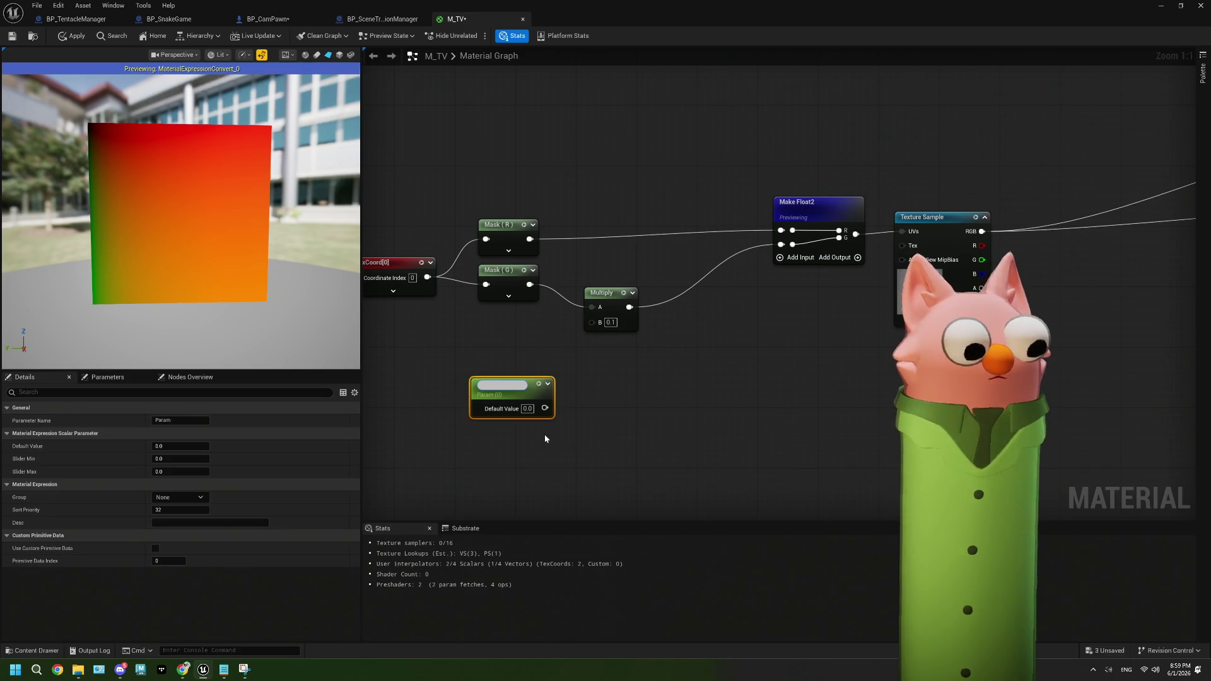
{"action": "type", "text": "VScale"}
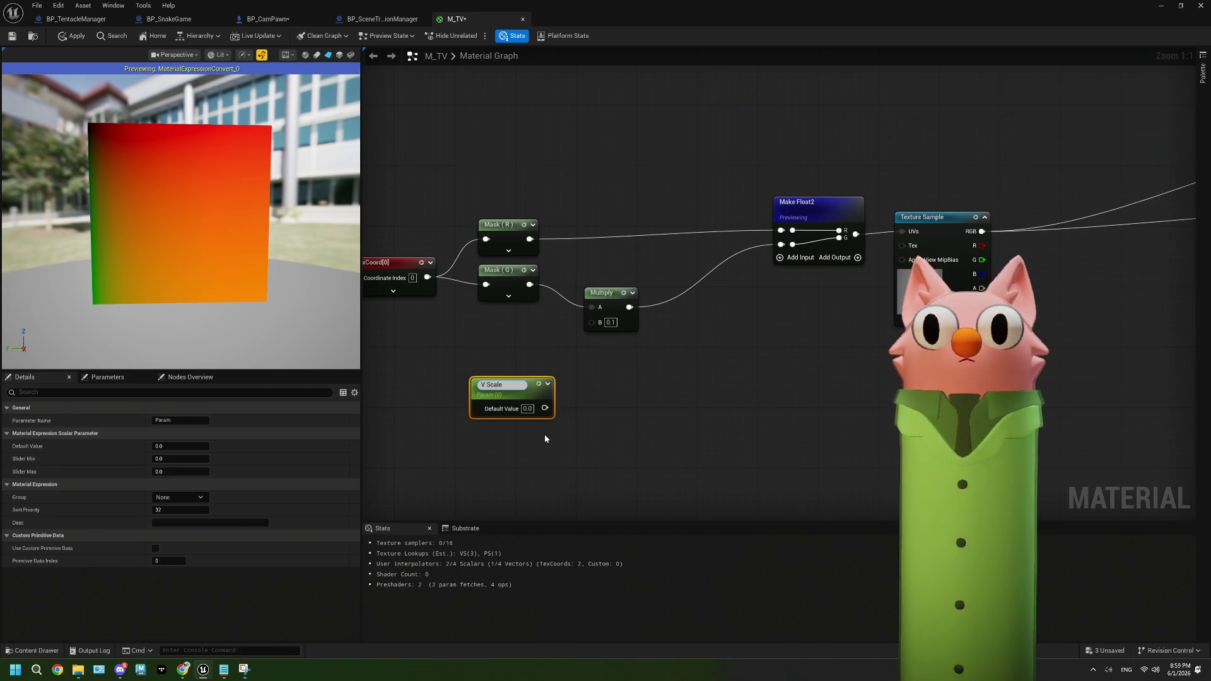
{"action": "left_click", "coordinate": [543, 434]}
{"action": "left_click", "coordinate": [527, 405]}
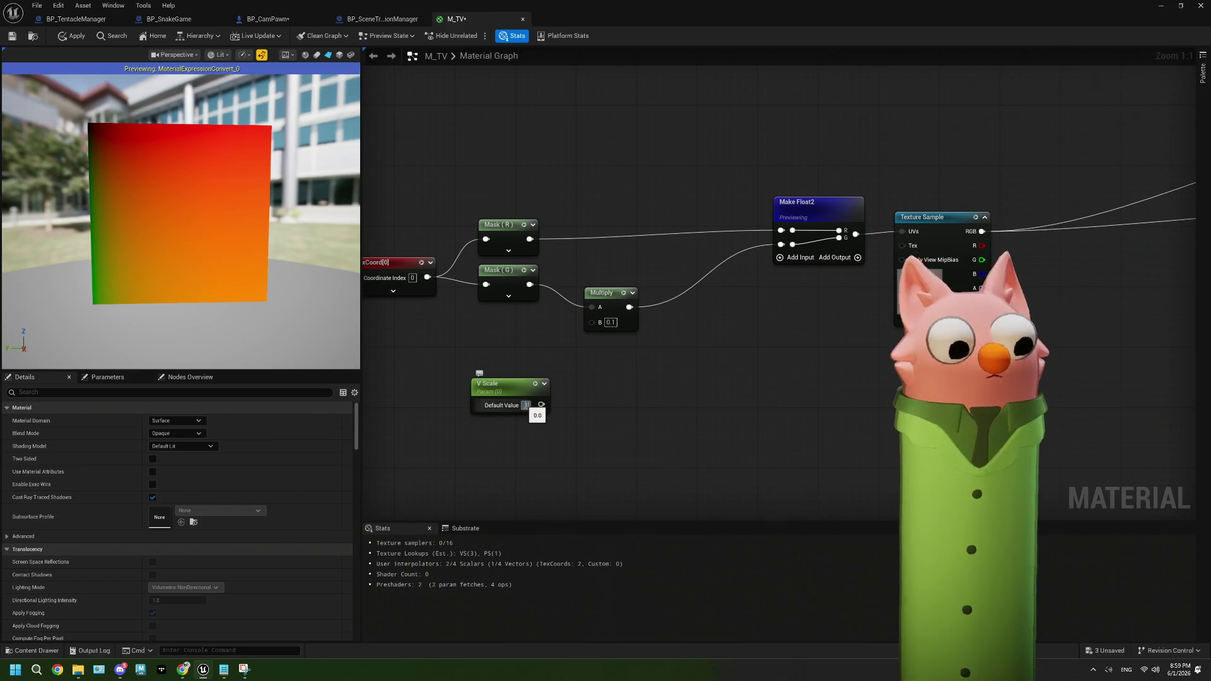
{"action": "type", "text": "0.1"}
{"action": "key", "text": "Return"}
{"action": "mouse_move", "coordinate": [504, 384]}
{"action": "left_mouse_down"}
{"action": "mouse_move", "coordinate": [466, 368]}
{"action": "mouse_move", "coordinate": [516, 396]}
{"action": "mouse_move", "coordinate": [592, 322]}
{"action": "left_mouse_up"}
{"action": "left_click_drag", "start_coordinate": [466, 369], "coordinate": [490, 353]}
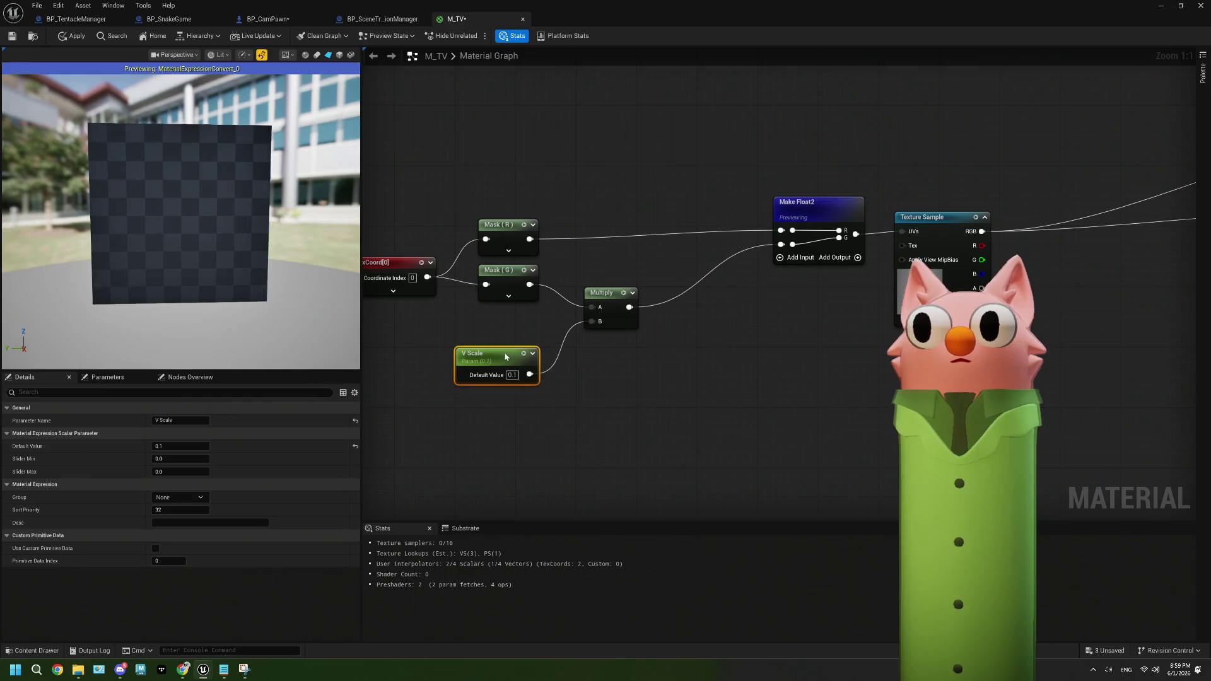
{"action": "left_click", "coordinate": [576, 384]}
Add an Add node after the Multiply, discarding a stray Multiply made from V Scale
{"action": "left_click_drag", "start_coordinate": [584, 307], "coordinate": [633, 314]}
{"action": "key", "text": "a"}
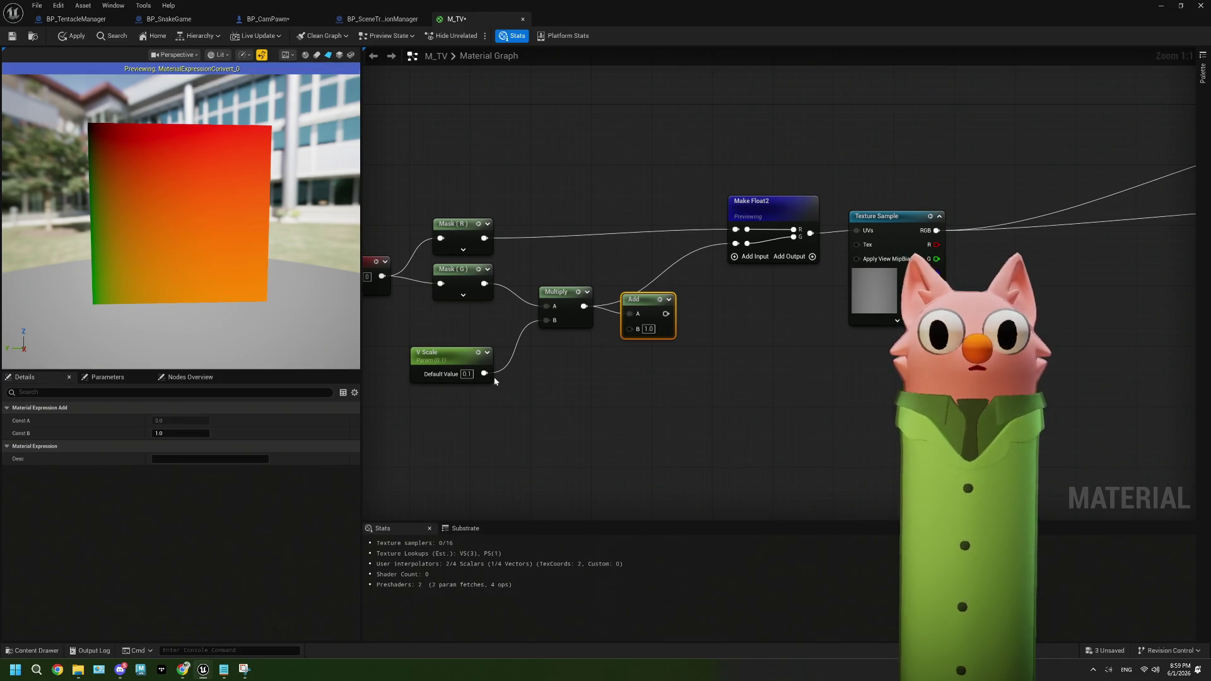
{"action": "left_click_drag", "start_coordinate": [495, 380], "coordinate": [548, 418]}
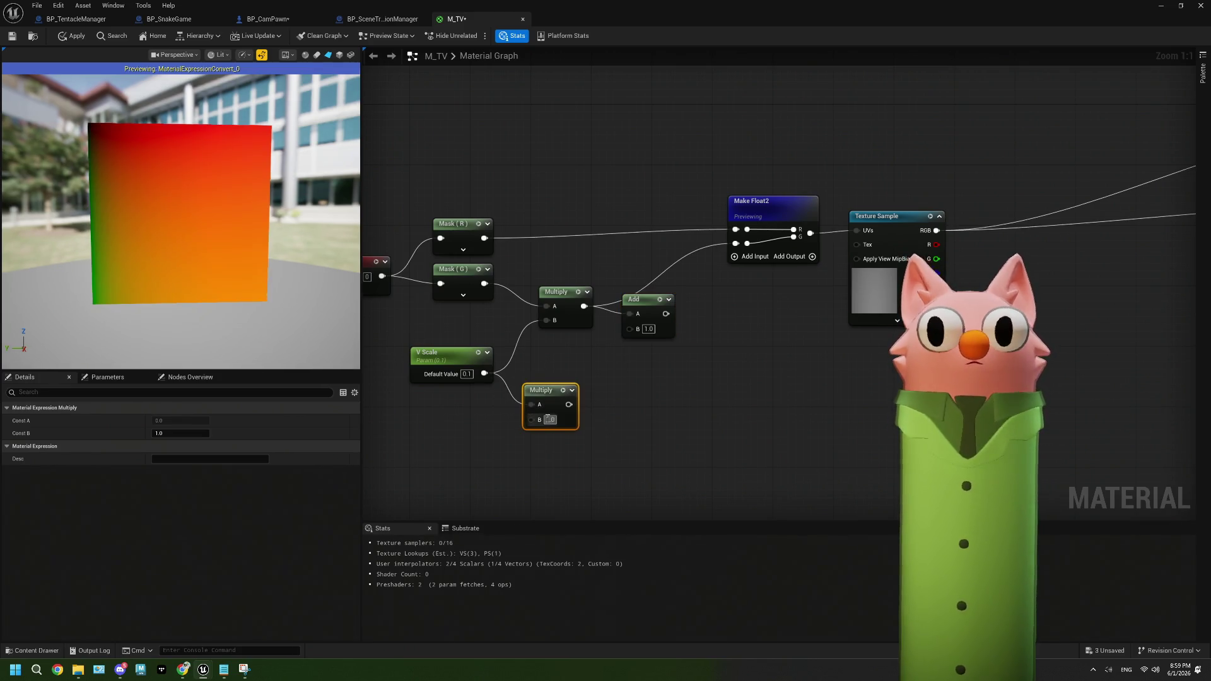
{"action": "type", "text": ".5"}
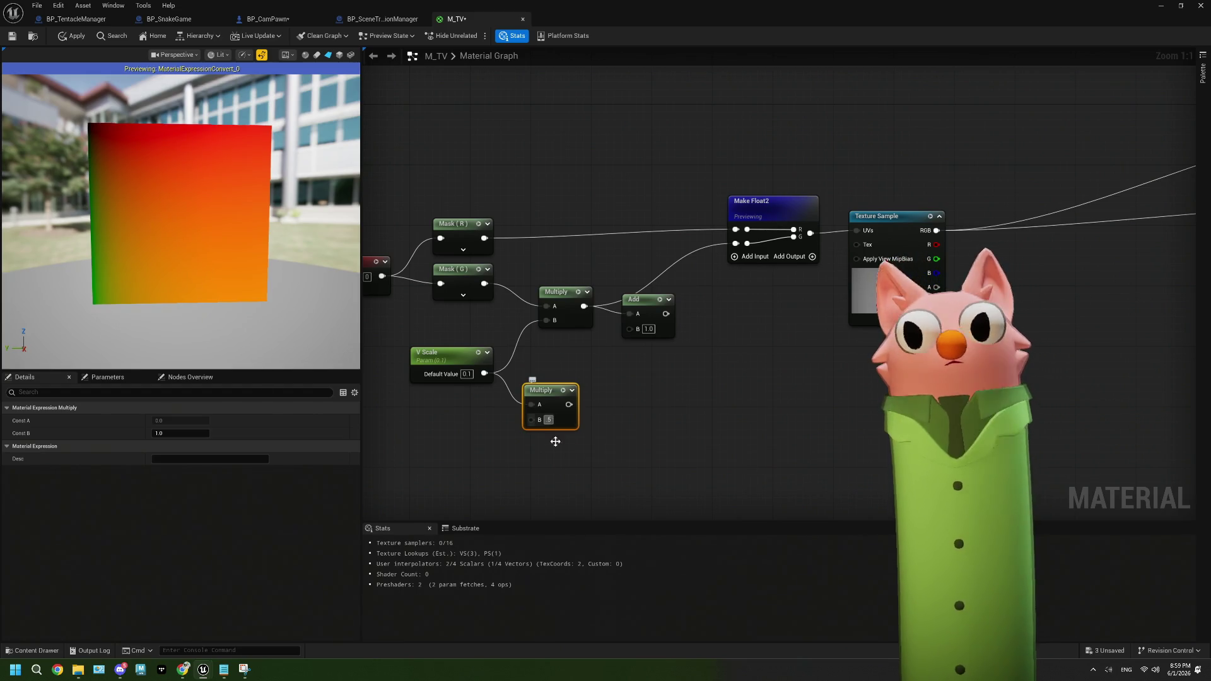
{"action": "key", "text": "Return"}
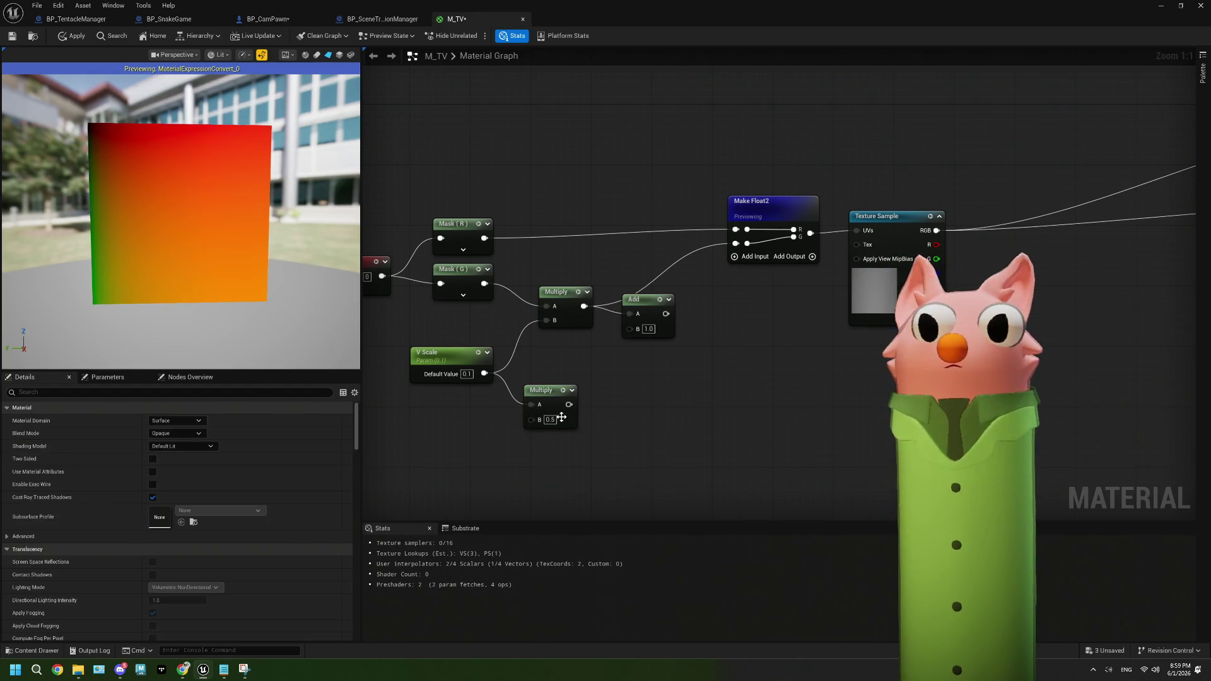
{"action": "key", "text": "Delete"}
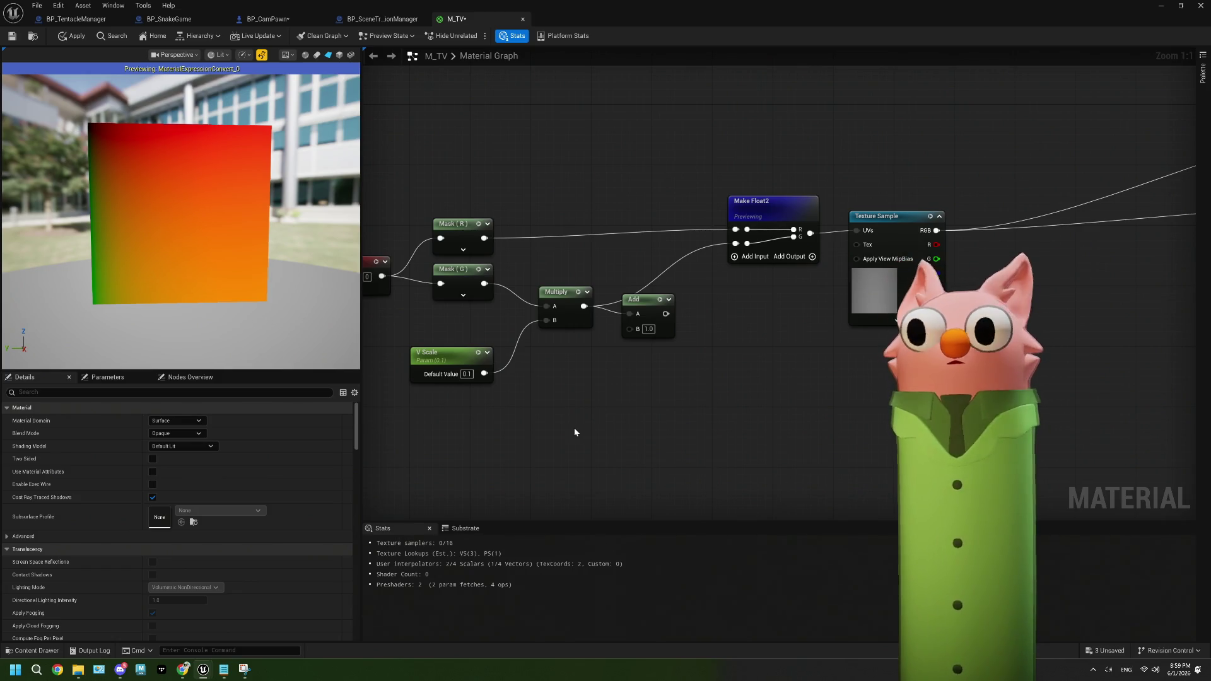
{"action": "left_click_drag", "start_coordinate": [648, 315], "coordinate": [686, 370]}
Set the Add node's B and the V Scale default both to 0.5
{"action": "left_click", "coordinate": [700, 336]}
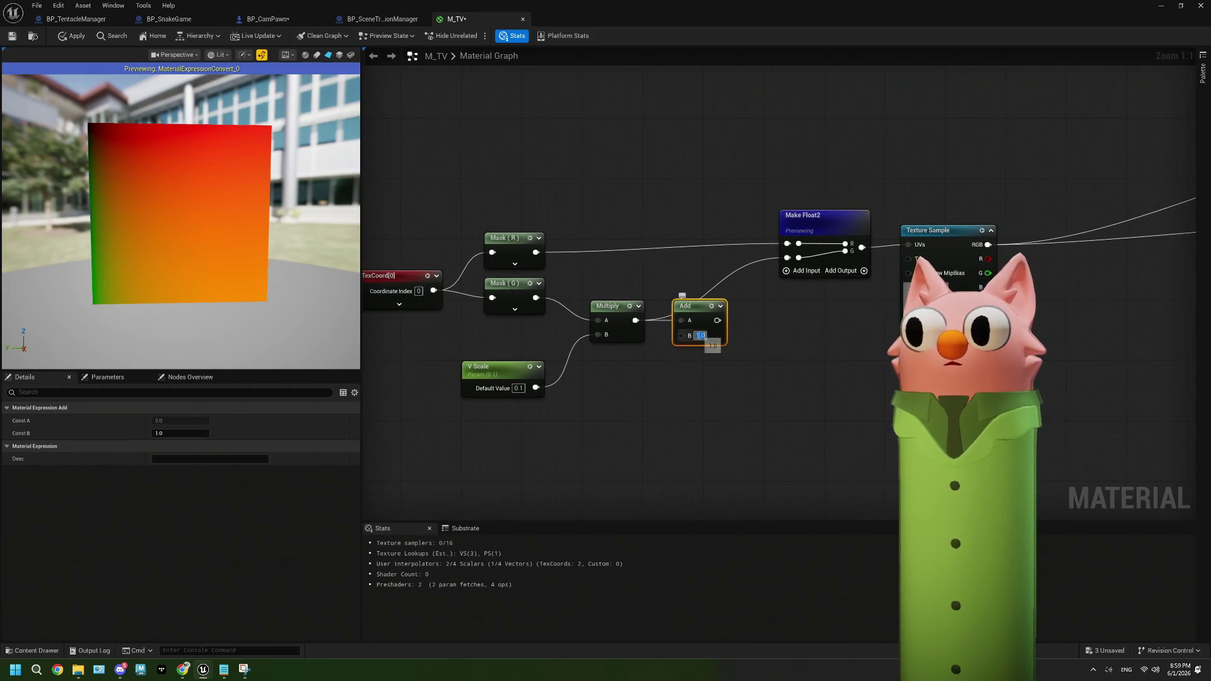
{"action": "type", "text": "0.5"}
{"action": "left_click", "coordinate": [702, 374]}
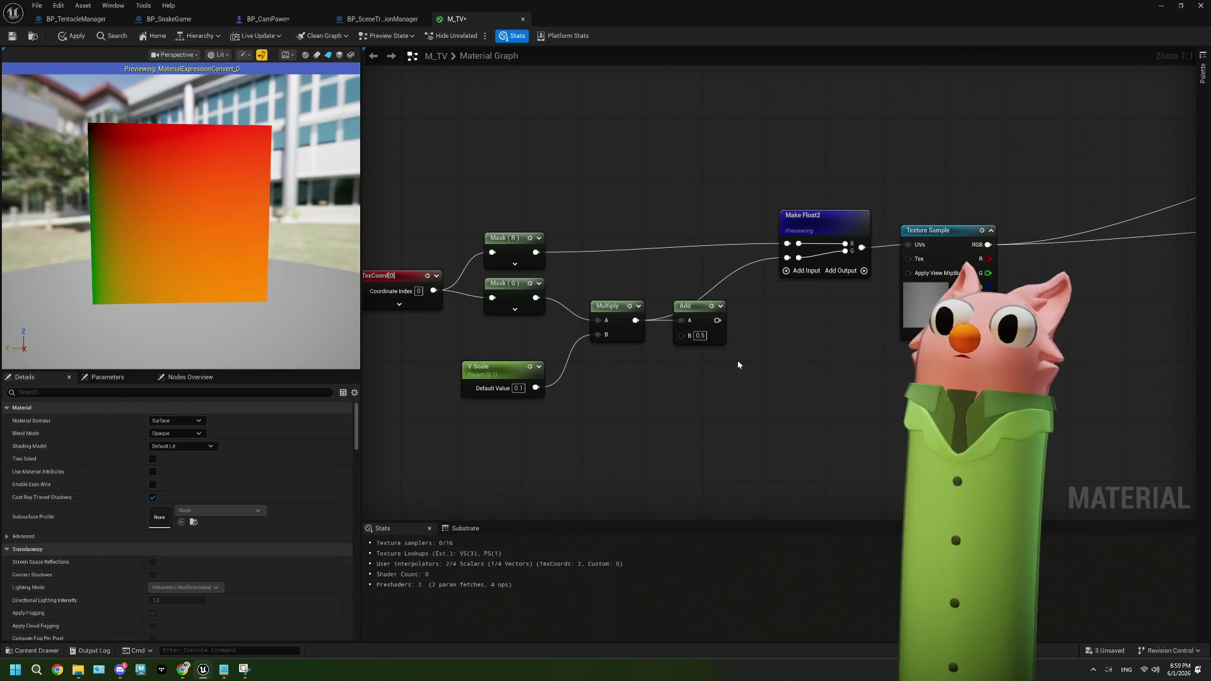
{"action": "left_click_drag", "start_coordinate": [517, 390], "coordinate": [532, 367]}
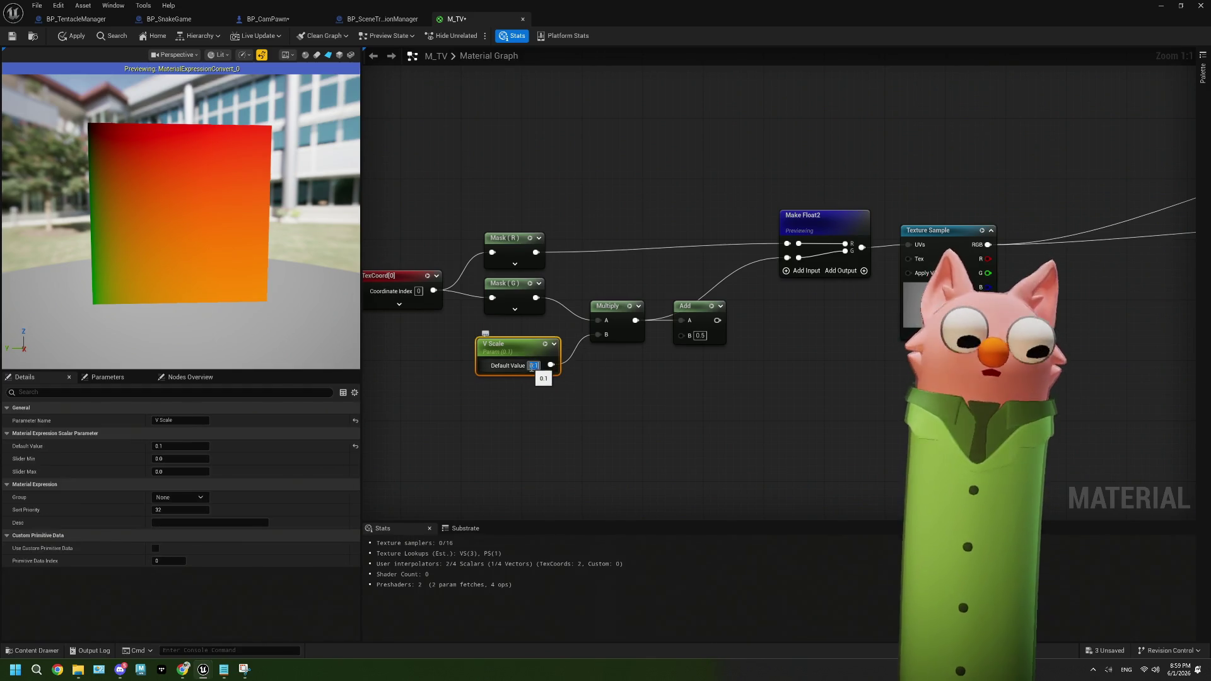
{"action": "left_click", "coordinate": [593, 391]}
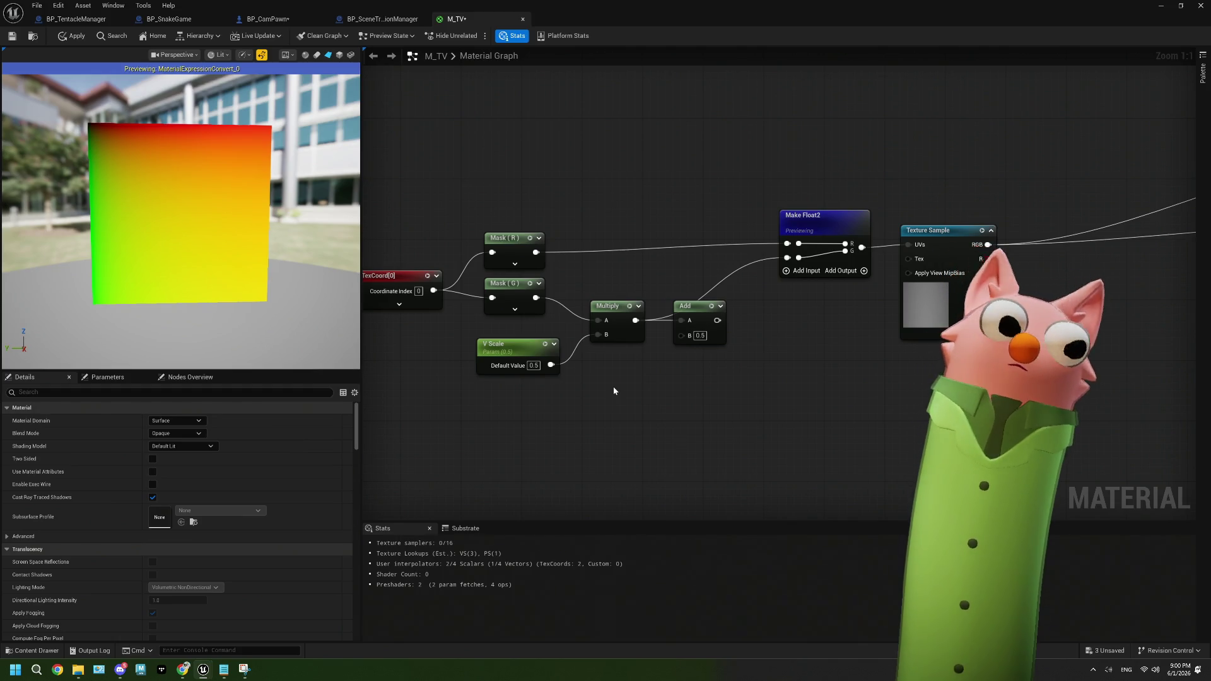
Connect the Add output to Make Float2's G input
{"action": "mouse_move", "coordinate": [613, 390]}
{"action": "left_mouse_down"}
{"action": "mouse_move", "coordinate": [659, 376]}
{"action": "mouse_move", "coordinate": [638, 375]}
{"action": "left_mouse_up"}
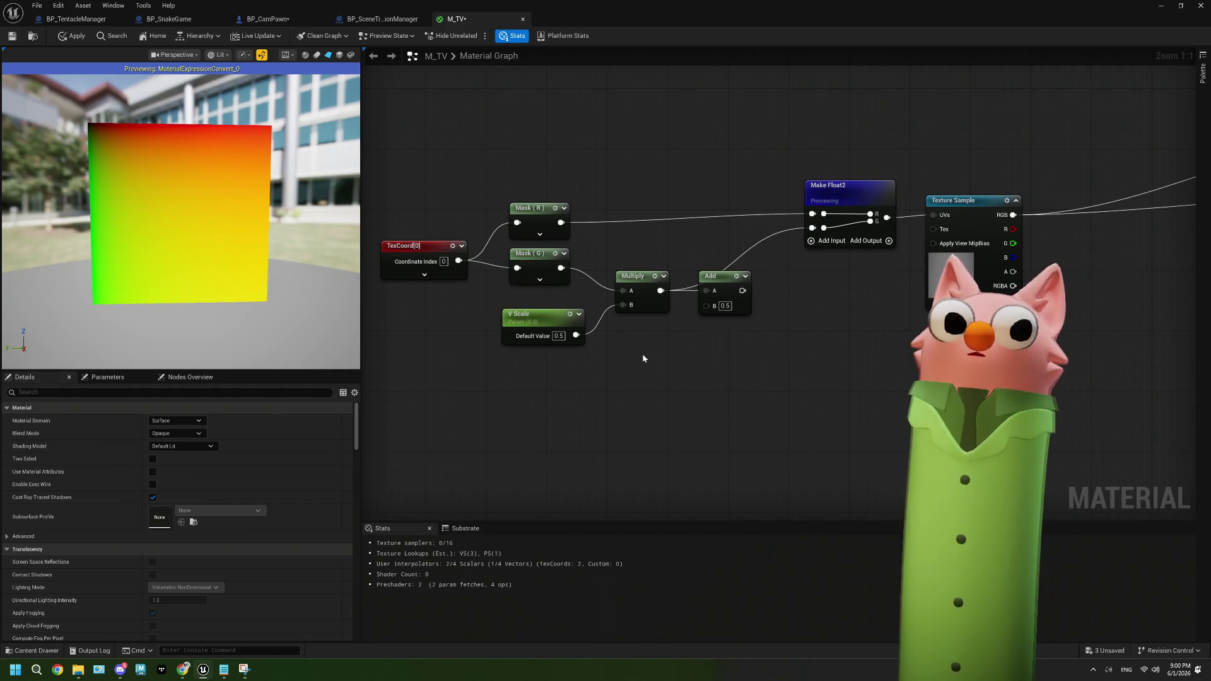
{"action": "left_click", "coordinate": [724, 306]}
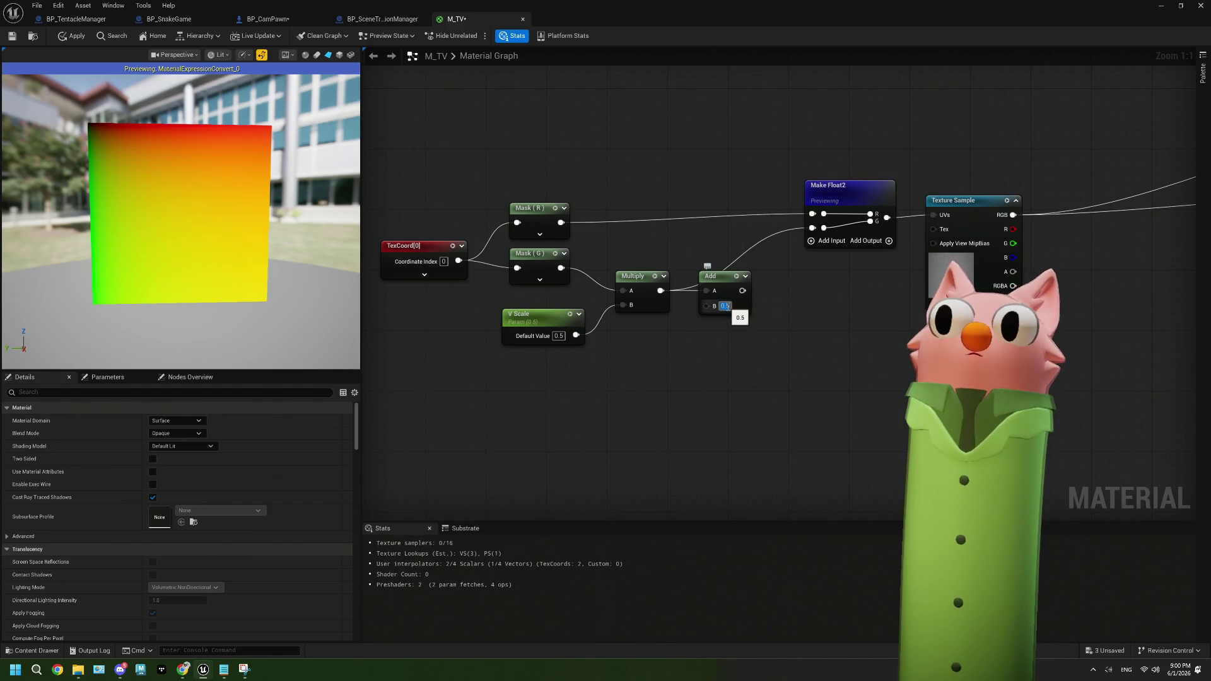
{"action": "left_click_drag", "start_coordinate": [742, 290], "coordinate": [813, 228]}
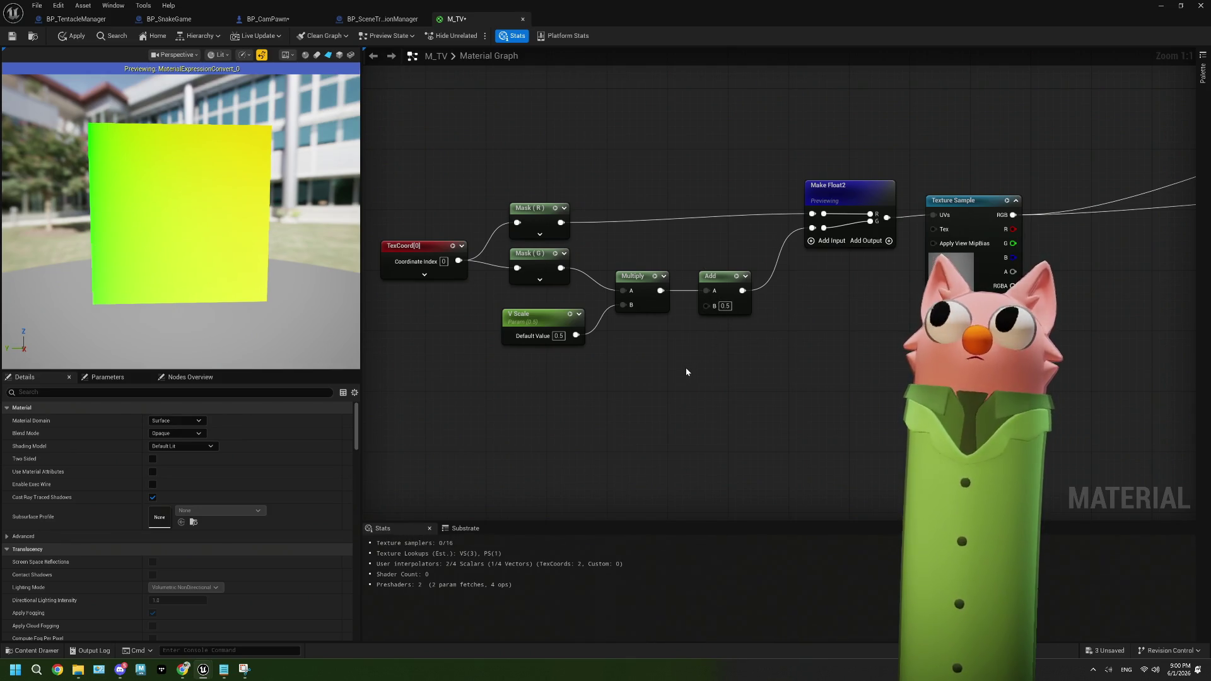
{"action": "left_click_drag", "start_coordinate": [576, 335], "coordinate": [606, 374]}
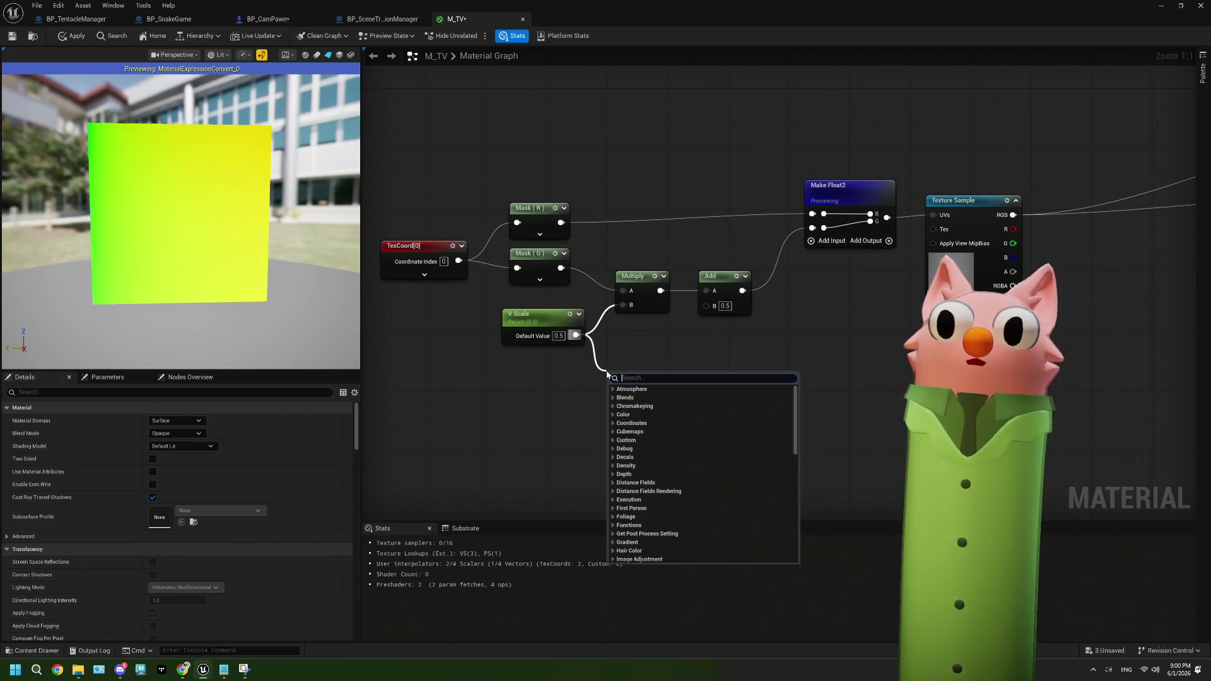
Add a Divide node from V Scale feeding the Add's B input
{"action": "type", "text": "di"}
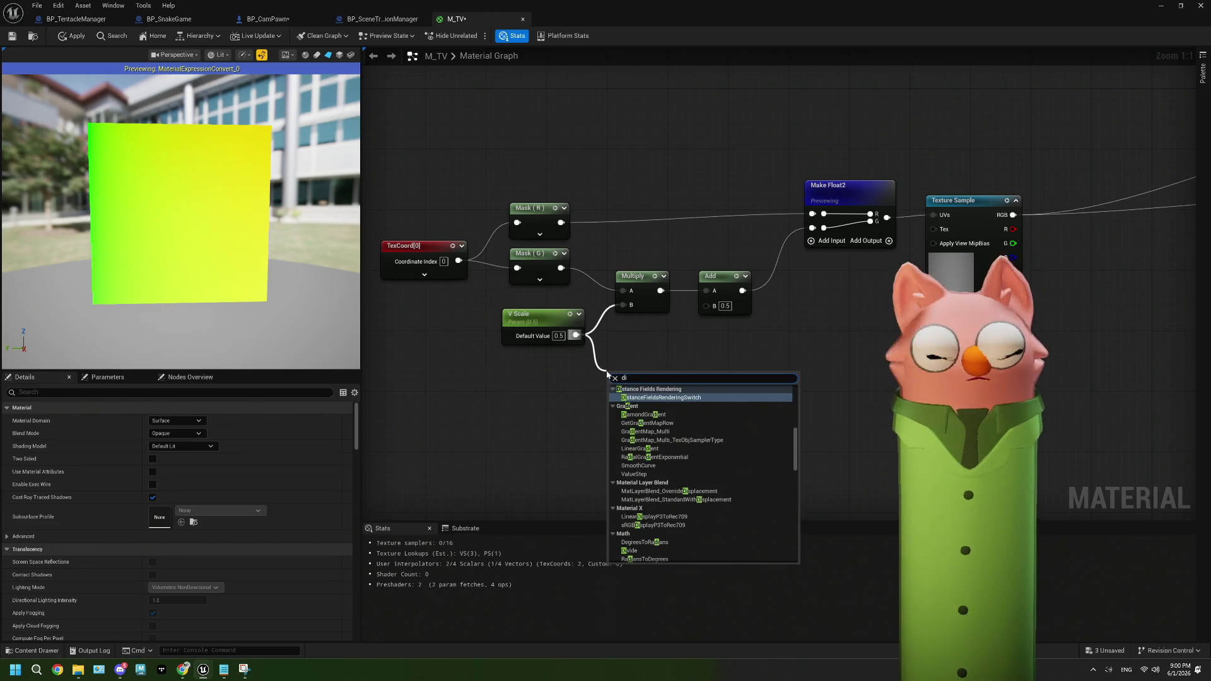
{"action": "type", "text": "v"}
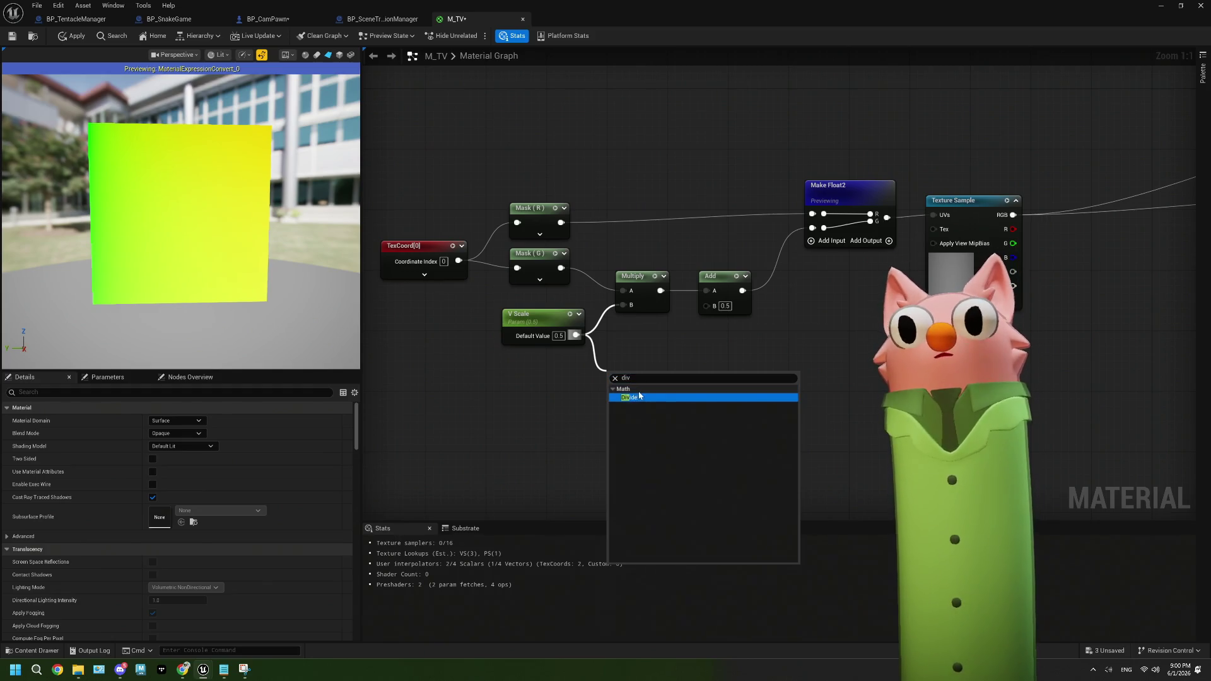
{"action": "left_click", "coordinate": [636, 398]}
{"action": "left_click_drag", "start_coordinate": [639, 396], "coordinate": [706, 305]}
{"action": "left_click_drag", "start_coordinate": [641, 365], "coordinate": [641, 342]}
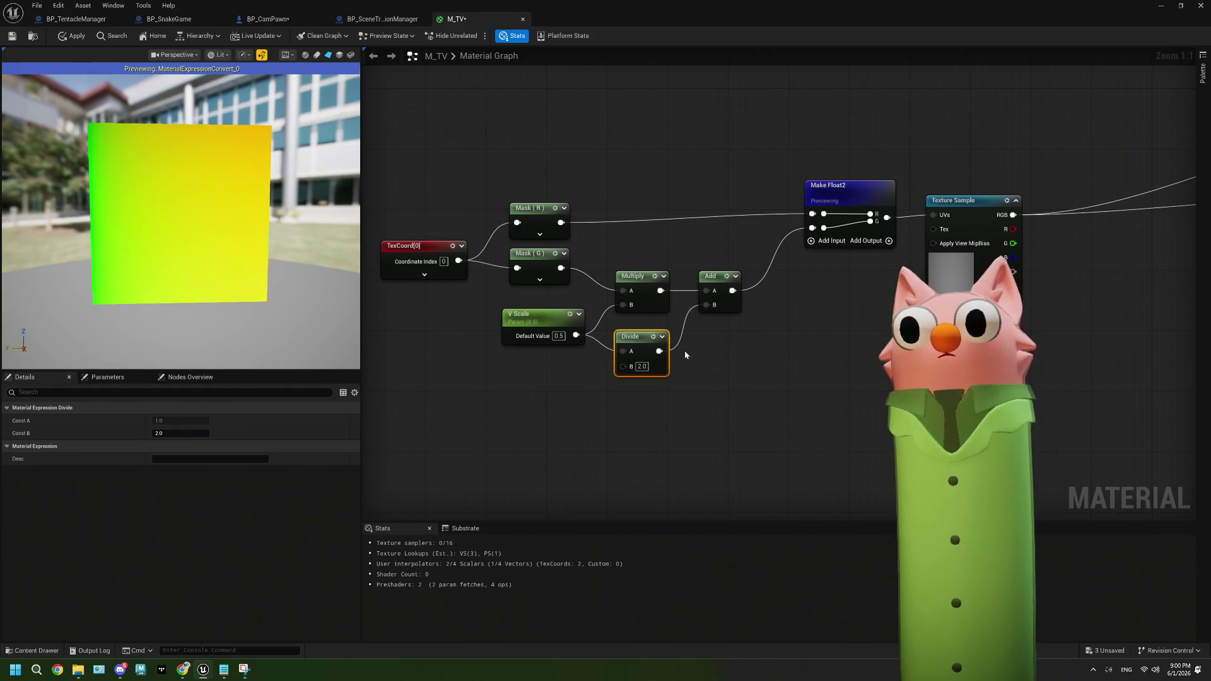
Set V Scale's default to 1.0 and delete the Divide node
{"action": "double_click", "coordinate": [559, 335]}
{"action": "type", "text": "1"}
{"action": "key", "text": "Return"}
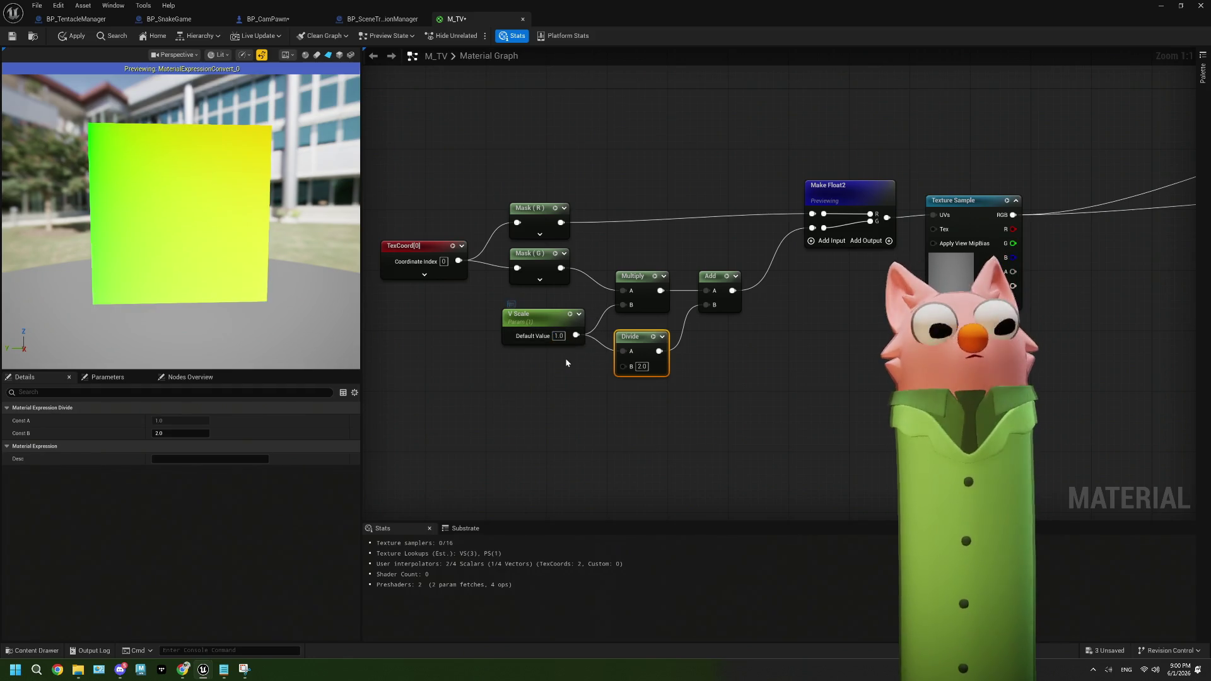
{"action": "right_click", "coordinate": [676, 369]}
{"action": "left_click", "coordinate": [657, 362]}
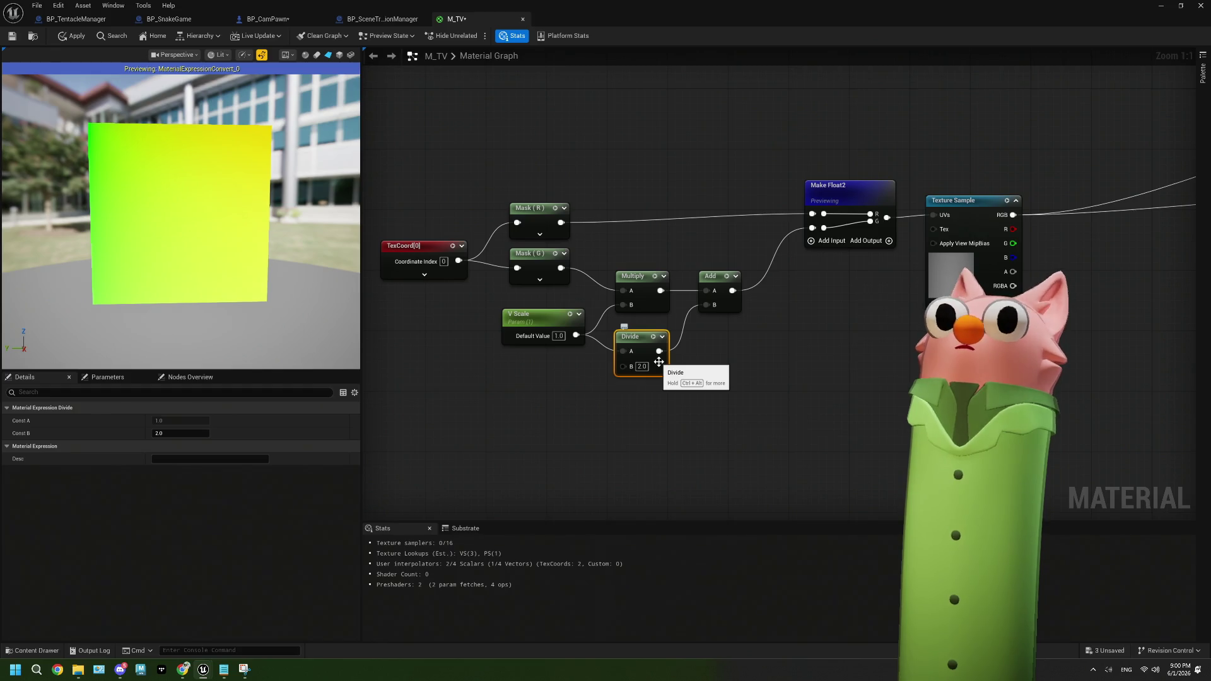
{"action": "key", "text": "Delete"}
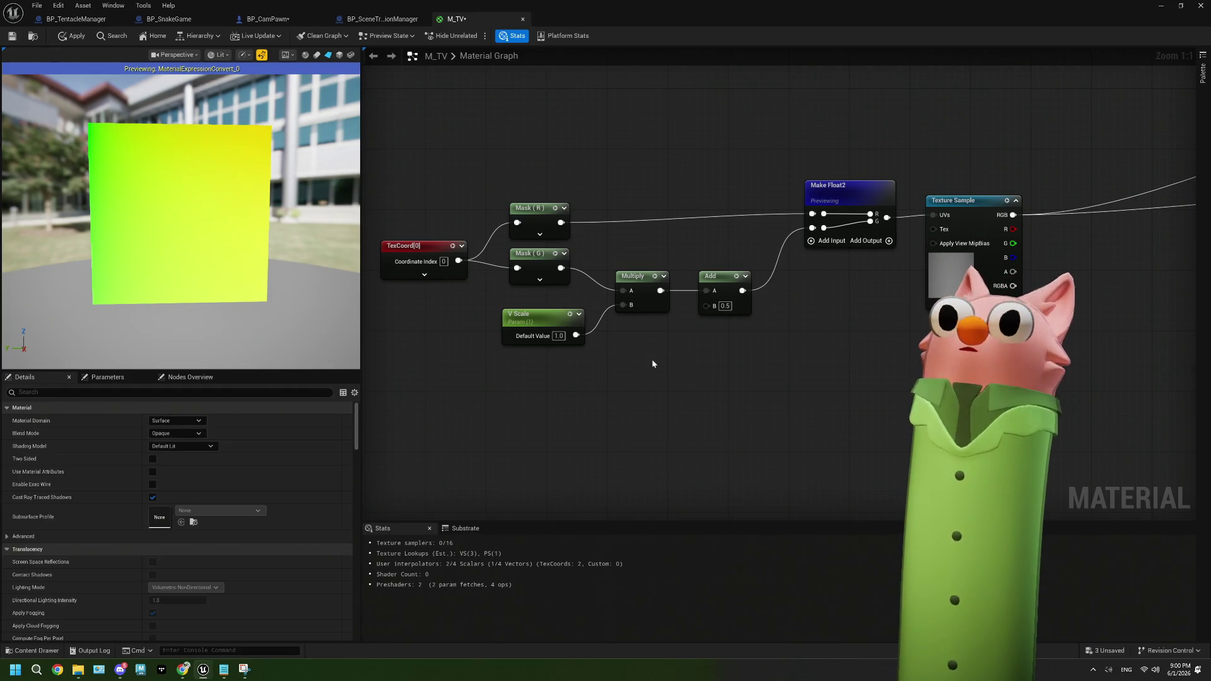
Set the Add node's B offset to 0.0
{"action": "left_click", "coordinate": [725, 306]}
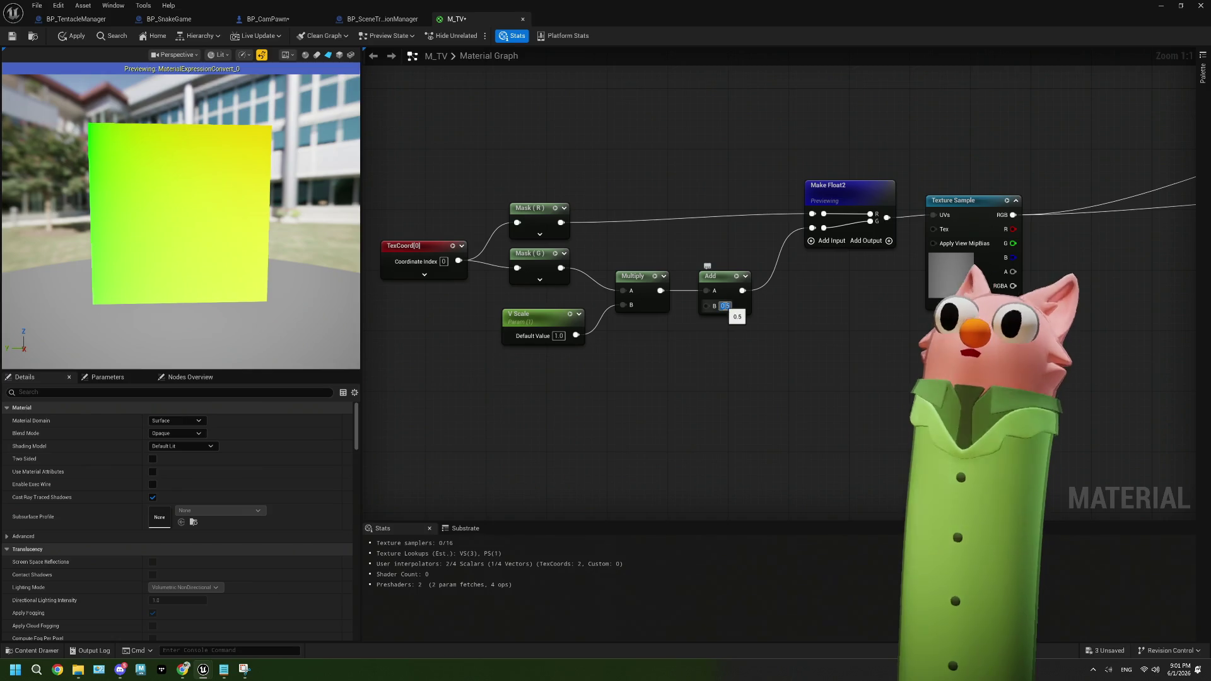
{"action": "type", "text": "0"}
{"action": "key", "text": "Return"}
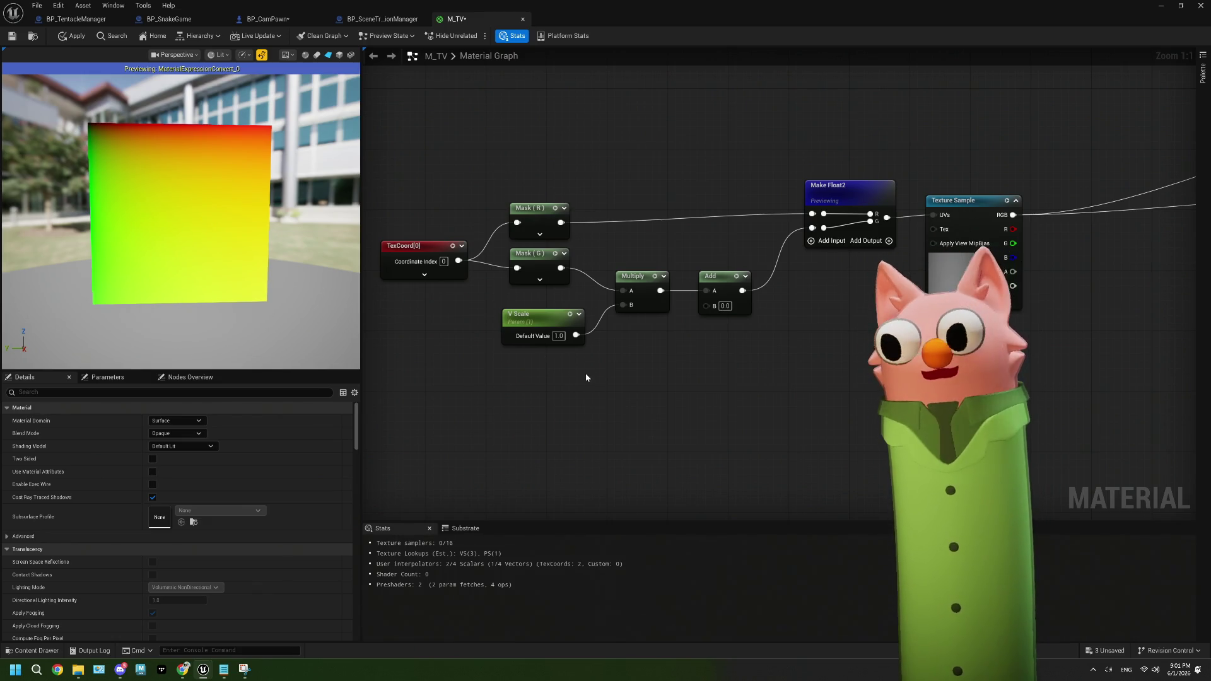
Widen the material graph, enlarge the Details panel, and move V Scale left
{"action": "left_click_drag", "start_coordinate": [585, 373], "coordinate": [622, 367]}
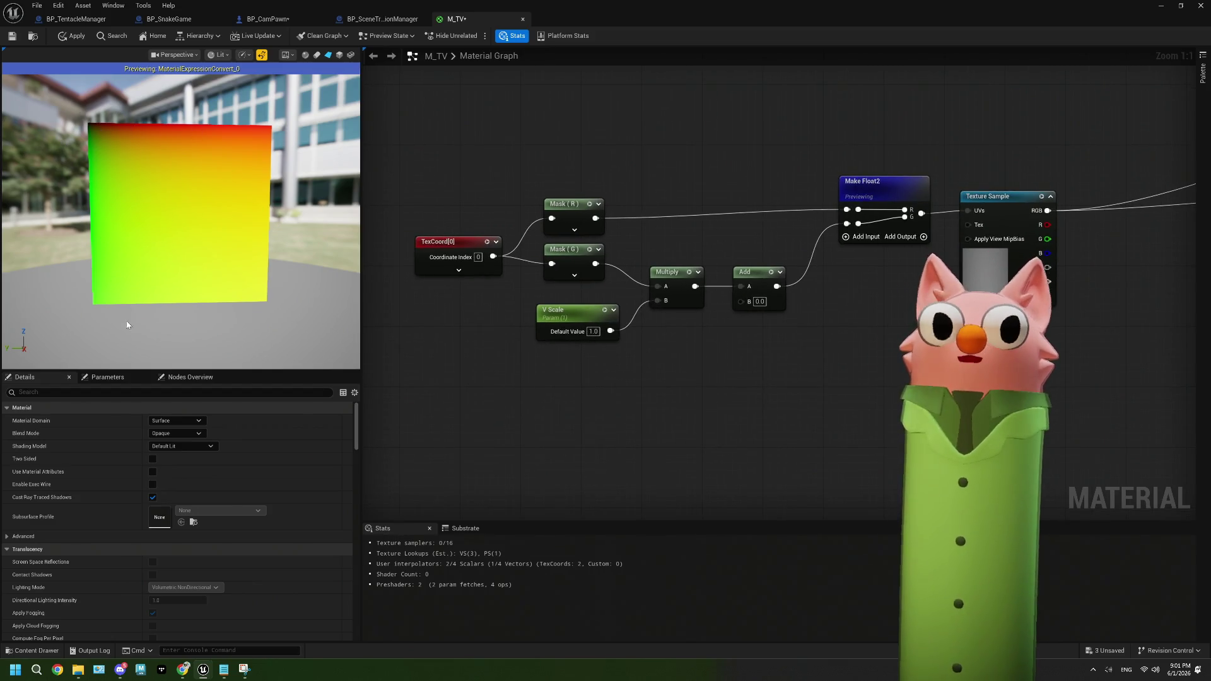
{"action": "mouse_move", "coordinate": [581, 372]}
{"action": "left_mouse_down"}
{"action": "mouse_move", "coordinate": [527, 396]}
{"action": "mouse_move", "coordinate": [551, 386]}
{"action": "left_mouse_up"}
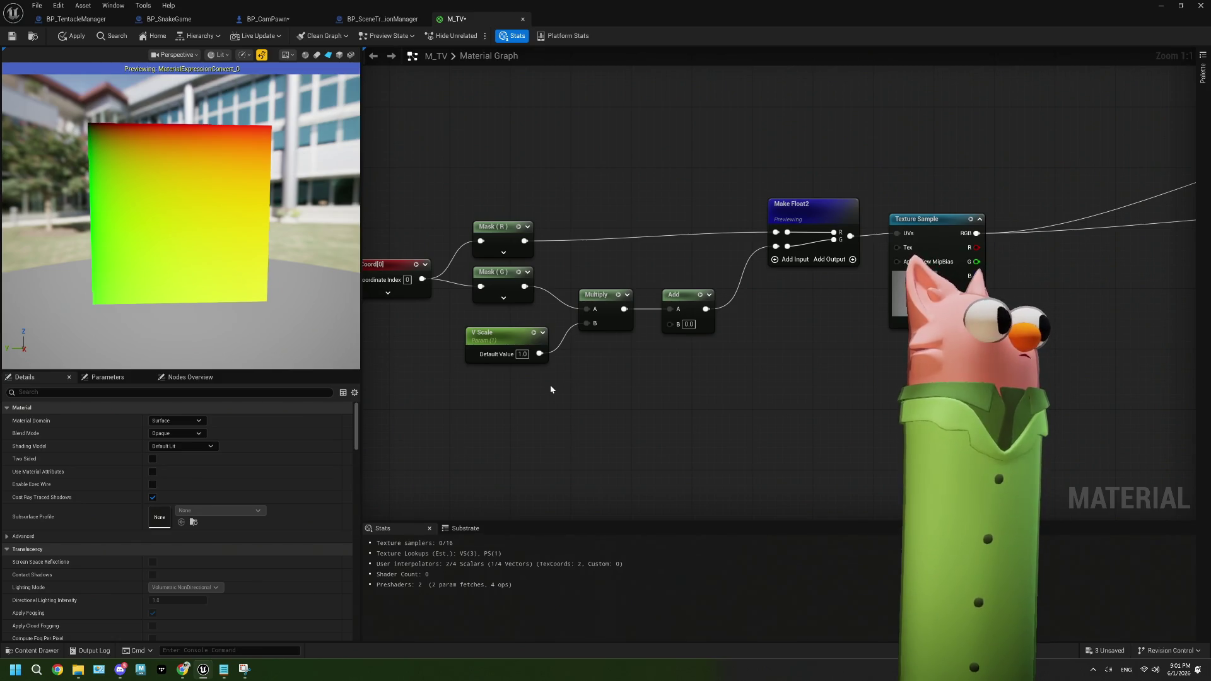
{"action": "left_click_drag", "start_coordinate": [551, 389], "coordinate": [600, 393]}
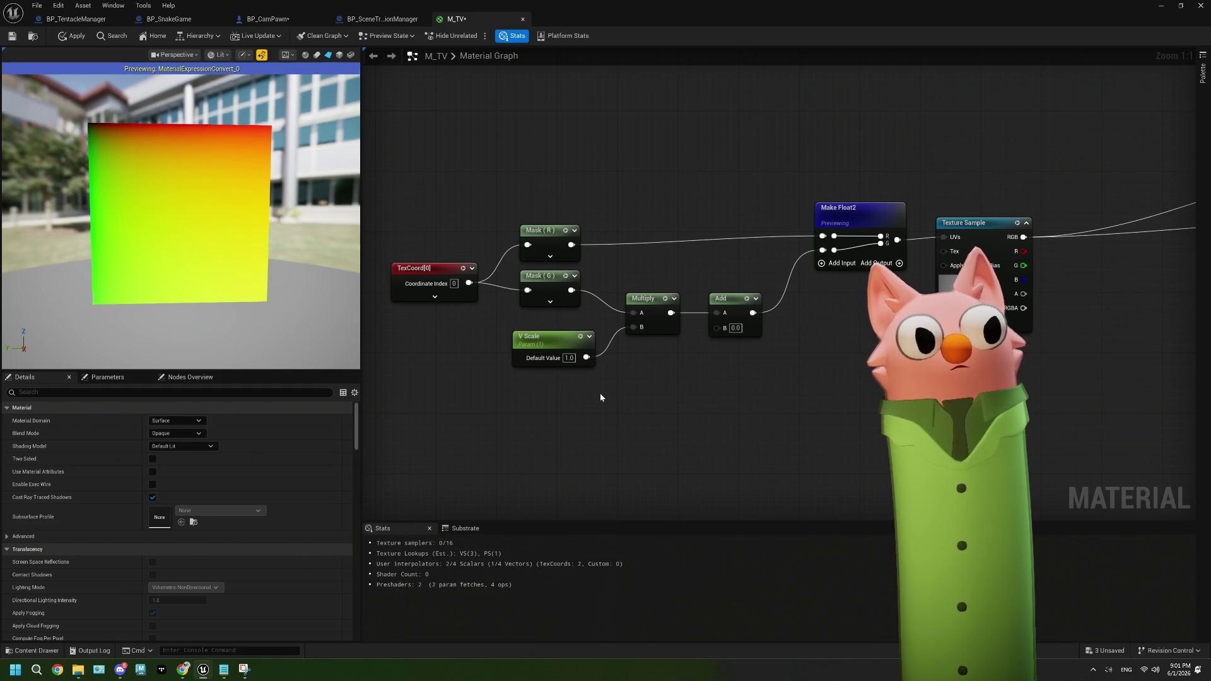
{"action": "mouse_move", "coordinate": [600, 393]}
{"action": "left_mouse_down"}
{"action": "mouse_move", "coordinate": [585, 374]}
{"action": "mouse_move", "coordinate": [610, 343]}
{"action": "left_mouse_up"}
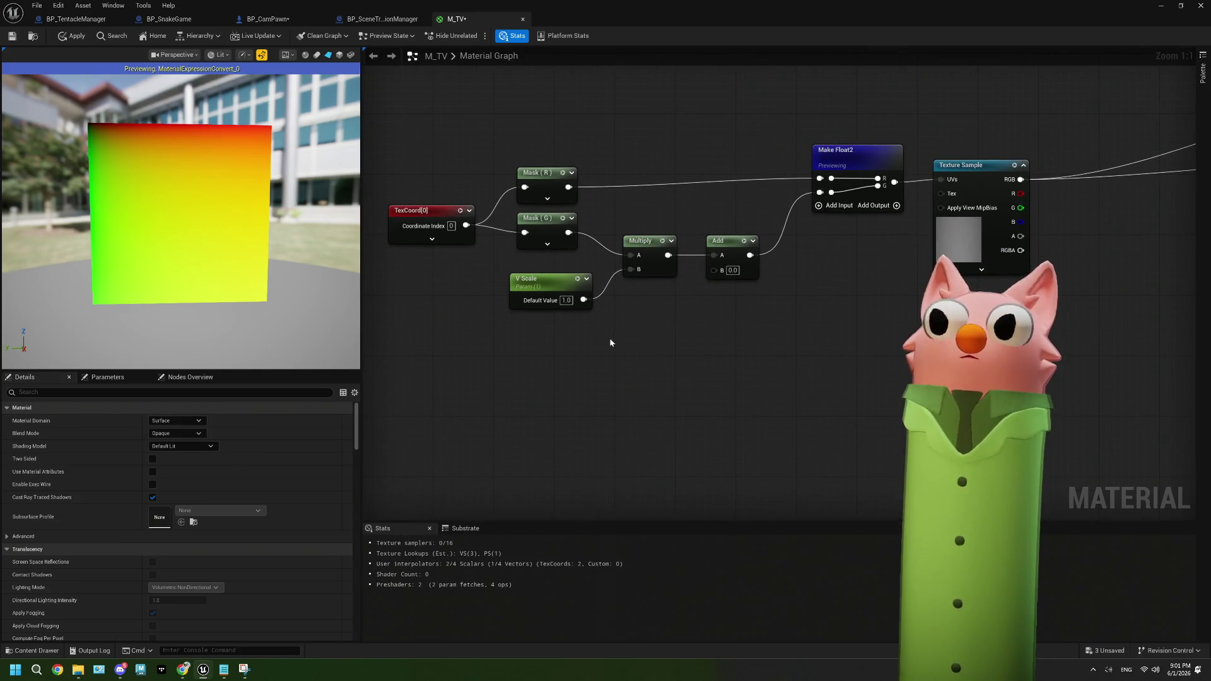
{"action": "left_click_drag", "start_coordinate": [361, 316], "coordinate": [291, 328]}
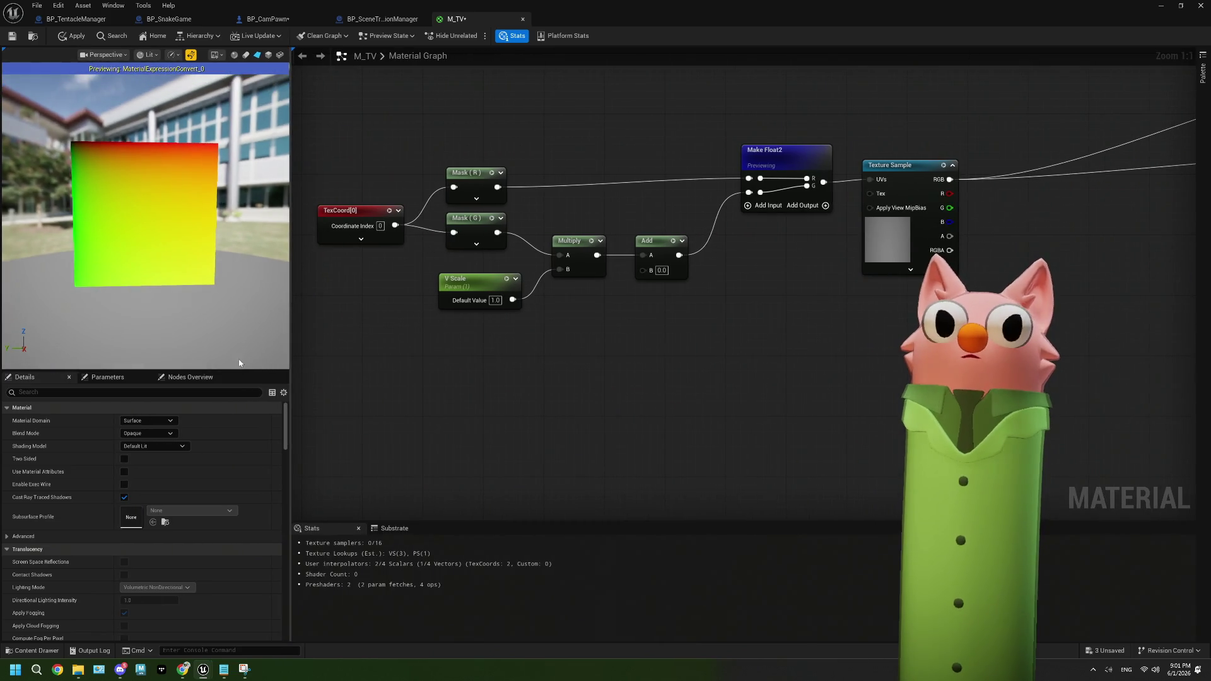
{"action": "left_click_drag", "start_coordinate": [235, 370], "coordinate": [236, 322]}
{"action": "left_click_drag", "start_coordinate": [416, 367], "coordinate": [410, 425]}
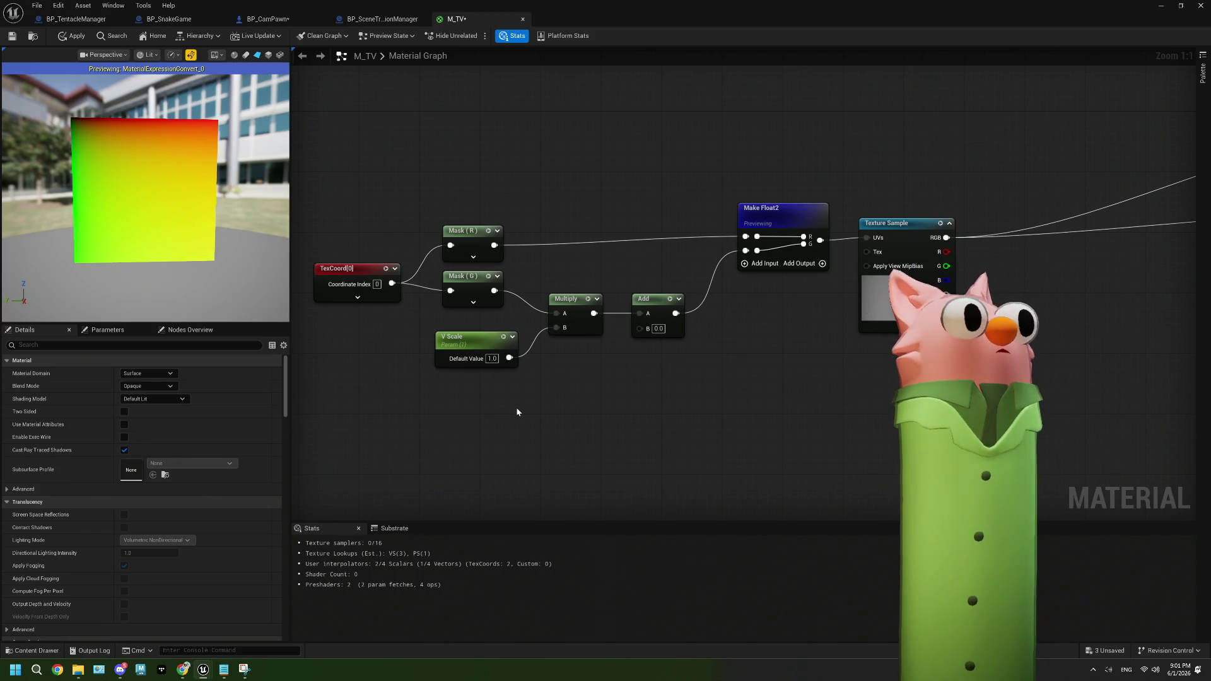
{"action": "mouse_move", "coordinate": [528, 394]}
{"action": "left_mouse_down"}
{"action": "mouse_move", "coordinate": [502, 323]}
{"action": "mouse_move", "coordinate": [484, 323]}
{"action": "left_mouse_up"}
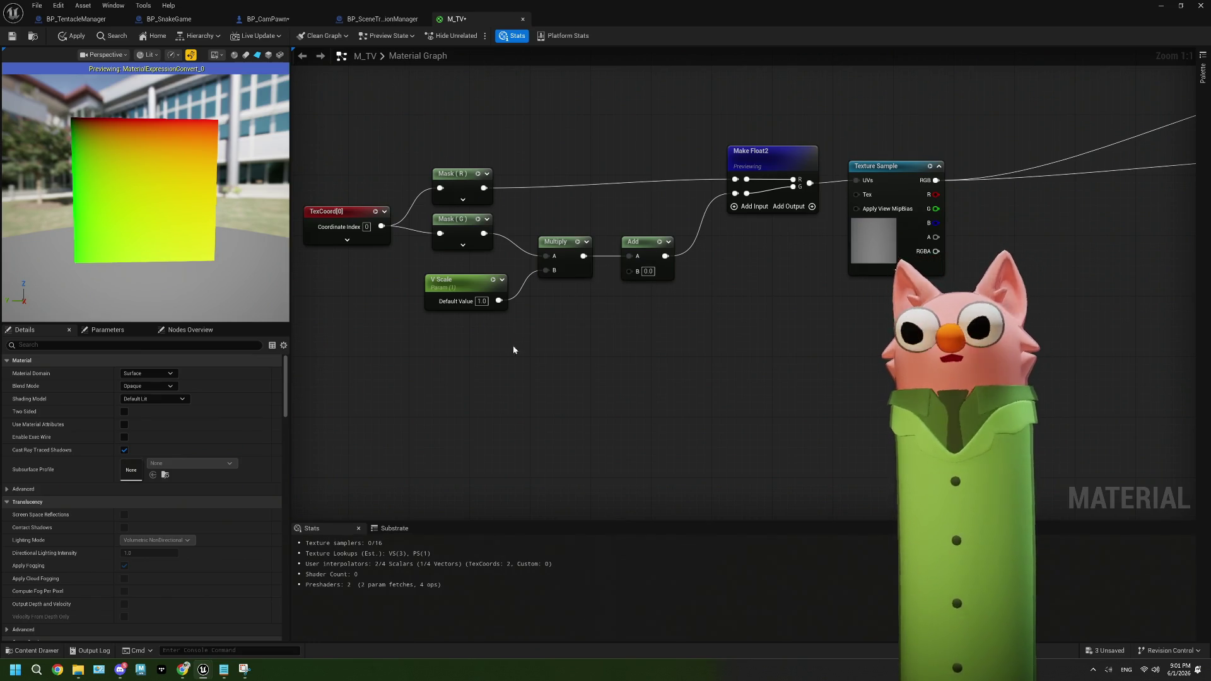
{"action": "left_click_drag", "start_coordinate": [455, 290], "coordinate": [430, 292]}
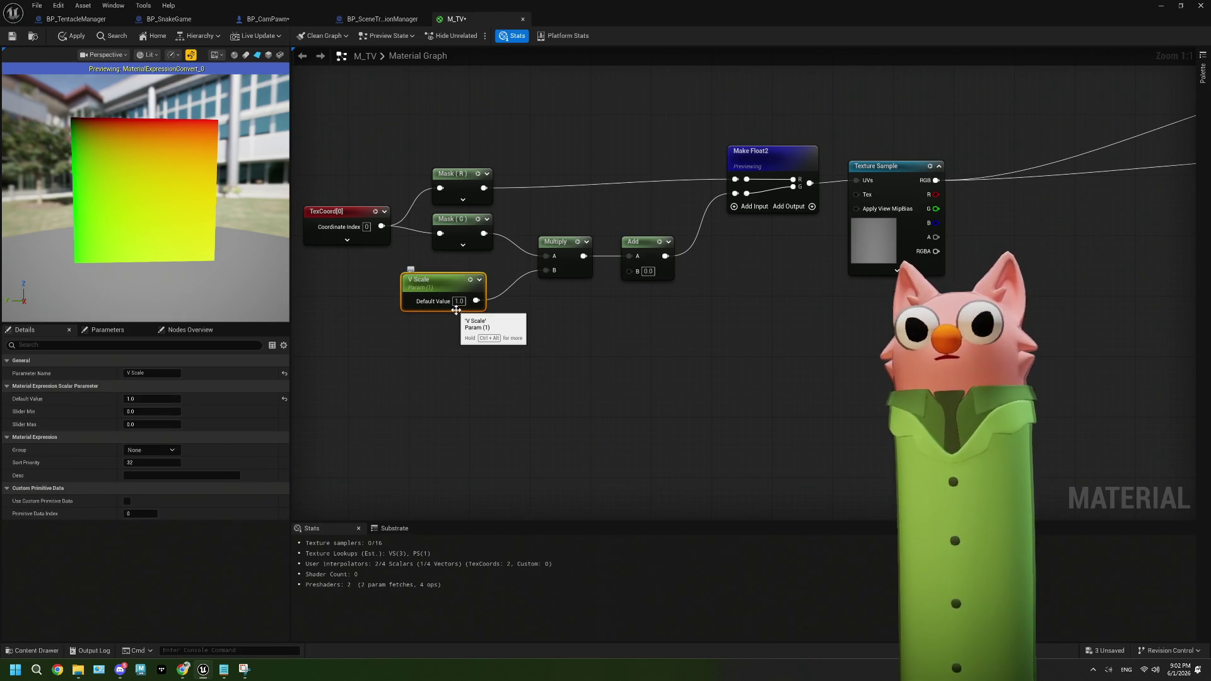
{"action": "left_click", "coordinate": [458, 302]}
{"action": "key", "text": "BackSpace"}
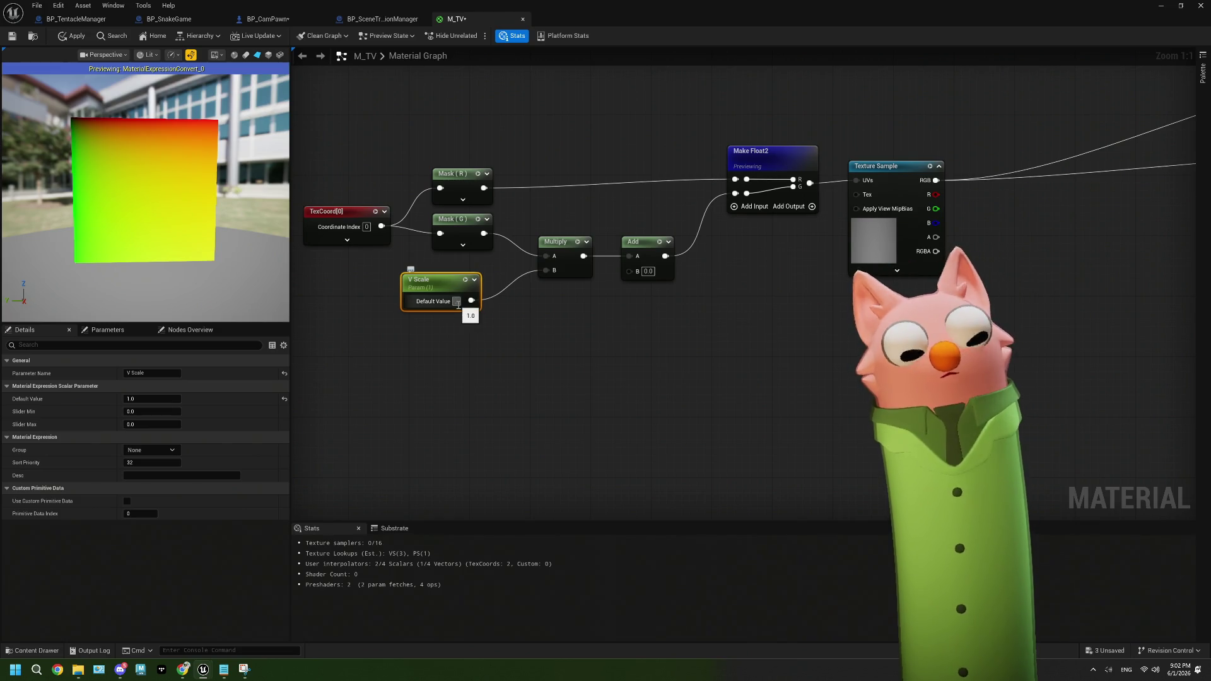
{"action": "type", "text": "0.5"}
{"action": "left_click", "coordinate": [500, 343]}
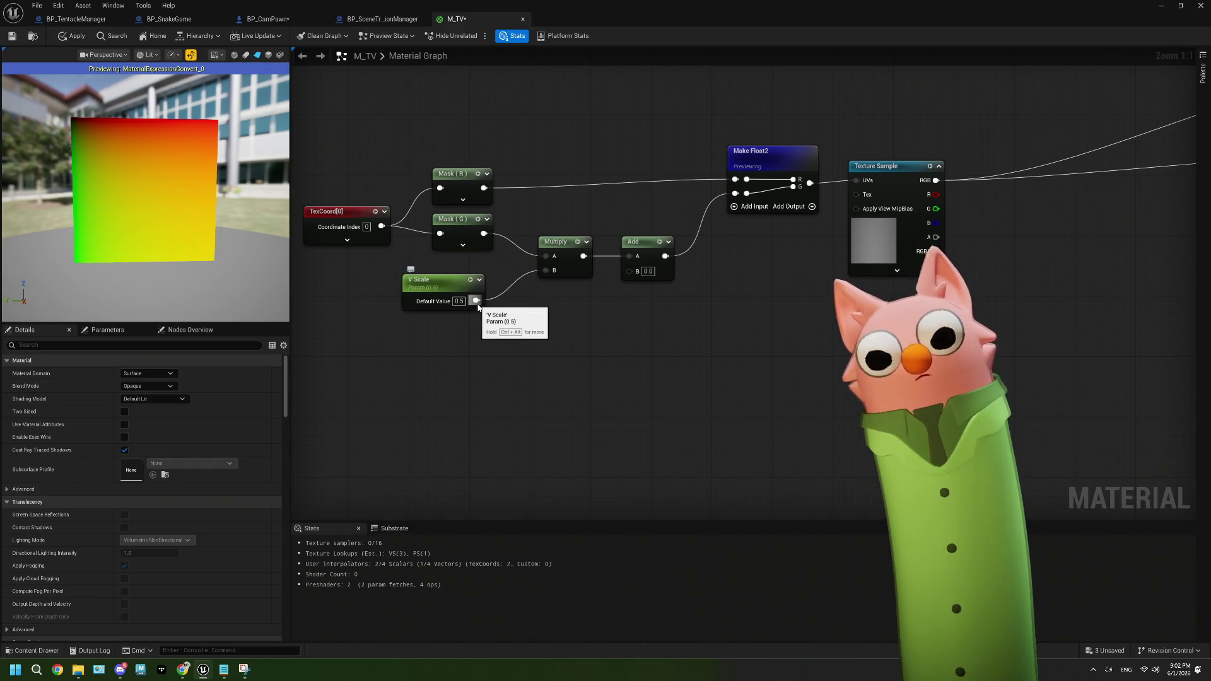
{"action": "left_click_drag", "start_coordinate": [476, 301], "coordinate": [528, 329]}
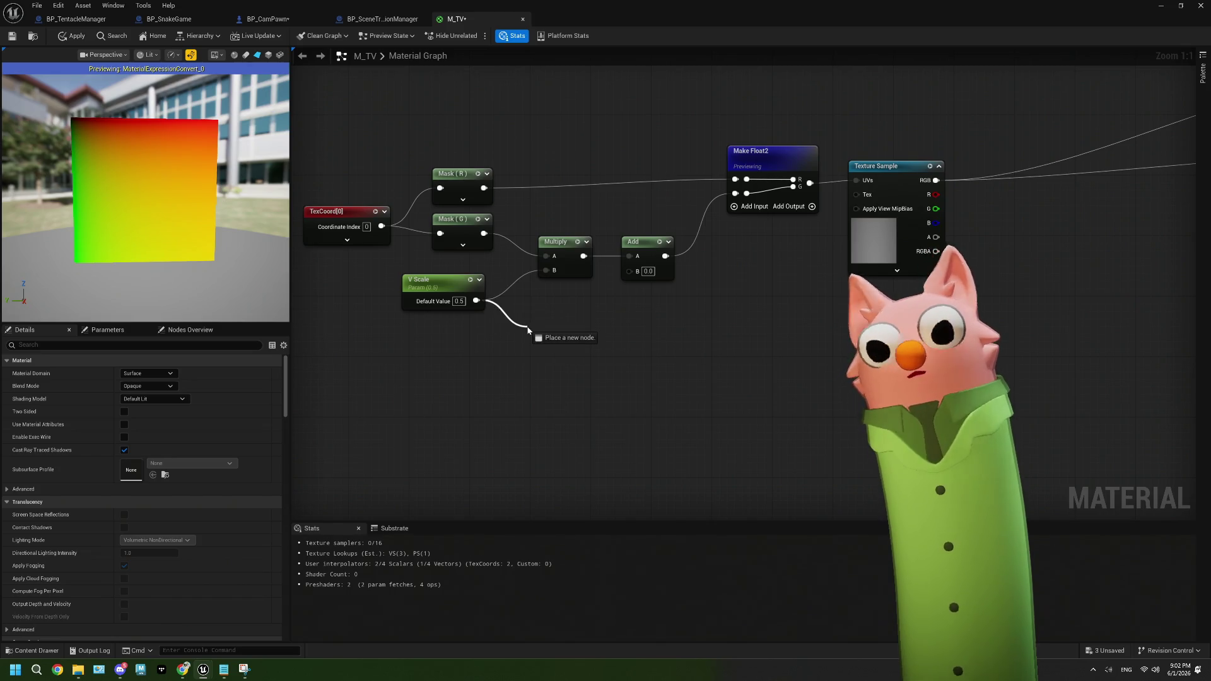
{"action": "left_click_drag", "start_coordinate": [528, 329], "coordinate": [528, 330]}
{"action": "left_click", "coordinate": [525, 308]}
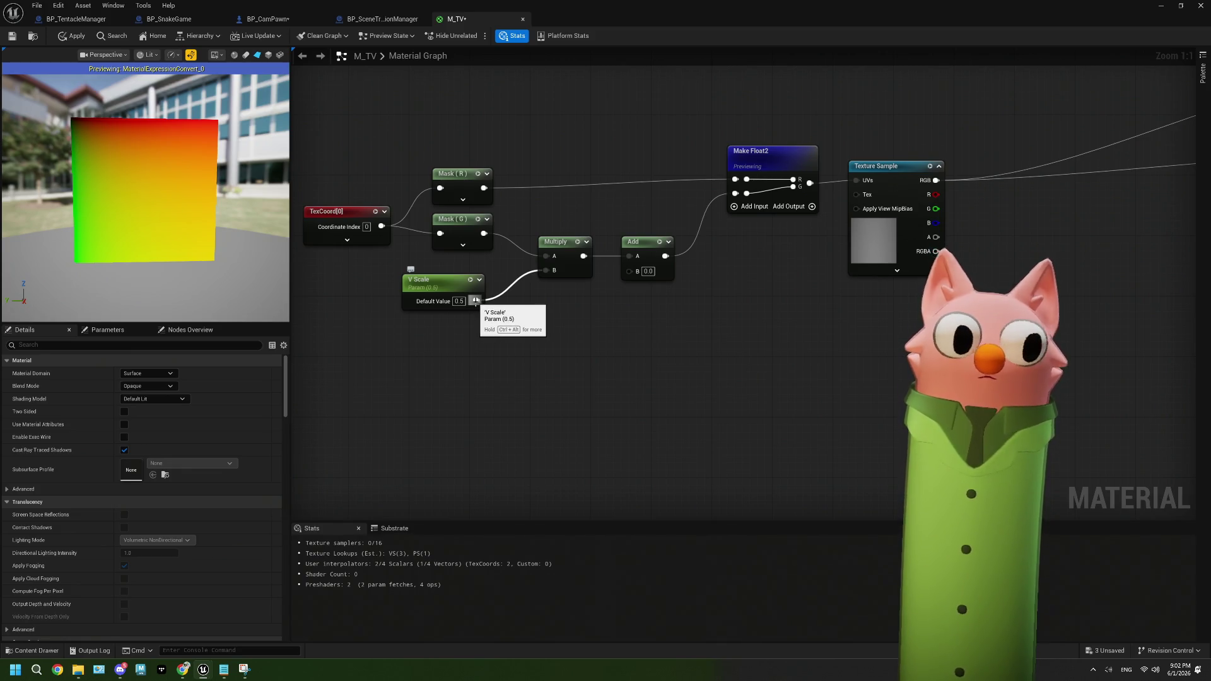
{"action": "left_click_drag", "start_coordinate": [476, 300], "coordinate": [540, 329]}
{"action": "type", "text": "divide"}
{"action": "key", "text": "Return"}
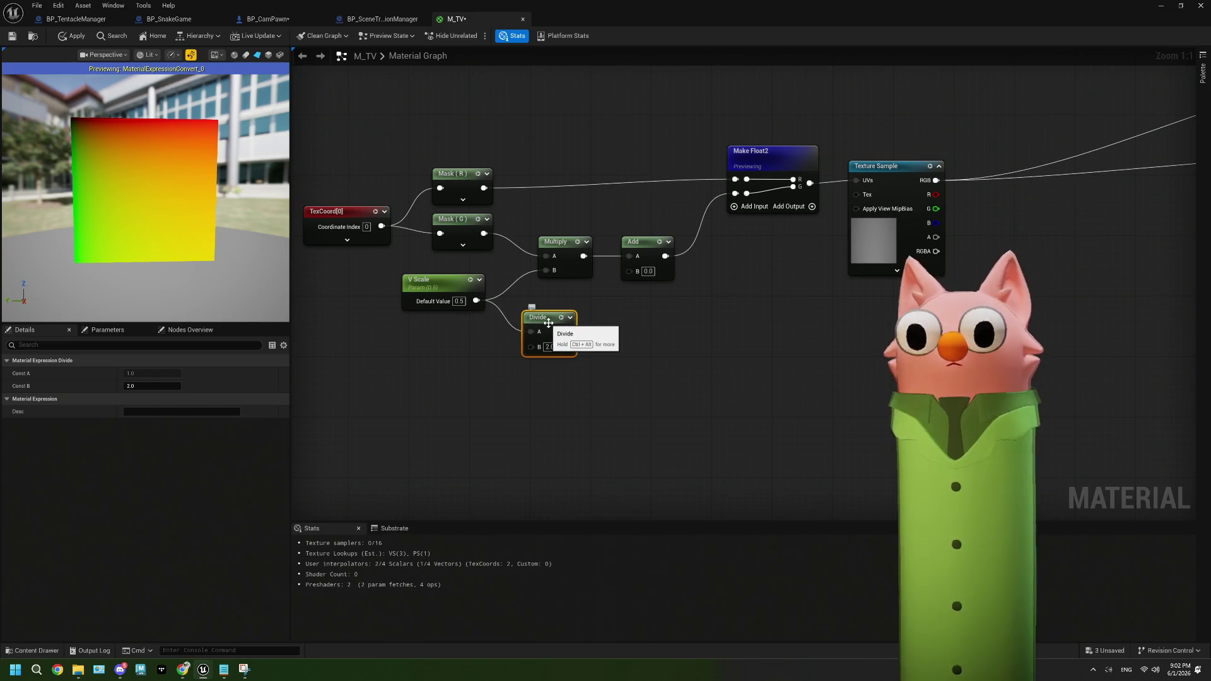
{"action": "key", "text": "Delete"}
{"action": "type", "text": "0"}
{"action": "key", "text": "Return"}
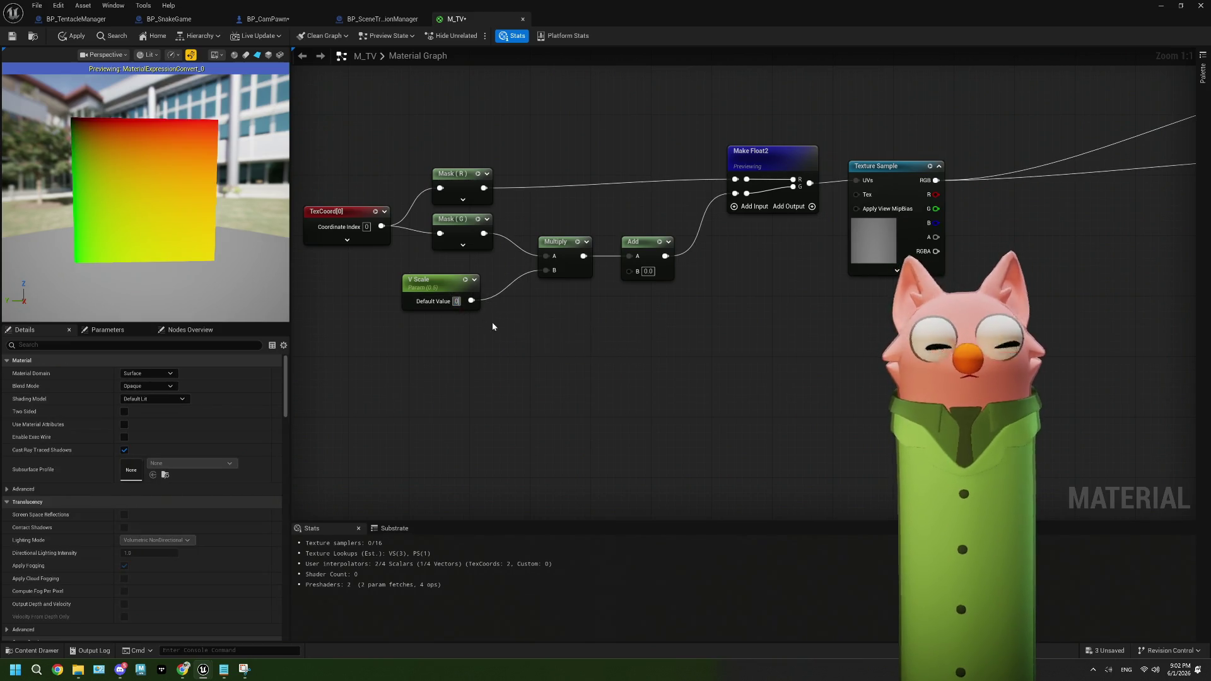
{"action": "left_click", "coordinate": [648, 272]}
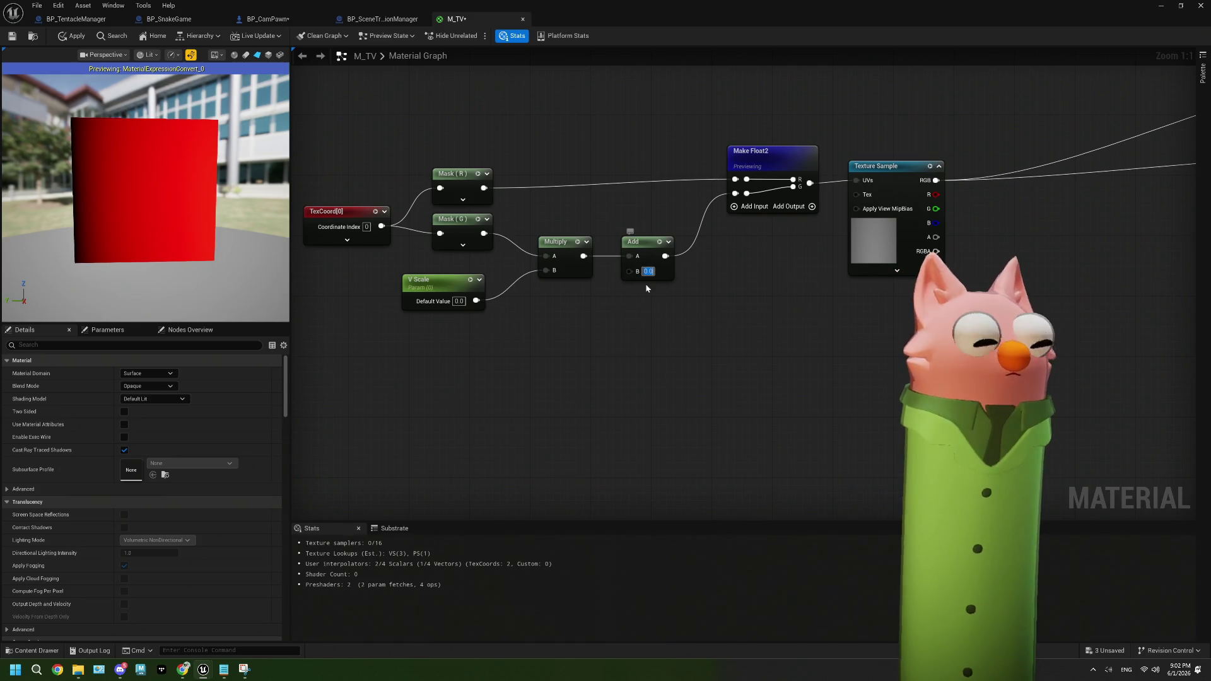
{"action": "left_click", "coordinate": [459, 301]}
{"action": "type", "text": "10"}
{"action": "key", "text": "Return"}
{"action": "left_click", "coordinate": [465, 302]}
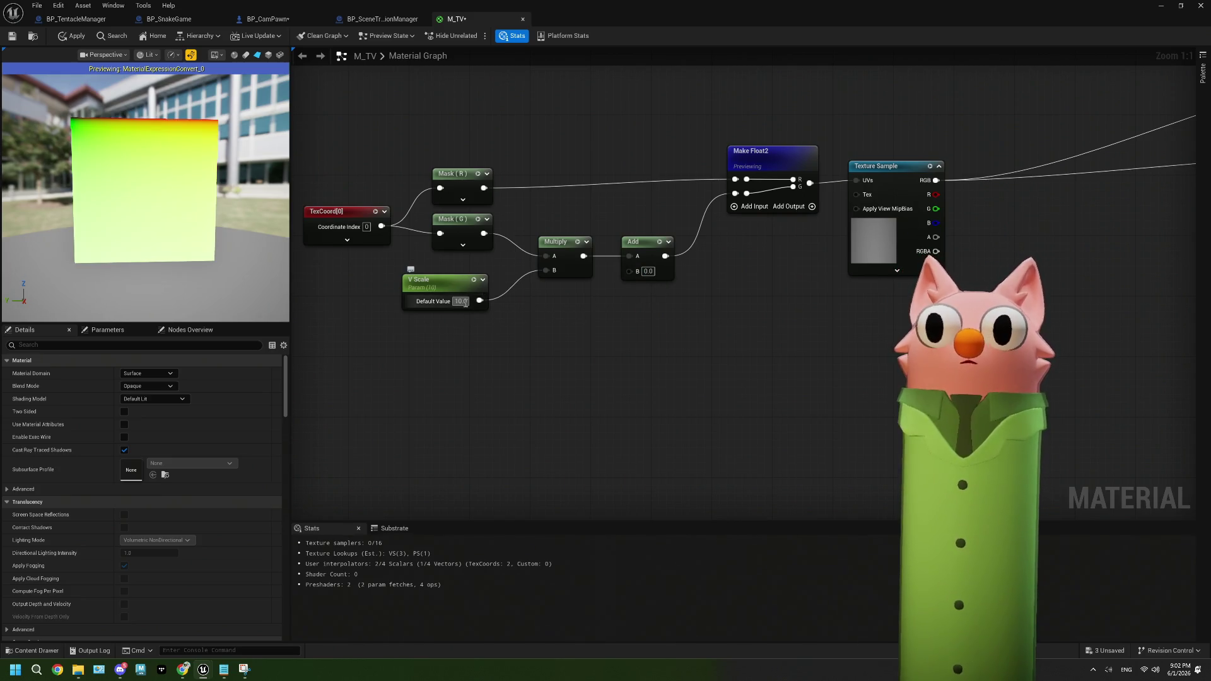
{"action": "type", "text": "1"}
{"action": "key", "text": "Return"}
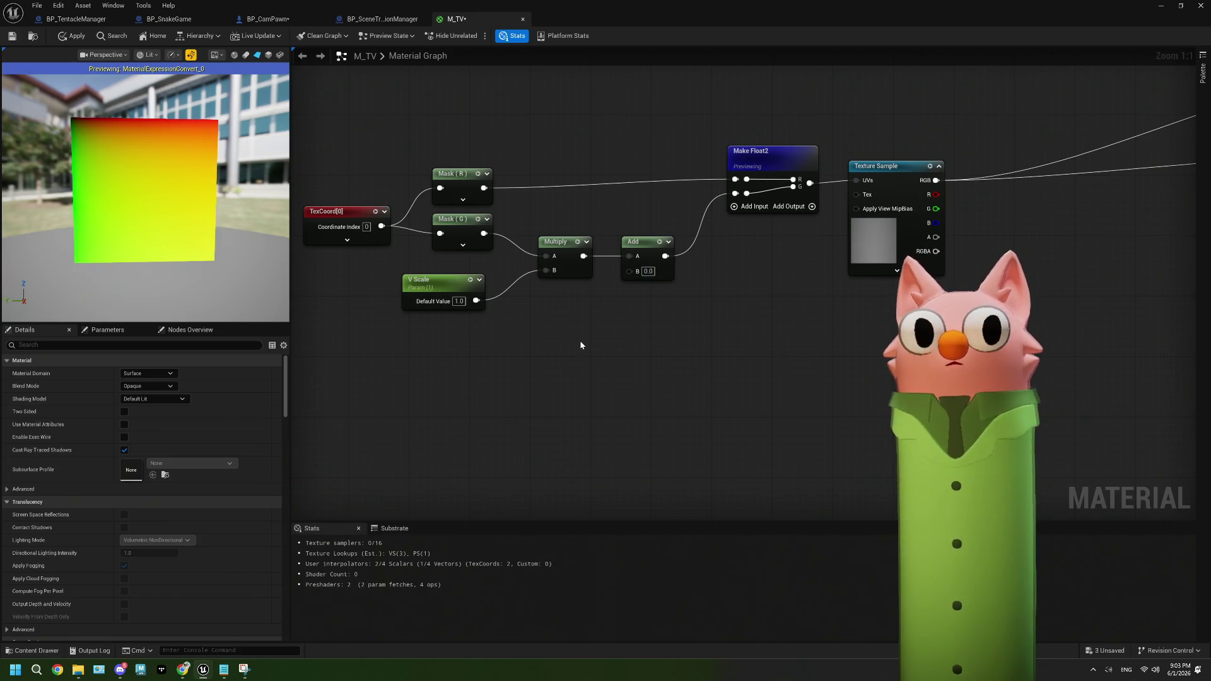
{"action": "left_click_drag", "start_coordinate": [561, 366], "coordinate": [543, 328]}
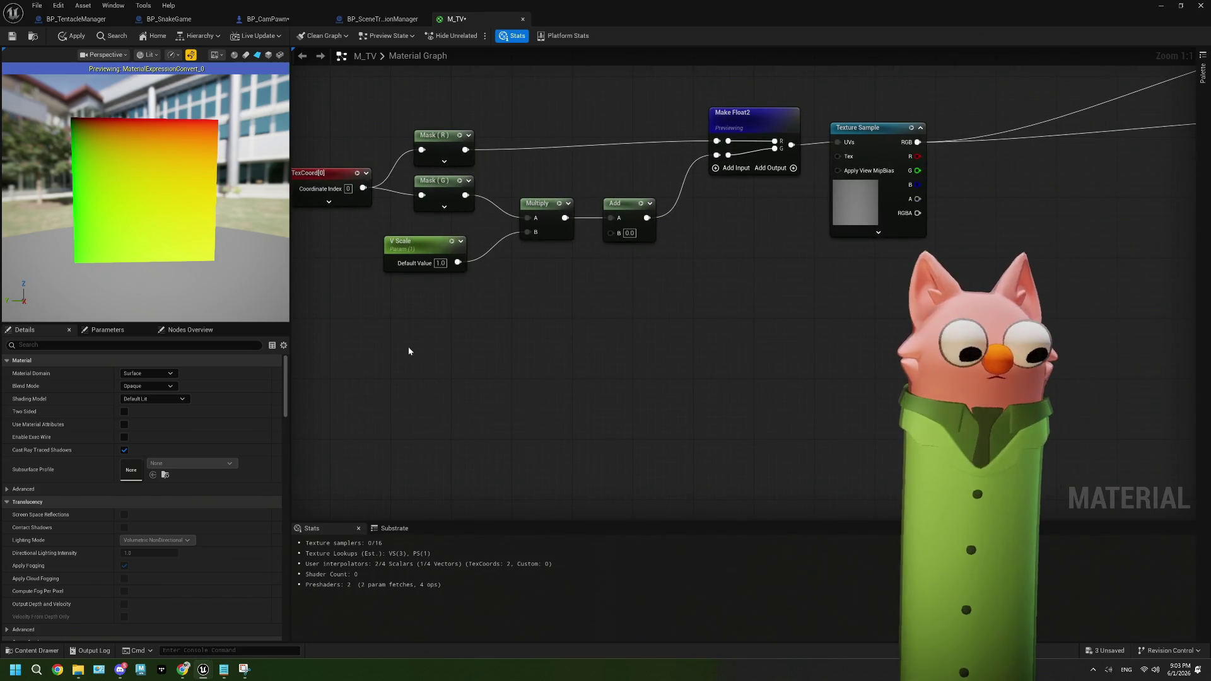
Add two comment boxes to the graph, titled '1' and '0'
{"action": "key", "text": "c"}
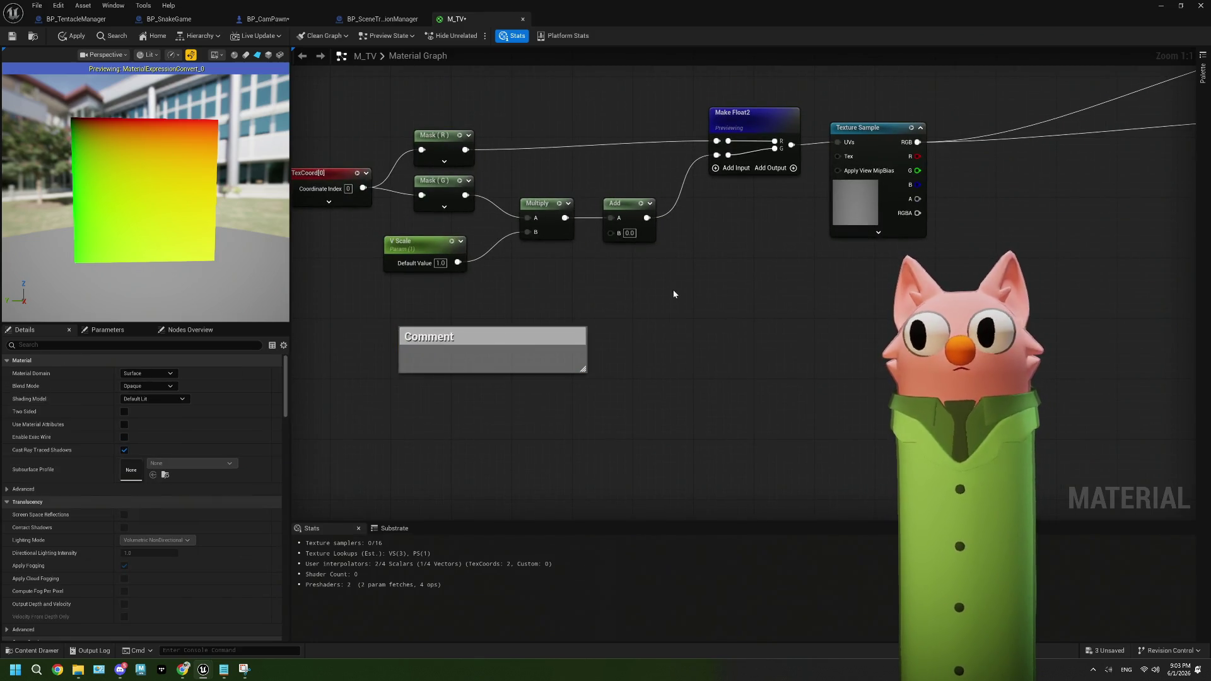
{"action": "key", "text": "c"}
{"action": "left_click_drag", "start_coordinate": [454, 338], "coordinate": [431, 307]}
{"action": "double_click", "coordinate": [430, 306]}
{"action": "type", "text": "1"}
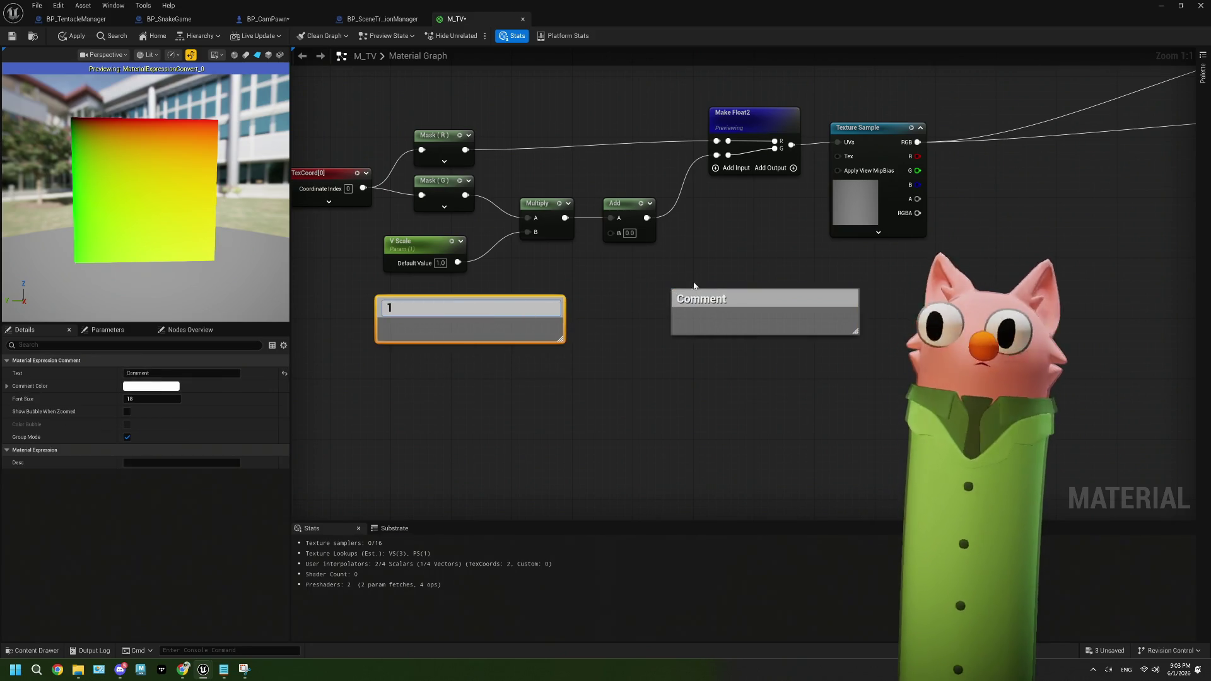
{"action": "double_click", "coordinate": [702, 303]}
{"action": "type", "text": "0"}
{"action": "key", "text": "Return"}
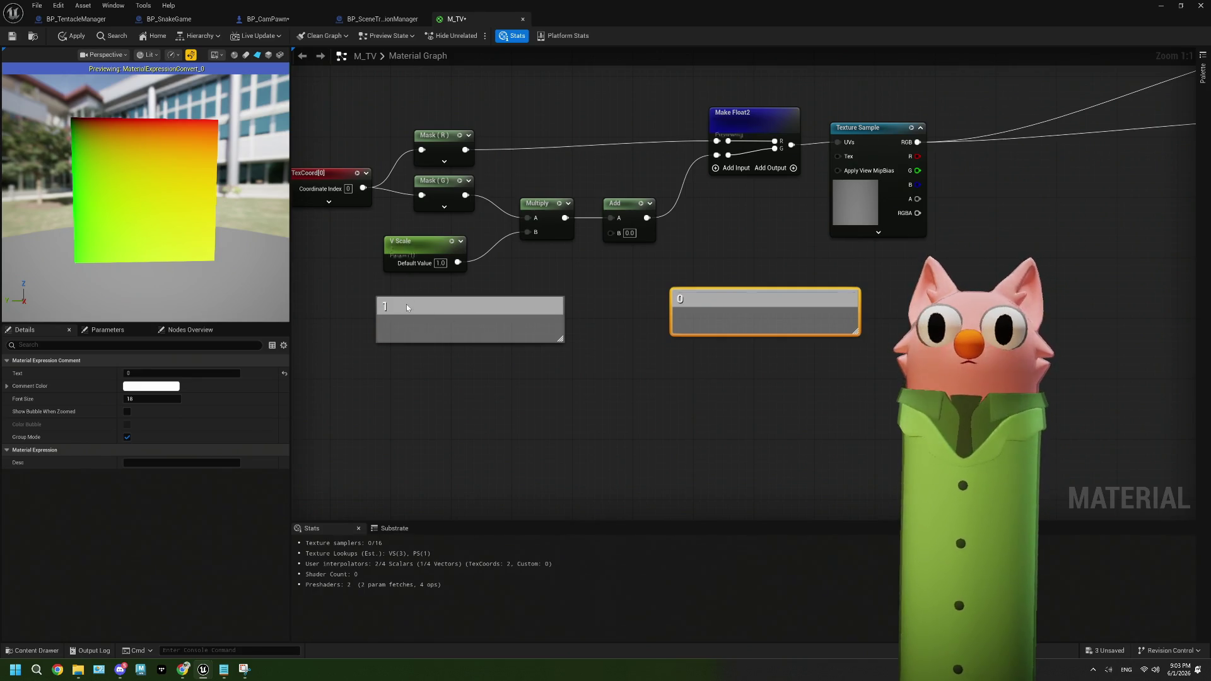
Add second lines so the comments read '1 / .5' and '0 / .25'
{"action": "double_click", "coordinate": [406, 304]}
{"action": "key", "text": "Return"}
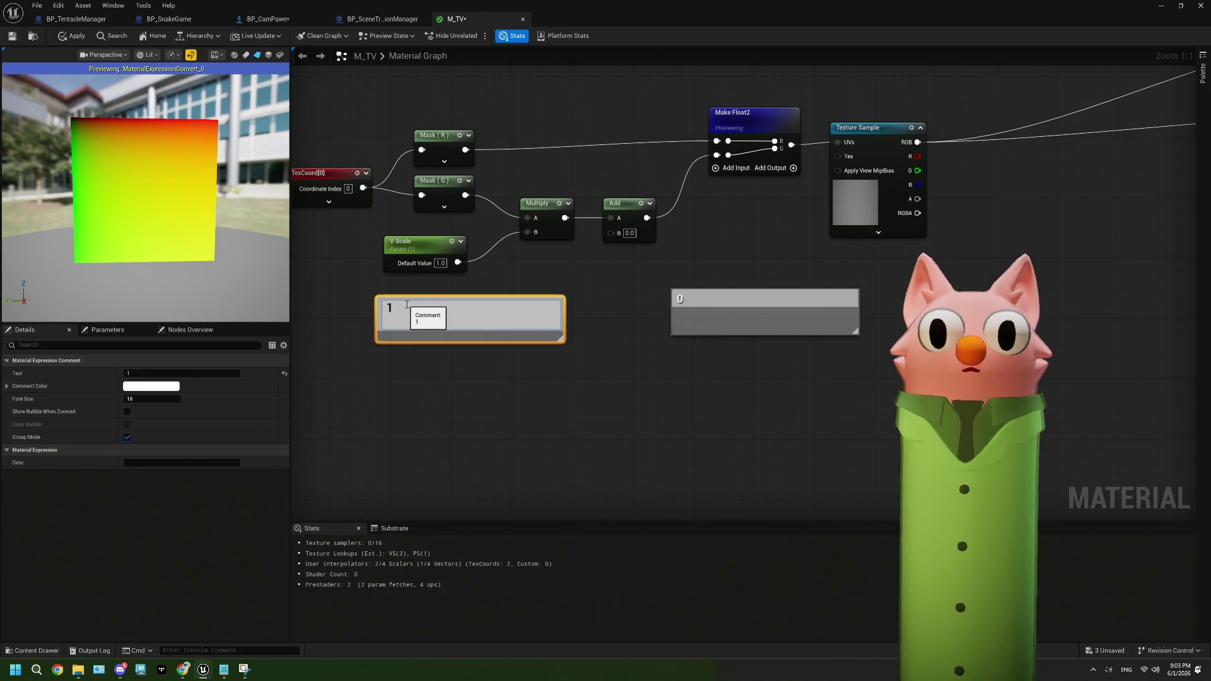
{"action": "type", "text": ".5"}
{"action": "left_click", "coordinate": [692, 299]}
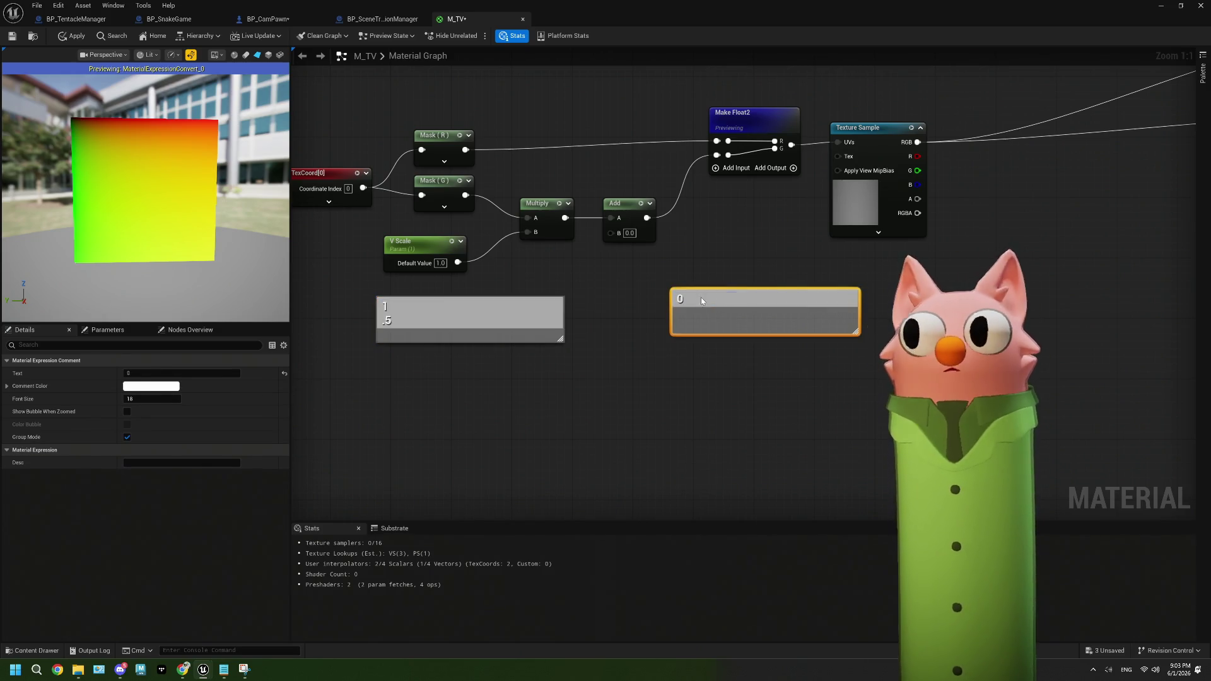
{"action": "double_click", "coordinate": [701, 299]}
{"action": "key", "text": "End"}
{"action": "key", "text": "shift+Return"}
{"action": "type", "text": ".25"}
{"action": "left_click", "coordinate": [689, 355]}
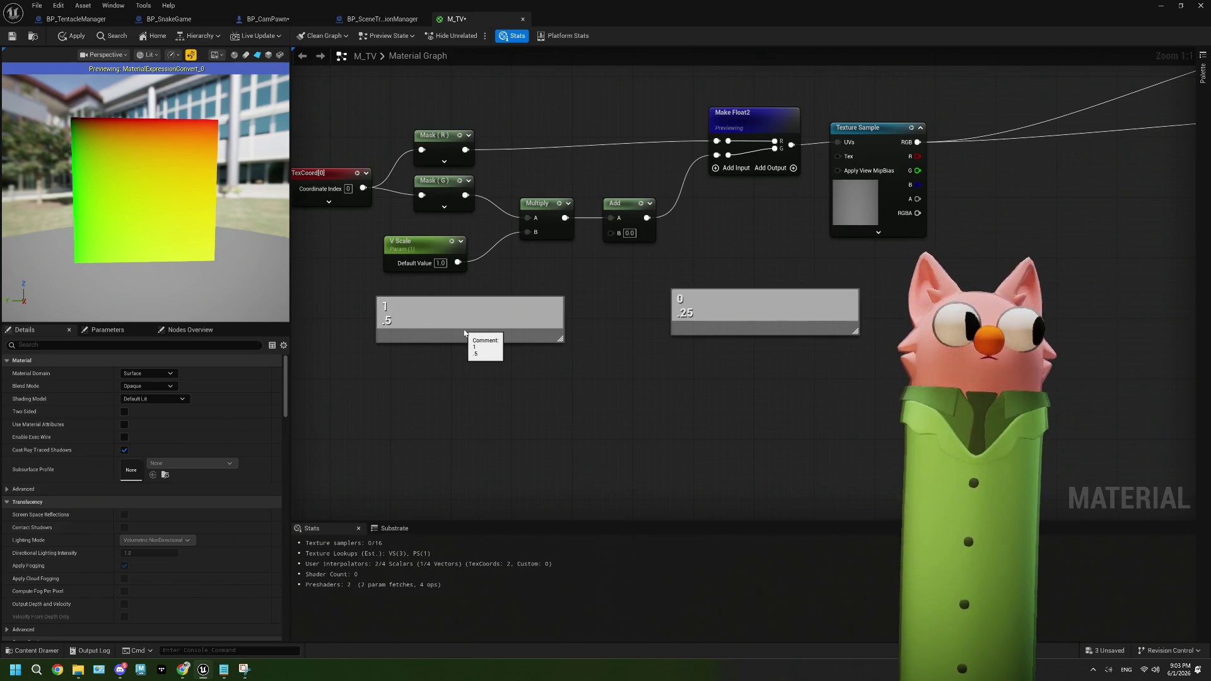
Extend the left comment to '1 / .5 / 2' and set V Scale's default to 2.0
{"action": "left_click_drag", "start_coordinate": [569, 275], "coordinate": [603, 291]}
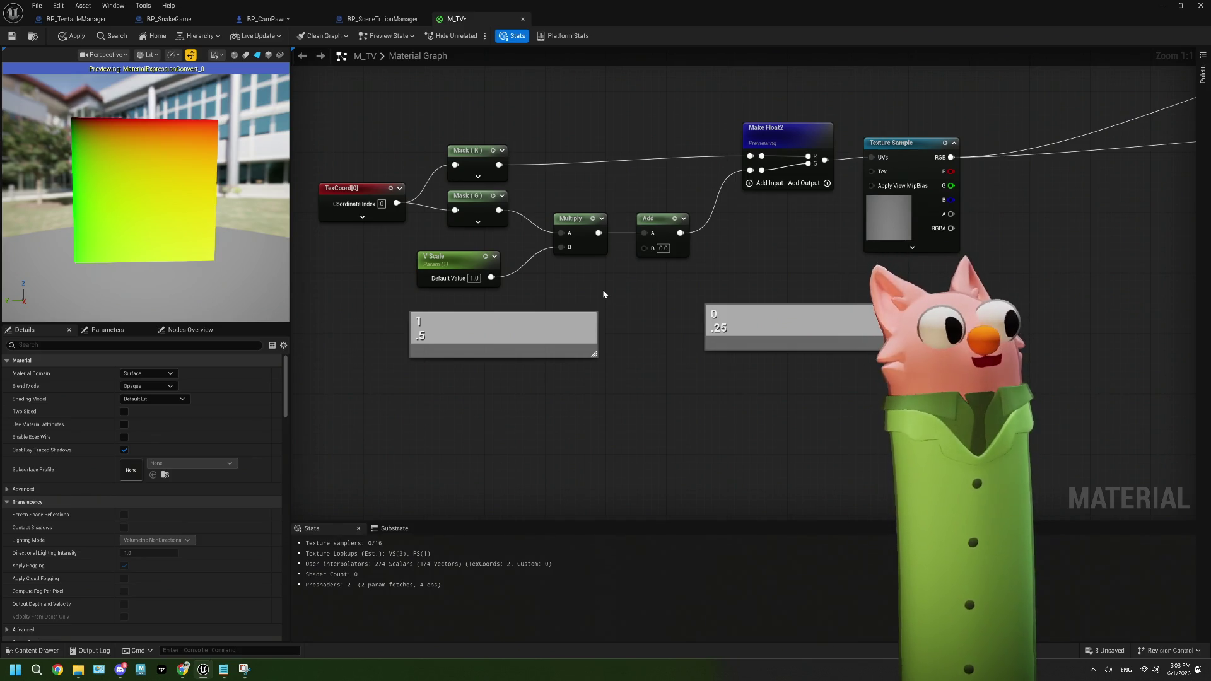
{"action": "left_click_drag", "start_coordinate": [641, 277], "coordinate": [596, 289]}
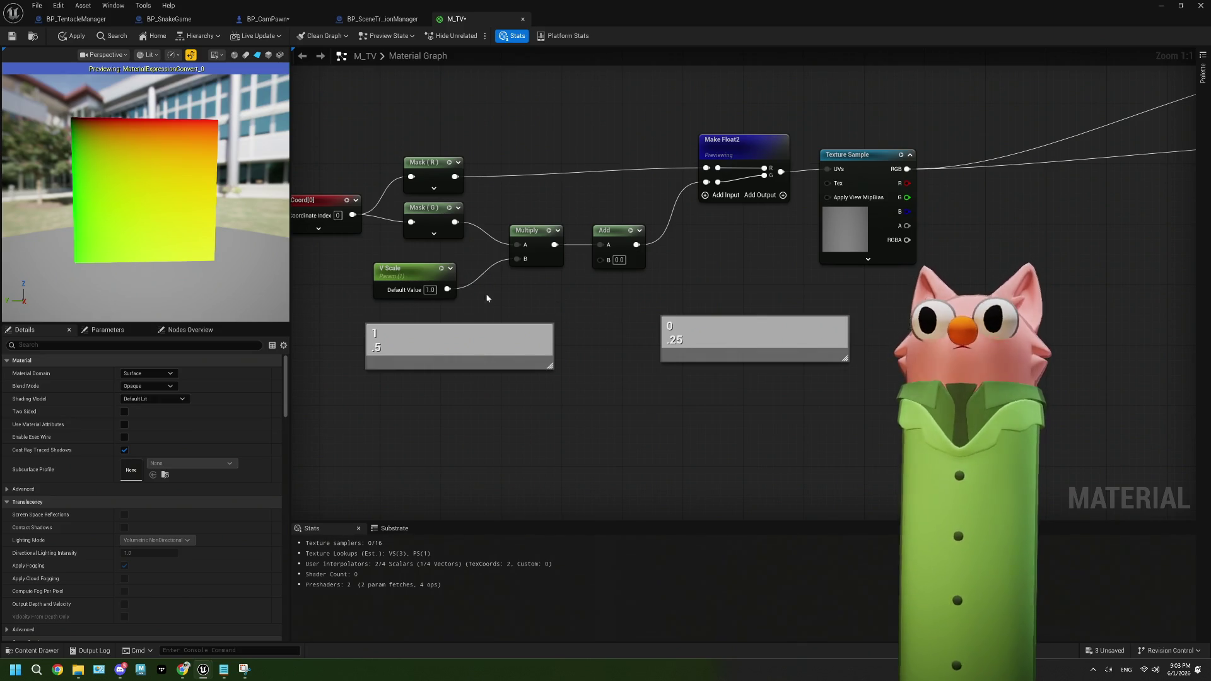
{"action": "left_click_drag", "start_coordinate": [647, 334], "coordinate": [693, 347]}
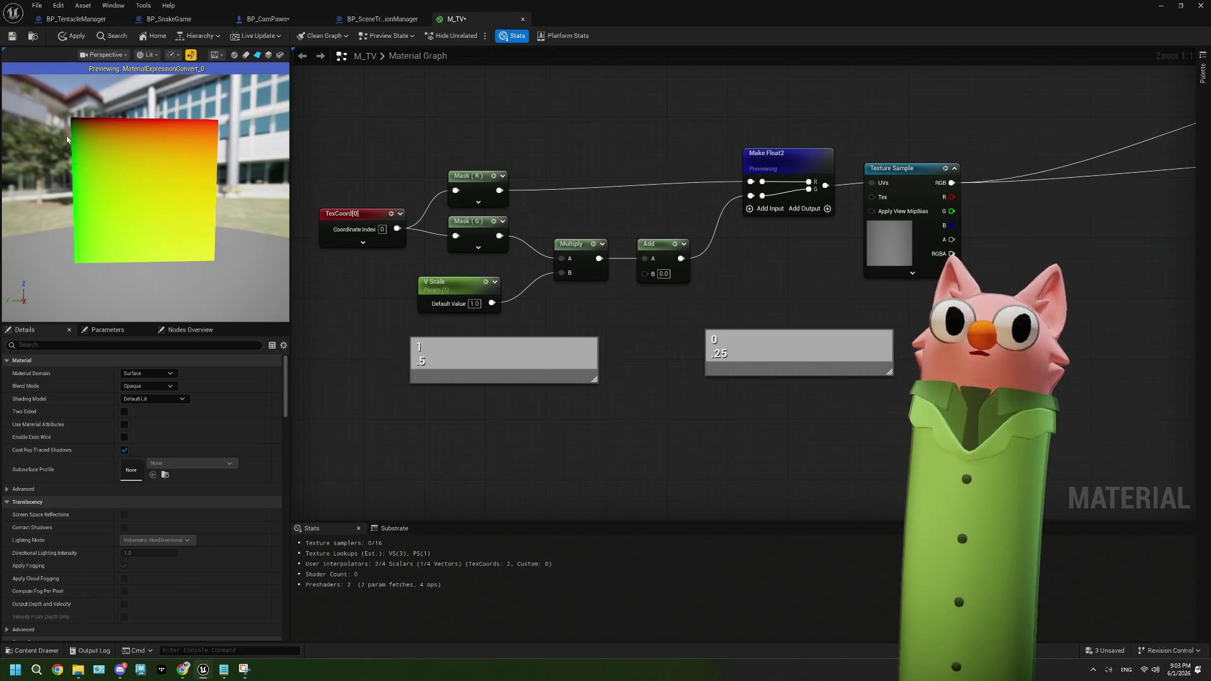
{"action": "mouse_move", "coordinate": [497, 305]}
{"action": "left_mouse_down"}
{"action": "mouse_move", "coordinate": [637, 278]}
{"action": "mouse_move", "coordinate": [598, 321]}
{"action": "mouse_move", "coordinate": [643, 289]}
{"action": "mouse_move", "coordinate": [596, 311]}
{"action": "left_mouse_up"}
{"action": "key", "text": "Escape"}
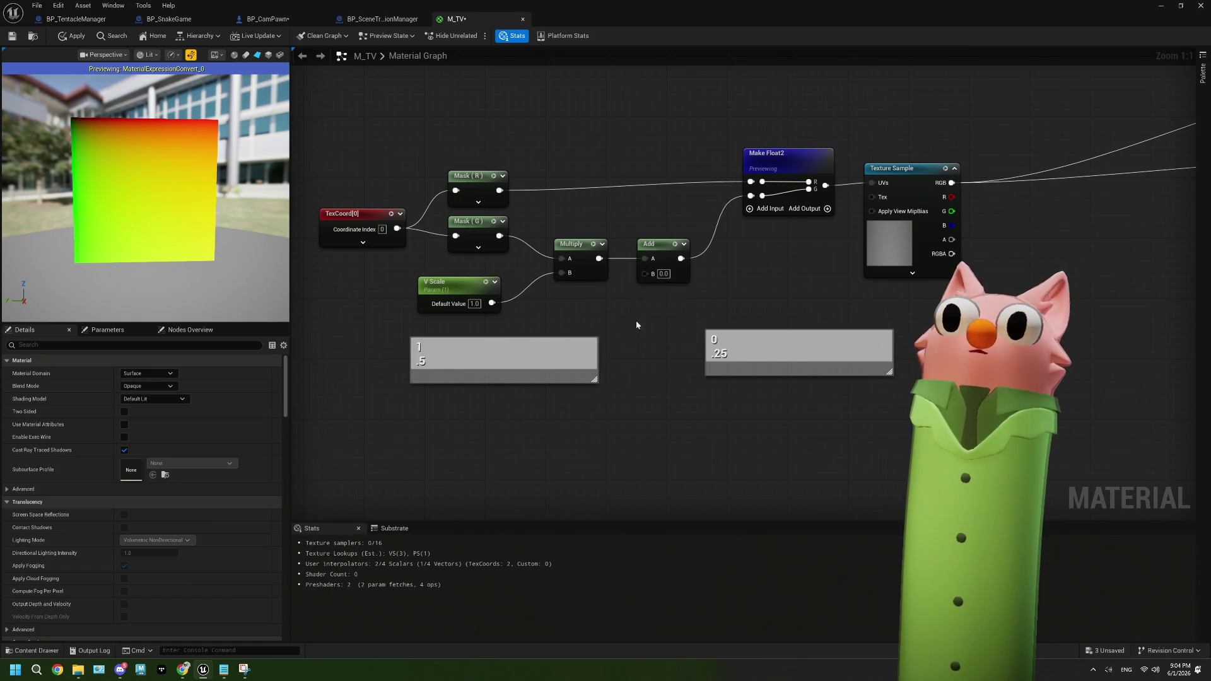
{"action": "double_click", "coordinate": [443, 362]}
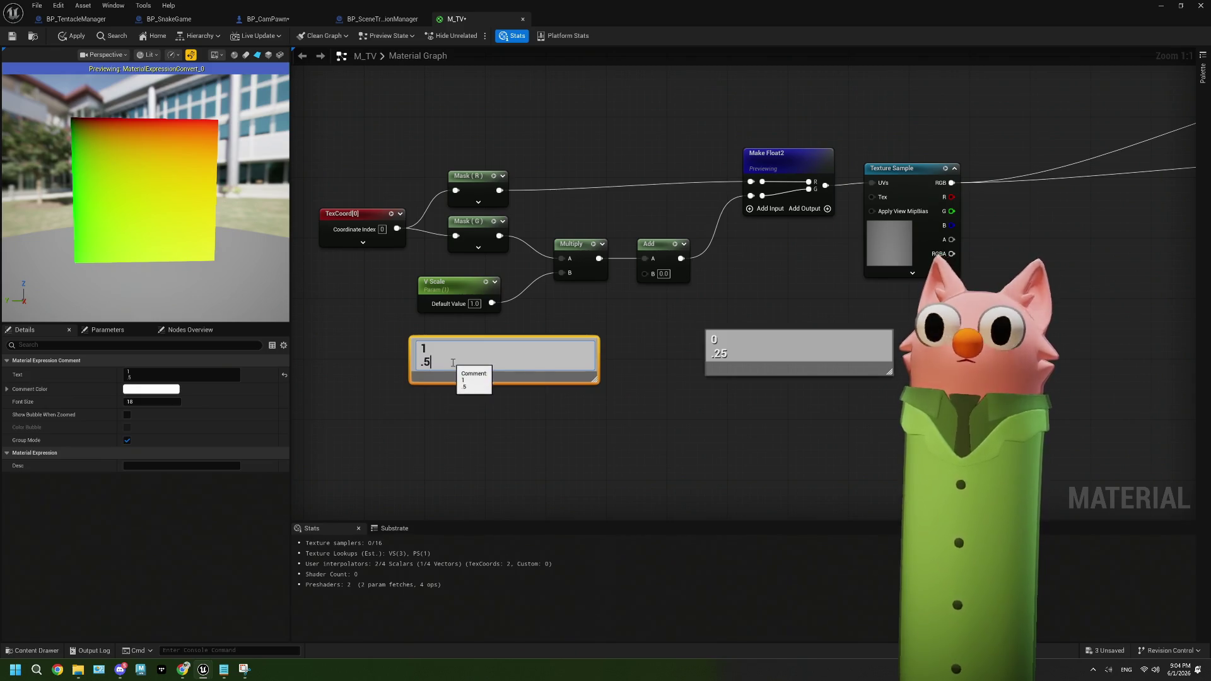
{"action": "key", "text": "Return"}
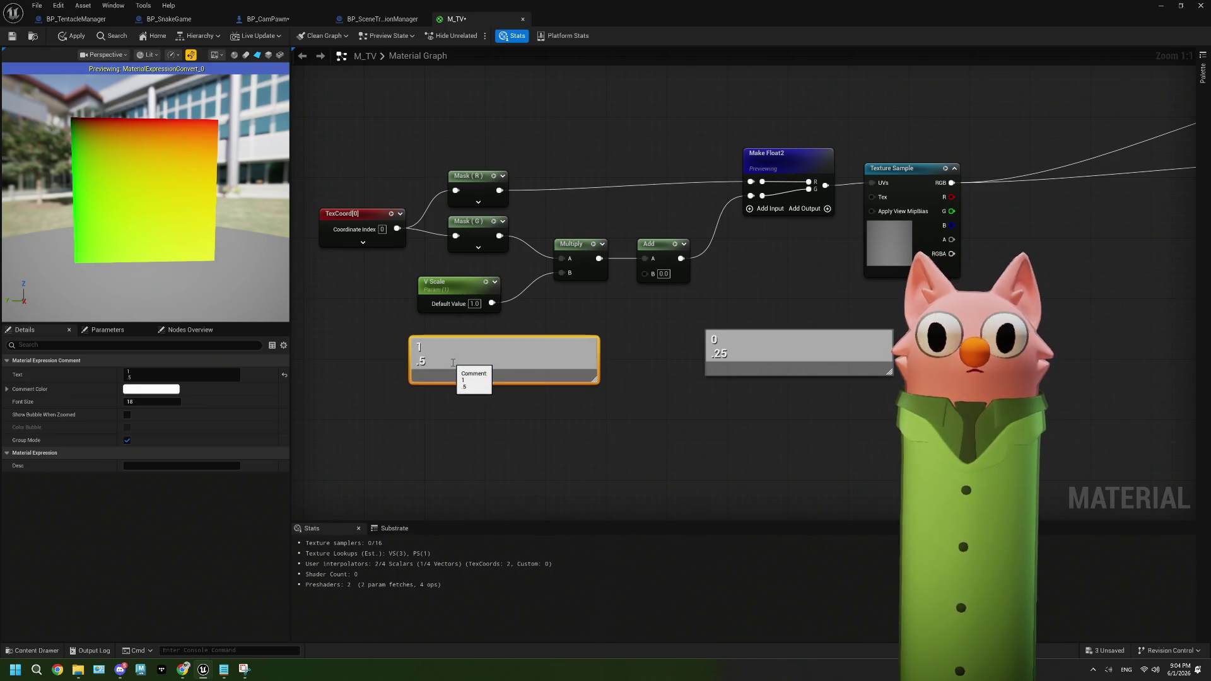
{"action": "double_click", "coordinate": [452, 363]}
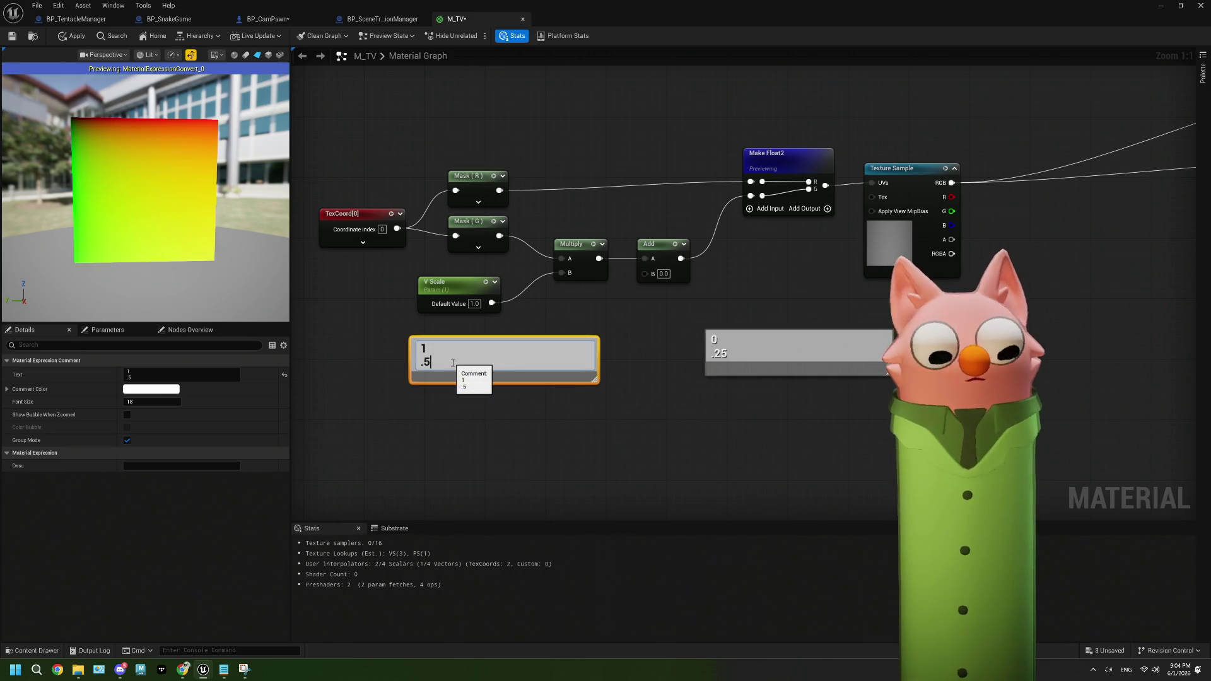
{"action": "key", "text": "shift+Return"}
{"action": "key", "text": "Return"}
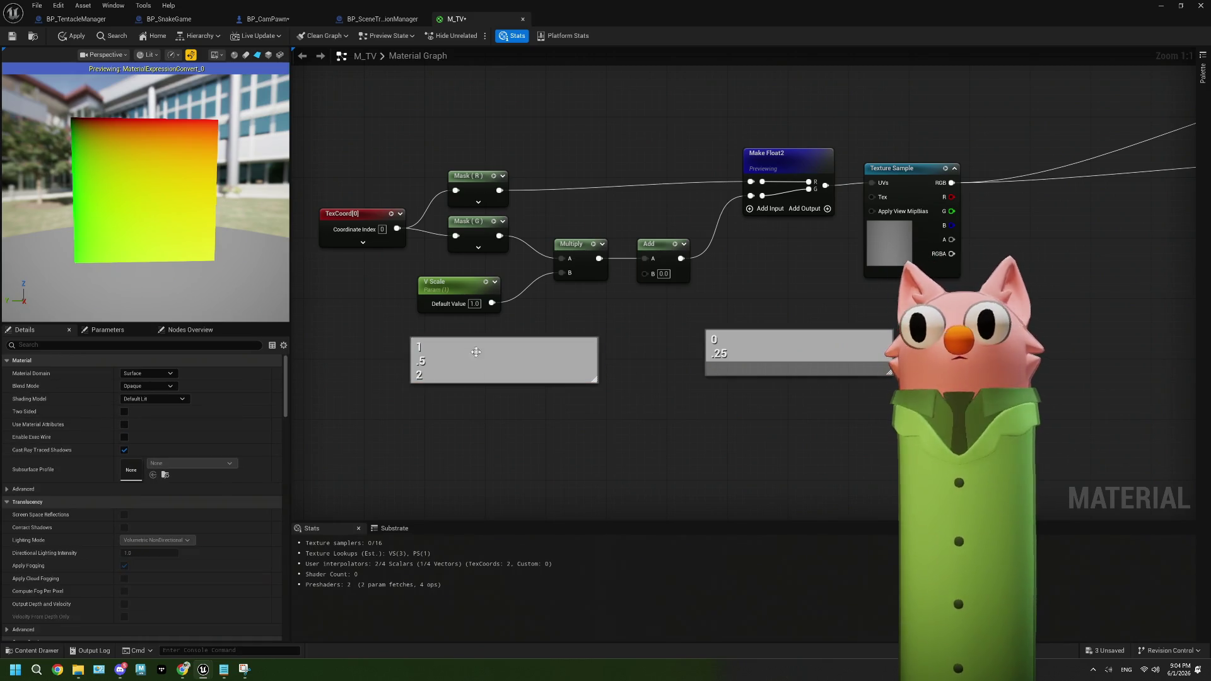
{"action": "type", "text": "2"}
{"action": "key", "text": "Return"}
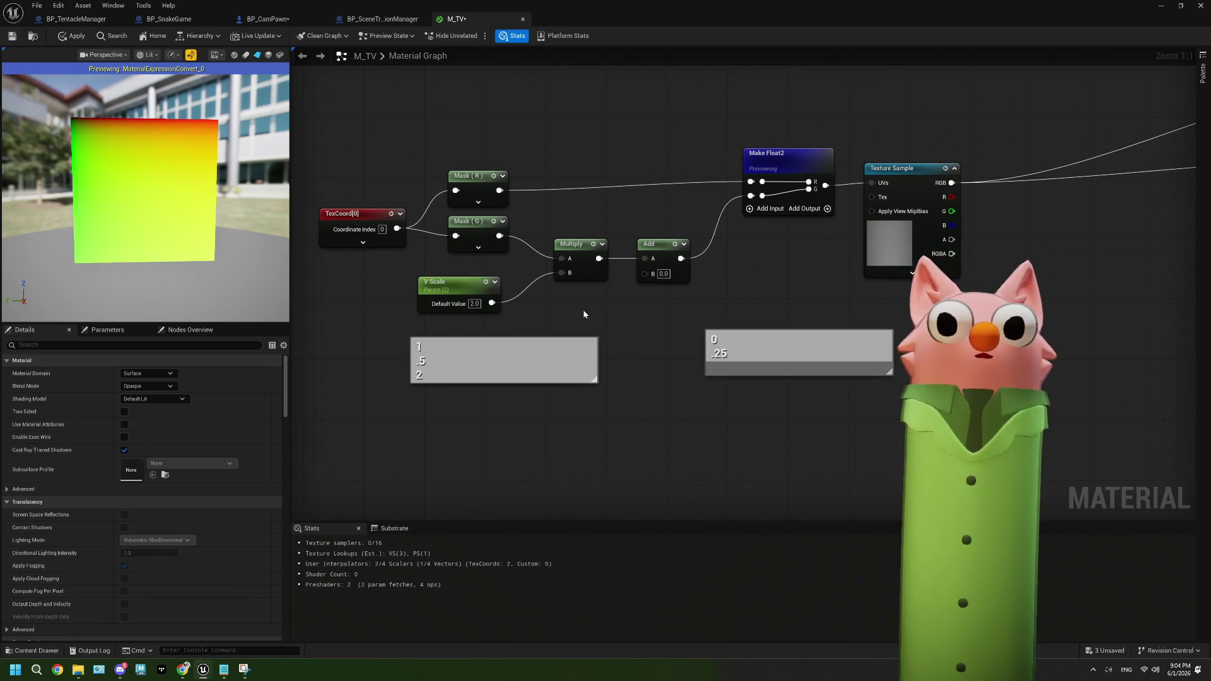
Delete both comment boxes and reposition the V Scale and Multiply nodes
{"action": "double_click", "coordinate": [736, 353]}
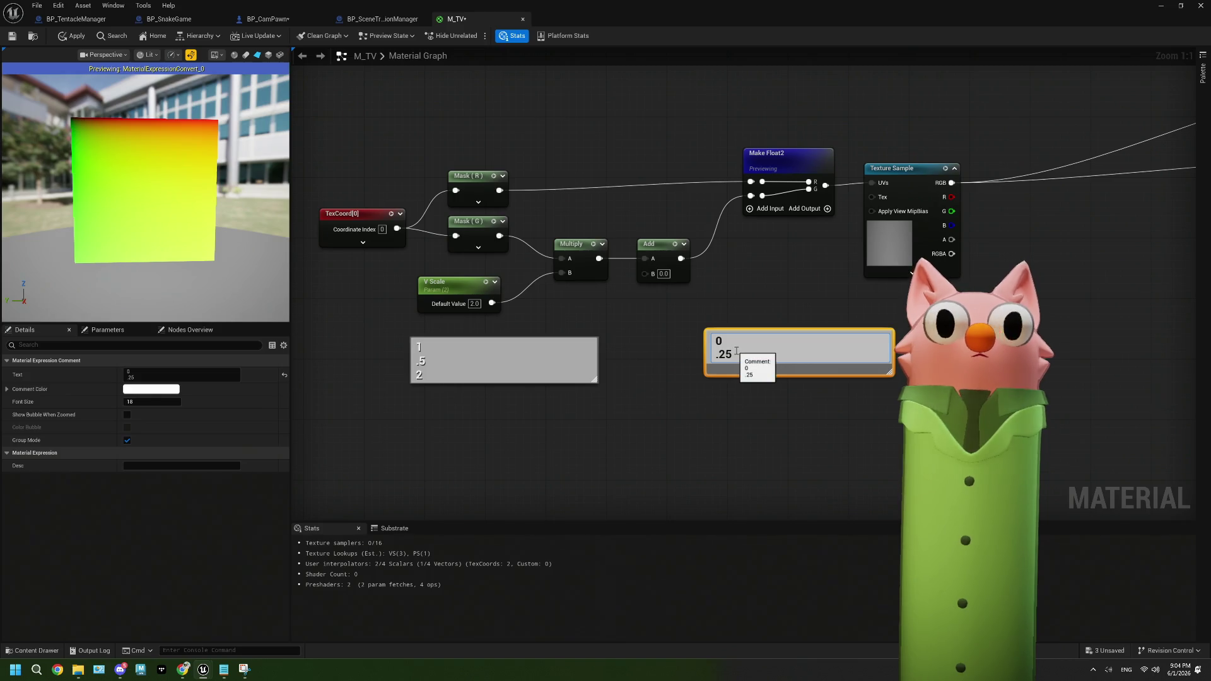
{"action": "left_click", "coordinate": [622, 383]}
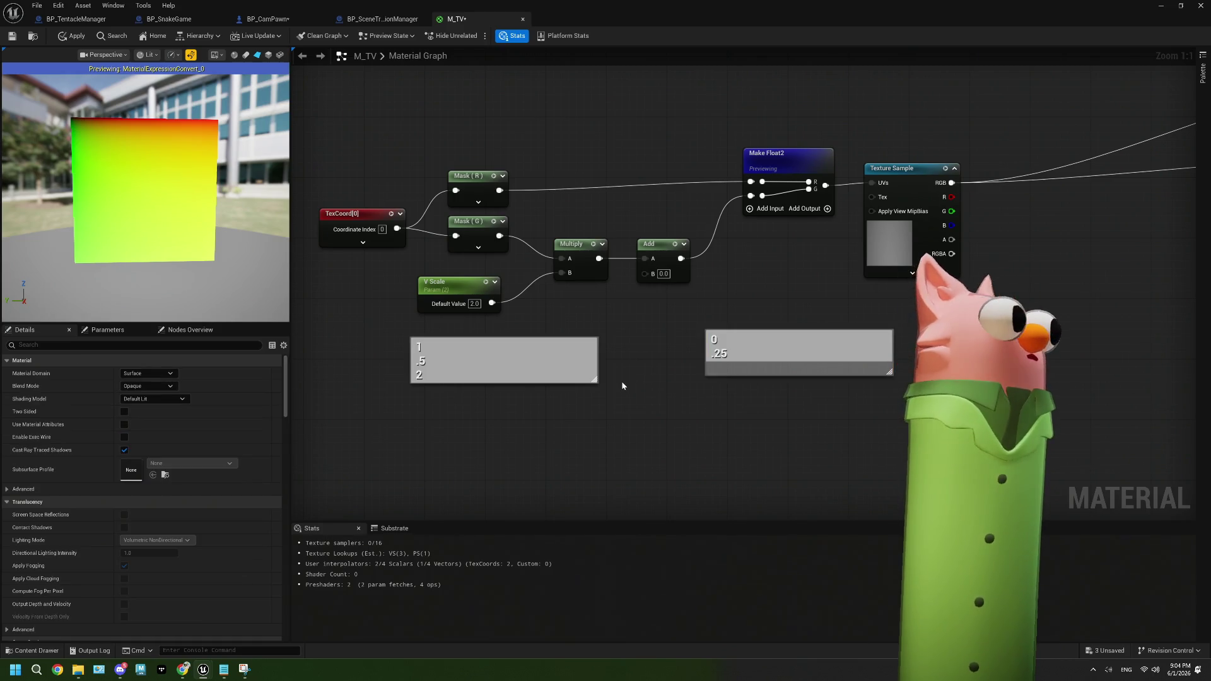
{"action": "left_click", "coordinate": [559, 366]}
{"action": "key", "text": "Delete"}
{"action": "left_click", "coordinate": [789, 359]}
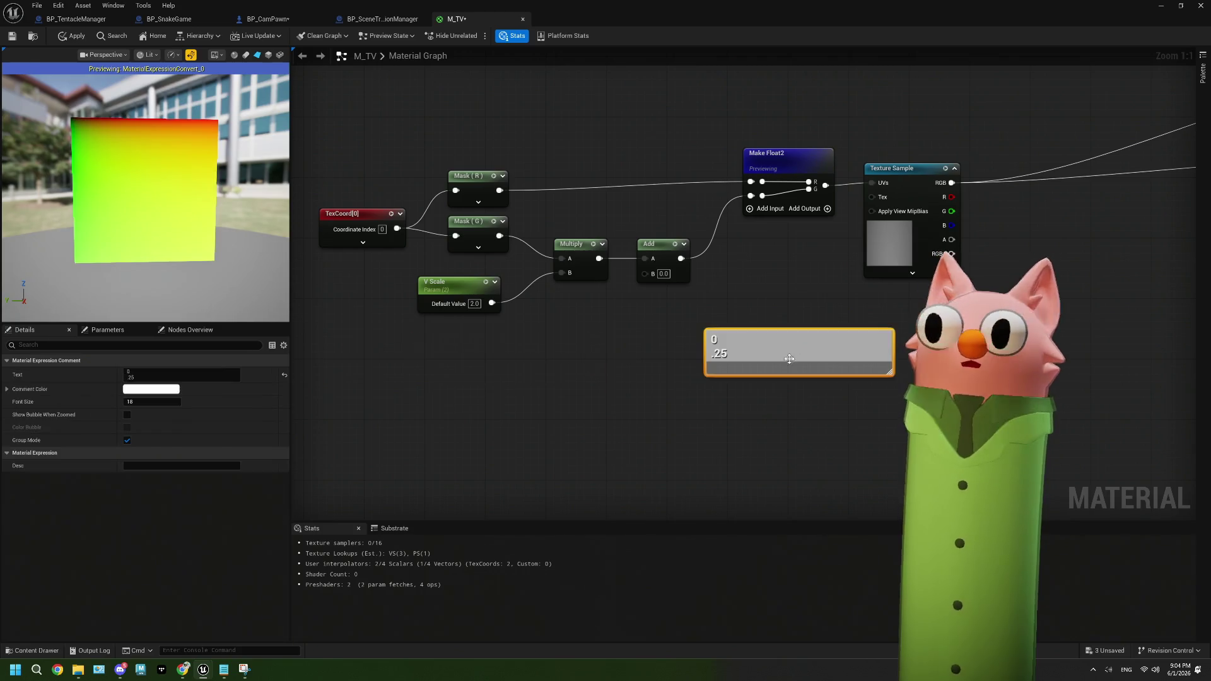
{"action": "key", "text": "Delete"}
{"action": "left_click_drag", "start_coordinate": [457, 286], "coordinate": [412, 316]}
{"action": "mouse_move", "coordinate": [571, 243]}
{"action": "left_mouse_down"}
{"action": "mouse_move", "coordinate": [616, 282]}
{"action": "mouse_move", "coordinate": [620, 245]}
{"action": "left_mouse_up"}
Replace the old Add with a new Add fed by Mask (G), wired into Multiply A
{"action": "right_click", "coordinate": [621, 245]}
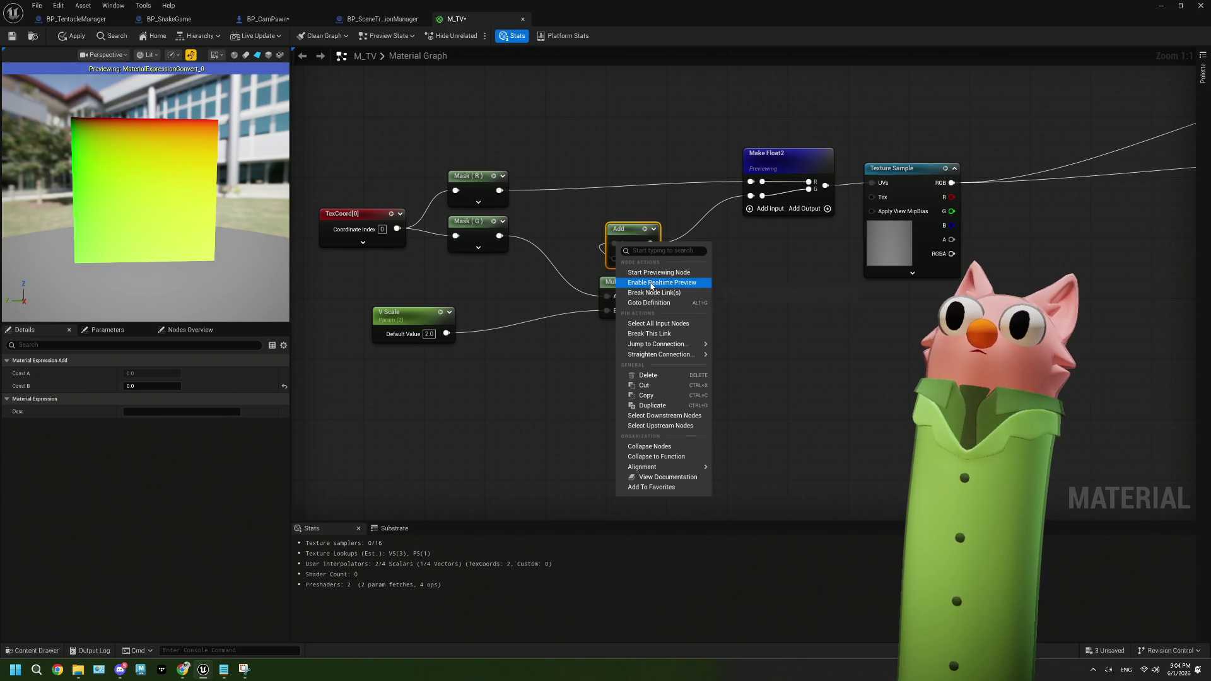
{"action": "key", "text": "Escape"}
{"action": "key", "text": "Delete"}
{"action": "mouse_move", "coordinate": [500, 236]}
{"action": "left_mouse_down"}
{"action": "mouse_move", "coordinate": [540, 284]}
{"action": "mouse_move", "coordinate": [528, 281]}
{"action": "left_mouse_up"}
{"action": "type", "text": "ad"}
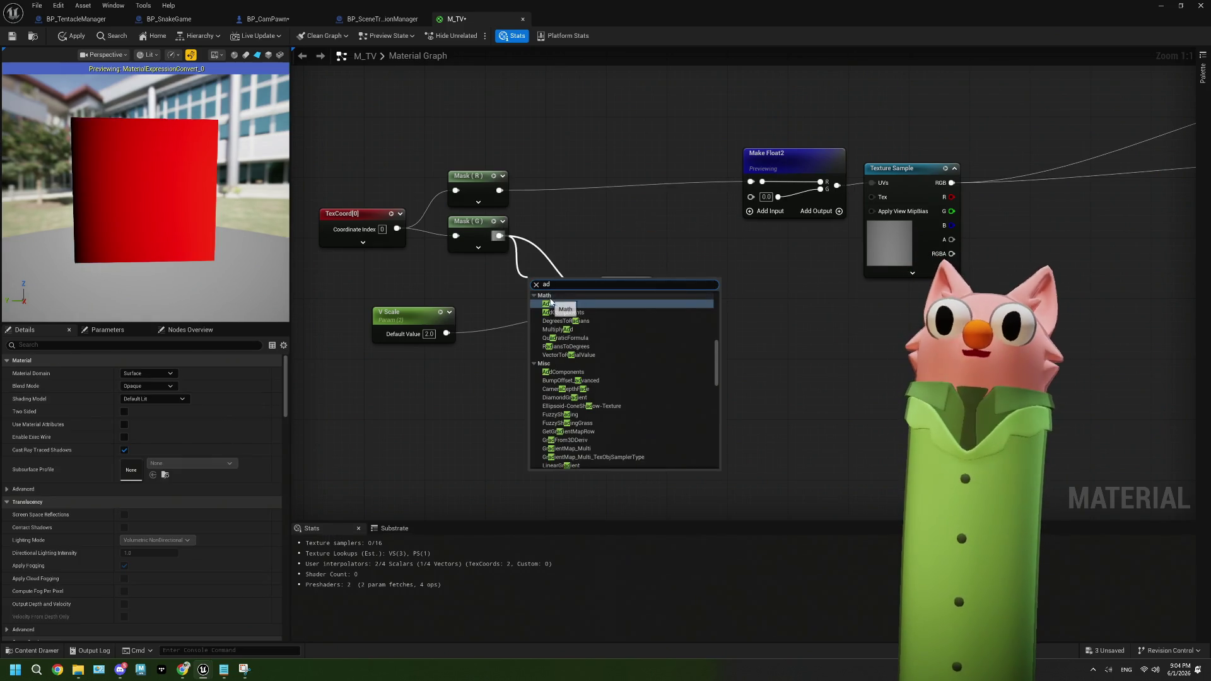
{"action": "left_click", "coordinate": [550, 304]}
{"action": "left_click", "coordinate": [550, 311]}
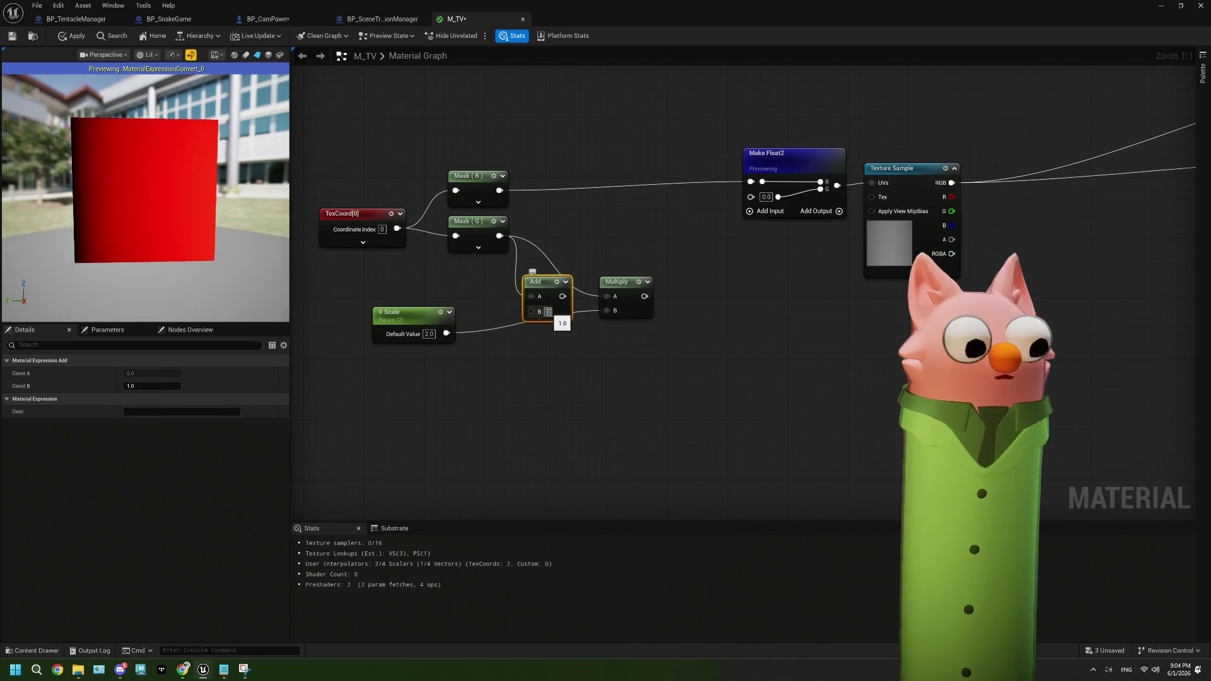
{"action": "type", "text": "0"}
{"action": "left_click", "coordinate": [563, 352]}
{"action": "left_click_drag", "start_coordinate": [567, 295], "coordinate": [617, 297]}
Wire Multiply into Make Float2 G, set V Scale to 1.0 and Add offset to 0.0
{"action": "left_click_drag", "start_coordinate": [443, 318], "coordinate": [563, 341]}
{"action": "left_click_drag", "start_coordinate": [643, 297], "coordinate": [750, 197]}
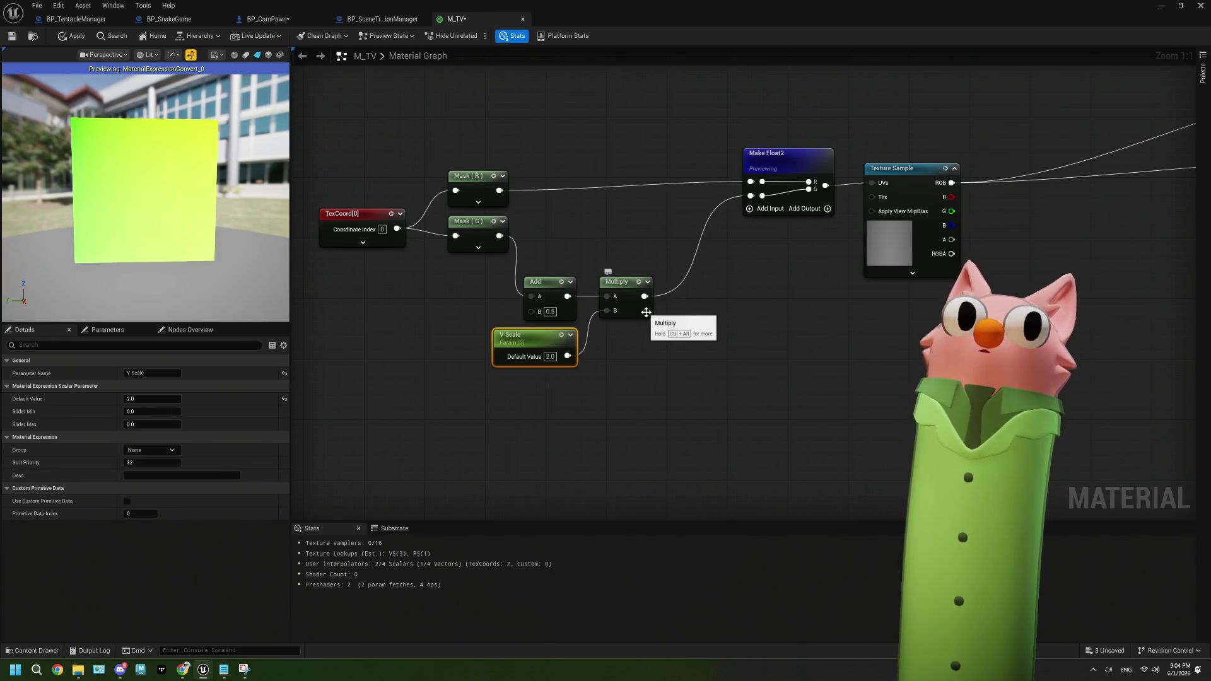
{"action": "type", "text": "1"}
{"action": "left_click", "coordinate": [575, 376]}
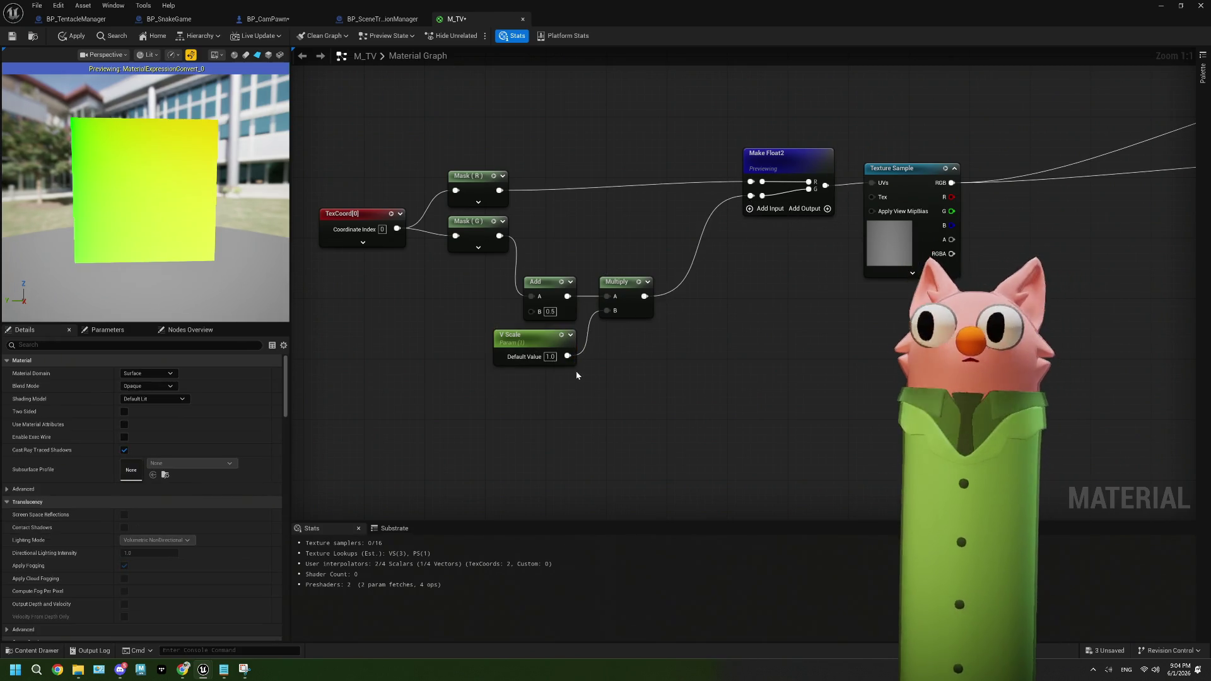
{"action": "left_click_drag", "start_coordinate": [571, 372], "coordinate": [642, 241]}
{"action": "left_click", "coordinate": [559, 297]}
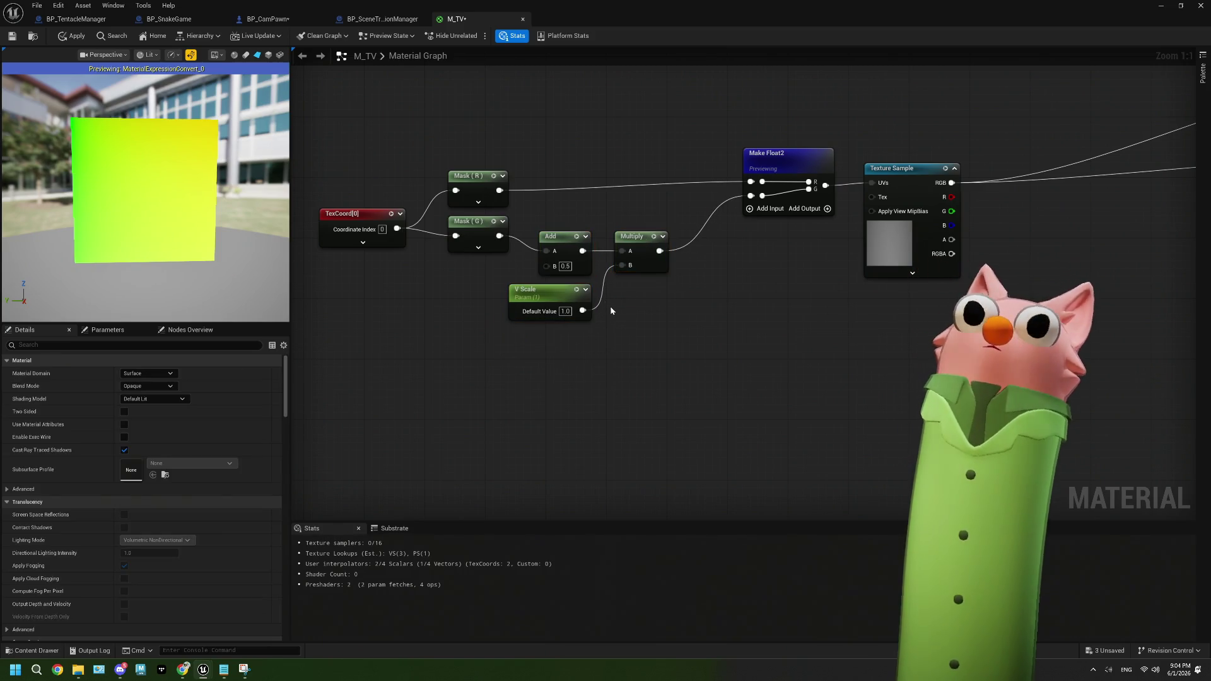
{"action": "left_click_drag", "start_coordinate": [561, 297], "coordinate": [561, 305]}
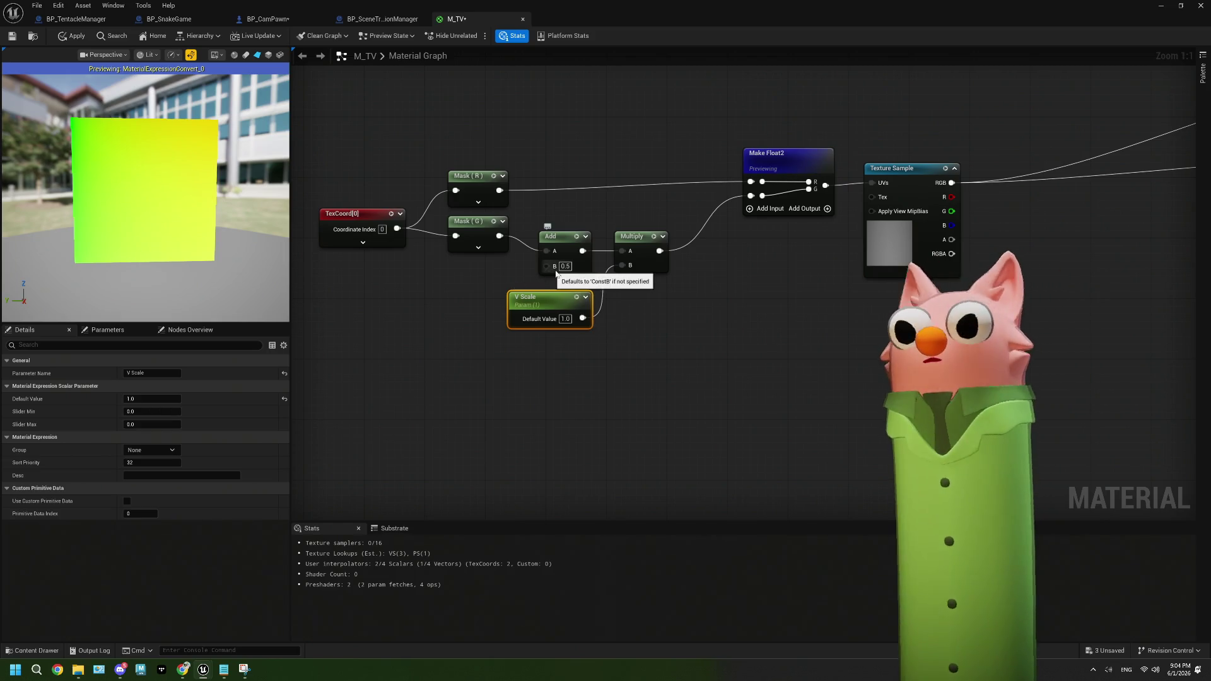
{"action": "type", "text": "0"}
{"action": "left_click", "coordinate": [626, 302]}
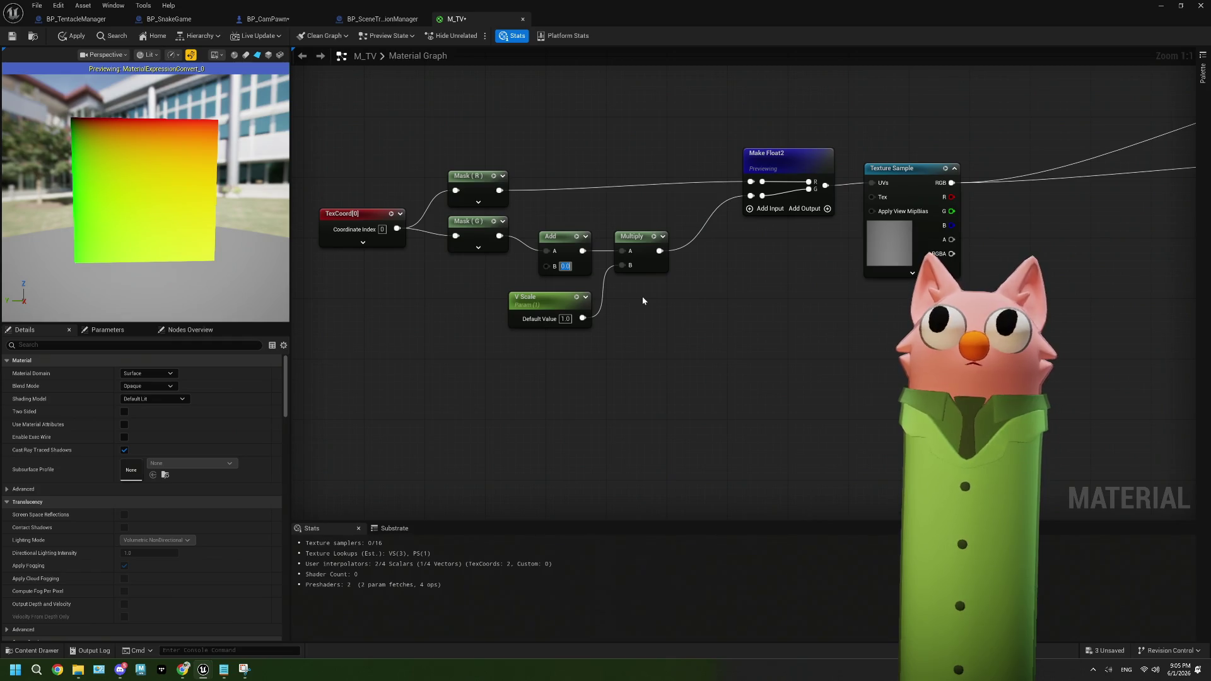
{"action": "mouse_move", "coordinate": [539, 302]}
{"action": "left_mouse_down"}
{"action": "mouse_move", "coordinate": [540, 317]}
{"action": "mouse_move", "coordinate": [345, 292]}
{"action": "left_mouse_up"}
Place a trial Multiply and Add after V Scale, delete the Multiply, and rearrange nodes
{"action": "left_click_drag", "start_coordinate": [460, 293], "coordinate": [517, 310]}
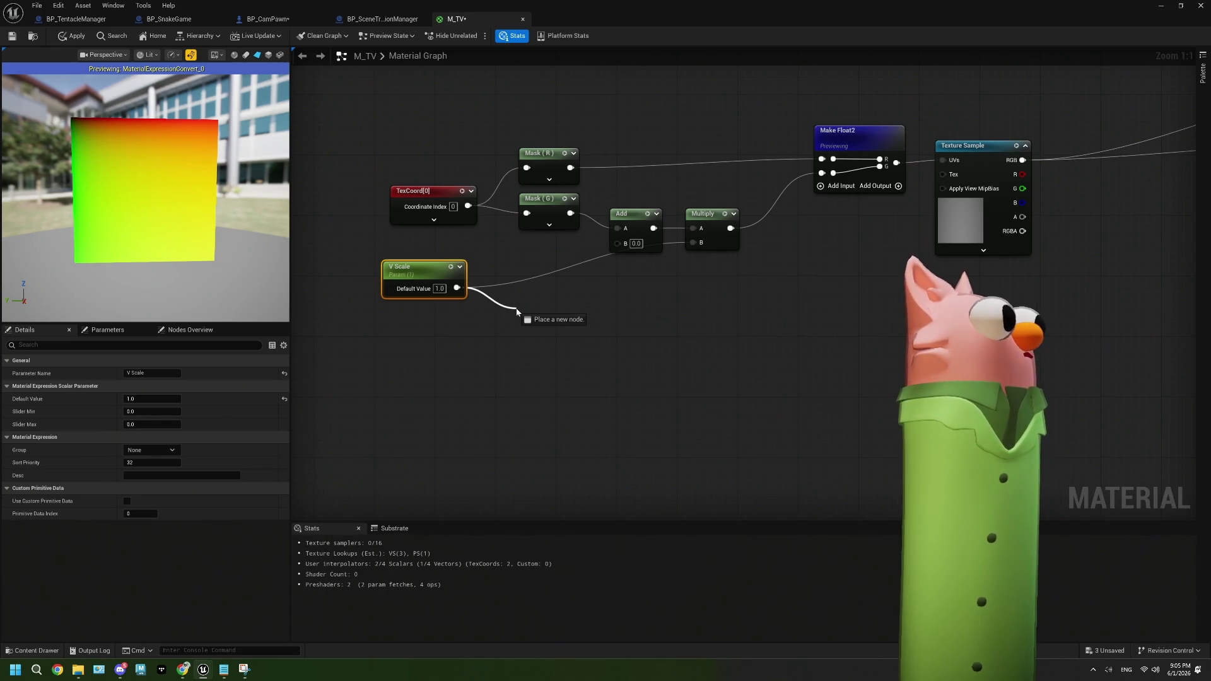
{"action": "mouse_move", "coordinate": [517, 311]}
{"action": "left_mouse_down"}
{"action": "mouse_move", "coordinate": [500, 315]}
{"action": "mouse_move", "coordinate": [580, 326]}
{"action": "mouse_move", "coordinate": [588, 311]}
{"action": "left_mouse_up"}
{"action": "left_click", "coordinate": [475, 317]}
{"action": "key", "text": "m"}
{"action": "key", "text": "a"}
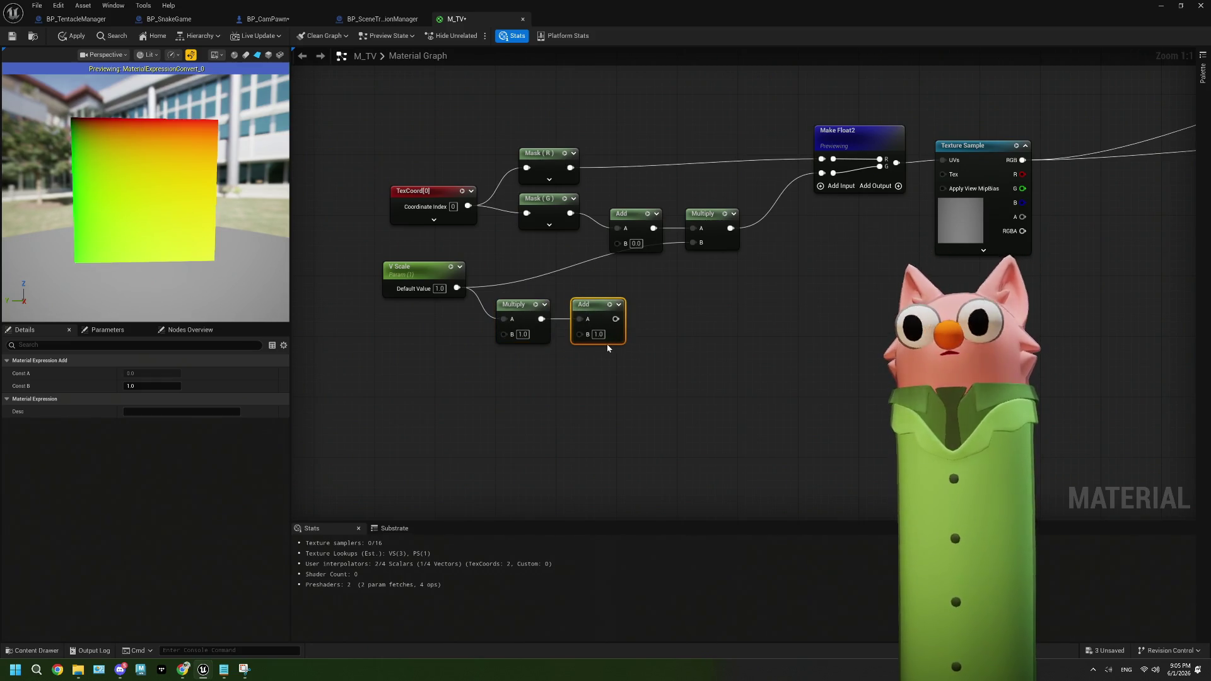
{"action": "left_click", "coordinate": [523, 334]}
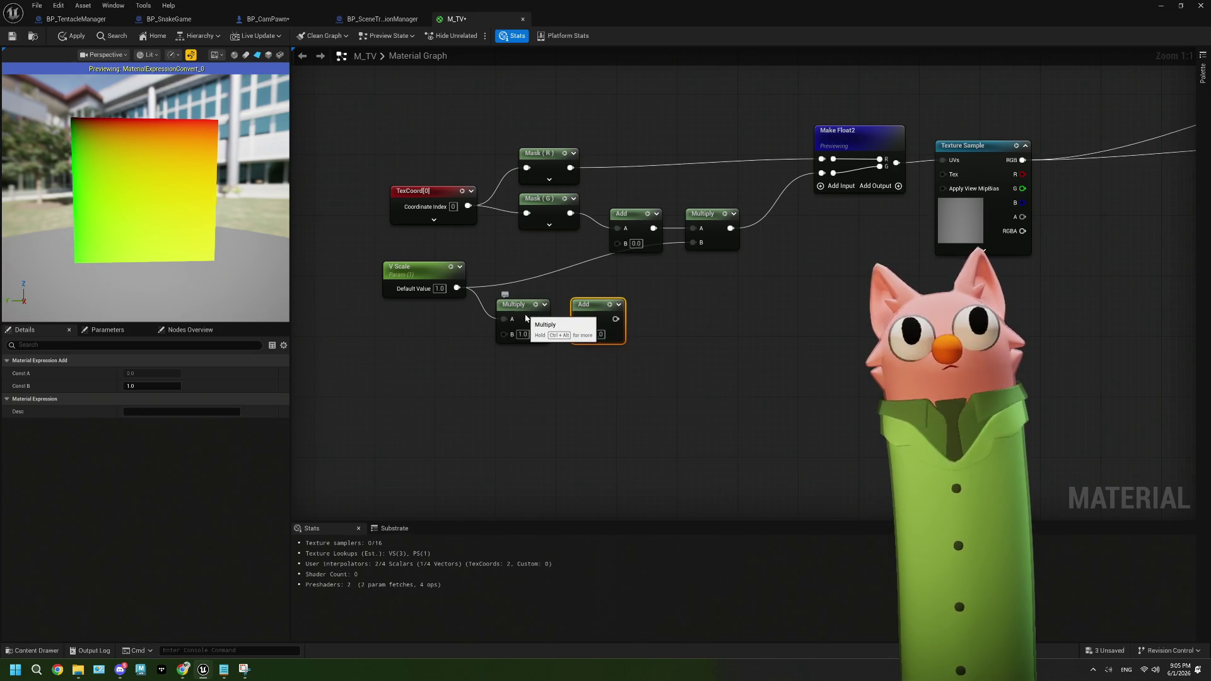
{"action": "left_click_drag", "start_coordinate": [526, 318], "coordinate": [495, 363]}
{"action": "key", "text": "Delete"}
{"action": "left_click_drag", "start_coordinate": [584, 305], "coordinate": [500, 307]}
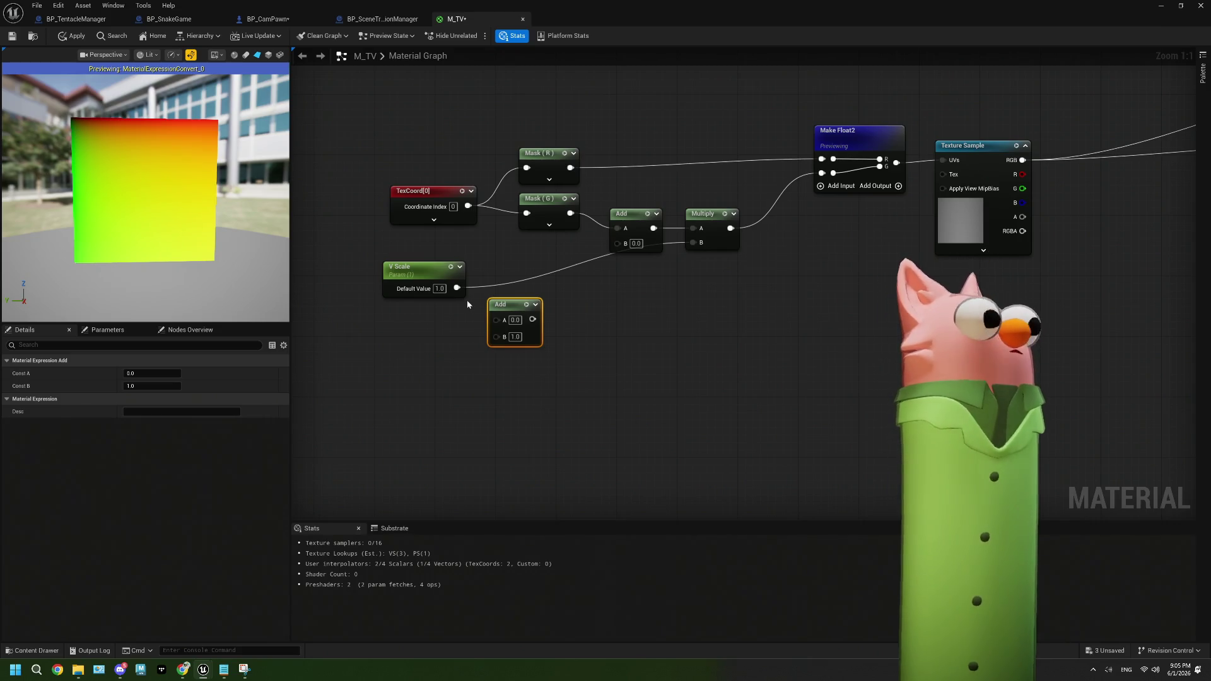
{"action": "left_click_drag", "start_coordinate": [511, 307], "coordinate": [701, 360]}
{"action": "left_click_drag", "start_coordinate": [416, 276], "coordinate": [558, 321]}
Set the chain Add offset to -0.5 and preview the Texture Sample's output
{"action": "left_click", "coordinate": [636, 244]}
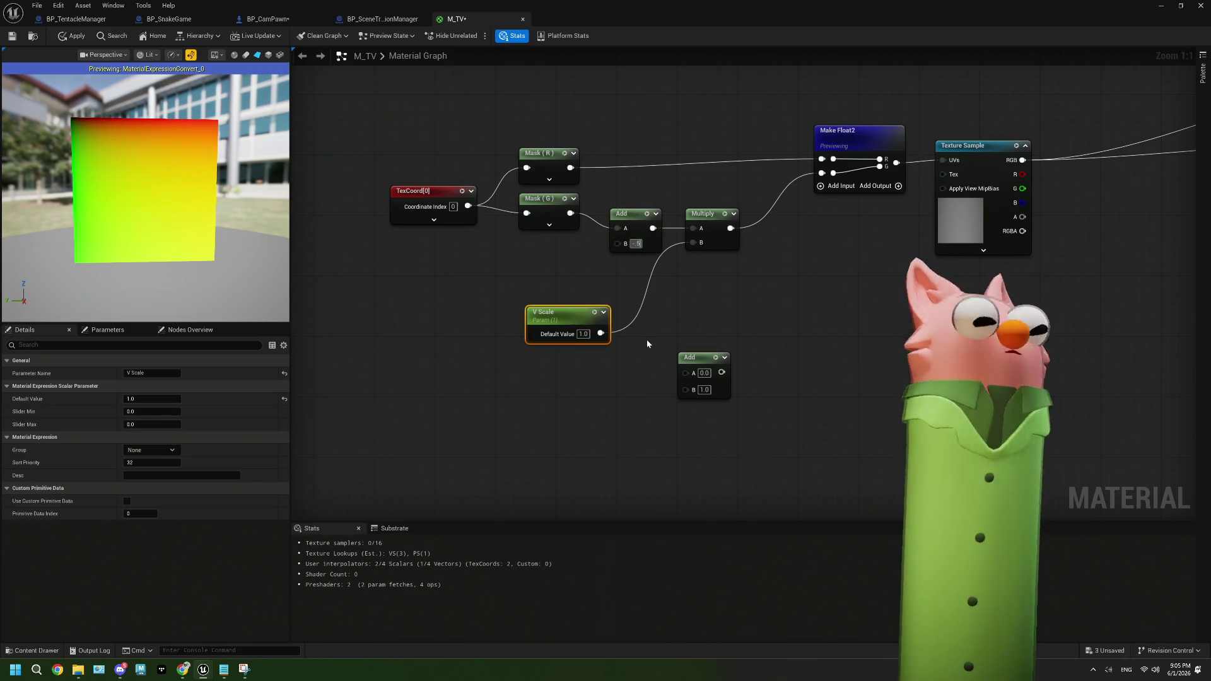
{"action": "left_click", "coordinate": [762, 282]}
{"action": "mouse_move", "coordinate": [761, 282]}
{"action": "left_mouse_down"}
{"action": "mouse_move", "coordinate": [656, 330]}
{"action": "mouse_move", "coordinate": [697, 314]}
{"action": "left_mouse_up"}
{"action": "left_click_drag", "start_coordinate": [665, 391], "coordinate": [750, 360]}
{"action": "left_click_drag", "start_coordinate": [541, 348], "coordinate": [594, 309]}
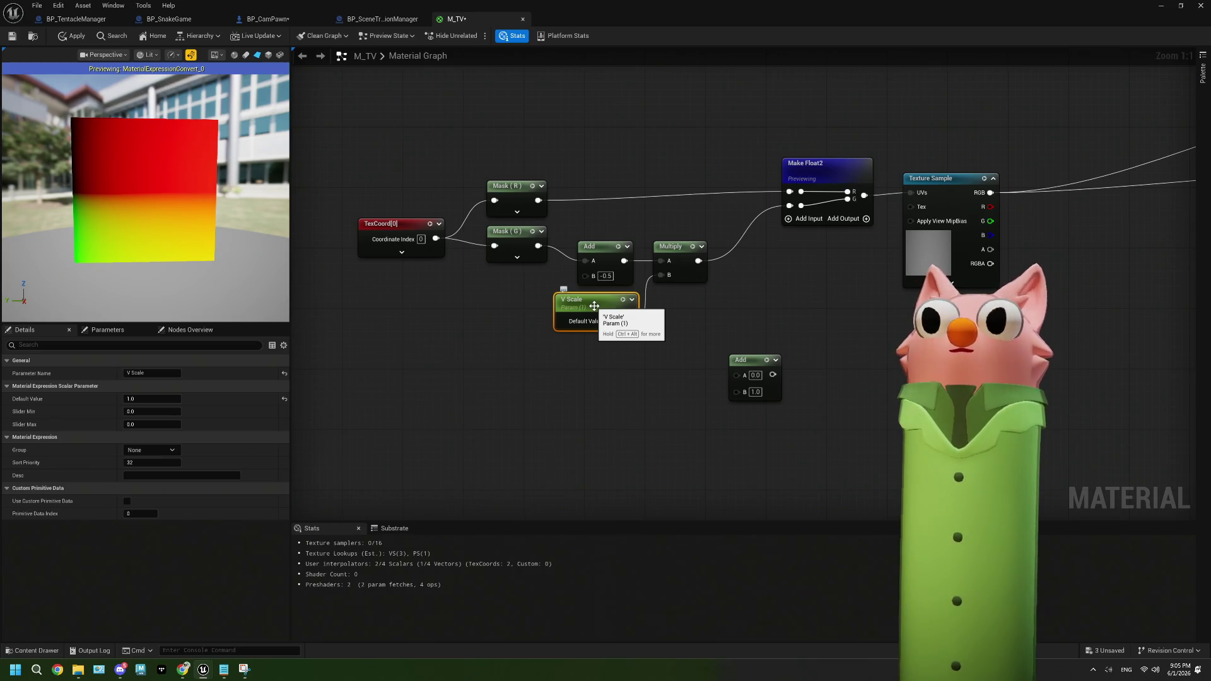
{"action": "left_click", "coordinate": [983, 180]}
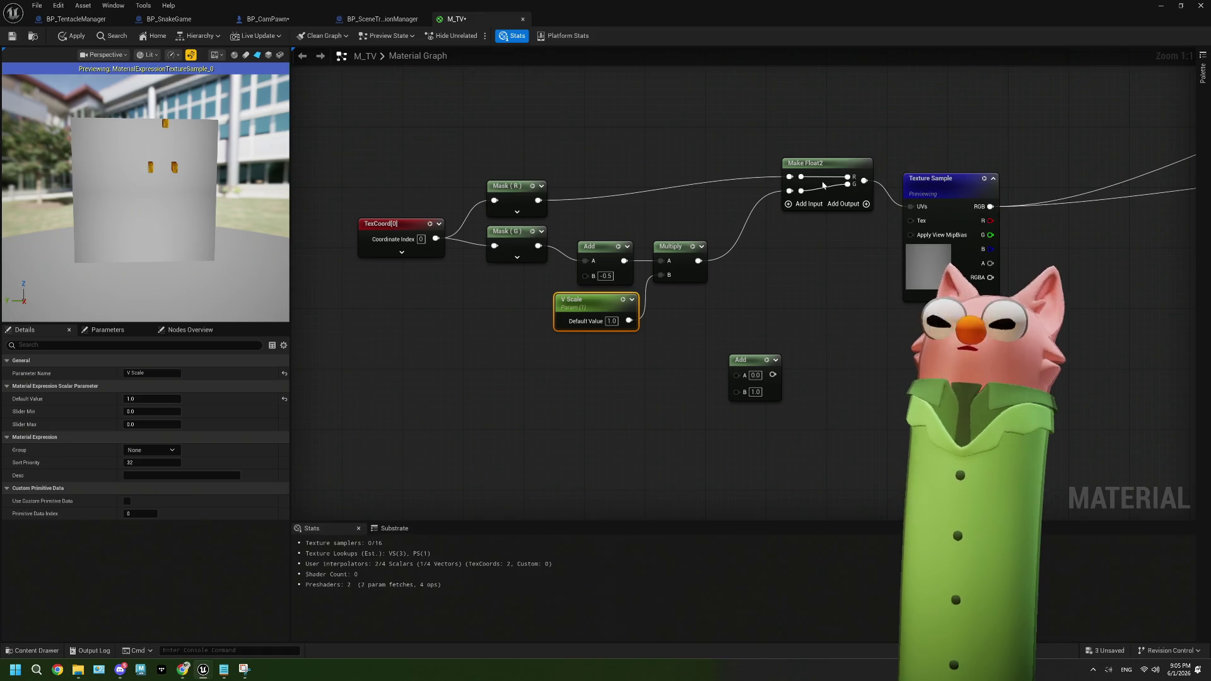
Search textures for 'grid' and assign T_GridChecker_A to the Texture Sample
{"action": "left_click", "coordinate": [849, 170]}
{"action": "right_click", "coordinate": [850, 171]}
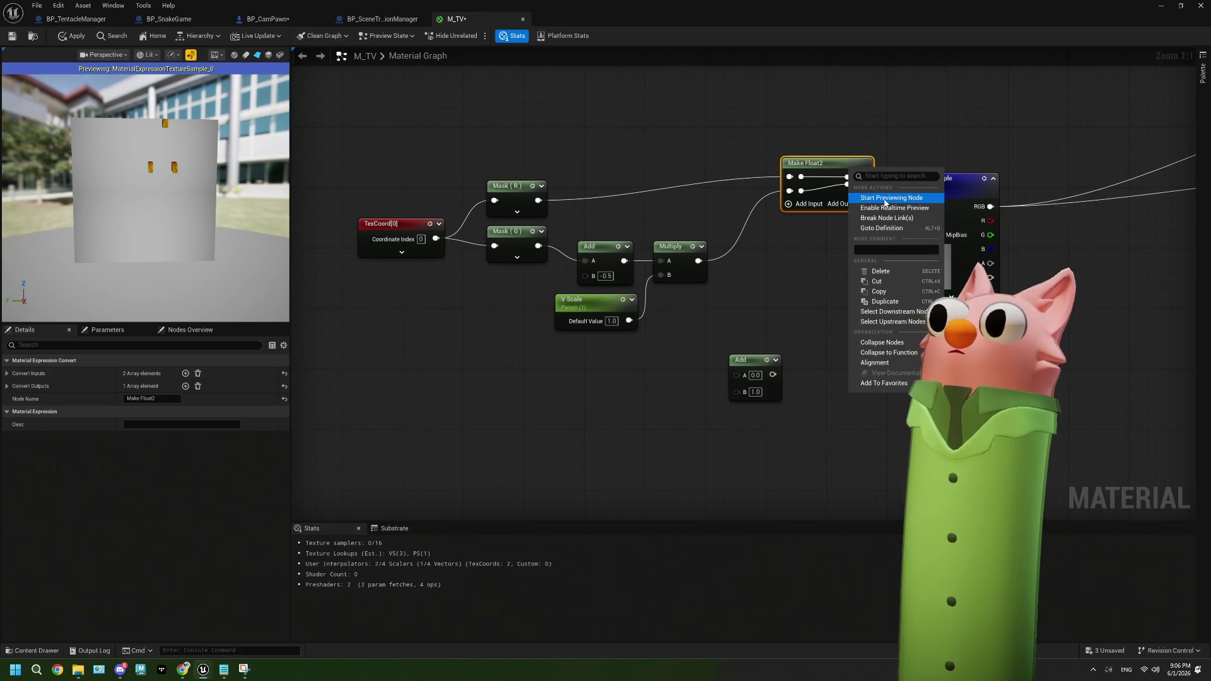
{"action": "left_click", "coordinate": [955, 179]}
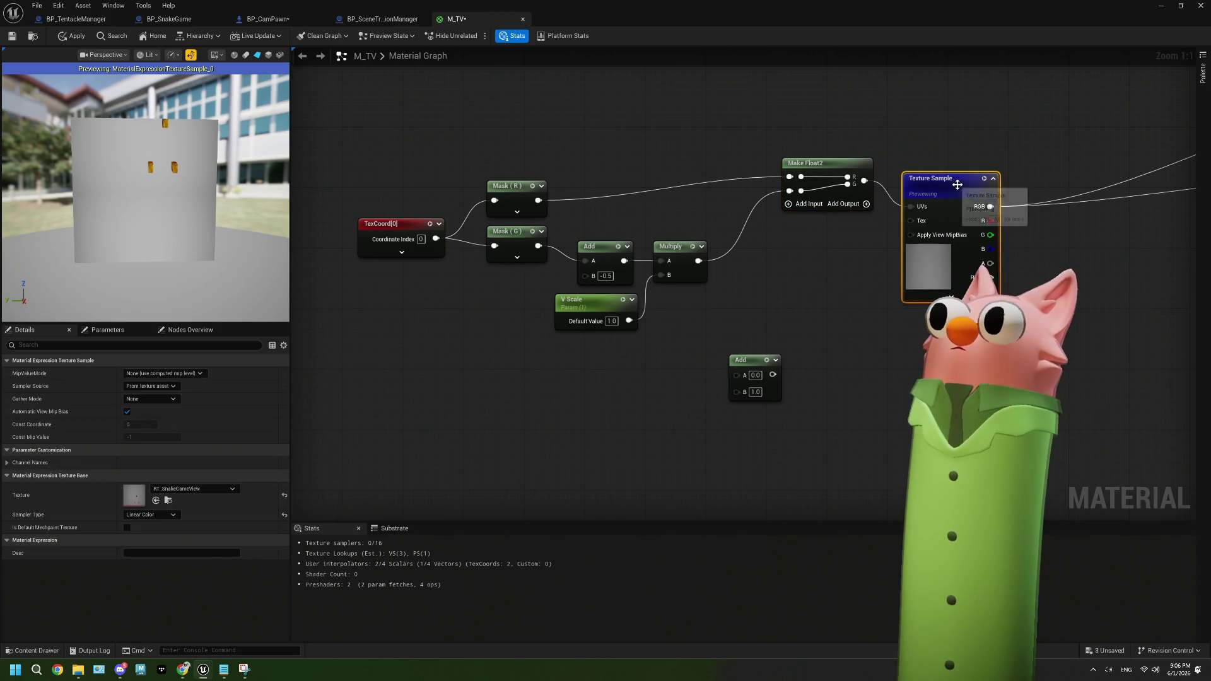
{"action": "left_click", "coordinate": [232, 489]}
{"action": "scroll", "coordinate": [259, 442], "scroll_direction": "up", "scroll_amount": 1}
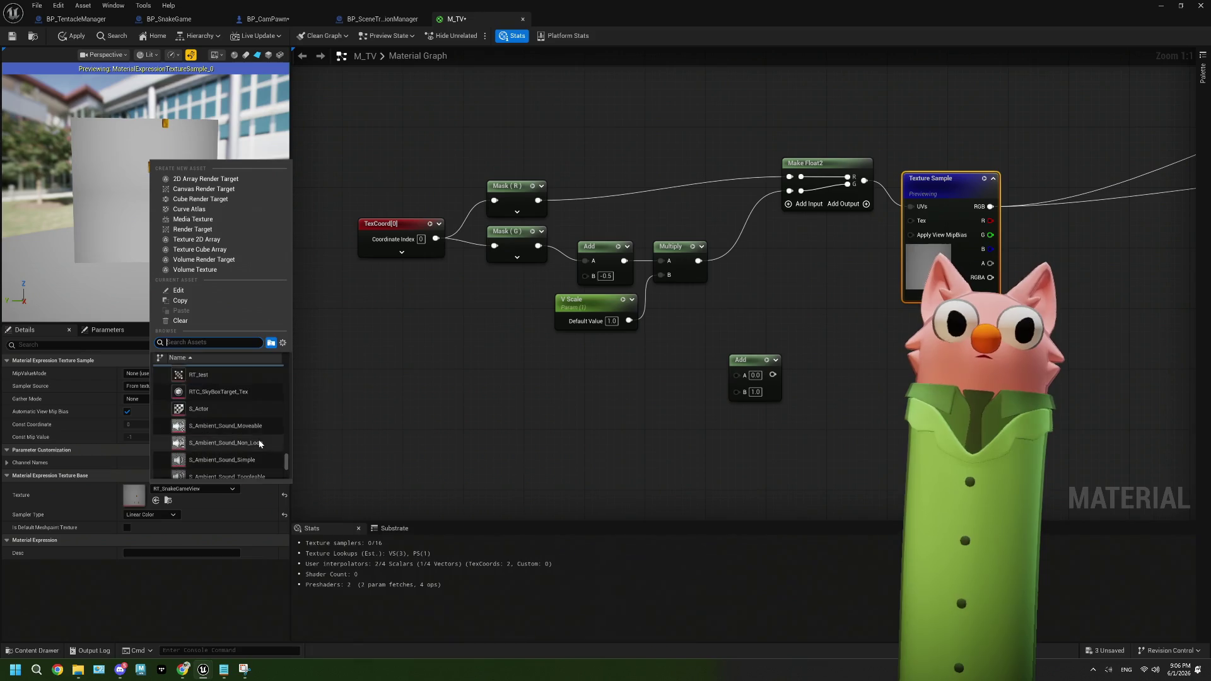
{"action": "scroll", "coordinate": [258, 440], "scroll_direction": "up", "scroll_amount": 5}
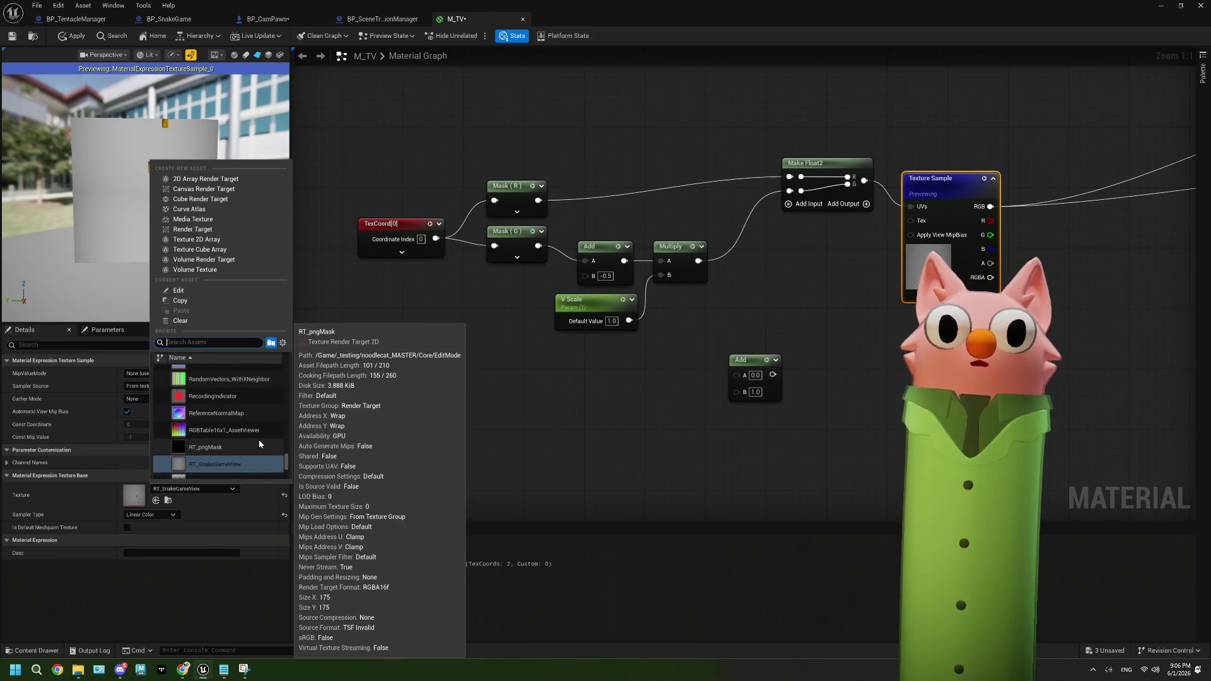
{"action": "type", "text": "grid"}
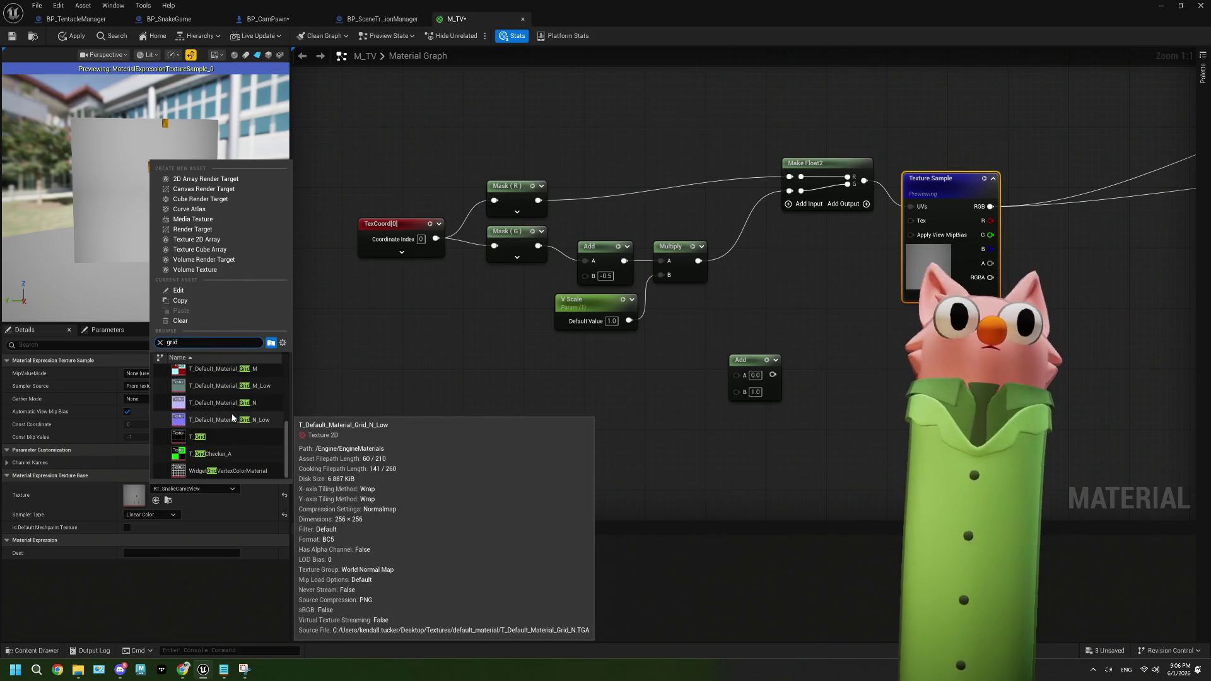
{"action": "scroll", "coordinate": [232, 416], "scroll_direction": "up", "scroll_amount": 5}
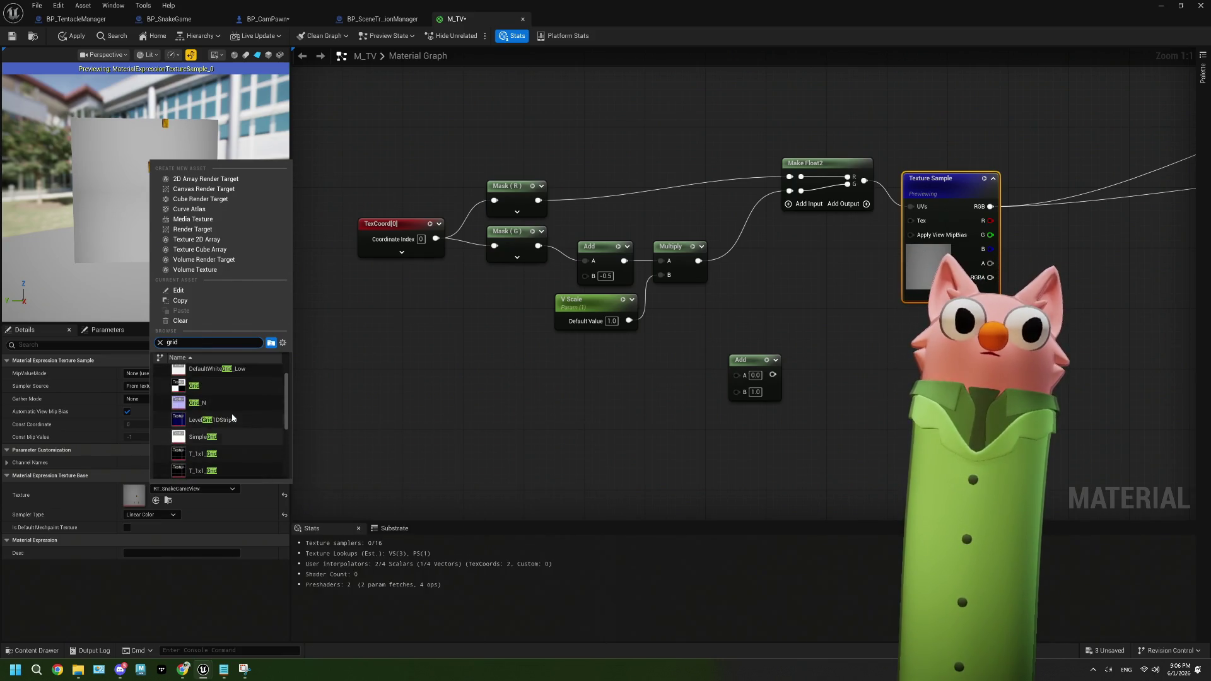
{"action": "scroll", "coordinate": [232, 417], "scroll_direction": "down", "scroll_amount": 5}
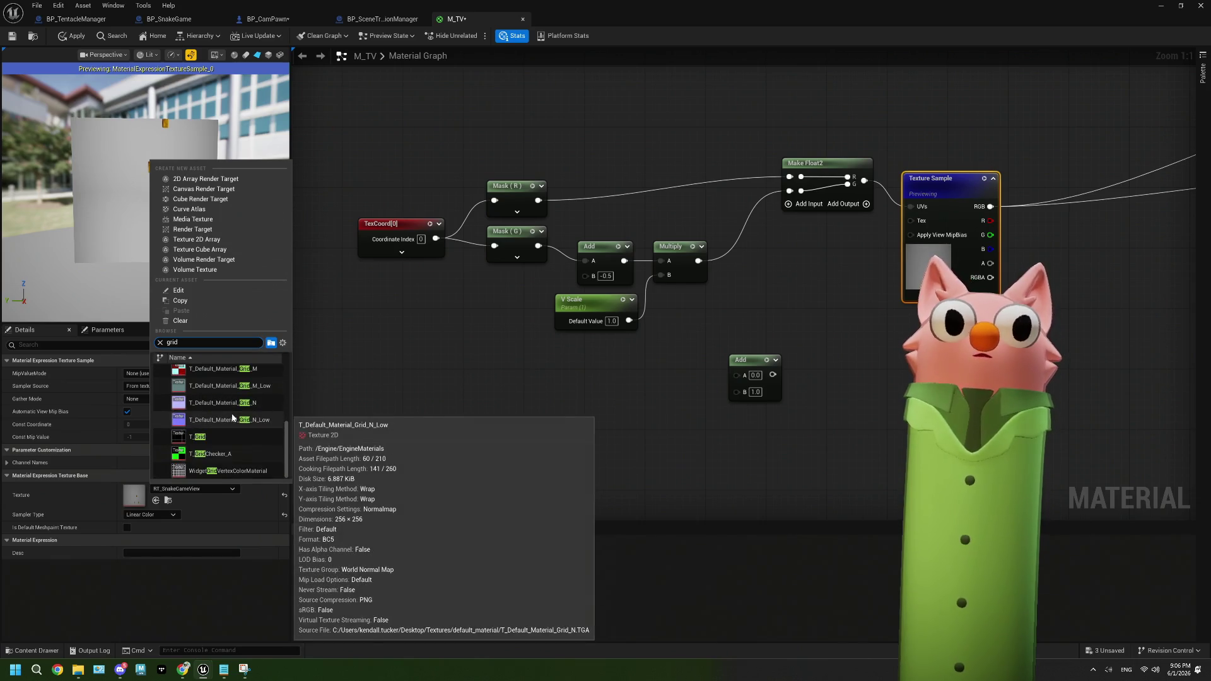
{"action": "left_click", "coordinate": [210, 453]}
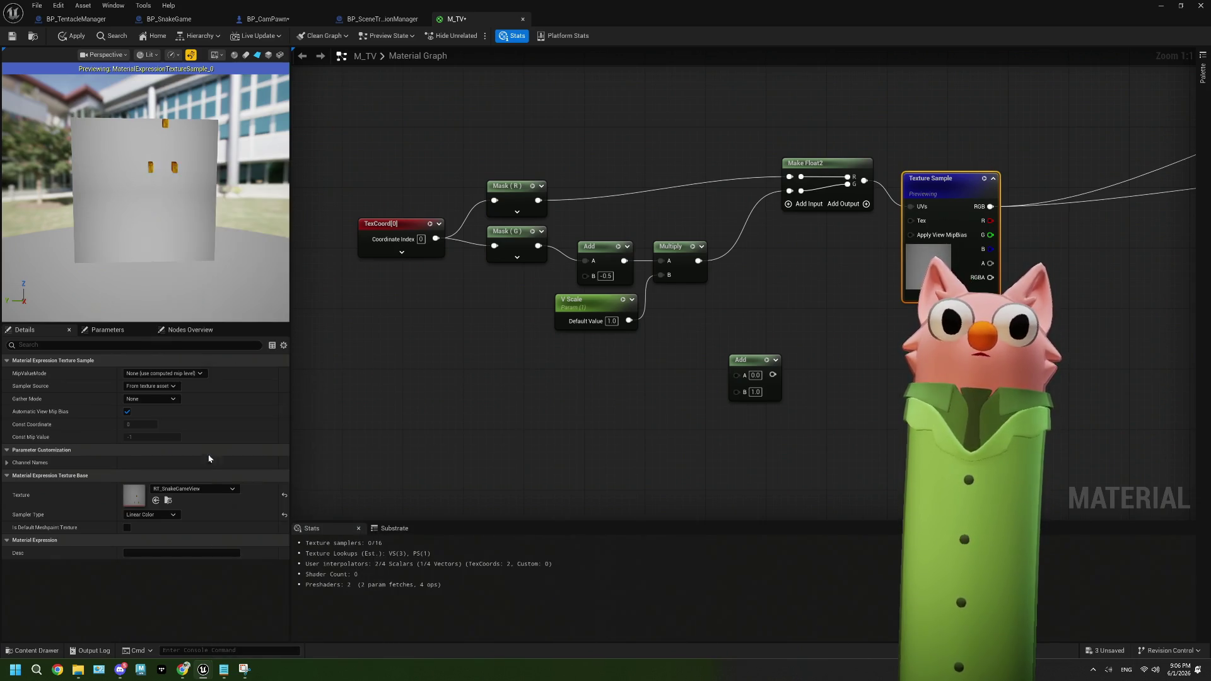
{"action": "left_click", "coordinate": [574, 385]}
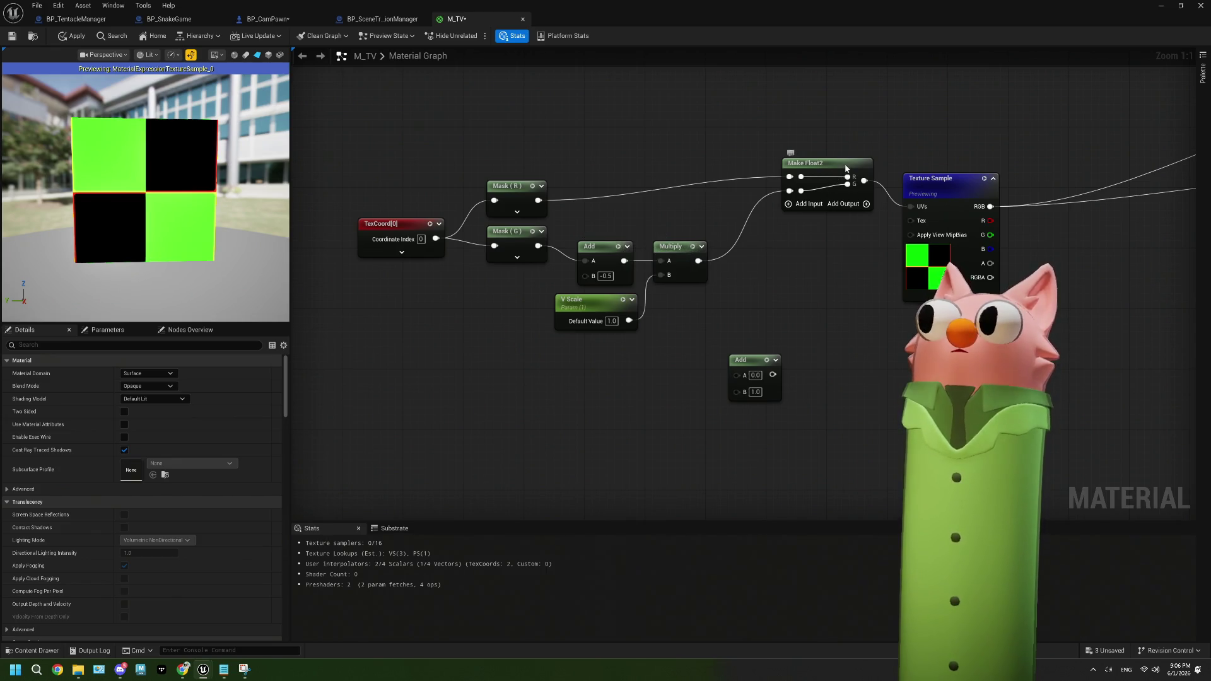
Toggle the preview between Make Float2 and the Texture Sample checker output
{"action": "right_click", "coordinate": [855, 174]}
{"action": "left_click", "coordinate": [863, 196]}
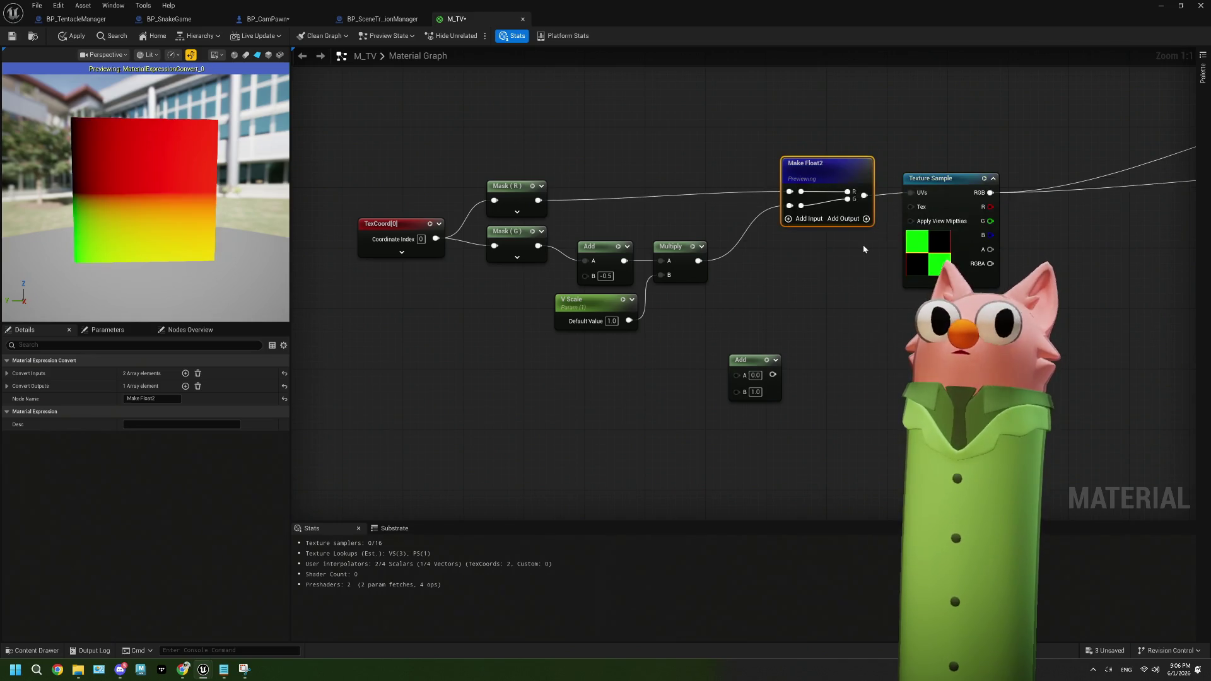
{"action": "right_click", "coordinate": [939, 188]}
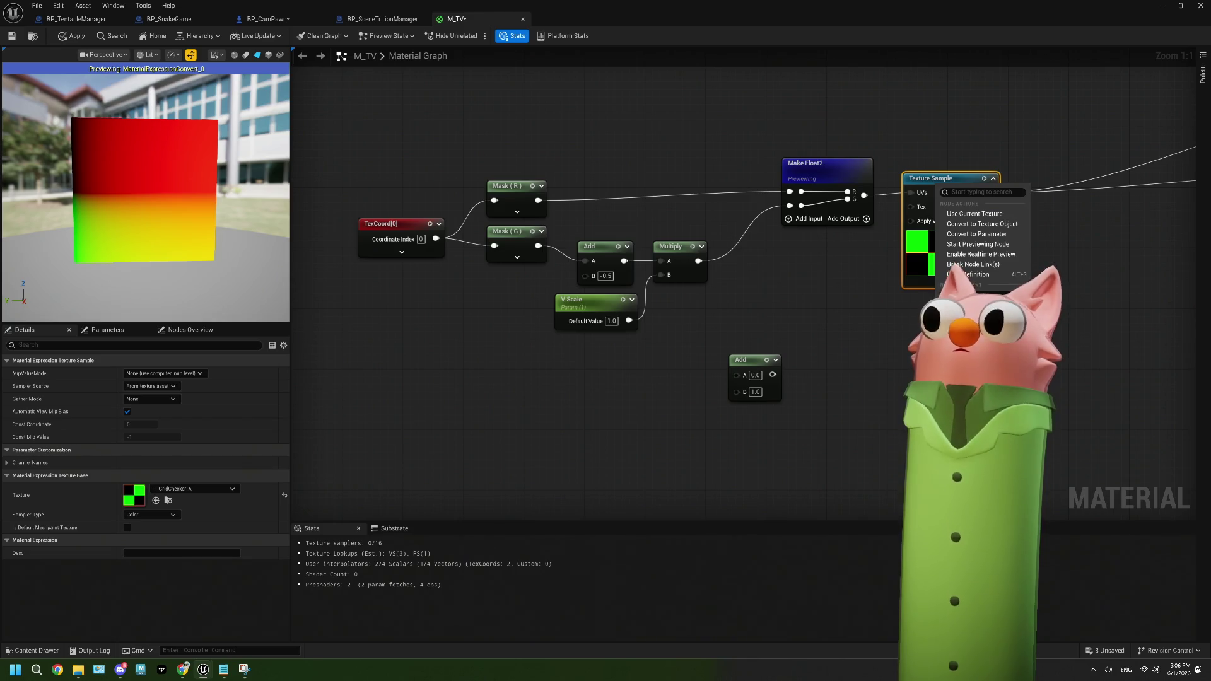
{"action": "left_click", "coordinate": [977, 244]}
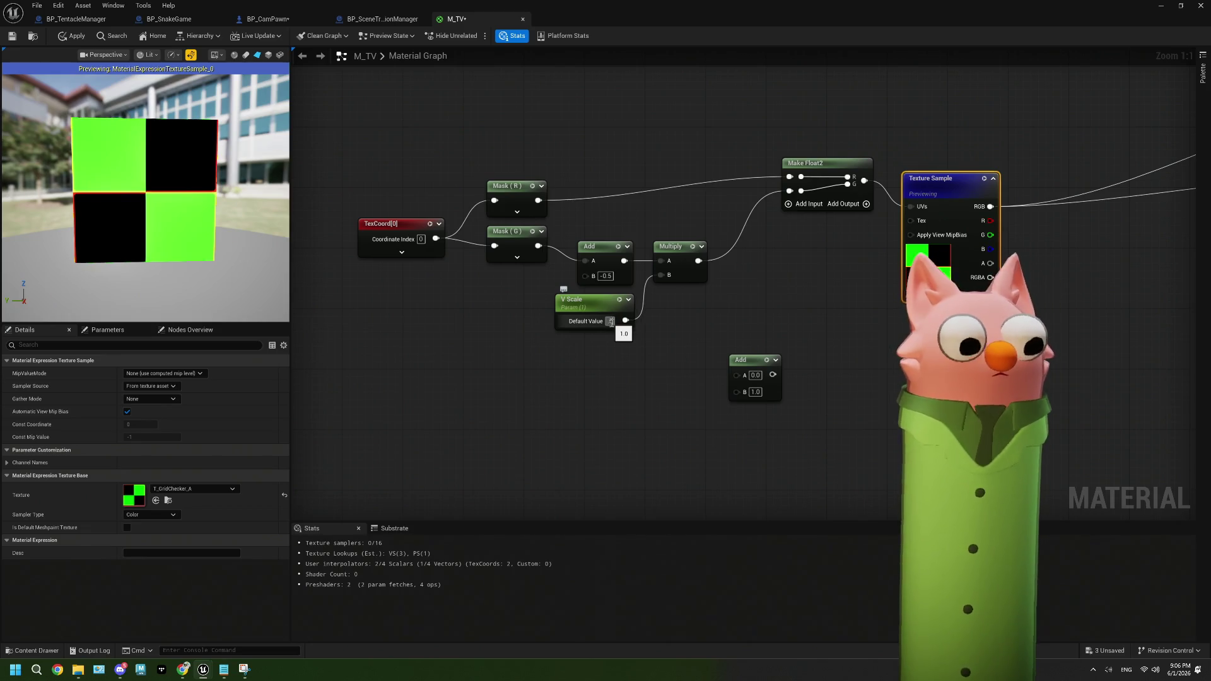
{"action": "left_click", "coordinate": [632, 415]}
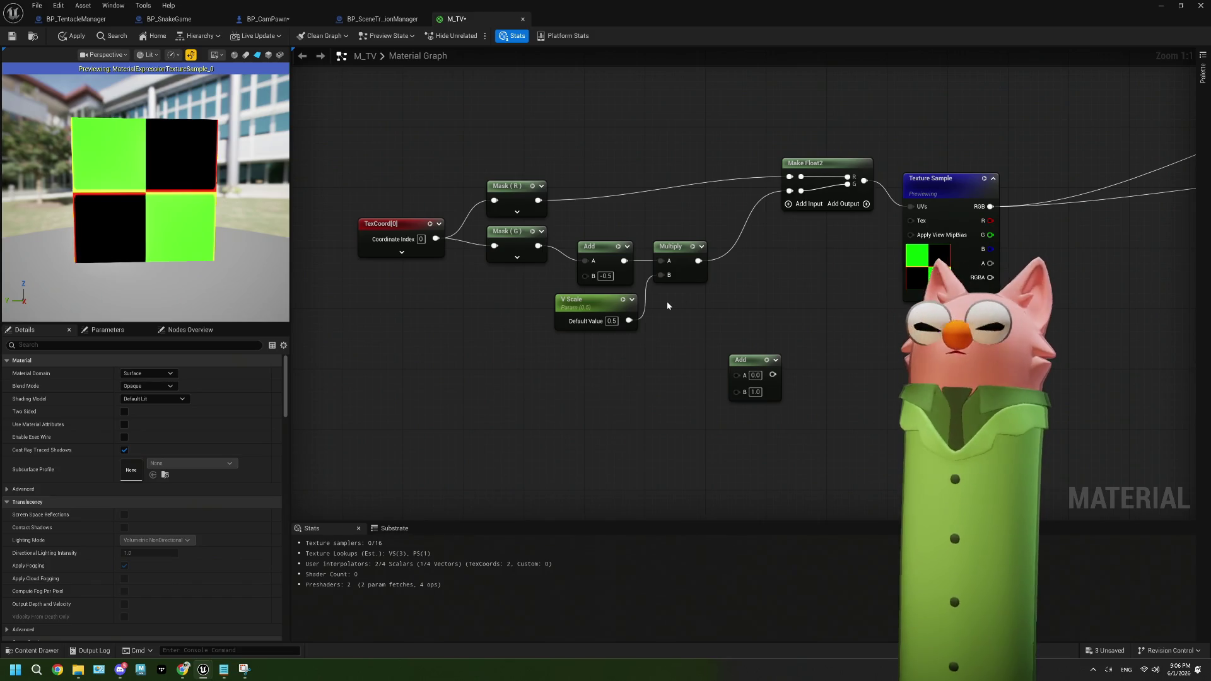
{"action": "left_click_drag", "start_coordinate": [593, 298], "coordinate": [584, 321]}
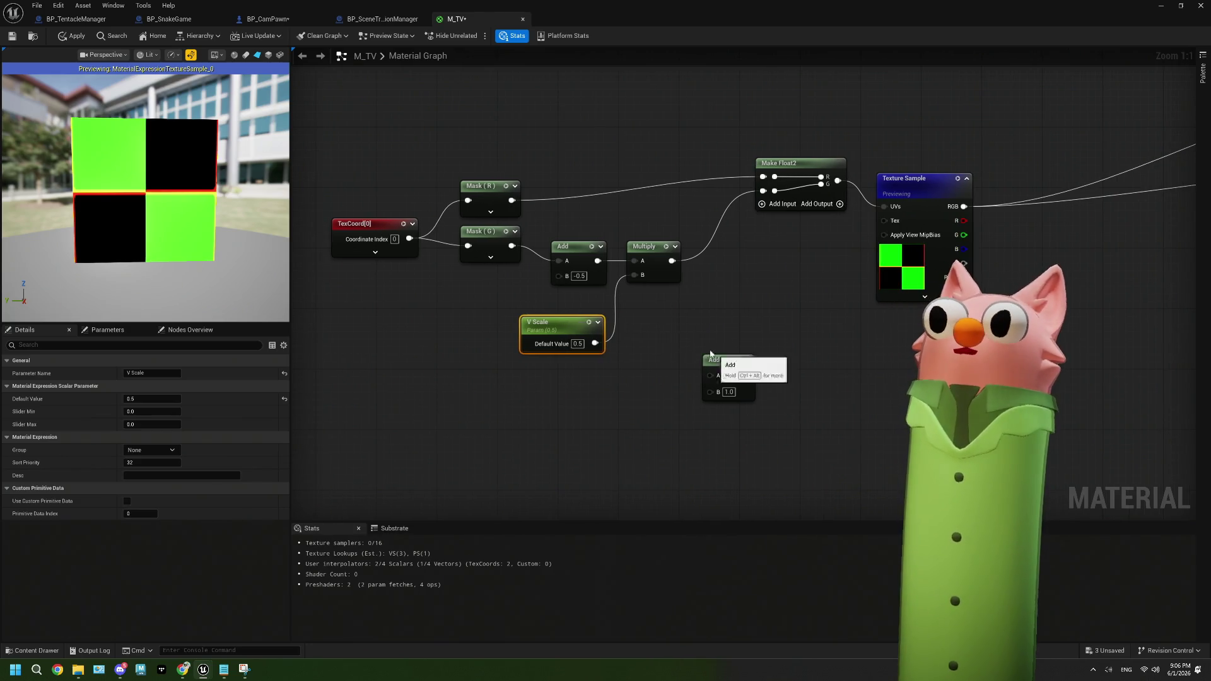
{"action": "left_click_drag", "start_coordinate": [572, 327], "coordinate": [581, 312]}
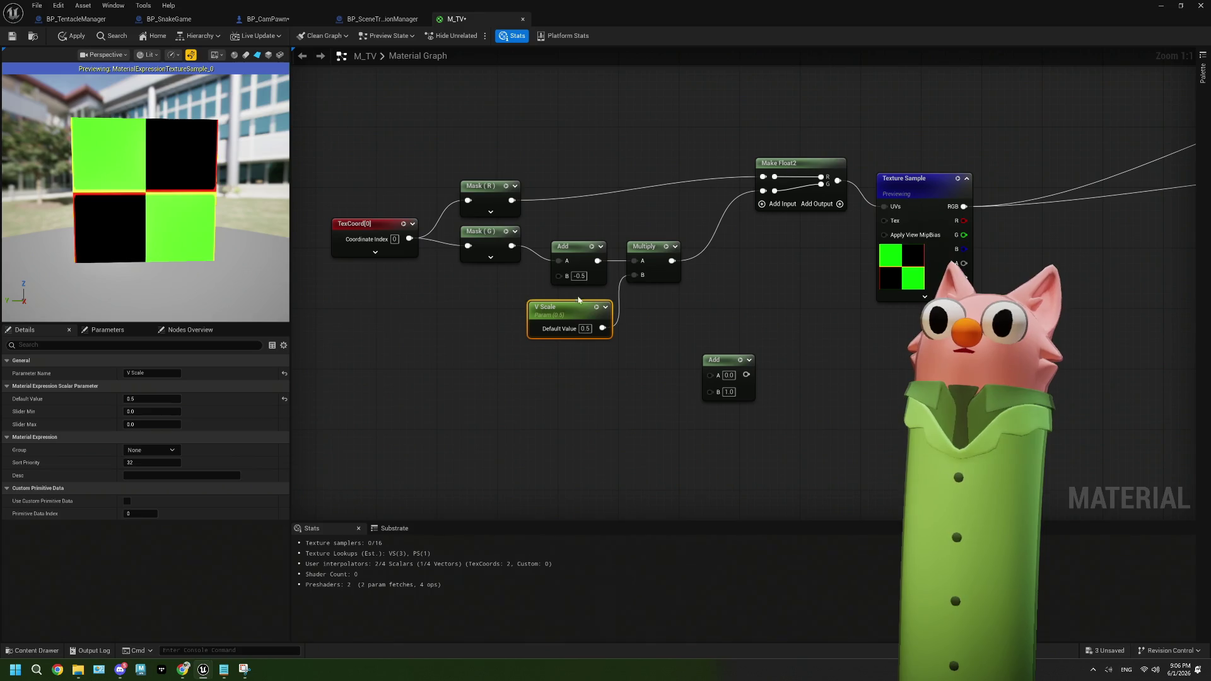
Set the Add node's B offset to 0.5 and V Scale's default to 1.0
{"action": "left_click", "coordinate": [580, 275]}
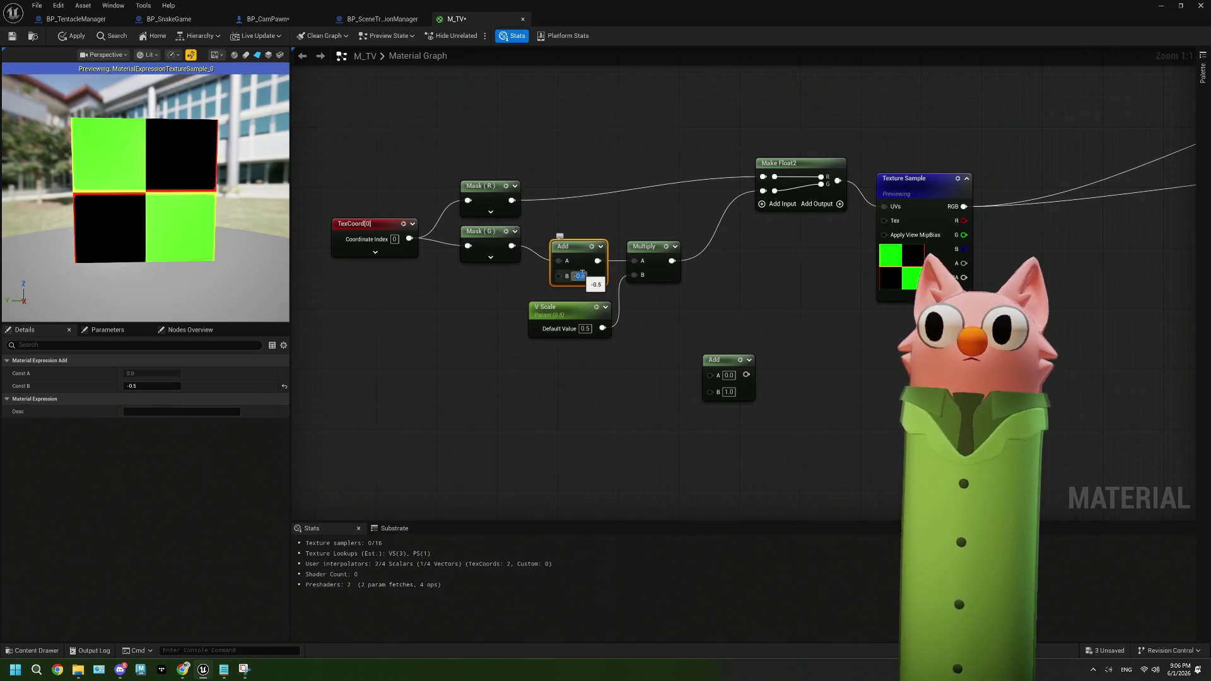
{"action": "type", "text": "0.5"}
{"action": "key", "text": "Return"}
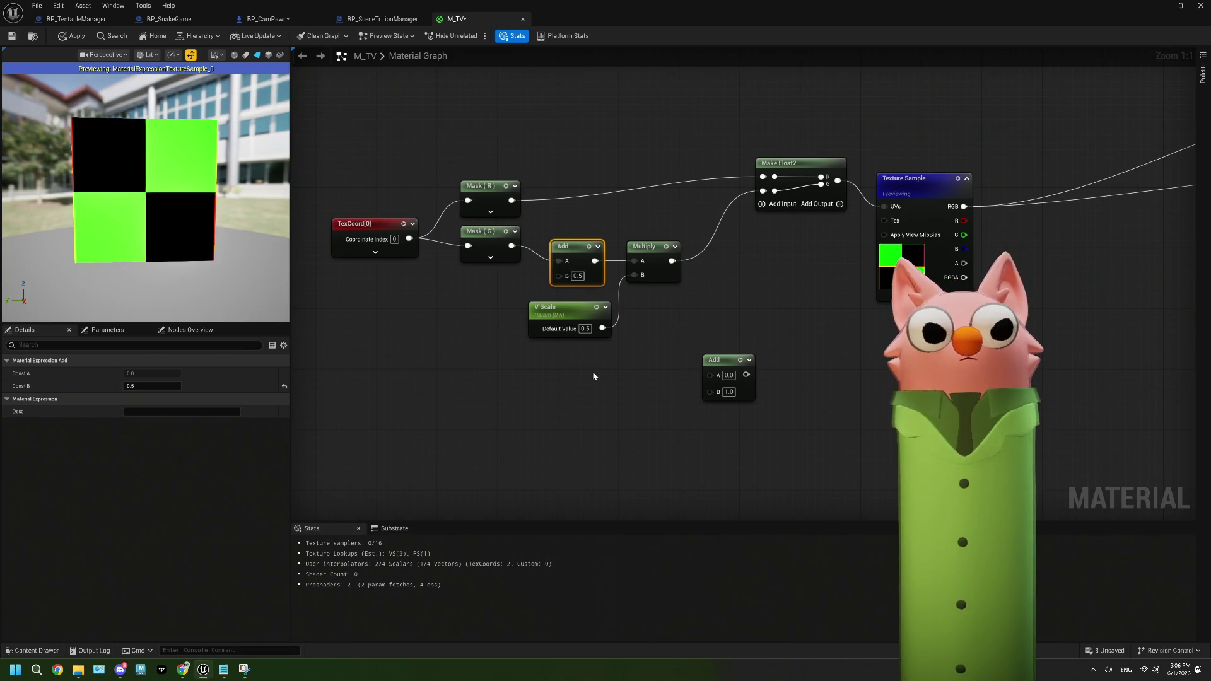
{"action": "left_click", "coordinate": [584, 329]}
{"action": "type", "text": "1"}
{"action": "key", "text": "Return"}
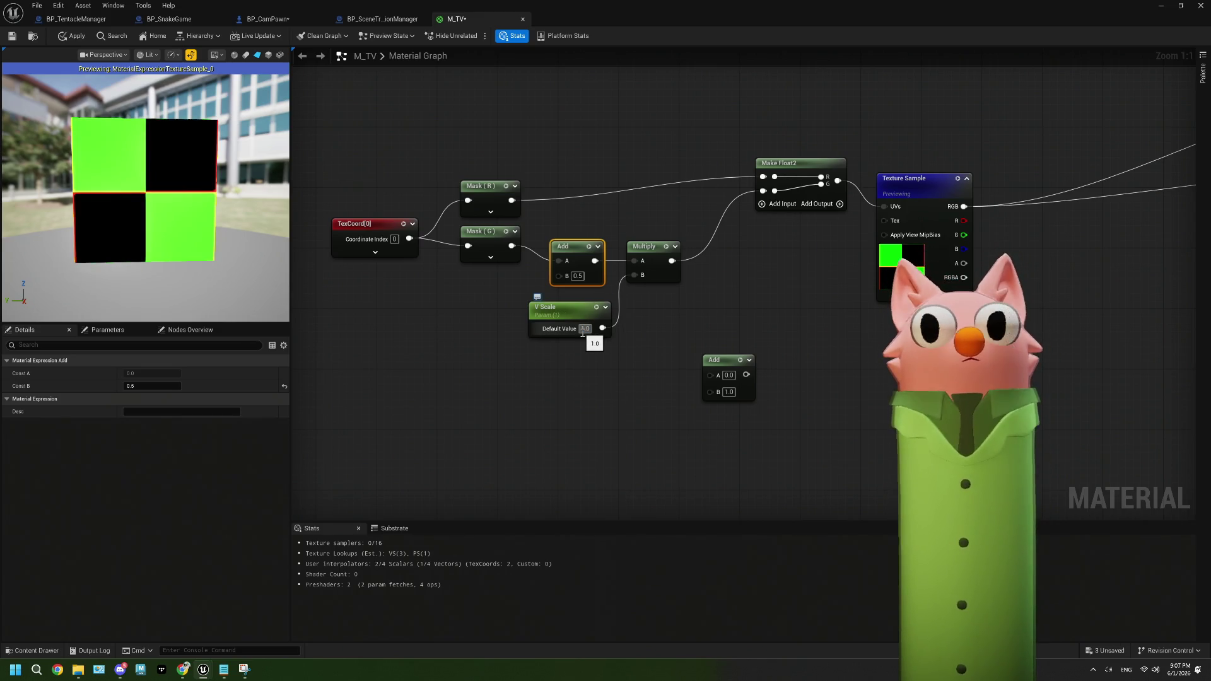
{"action": "left_click", "coordinate": [584, 328]}
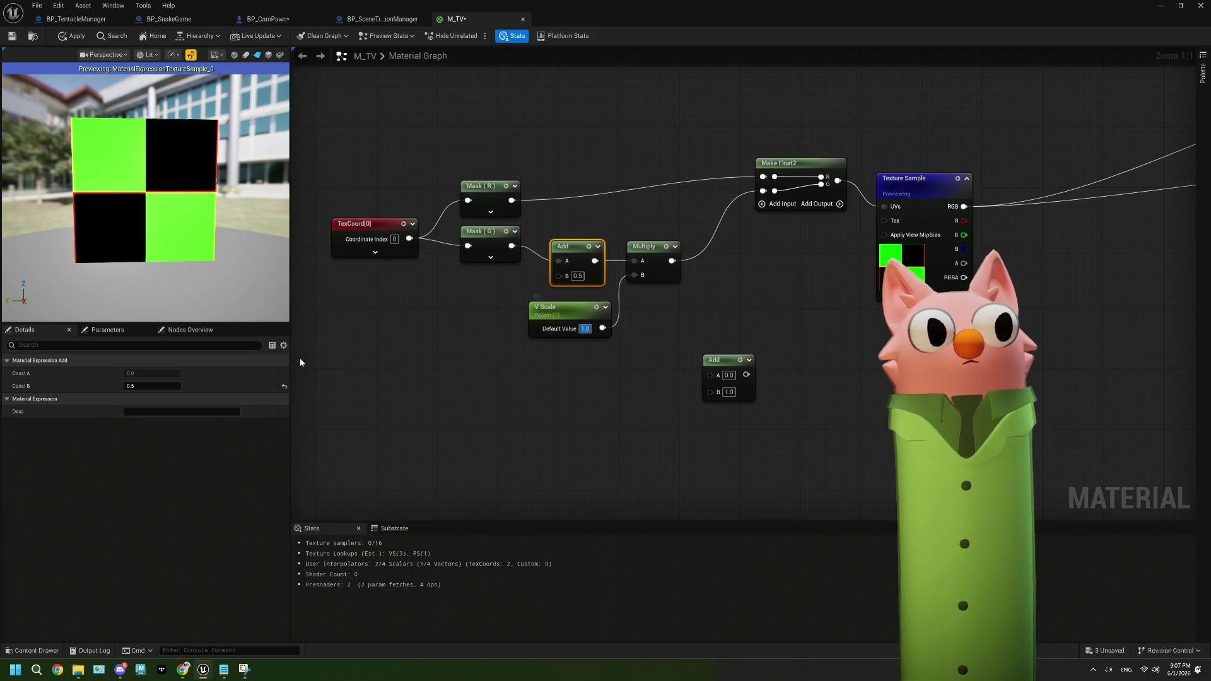
Check the parameter list, then bring up the Texture Sample's Sampler Source options
{"action": "left_click", "coordinate": [109, 335]}
{"action": "left_click", "coordinate": [24, 330]}
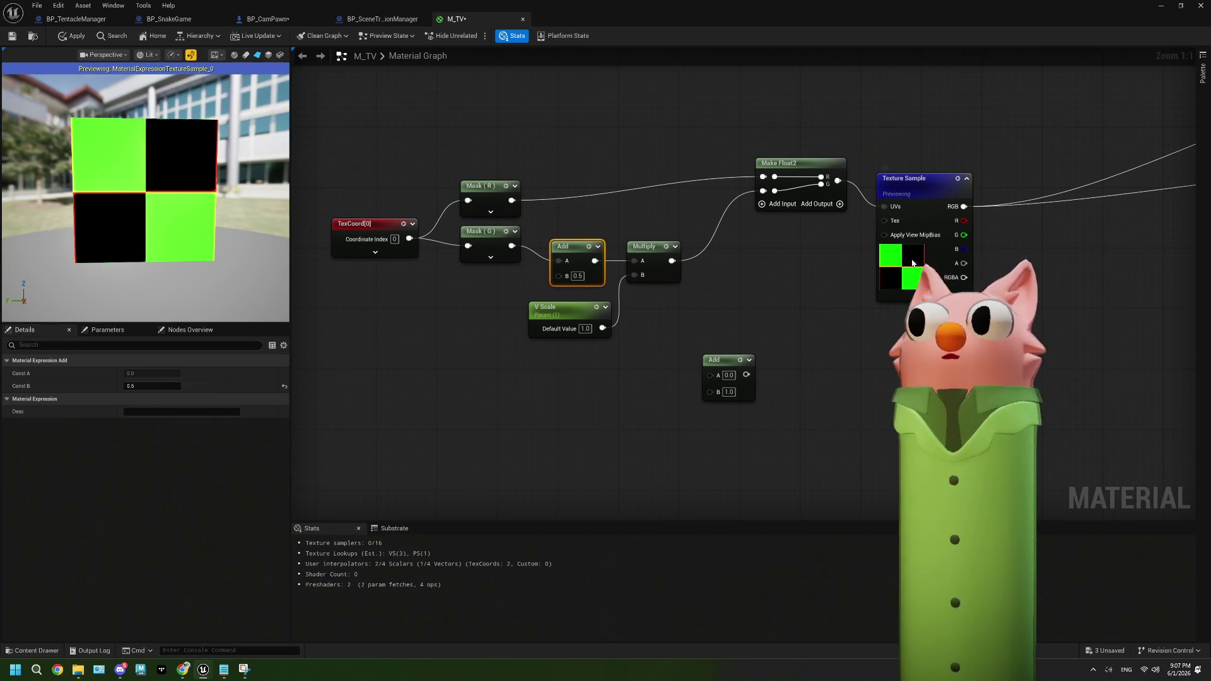
{"action": "left_click", "coordinate": [920, 178]}
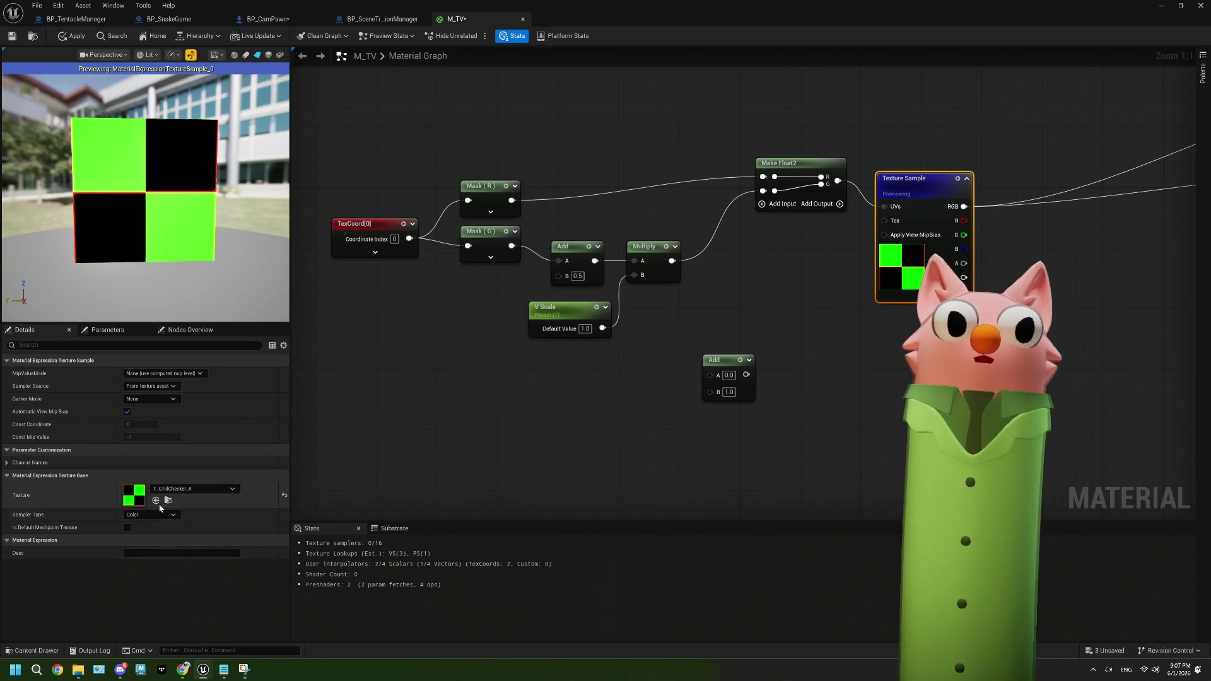
{"action": "left_click", "coordinate": [160, 387]}
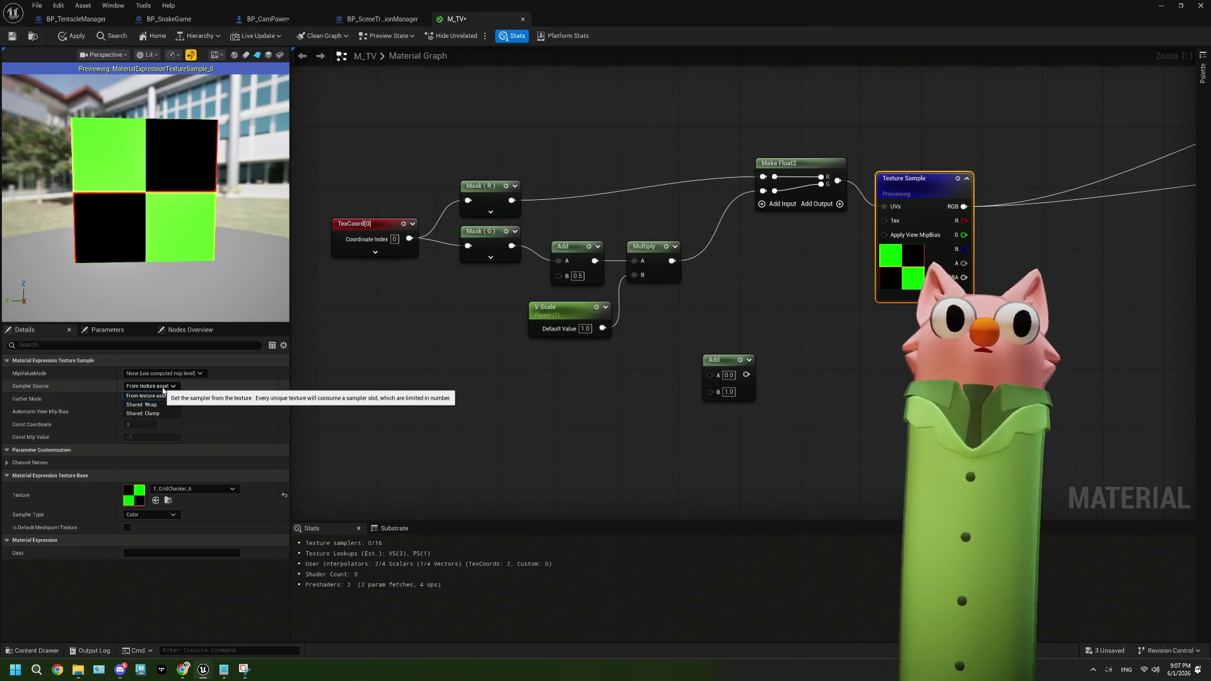
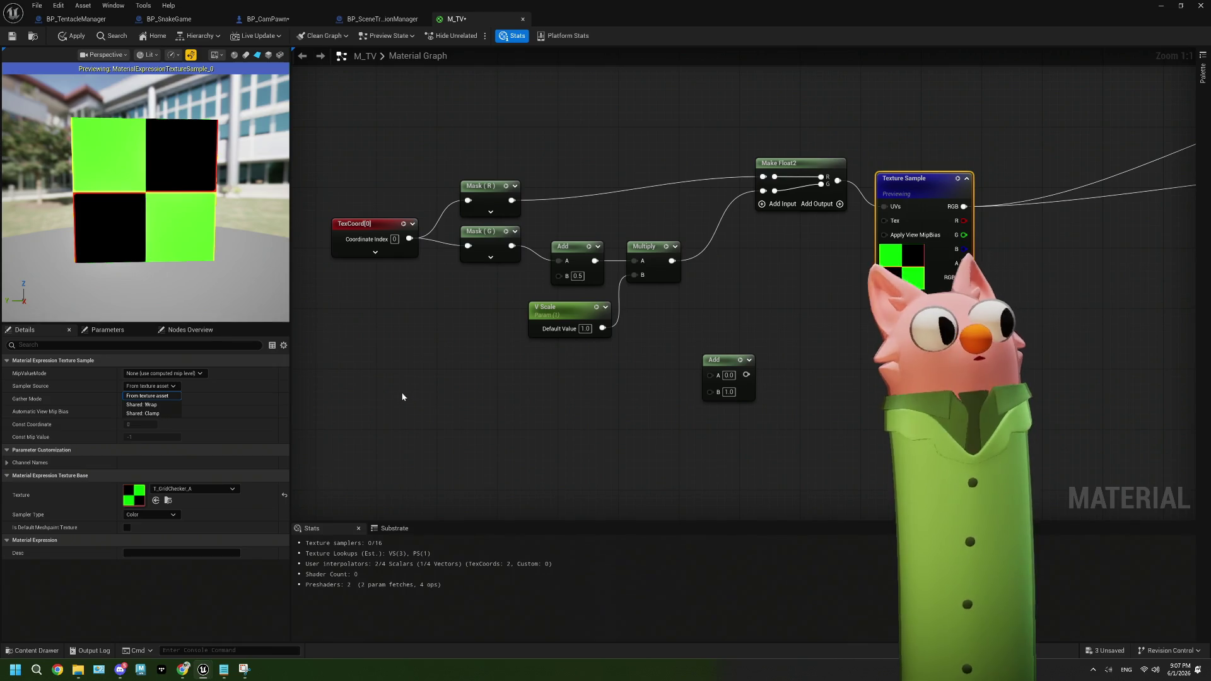
Set the Texture Sample's Sampler Source to Shared: Clamp
{"action": "left_click_drag", "start_coordinate": [403, 396], "coordinate": [446, 414]}
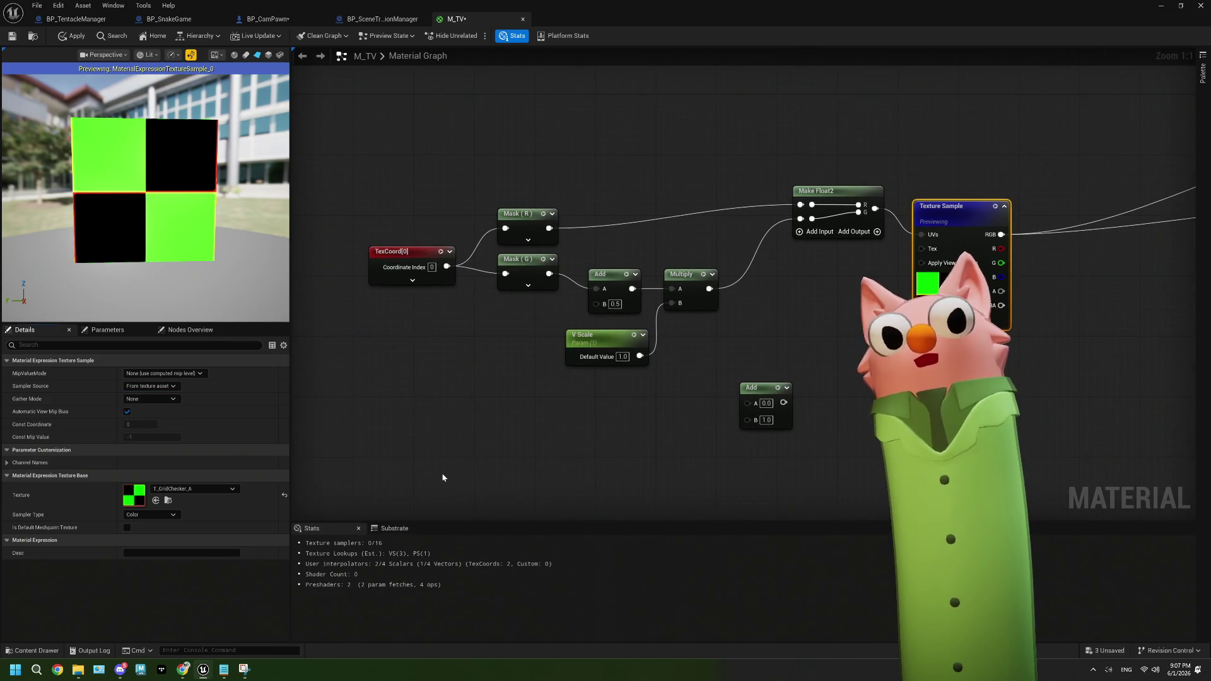
{"action": "left_click_drag", "start_coordinate": [442, 477], "coordinate": [450, 463]}
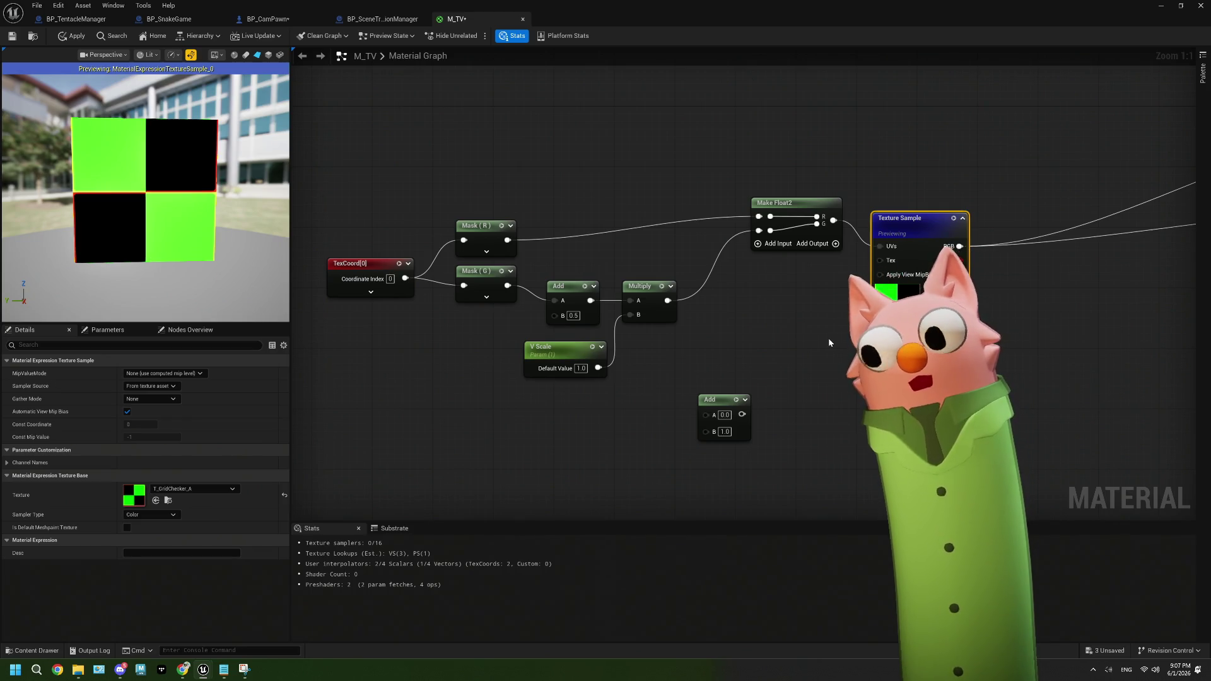
{"action": "left_click_drag", "start_coordinate": [776, 364], "coordinate": [725, 368]}
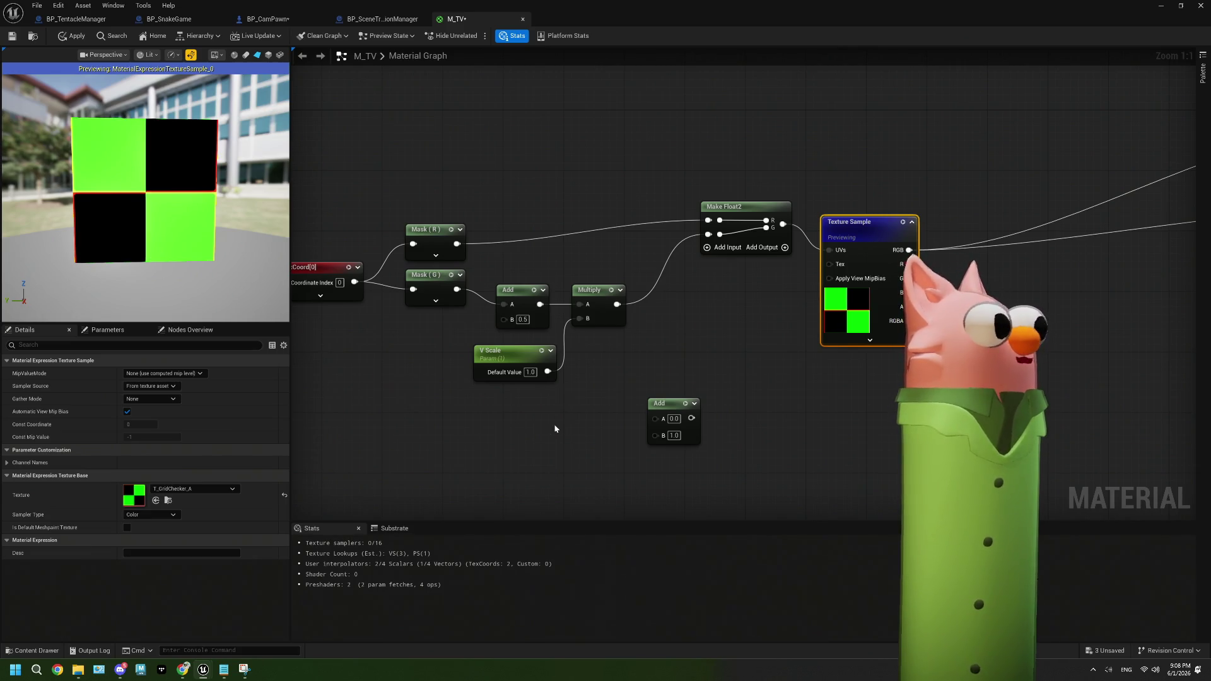
{"action": "left_click_drag", "start_coordinate": [565, 425], "coordinate": [627, 416]}
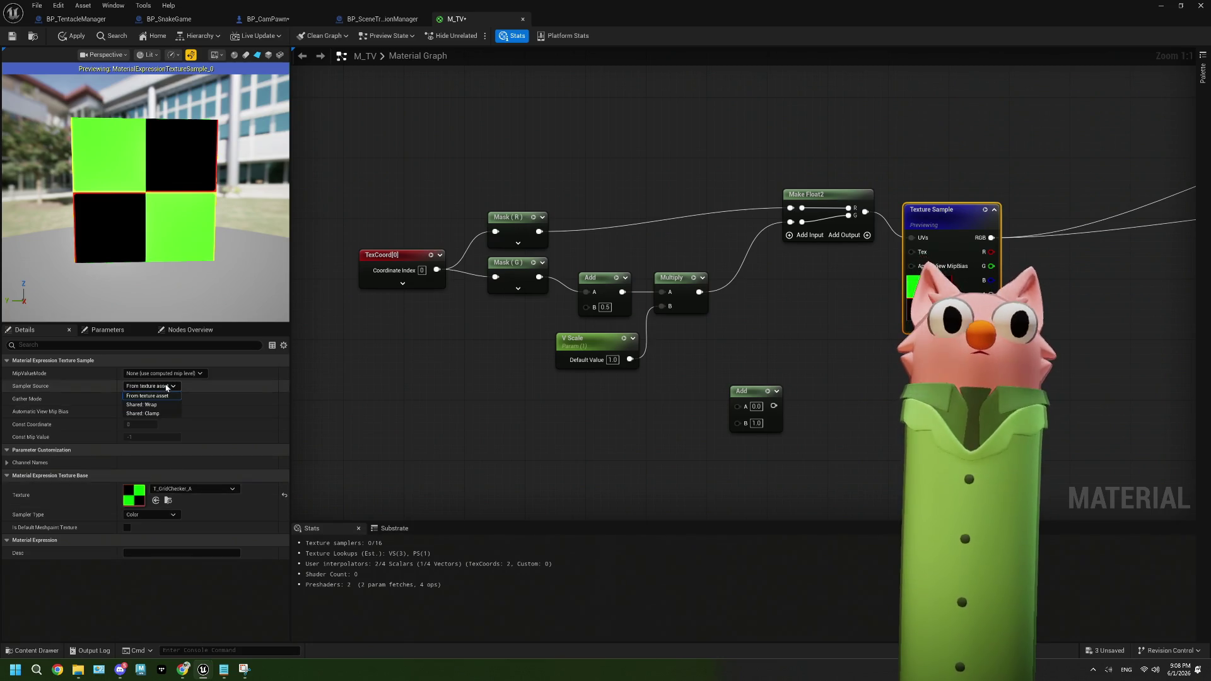
{"action": "left_click", "coordinate": [165, 414]}
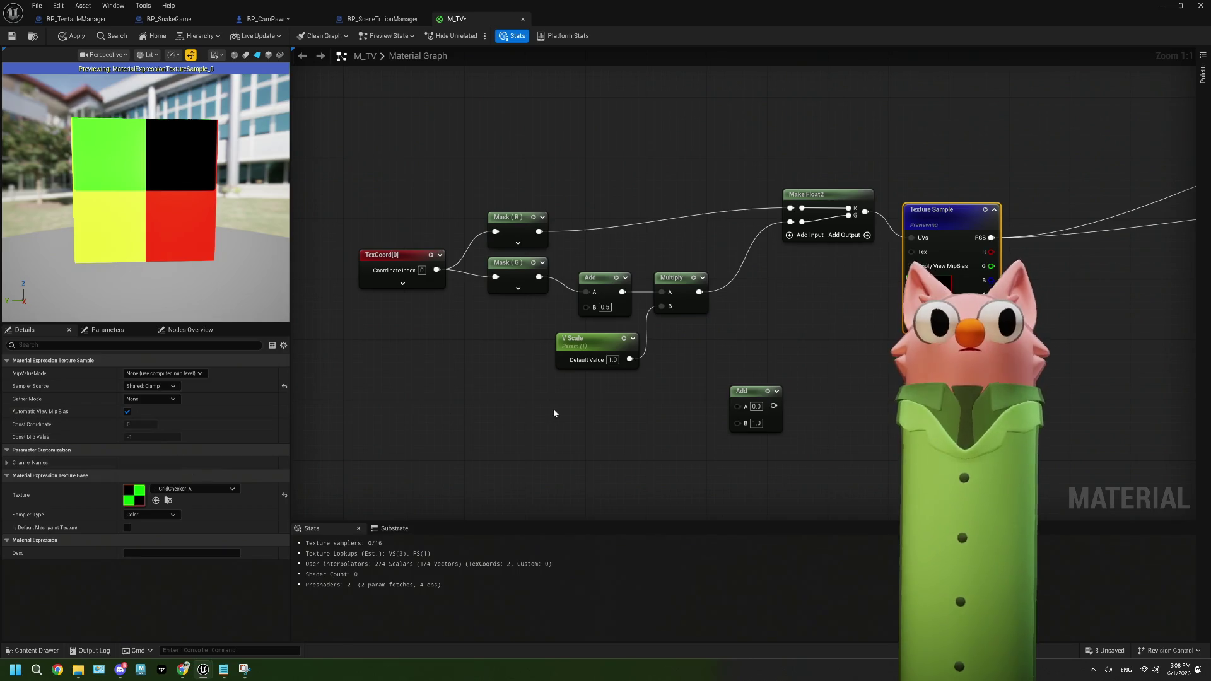
{"action": "left_click_drag", "start_coordinate": [630, 406], "coordinate": [549, 418]}
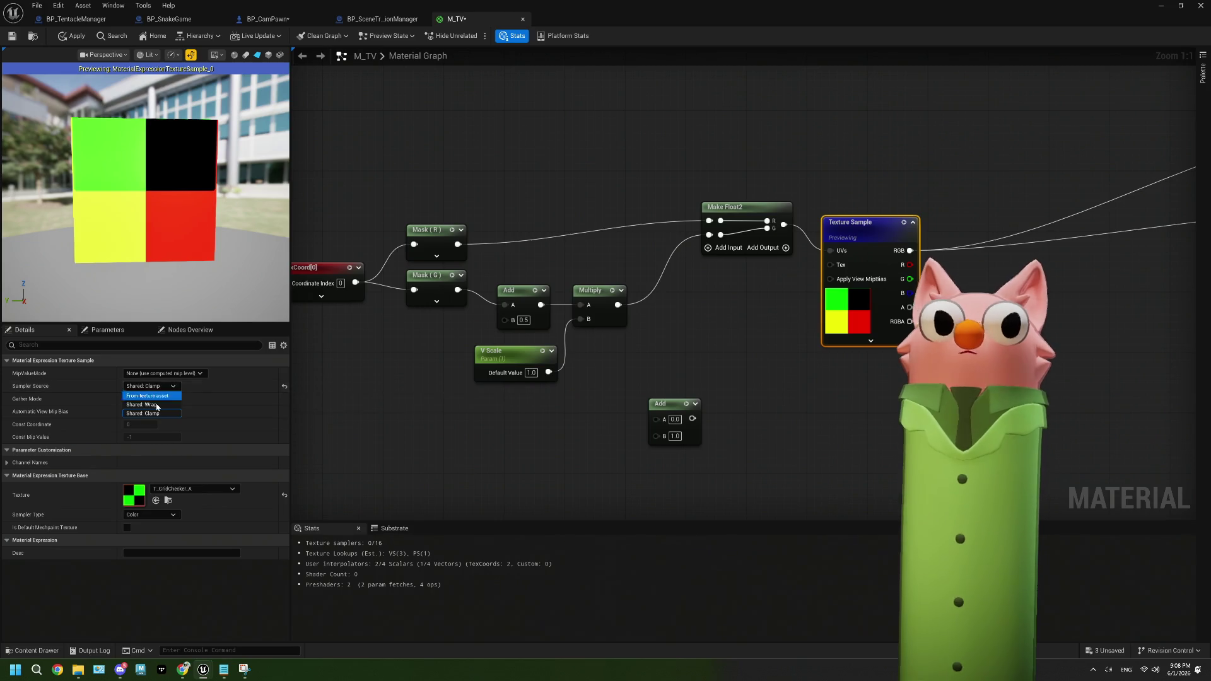
Try other Gather Modes on the preview, then leave Gather Mode at None
{"action": "left_click", "coordinate": [157, 399]}
{"action": "left_click", "coordinate": [145, 416]}
{"action": "left_click", "coordinate": [158, 398]}
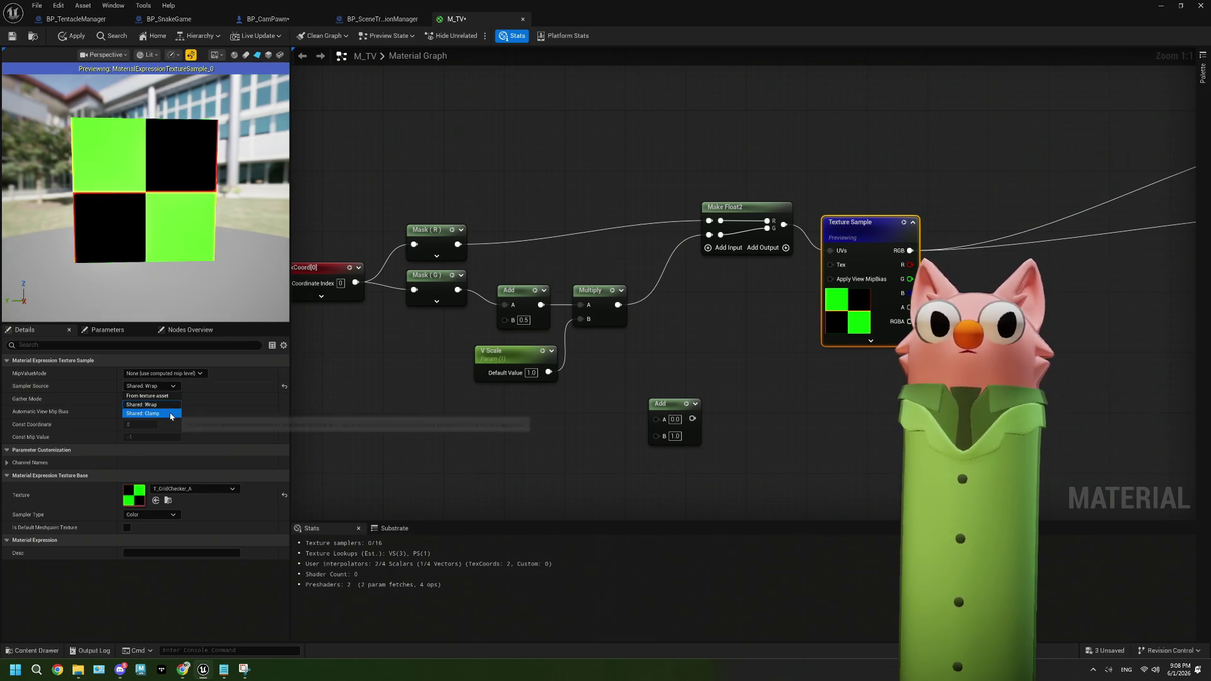
{"action": "left_click", "coordinate": [142, 407]}
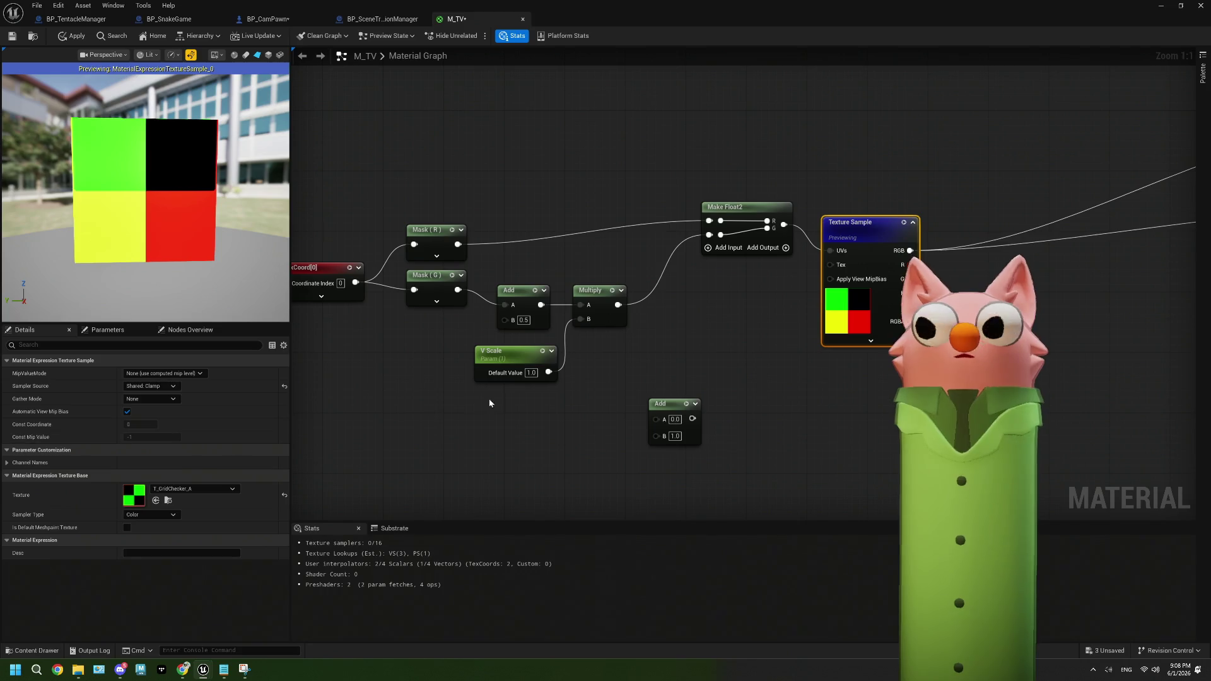
{"action": "left_click_drag", "start_coordinate": [499, 412], "coordinate": [564, 415]}
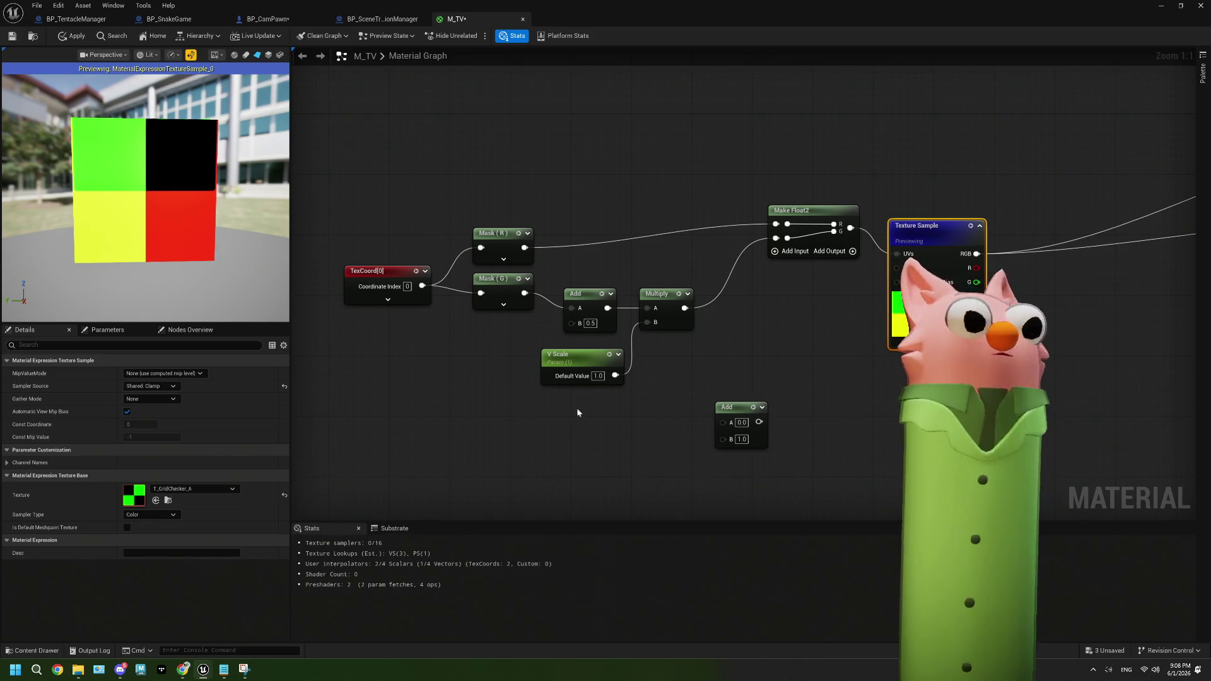
{"action": "left_click_drag", "start_coordinate": [576, 411], "coordinate": [532, 407]}
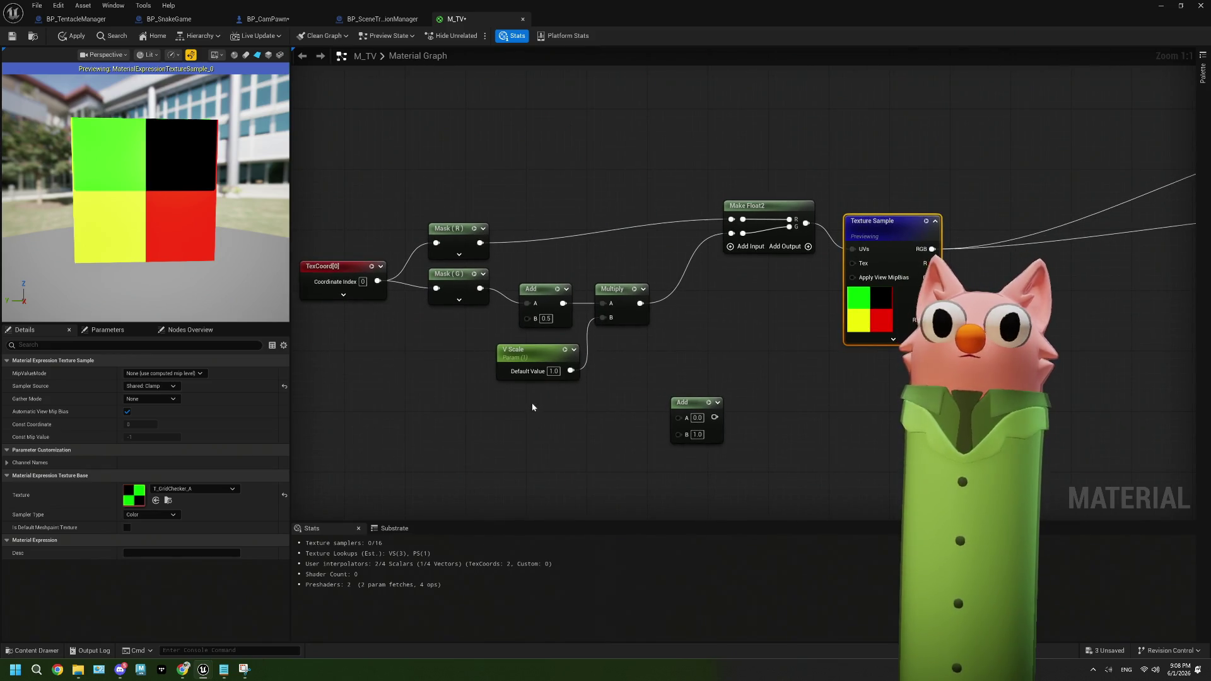
{"action": "mouse_move", "coordinate": [792, 359]}
{"action": "left_mouse_down"}
{"action": "mouse_move", "coordinate": [834, 352]}
{"action": "mouse_move", "coordinate": [741, 364]}
{"action": "mouse_move", "coordinate": [883, 346]}
{"action": "mouse_move", "coordinate": [798, 362]}
{"action": "mouse_move", "coordinate": [737, 341]}
{"action": "left_mouse_up"}
{"action": "scroll", "coordinate": [798, 360], "scroll_direction": "down", "scroll_amount": 2}
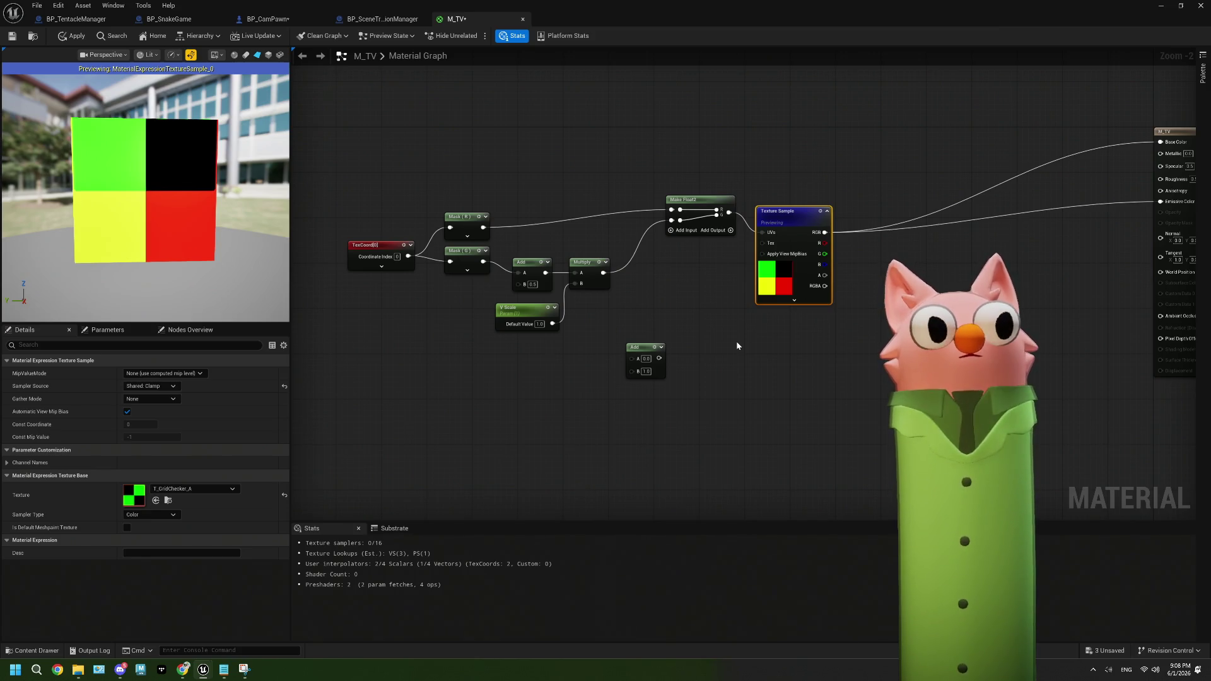
{"action": "left_click", "coordinate": [127, 412]}
{"action": "left_click", "coordinate": [127, 413]}
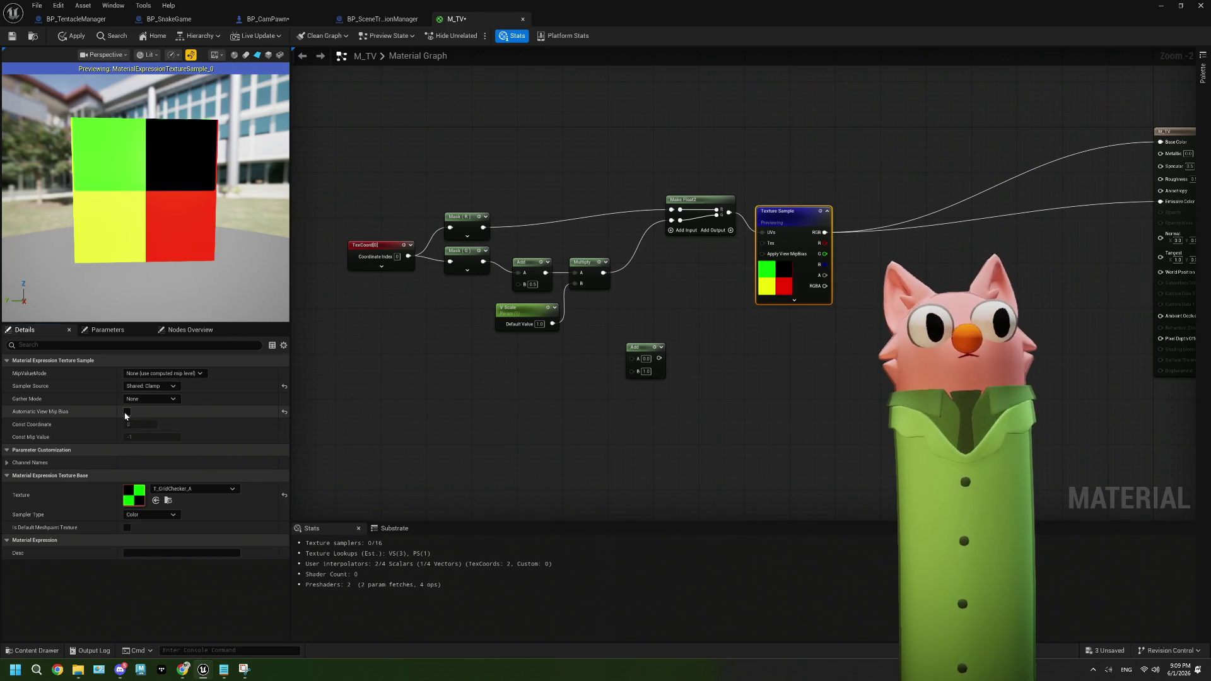
{"action": "left_click", "coordinate": [150, 400]}
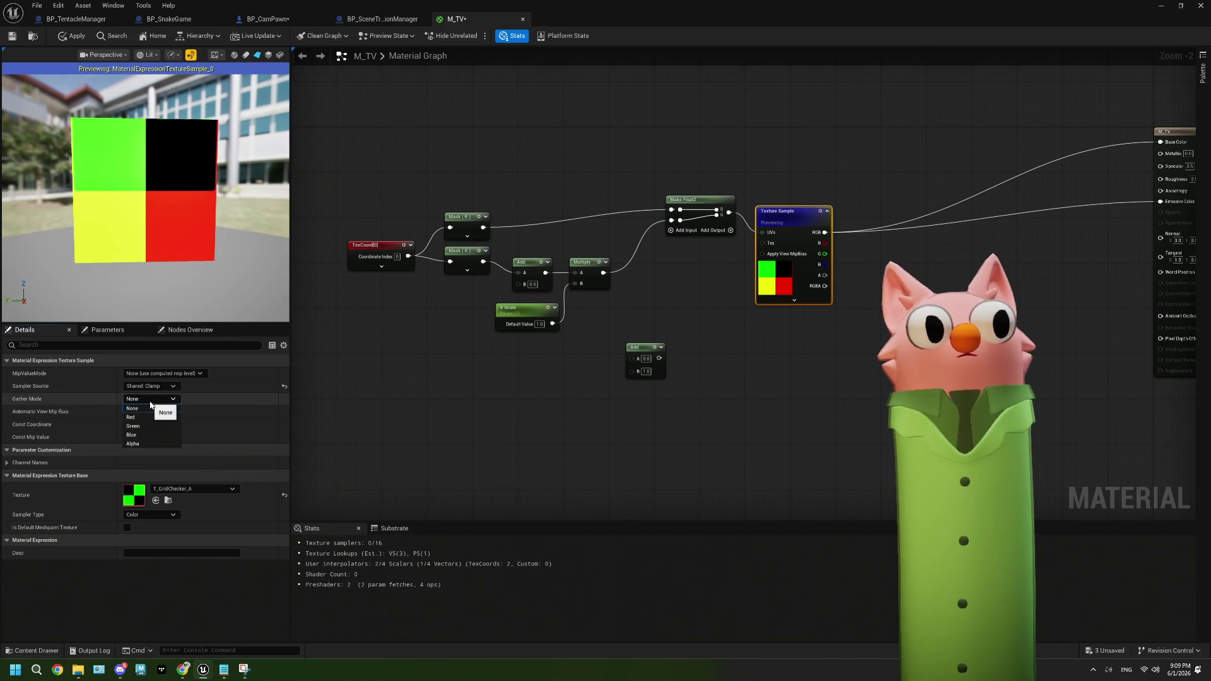
{"action": "left_click", "coordinate": [149, 444]}
{"action": "left_click", "coordinate": [153, 403]}
{"action": "left_click", "coordinate": [154, 410]}
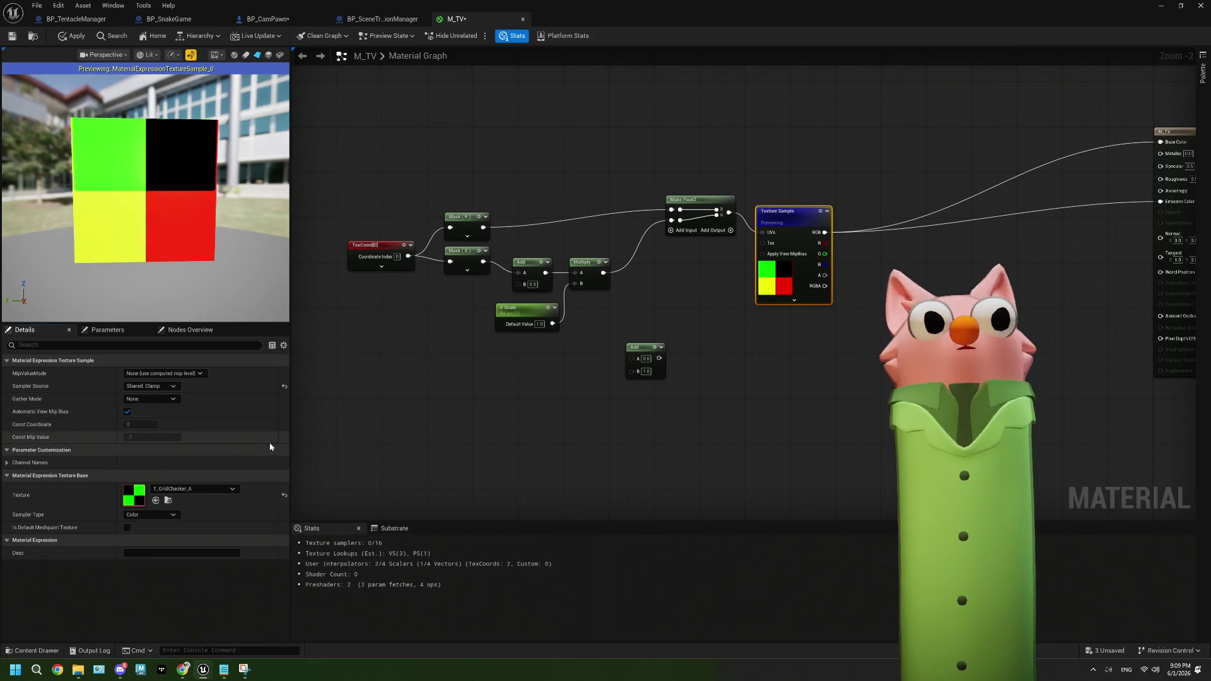
{"action": "left_click", "coordinate": [193, 375]}
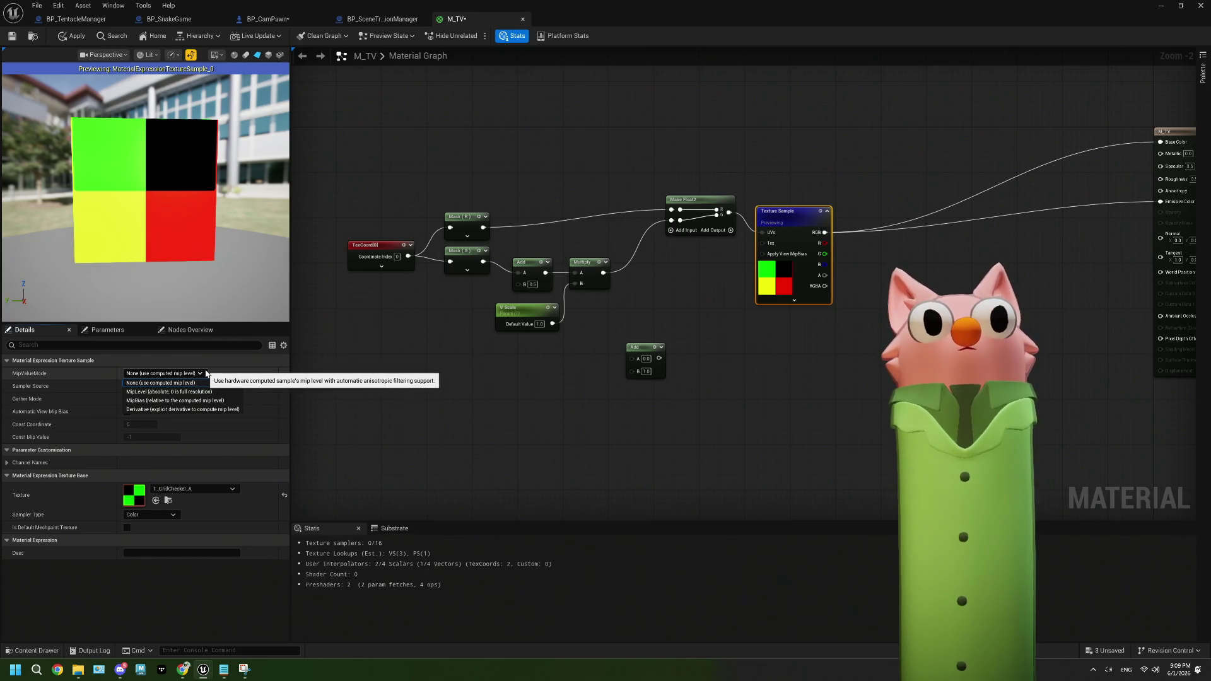
{"action": "left_click", "coordinate": [206, 373]}
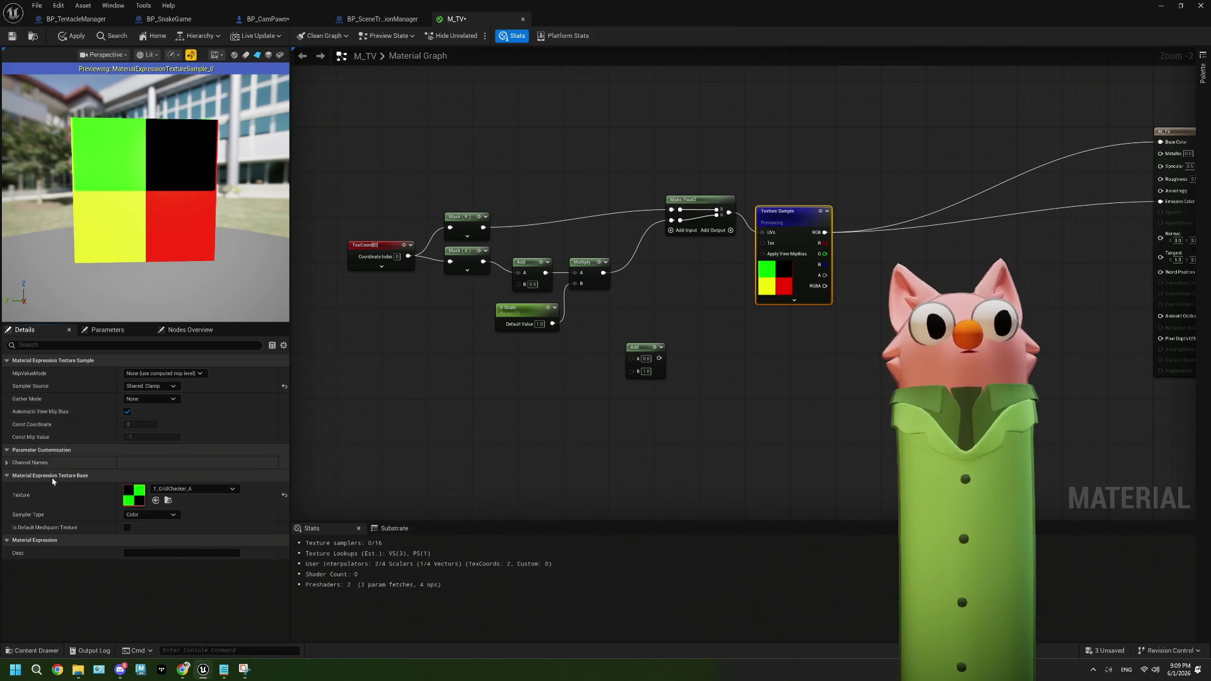
{"action": "left_click", "coordinate": [6, 463]}
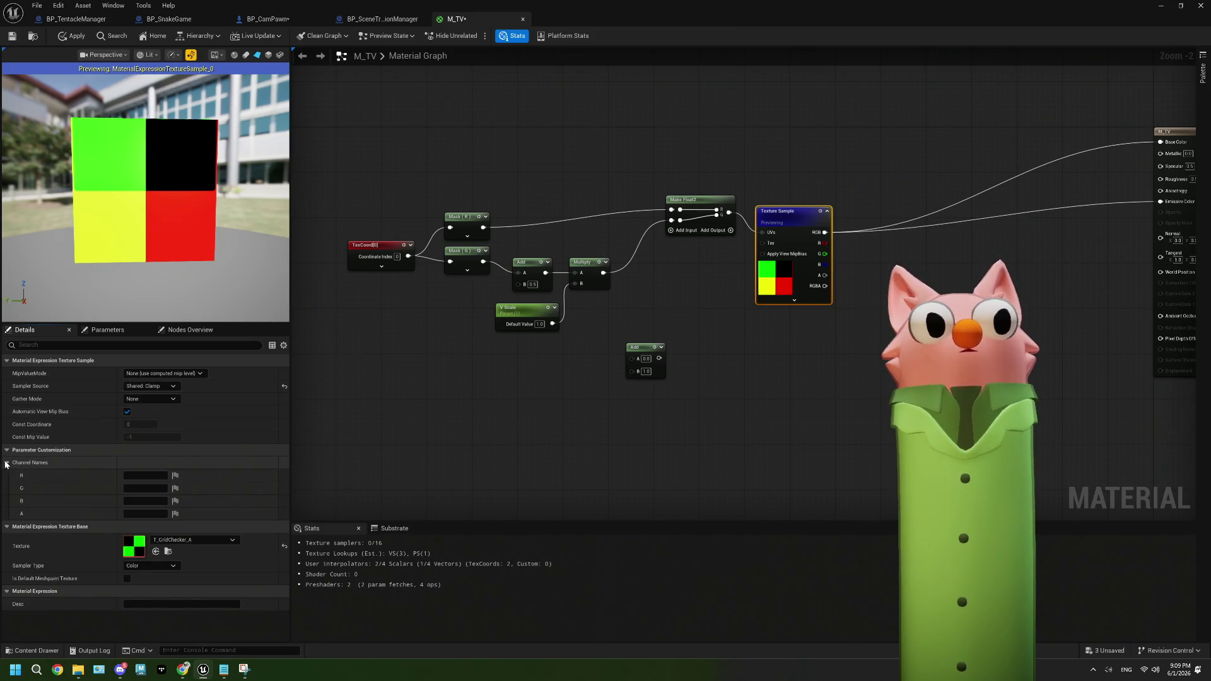
{"action": "left_click", "coordinate": [6, 463]}
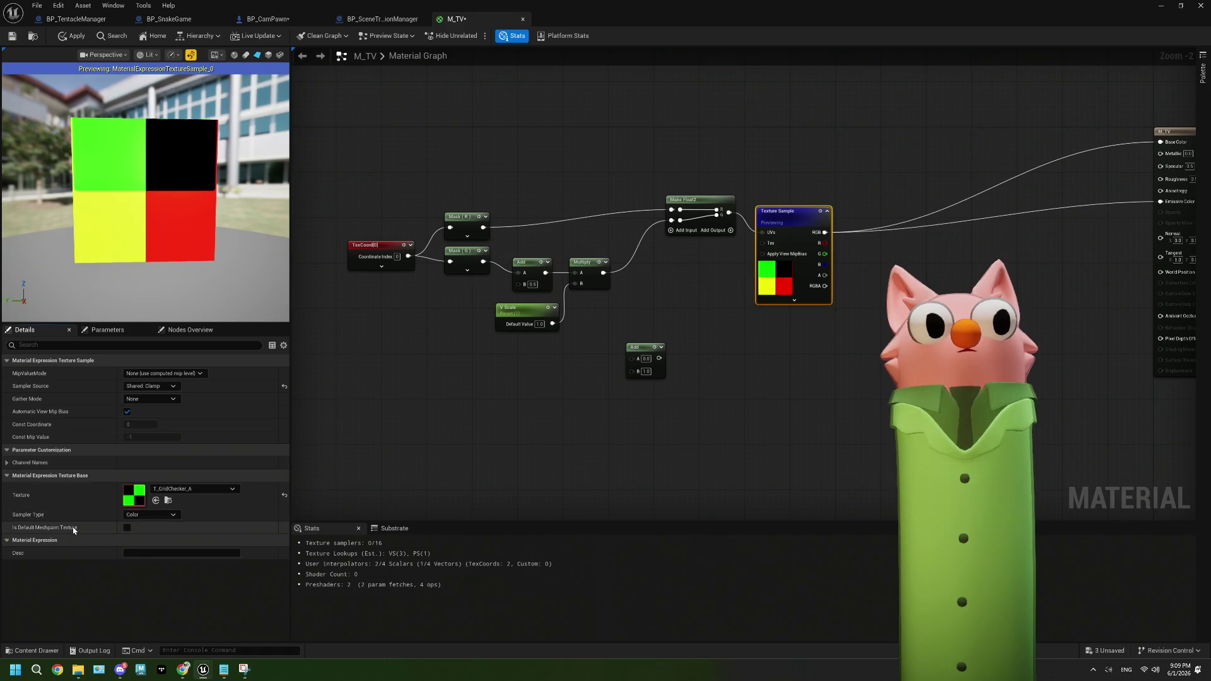
{"action": "left_click_drag", "start_coordinate": [400, 400], "coordinate": [423, 413]}
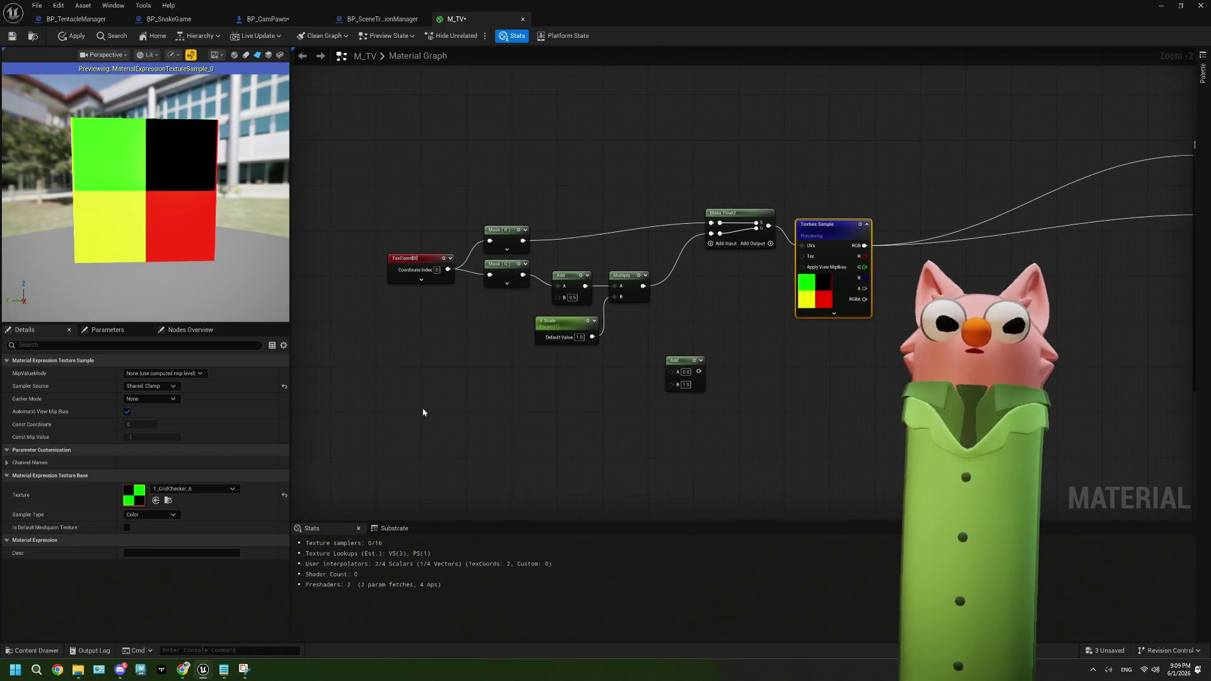
{"action": "scroll", "coordinate": [558, 385], "scroll_direction": "up", "scroll_amount": 2}
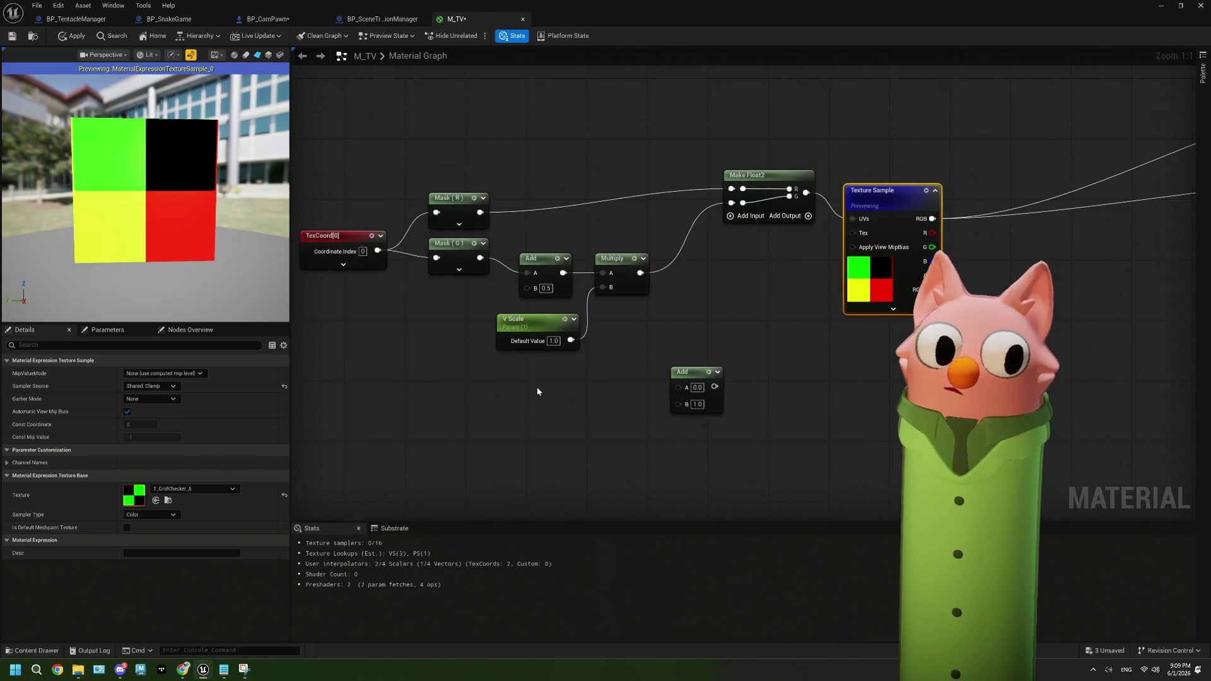
{"action": "mouse_move", "coordinate": [460, 392]}
{"action": "left_mouse_down"}
{"action": "mouse_move", "coordinate": [505, 410]}
{"action": "mouse_move", "coordinate": [466, 418]}
{"action": "left_mouse_up"}
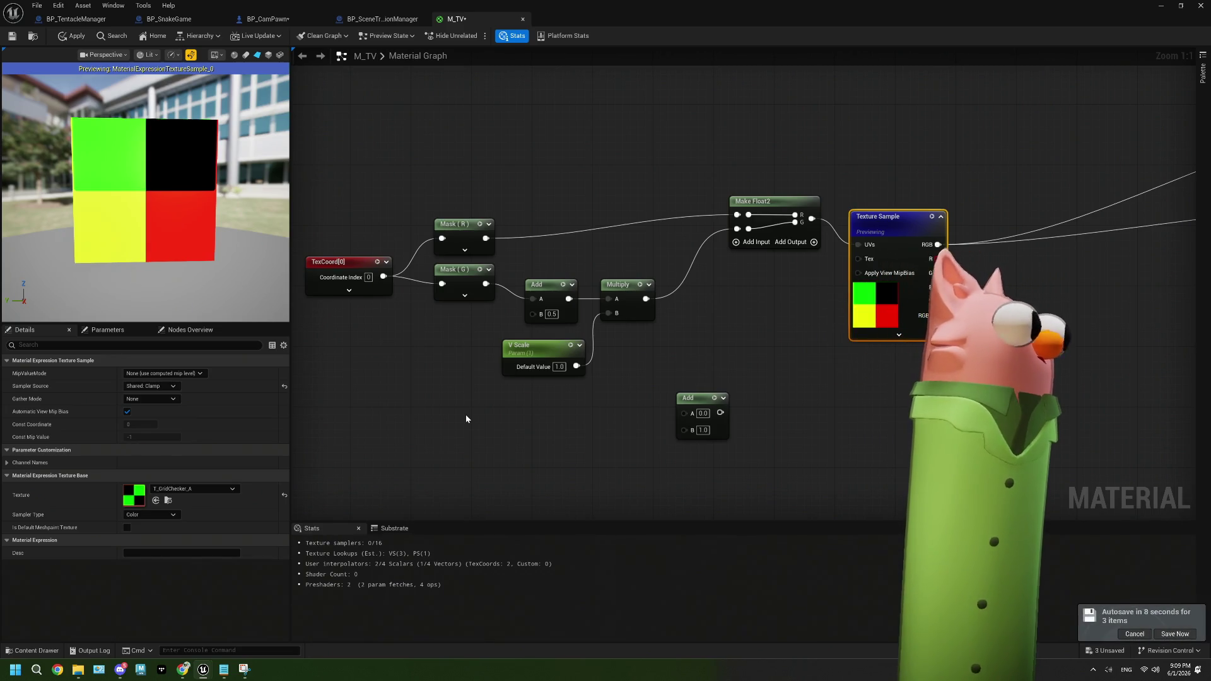
{"action": "left_click", "coordinate": [188, 672]}
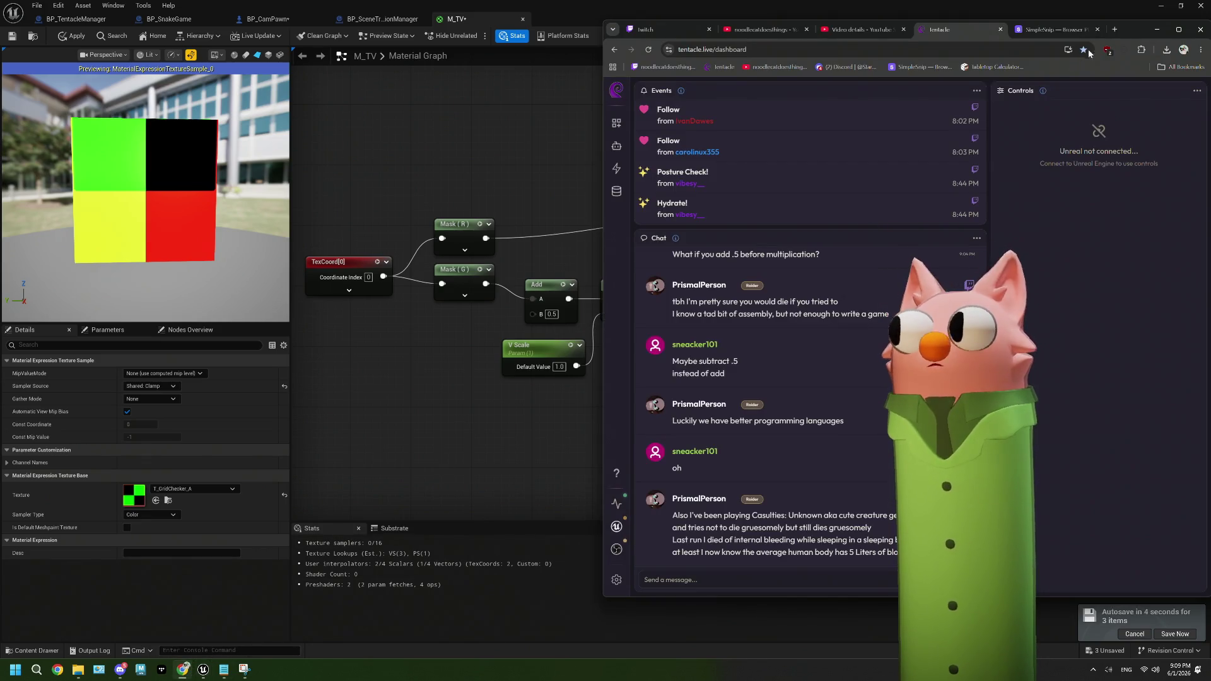
{"action": "left_click_drag", "start_coordinate": [1127, 28], "coordinate": [985, 46]}
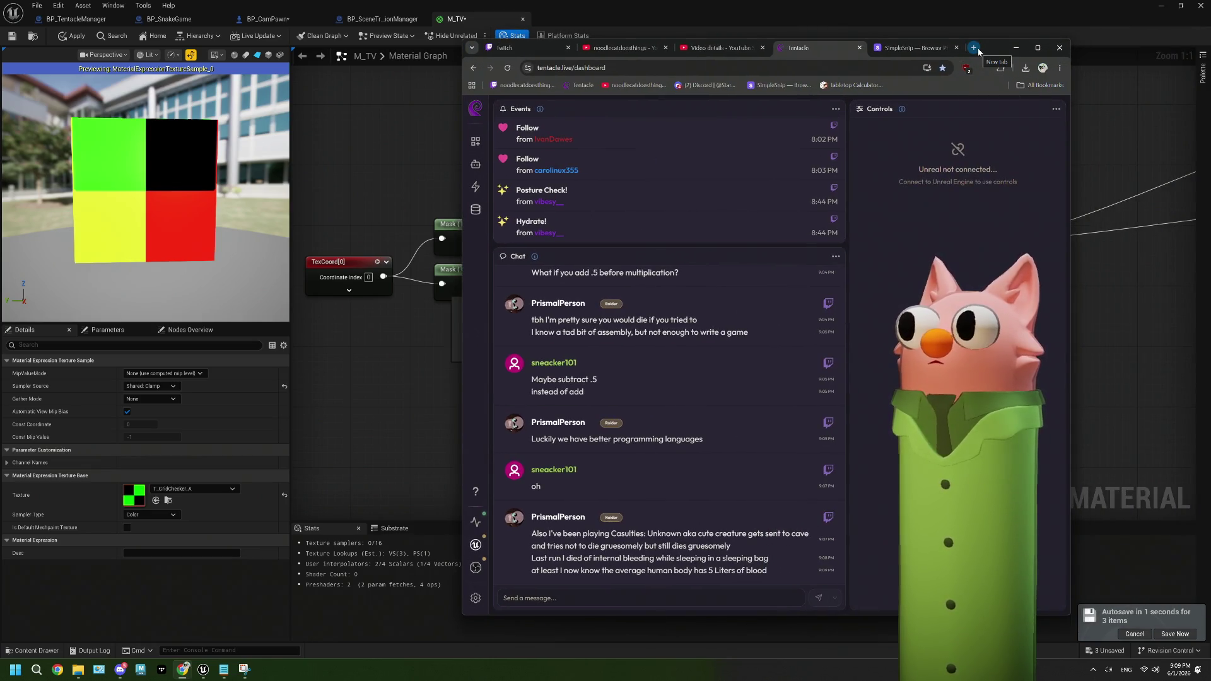
{"action": "key", "text": "alt+Tab"}
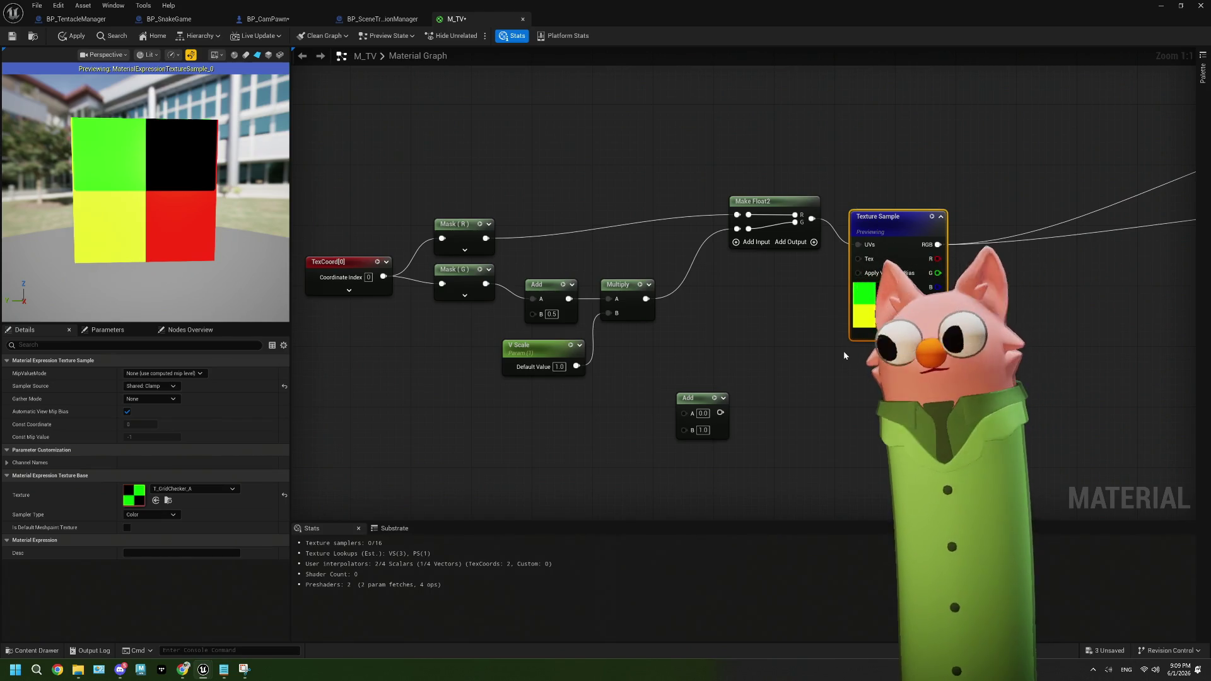
Move the spare Add node right and shift the coordinate-chain nodes left
{"action": "left_click_drag", "start_coordinate": [844, 353], "coordinate": [831, 348]}
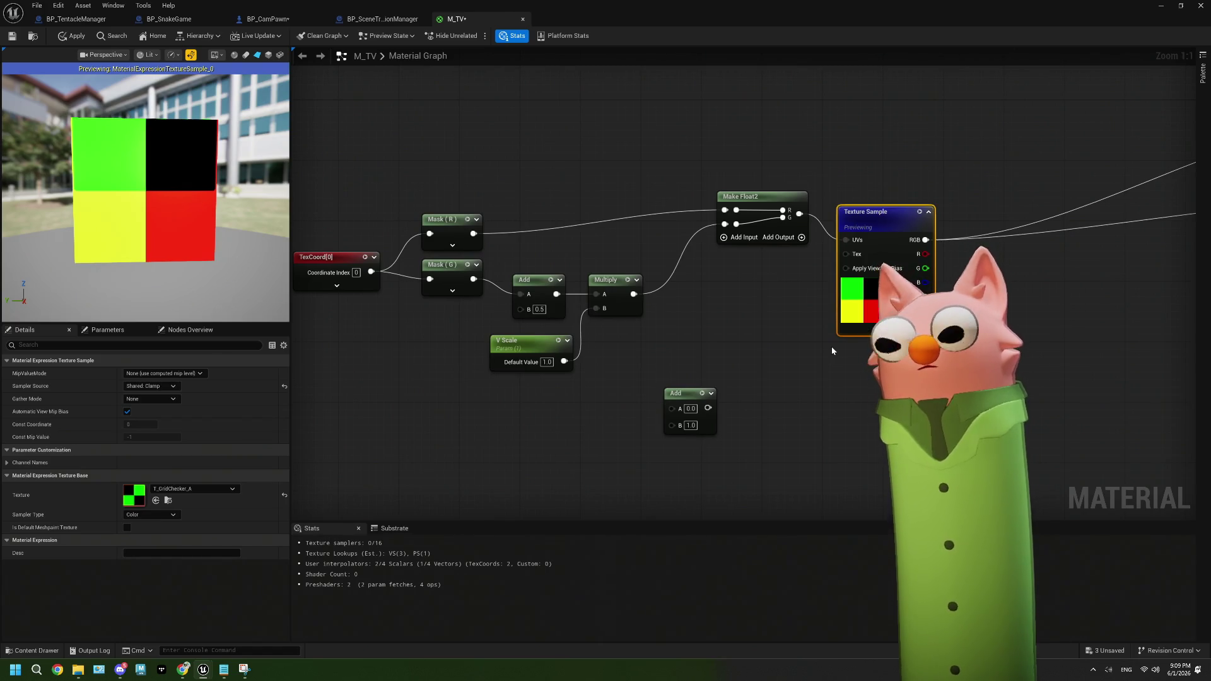
{"action": "left_click_drag", "start_coordinate": [678, 394], "coordinate": [879, 402]}
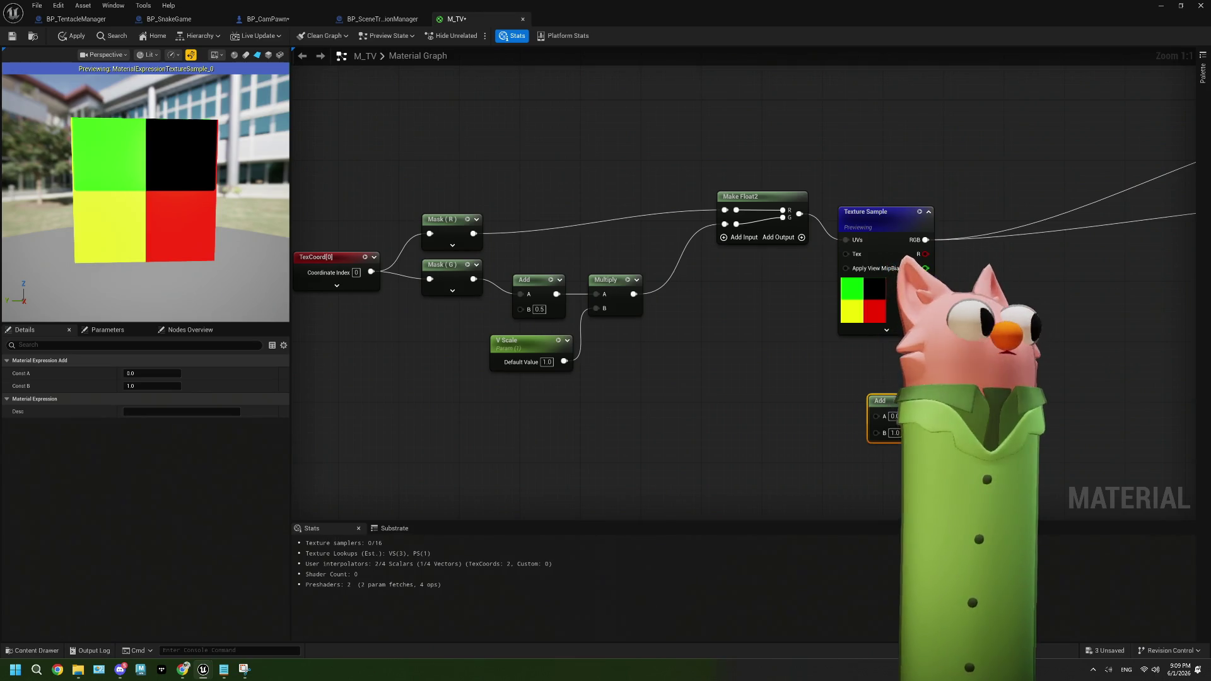
{"action": "left_click_drag", "start_coordinate": [694, 398], "coordinate": [746, 396]}
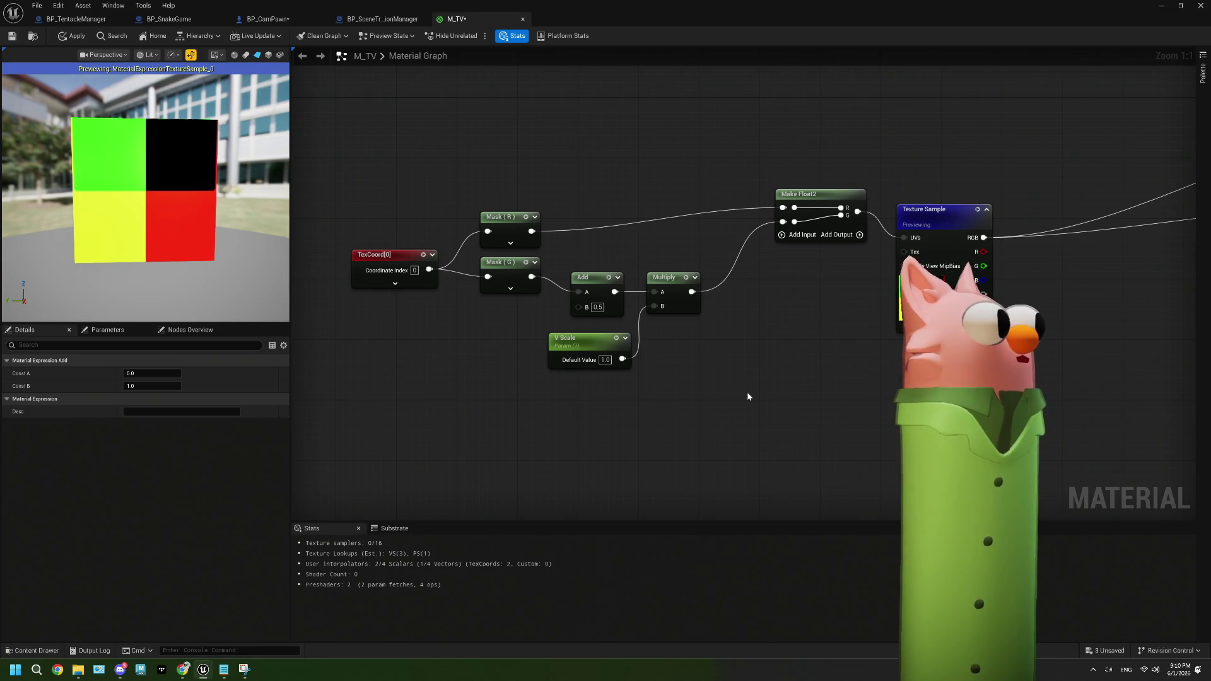
{"action": "left_click_drag", "start_coordinate": [747, 392], "coordinate": [779, 390]}
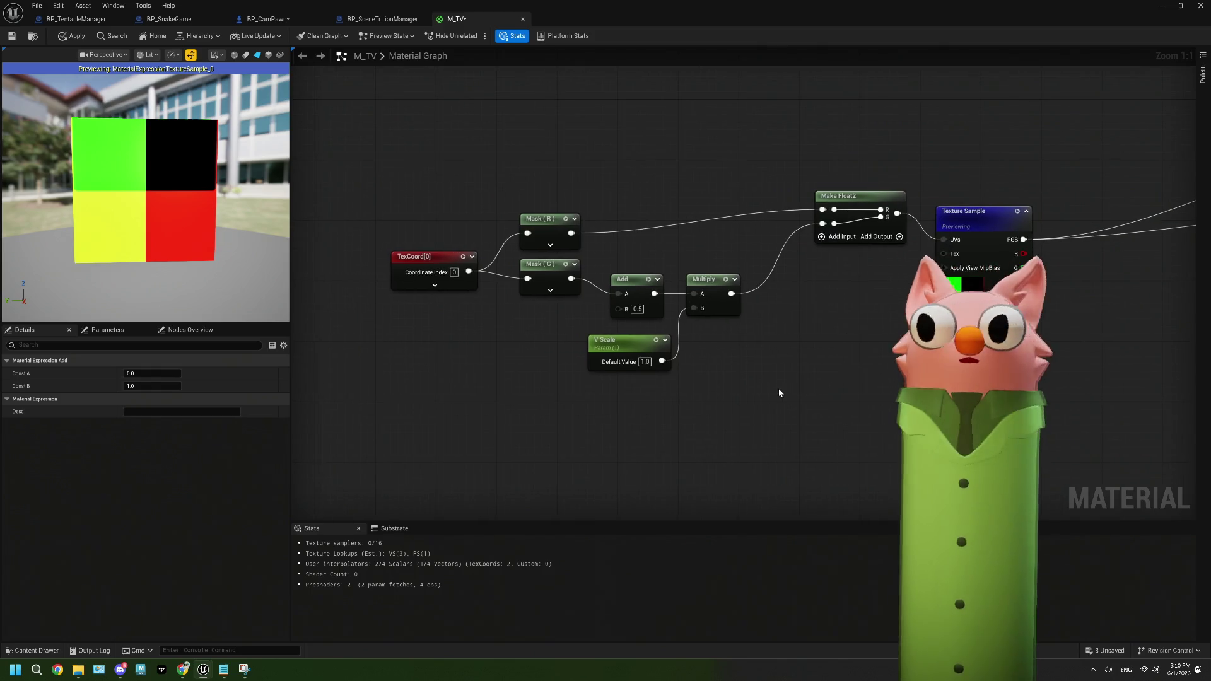
{"action": "mouse_move", "coordinate": [481, 197]}
{"action": "left_mouse_down"}
{"action": "mouse_move", "coordinate": [887, 370]}
{"action": "mouse_move", "coordinate": [883, 353]}
{"action": "left_mouse_up"}
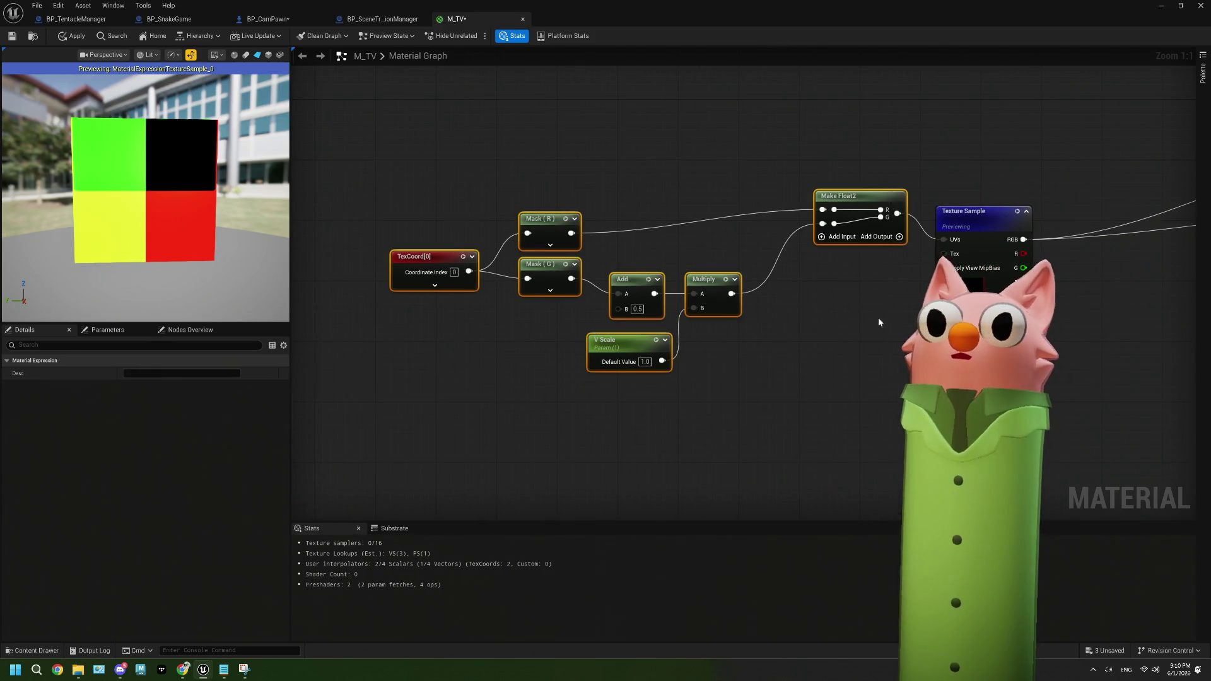
{"action": "left_click_drag", "start_coordinate": [492, 164], "coordinate": [787, 408]}
{"action": "left_click_drag", "start_coordinate": [467, 145], "coordinate": [822, 422]}
{"action": "left_click_drag", "start_coordinate": [839, 195], "coordinate": [719, 178]}
Select the V Scale node and bring the Texture Sample preview fully into view
{"action": "left_click", "coordinate": [610, 319]}
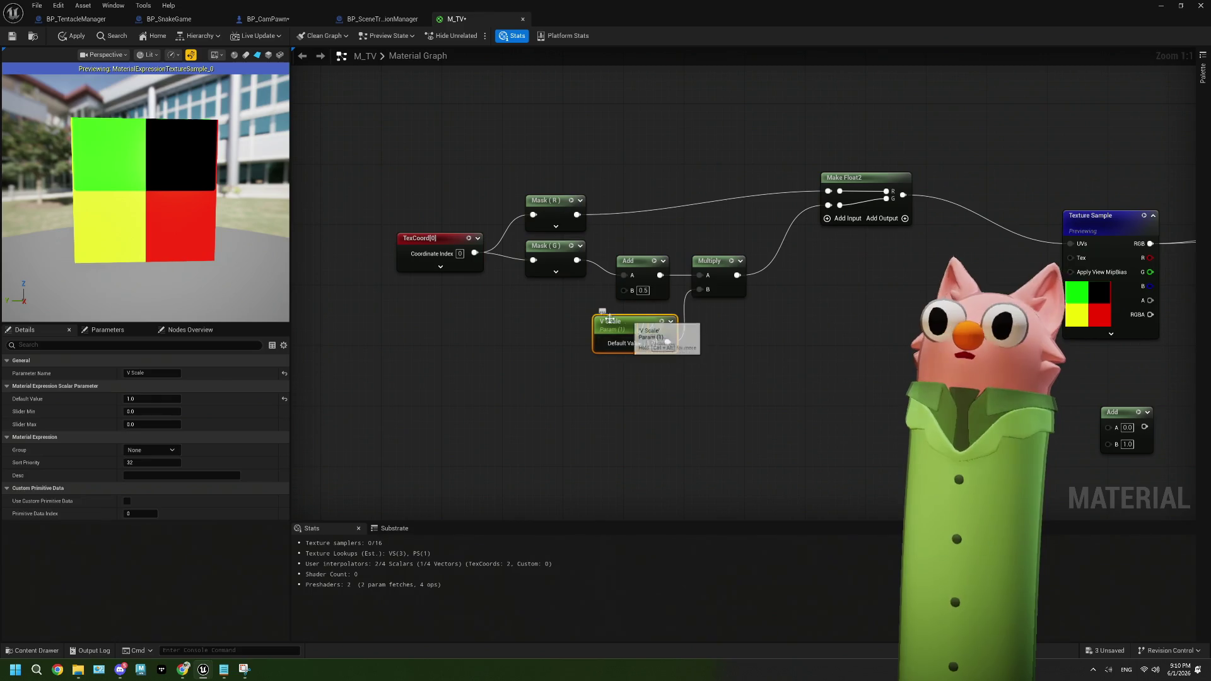
{"action": "left_click_drag", "start_coordinate": [746, 352], "coordinate": [633, 356]}
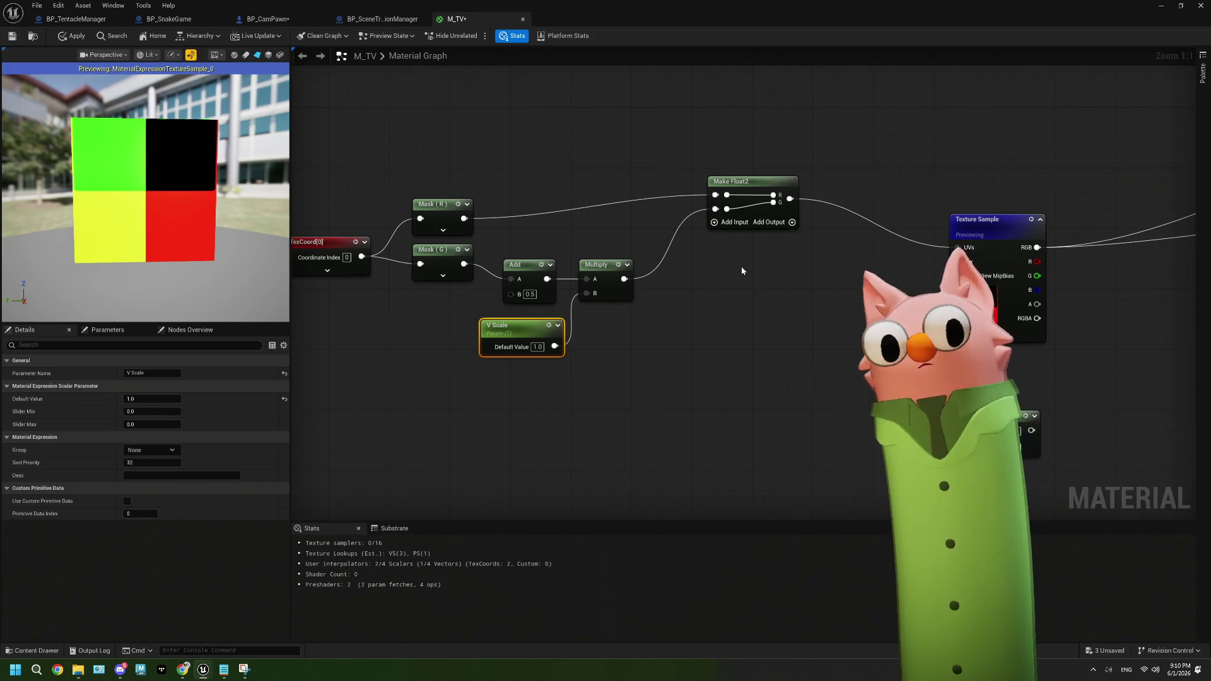
{"action": "left_click_drag", "start_coordinate": [742, 271], "coordinate": [562, 270]}
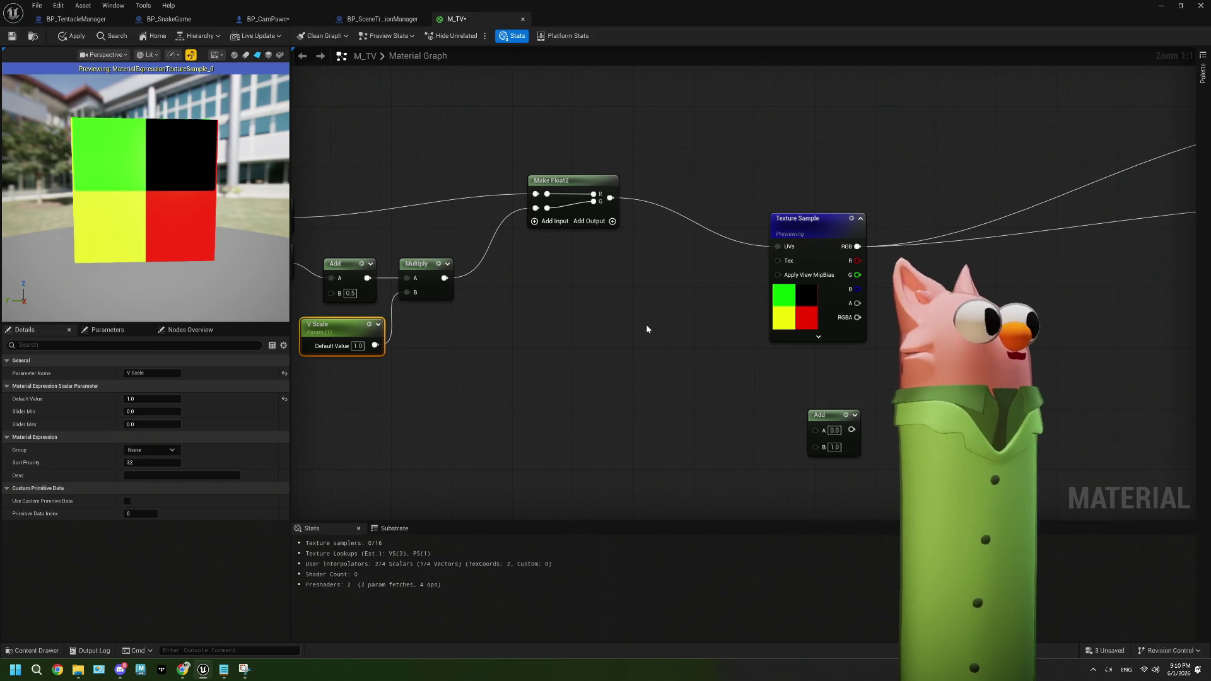
Add a Clamp node from Make Float2's output and wire it into the Texture Sample UVs
{"action": "left_click_drag", "start_coordinate": [596, 252], "coordinate": [649, 248]}
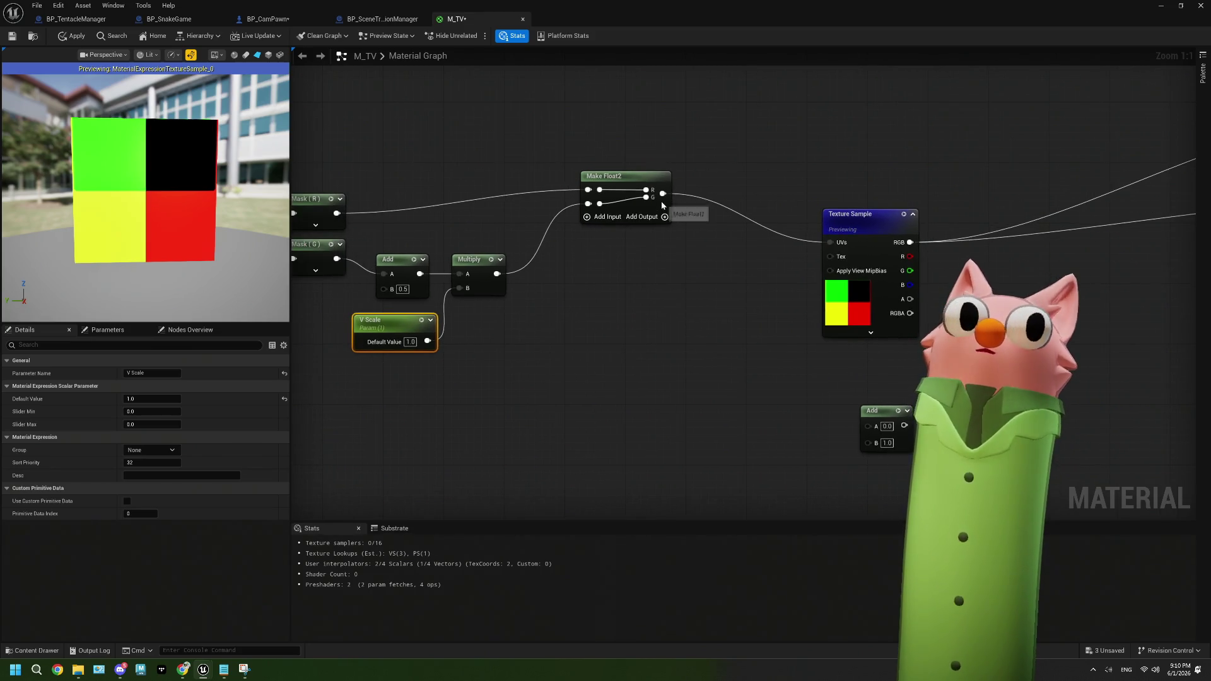
{"action": "mouse_move", "coordinate": [662, 194]}
{"action": "left_mouse_down"}
{"action": "mouse_move", "coordinate": [694, 297]}
{"action": "mouse_move", "coordinate": [698, 405]}
{"action": "mouse_move", "coordinate": [700, 381]}
{"action": "left_mouse_up"}
{"action": "type", "text": "clam"}
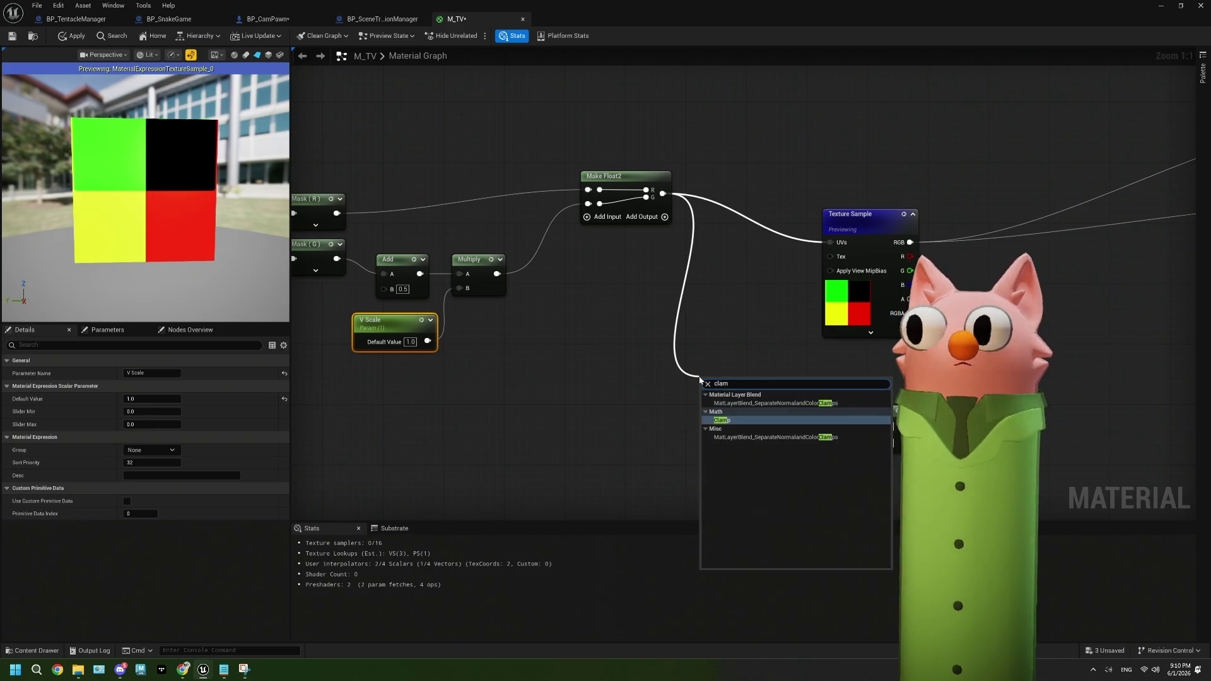
{"action": "left_click", "coordinate": [722, 420]}
{"action": "left_click_drag", "start_coordinate": [746, 395], "coordinate": [829, 243]}
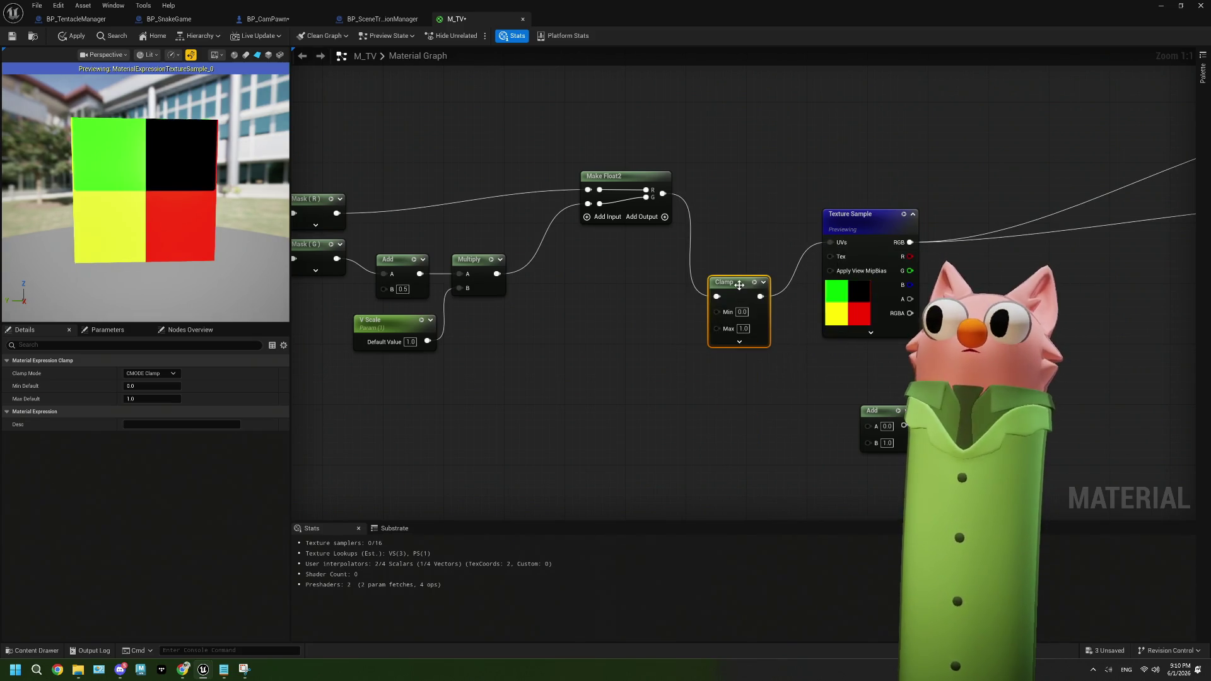
Preview the Clamp node's output, then stop previewing it
{"action": "key", "text": "space"}
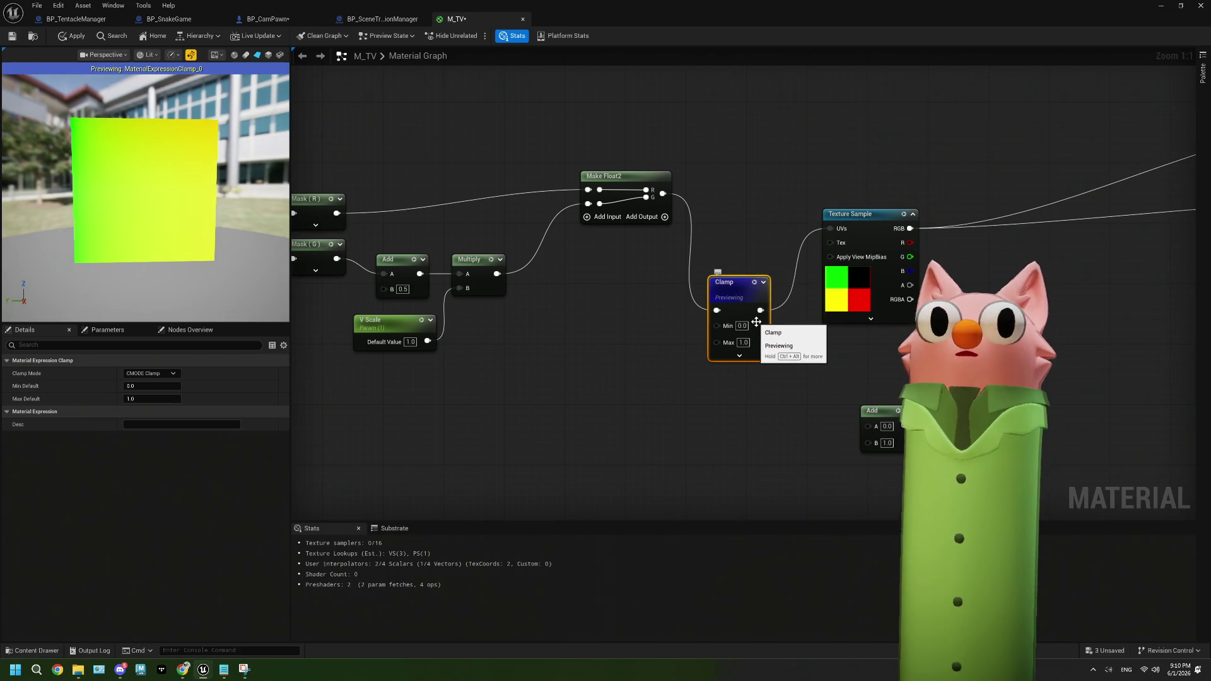
{"action": "right_click", "coordinate": [725, 287]}
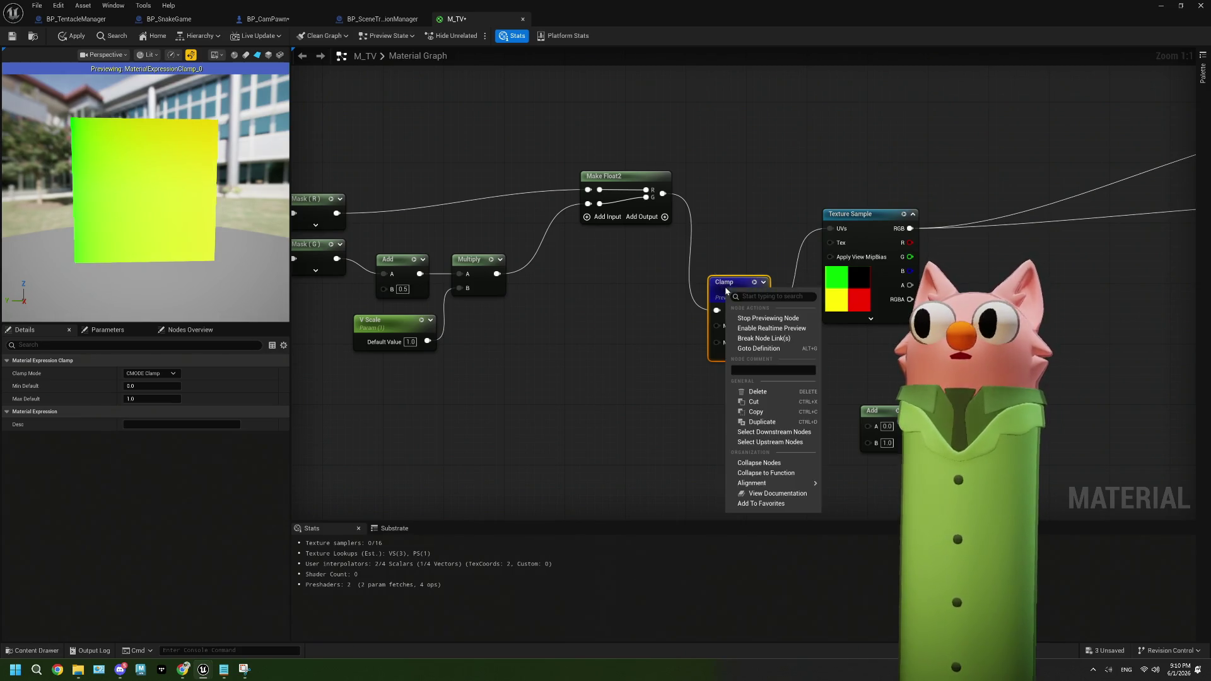
{"action": "left_click", "coordinate": [754, 319]}
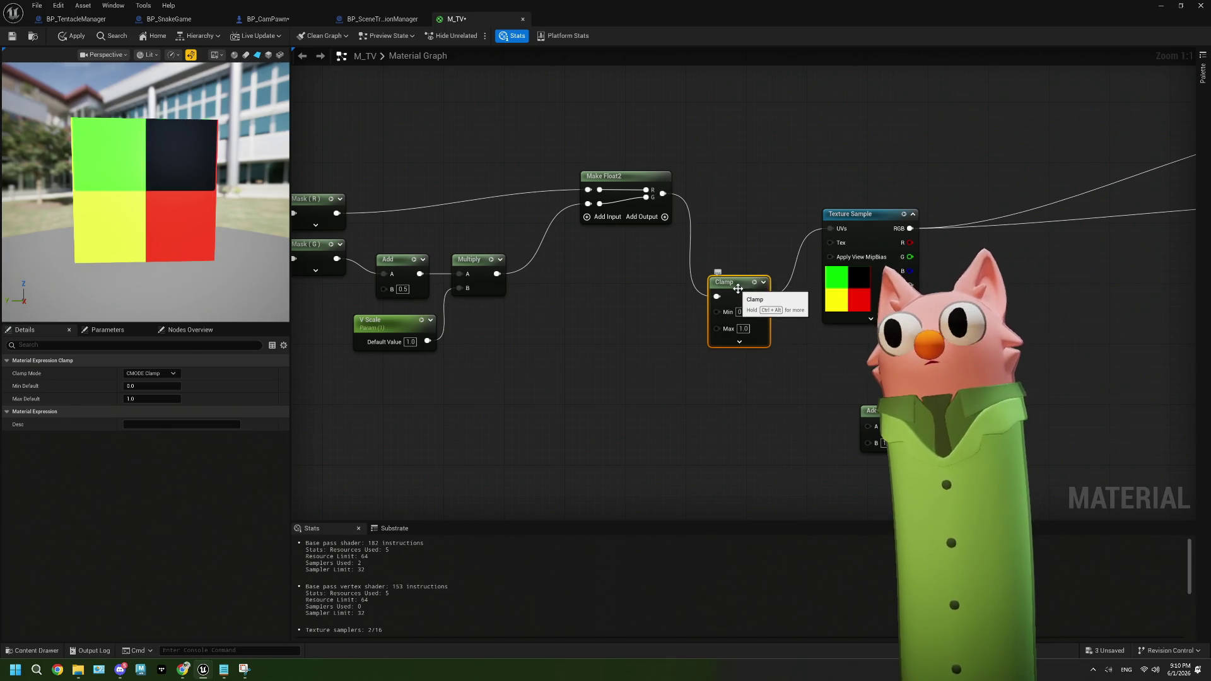
Delete the Clamp and Add nodes, wiring Make Float2 to UVs and Mask (G) to Multiply
{"action": "key", "text": "Delete"}
{"action": "left_click_drag", "start_coordinate": [662, 194], "coordinate": [831, 233]}
{"action": "left_click_drag", "start_coordinate": [638, 313], "coordinate": [776, 314]}
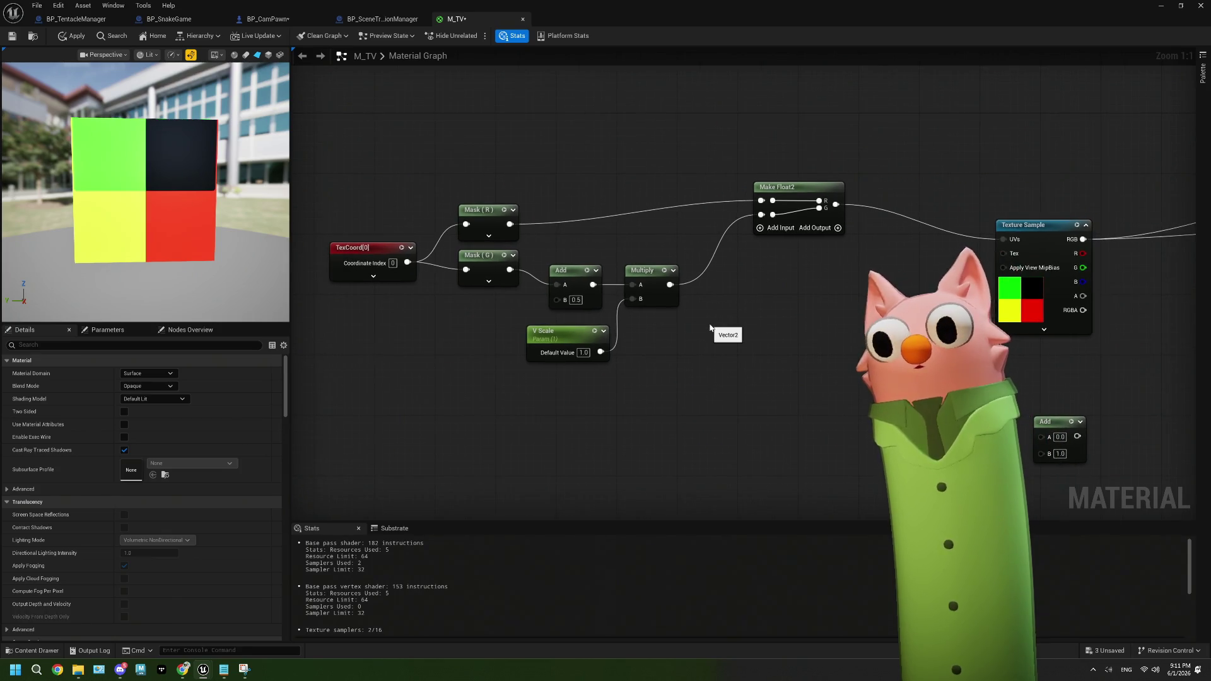
{"action": "left_click", "coordinate": [577, 274]}
{"action": "key", "text": "Delete"}
{"action": "left_click_drag", "start_coordinate": [509, 269], "coordinate": [633, 285]}
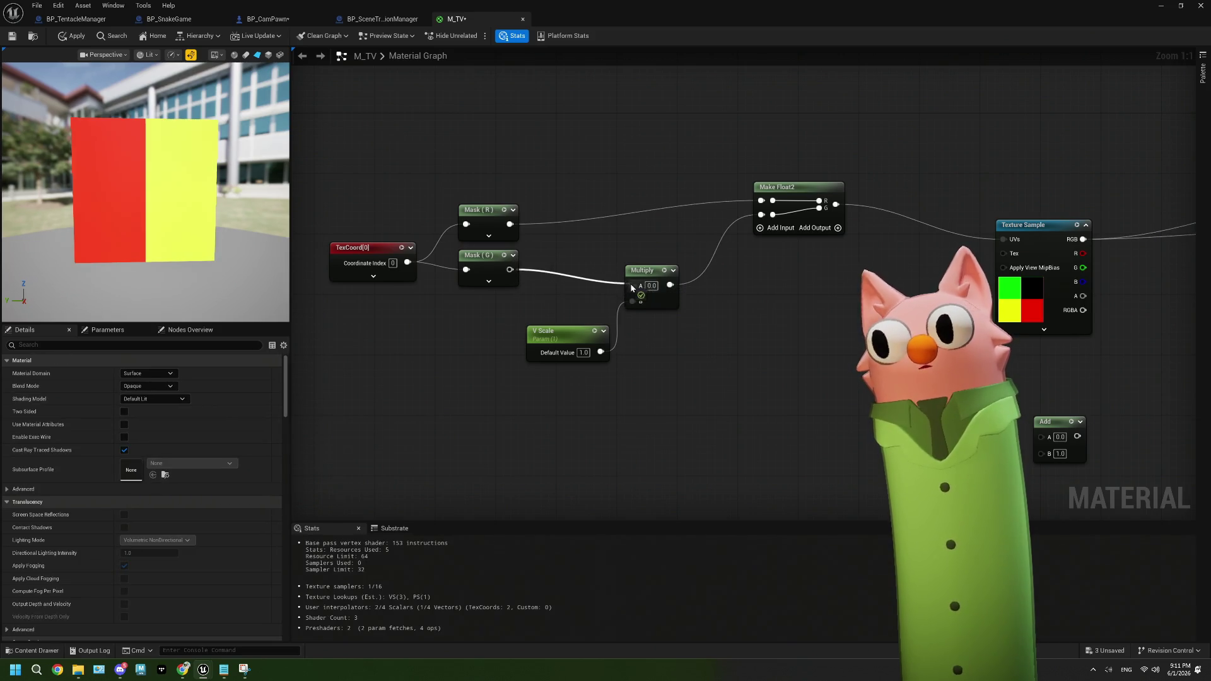
Try V Scale at 0.25, then set it to 0.75
{"action": "left_click_drag", "start_coordinate": [583, 353], "coordinate": [601, 395]}
{"action": "left_click", "coordinate": [584, 351]}
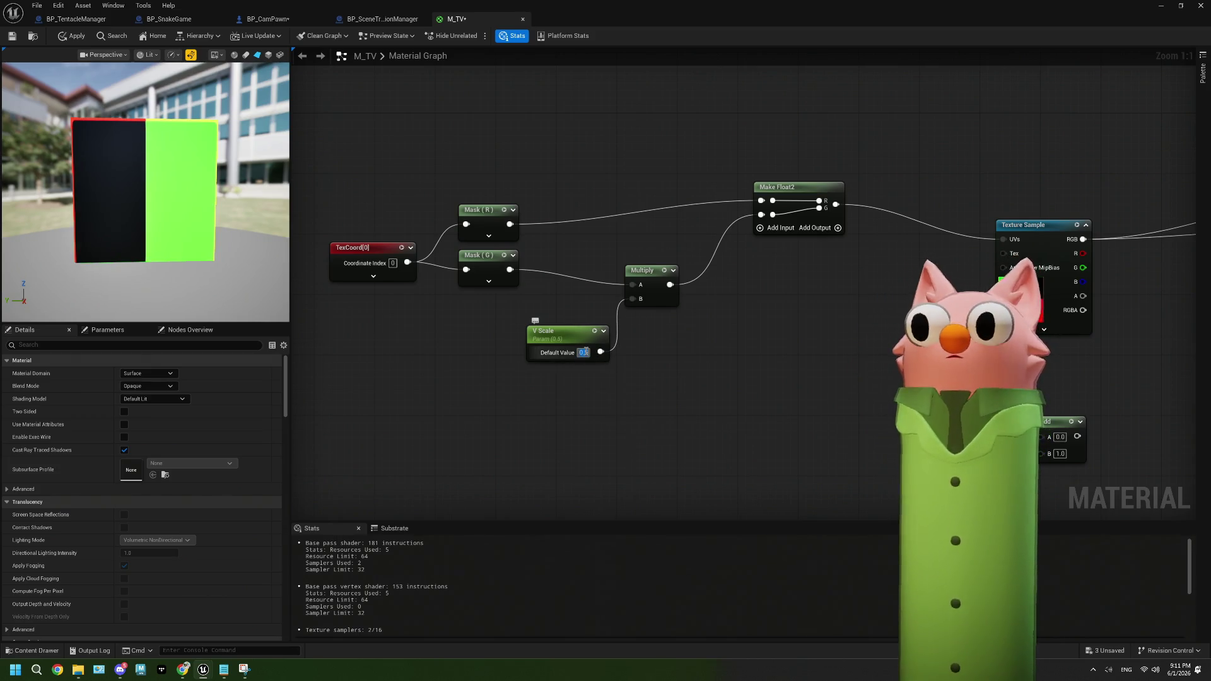
{"action": "type", "text": "0.25"}
{"action": "key", "text": "Return"}
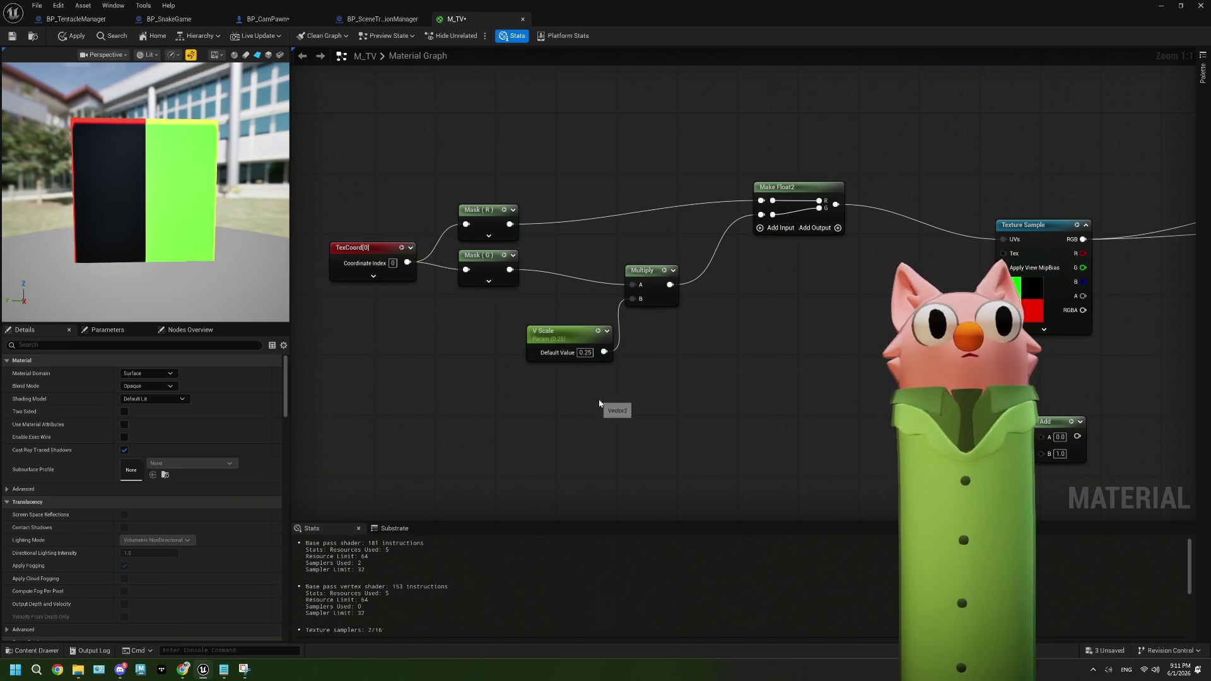
{"action": "left_click", "coordinate": [586, 354]}
{"action": "type", "text": "0.75"}
{"action": "key", "text": "Return"}
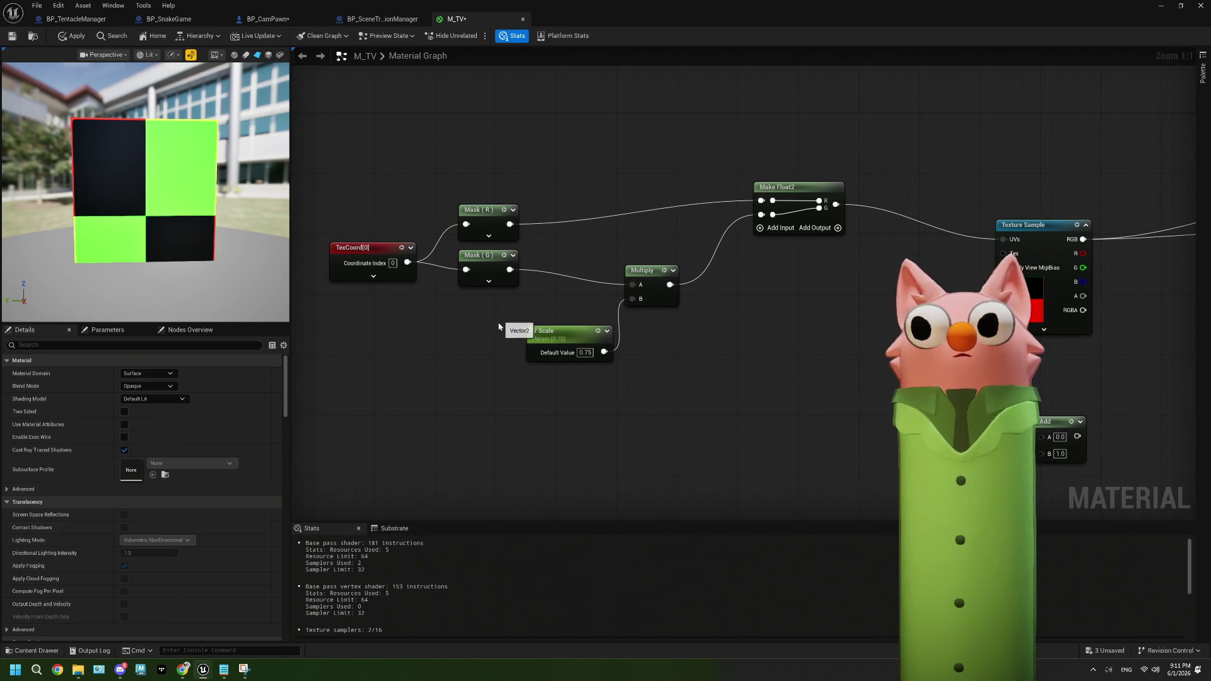
Create an Add node from Mask (G) feeding Multiply A
{"action": "mouse_move", "coordinate": [552, 338]}
{"action": "left_mouse_down"}
{"action": "mouse_move", "coordinate": [481, 391]}
{"action": "mouse_move", "coordinate": [408, 395]}
{"action": "left_mouse_up"}
{"action": "left_click_drag", "start_coordinate": [511, 275], "coordinate": [540, 309]}
{"action": "left_click", "coordinate": [535, 304]}
{"action": "mouse_move", "coordinate": [510, 270]}
{"action": "left_mouse_down"}
{"action": "mouse_move", "coordinate": [537, 307]}
{"action": "mouse_move", "coordinate": [633, 284]}
{"action": "left_mouse_up"}
{"action": "left_click_drag", "start_coordinate": [542, 302], "coordinate": [564, 278]}
{"action": "left_click", "coordinate": [575, 300]}
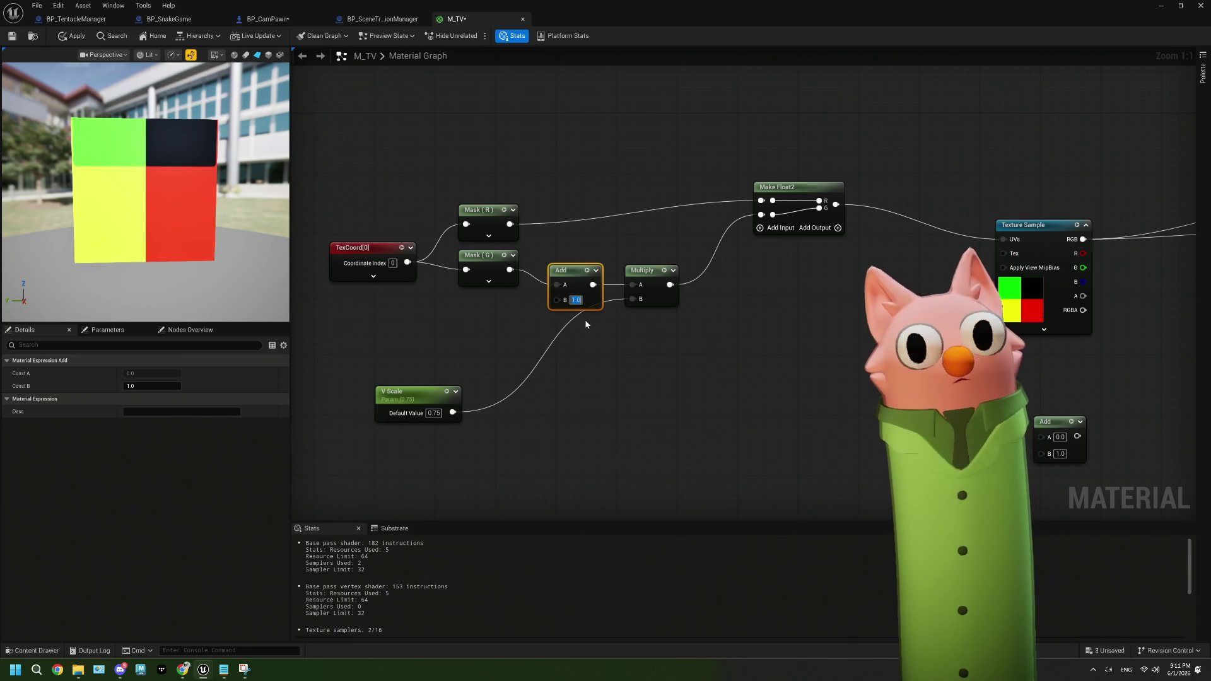
Set V Scale's default value to 1.0 and the Add node's B to 0.0
{"action": "mouse_move", "coordinate": [423, 401]}
{"action": "left_mouse_down"}
{"action": "mouse_move", "coordinate": [520, 403]}
{"action": "mouse_move", "coordinate": [552, 378]}
{"action": "mouse_move", "coordinate": [492, 408]}
{"action": "mouse_move", "coordinate": [438, 409]}
{"action": "left_mouse_up"}
{"action": "left_click", "coordinate": [449, 428]}
{"action": "type", "text": "1"}
{"action": "left_click", "coordinate": [530, 432]}
{"action": "left_click", "coordinate": [575, 300]}
{"action": "type", "text": "0"}
{"action": "left_click", "coordinate": [588, 348]}
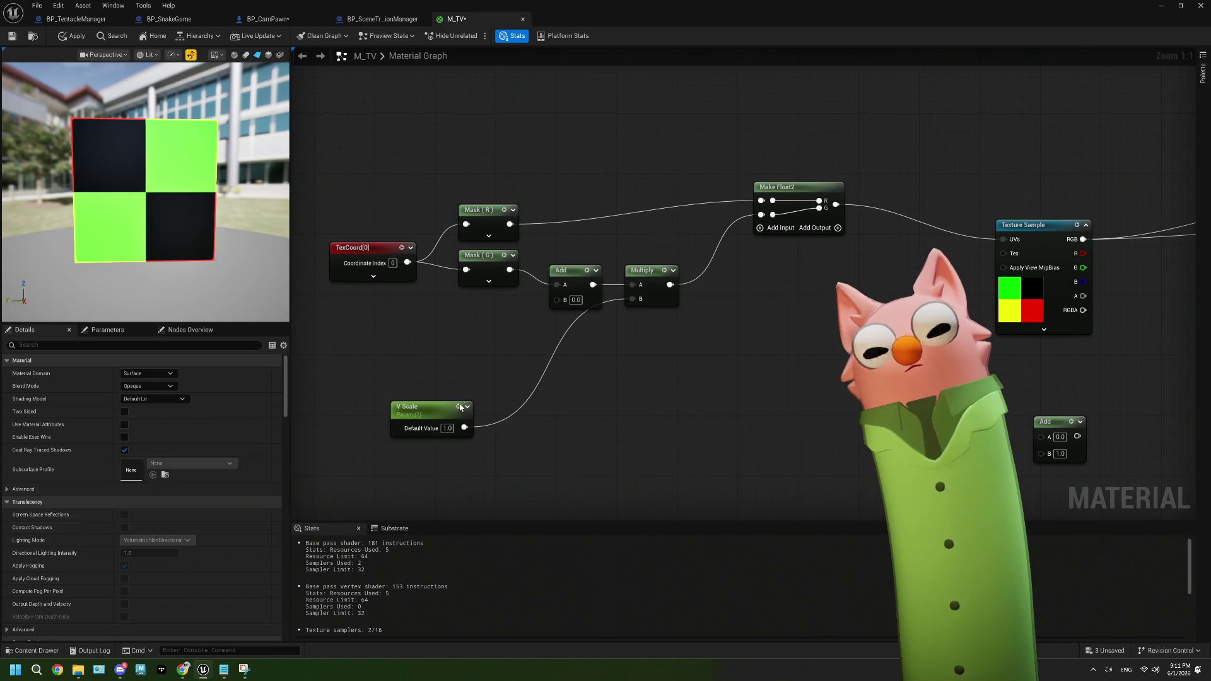
Set V Scale to 0.75 and try Add B offsets of 0.25 and 0.125
{"action": "left_click", "coordinate": [448, 428]}
{"action": "key", "text": "BackSpace"}
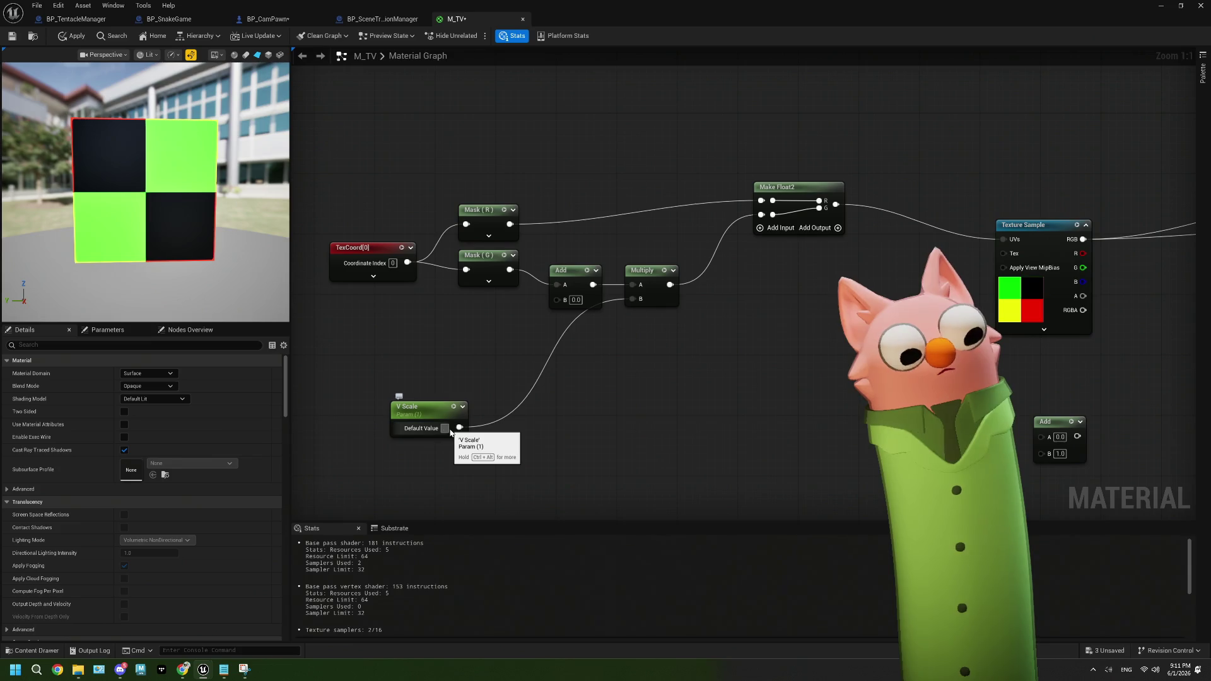
{"action": "type", "text": "0.75"}
{"action": "key", "text": "Return"}
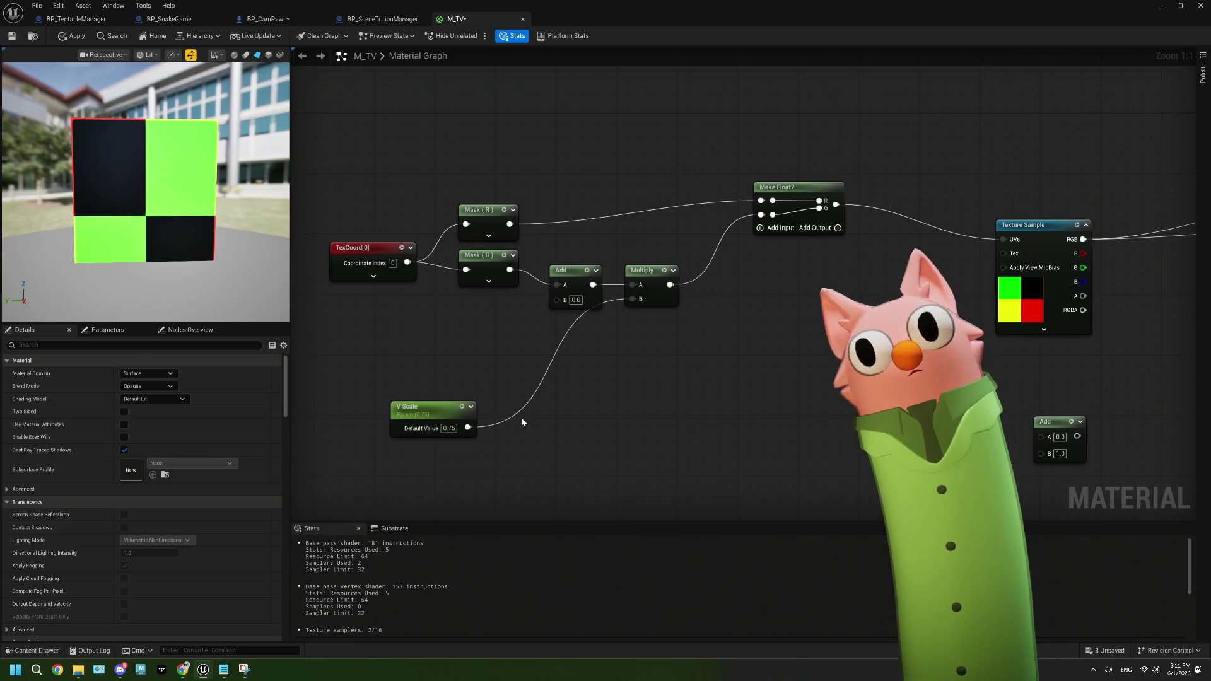
{"action": "left_click", "coordinate": [575, 300]}
{"action": "key", "text": "BackSpace"}
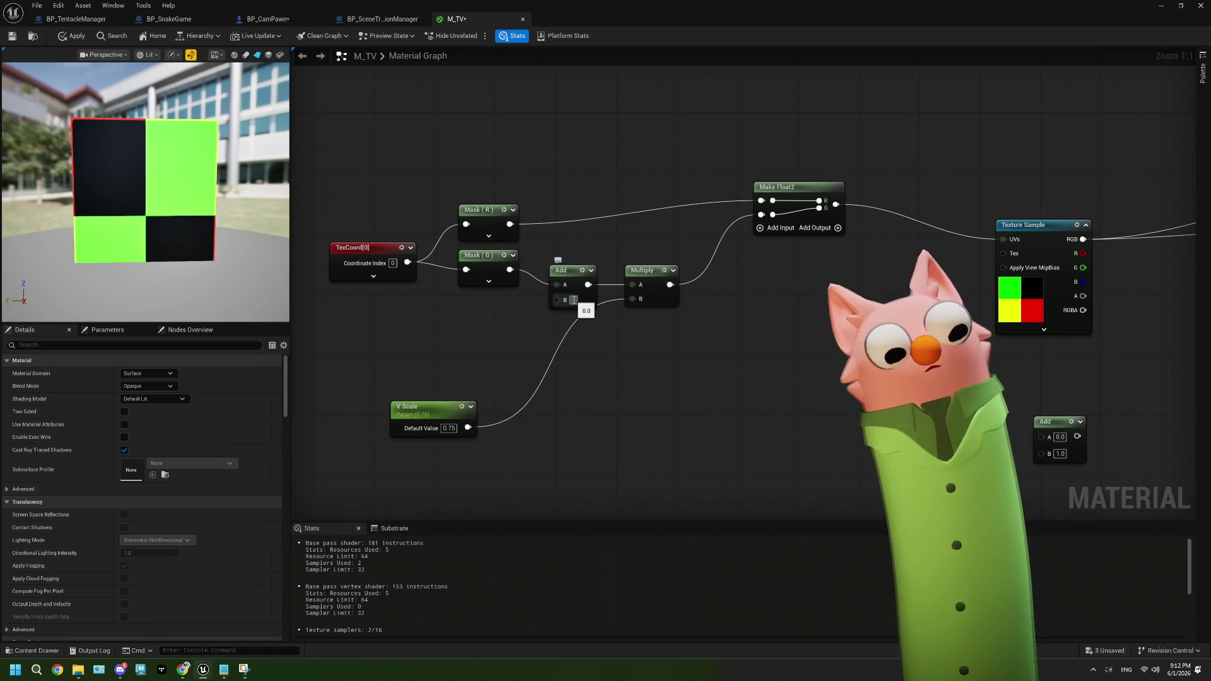
{"action": "type", "text": "0.25"}
{"action": "key", "text": "Return"}
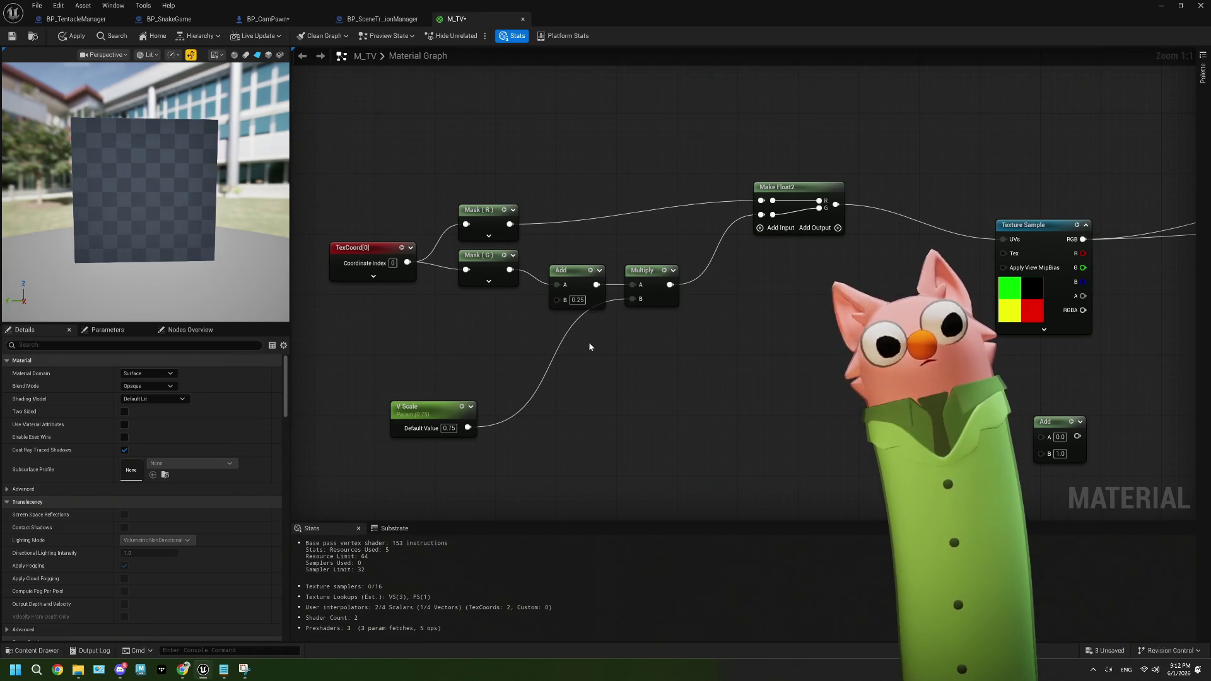
{"action": "left_click", "coordinate": [576, 300]}
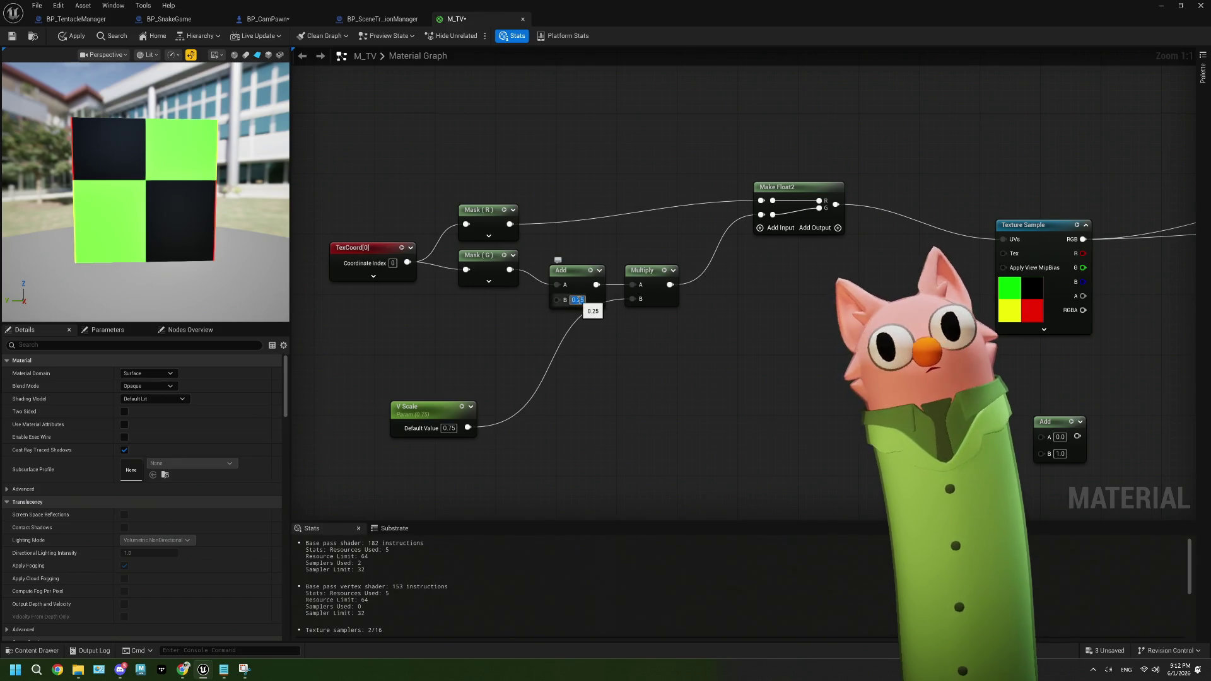
{"action": "key", "text": "BackSpace"}
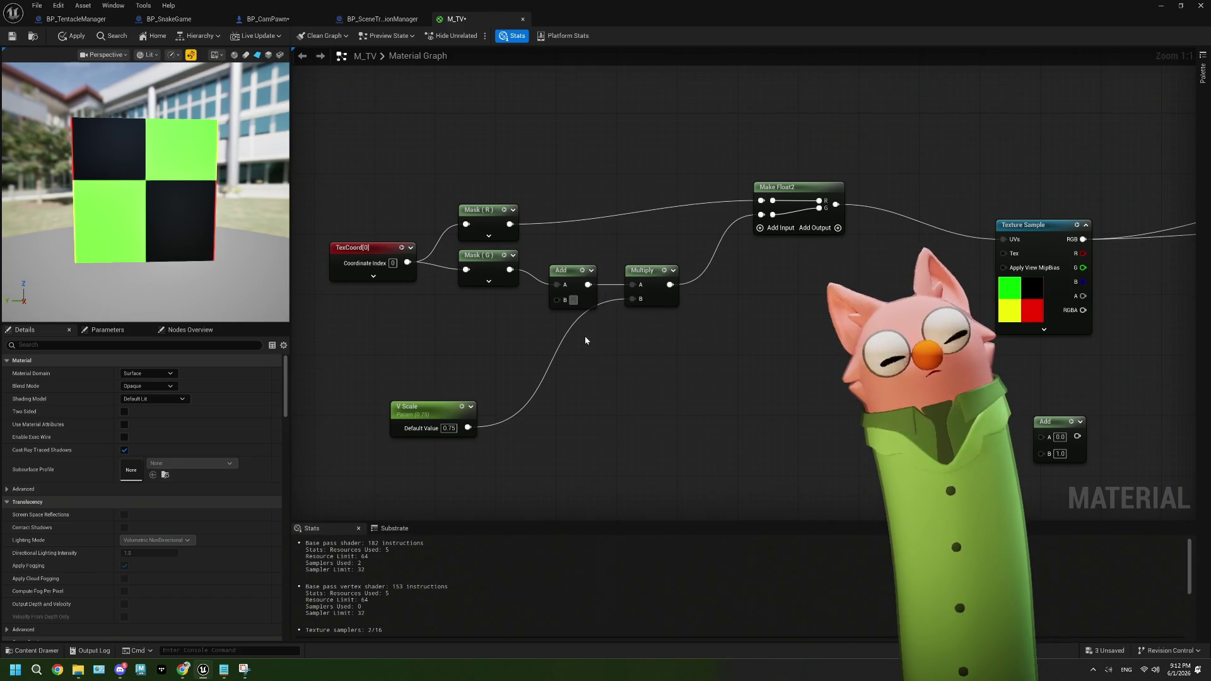
{"action": "type", "text": "0.125"}
{"action": "key", "text": "Return"}
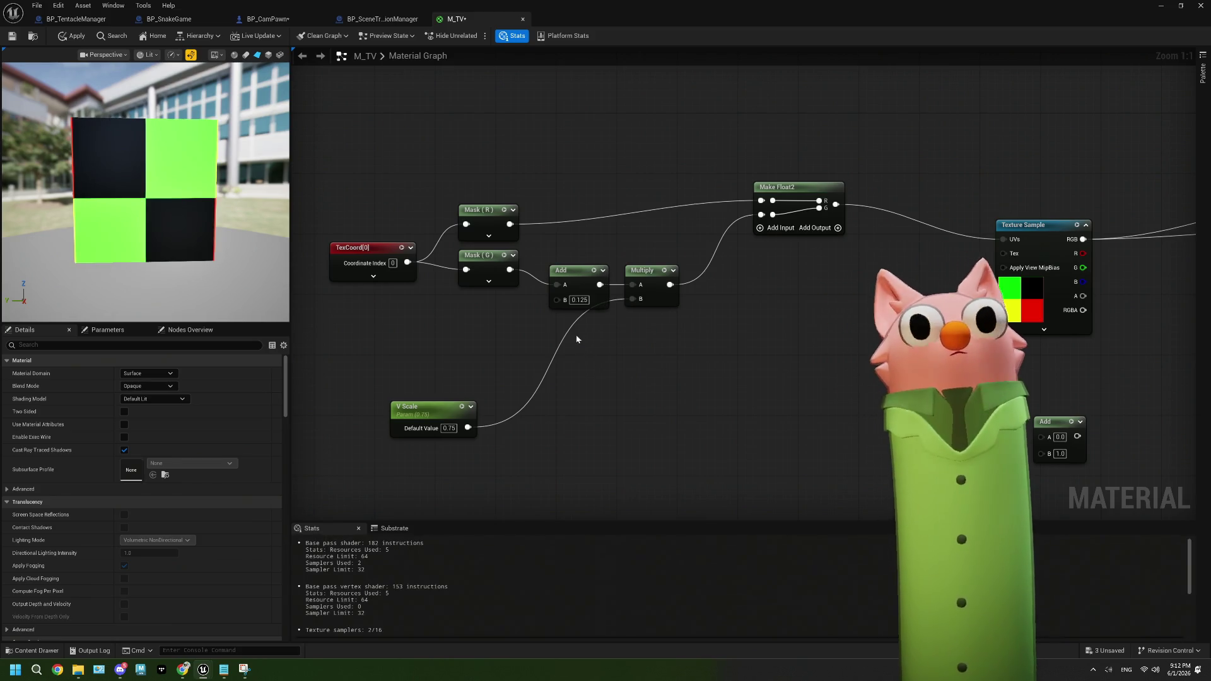
Set V Scale to 0.5, Add offset to 0.5, then wire V Scale into Add's B pin
{"action": "left_click", "coordinate": [449, 429]}
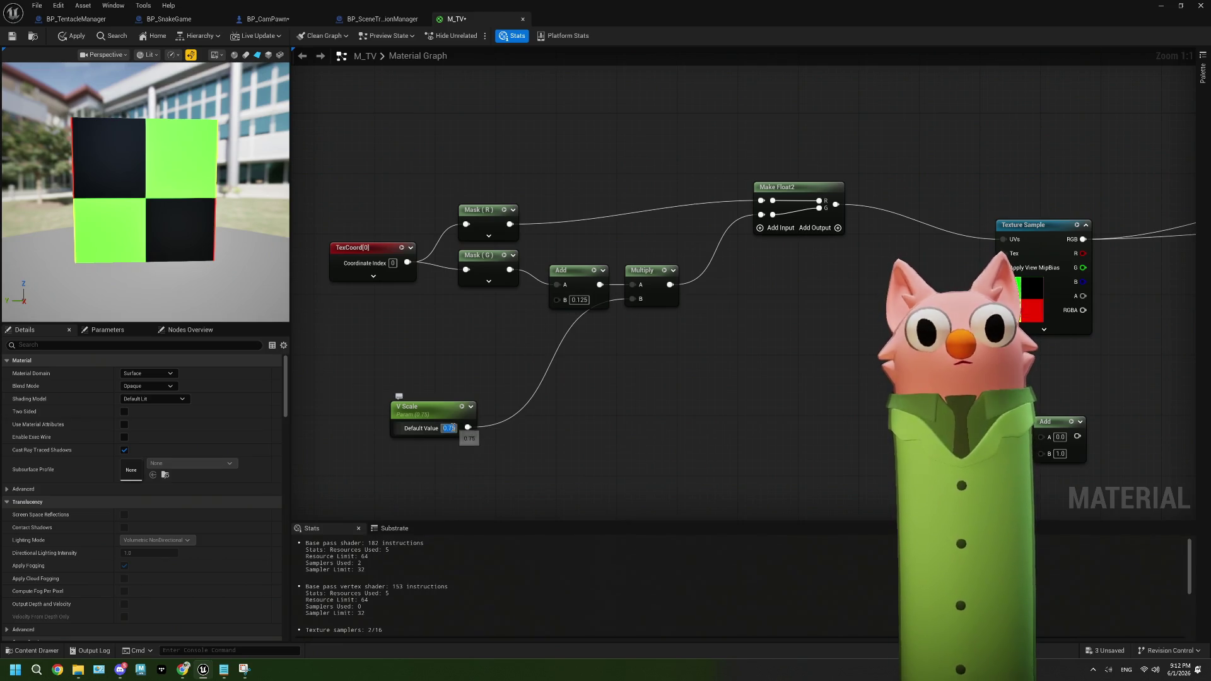
{"action": "type", "text": "0.5"}
{"action": "key", "text": "Return"}
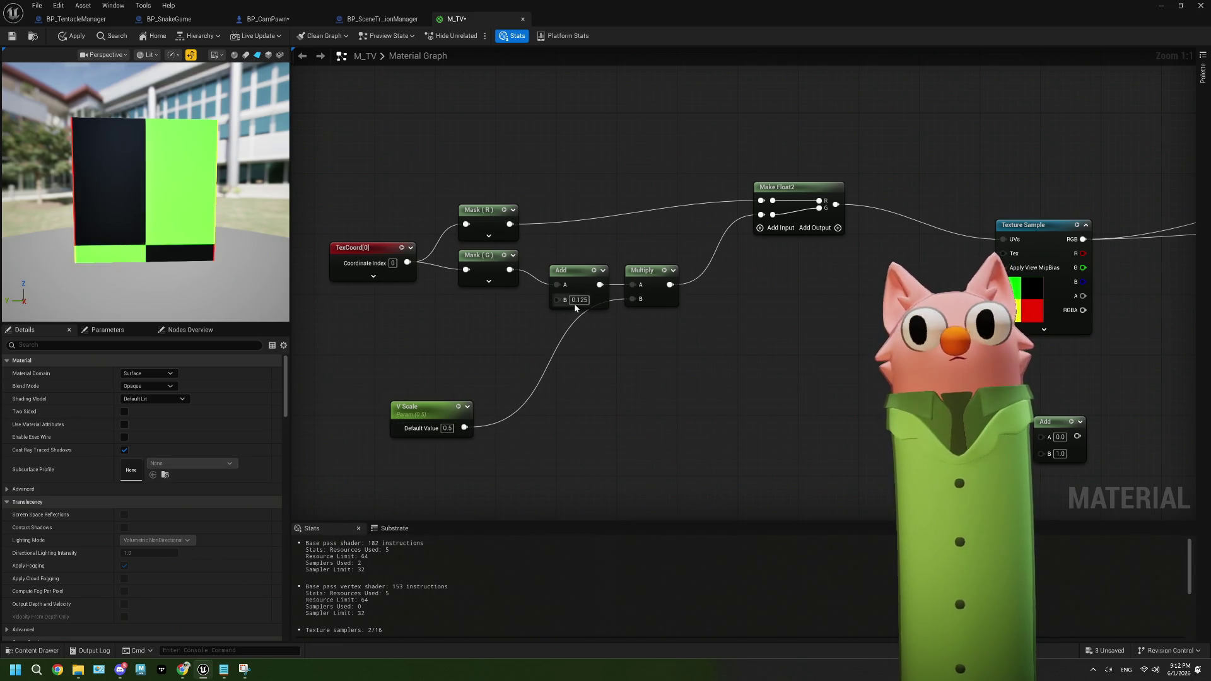
{"action": "type", "text": "0.25"}
{"action": "key", "text": "Return"}
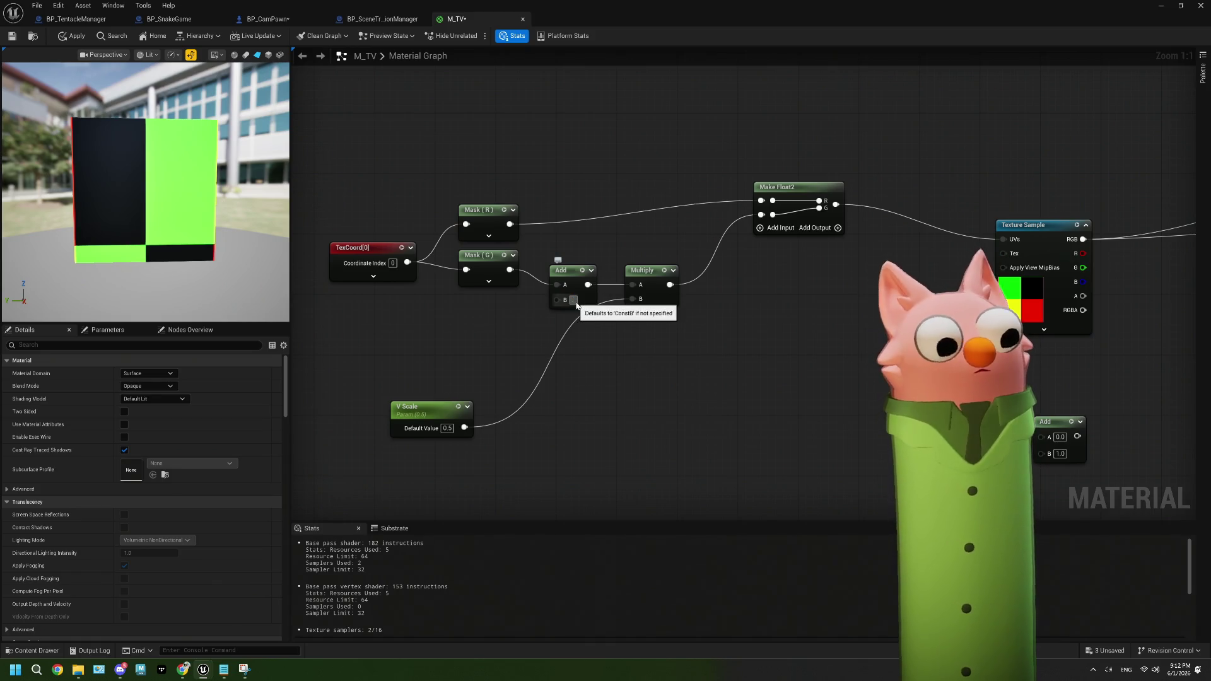
{"action": "left_click", "coordinate": [574, 300]}
{"action": "type", "text": "0.5"}
{"action": "key", "text": "Return"}
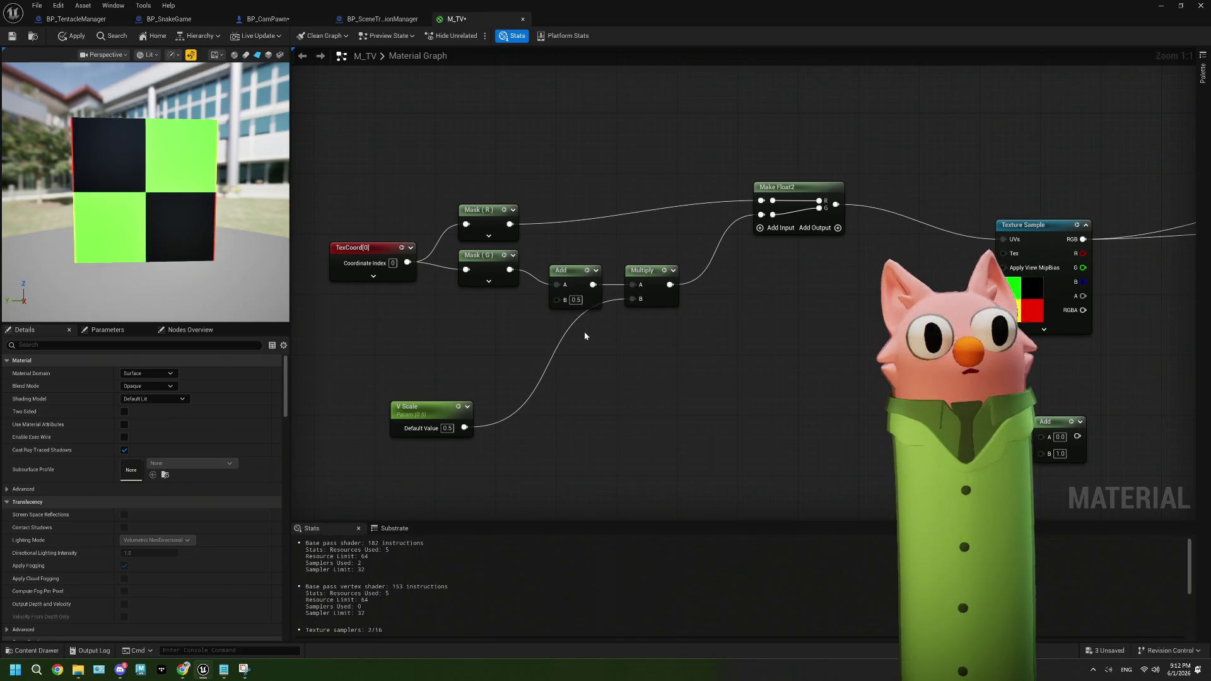
{"action": "mouse_move", "coordinate": [464, 428]}
{"action": "left_mouse_down"}
{"action": "mouse_move", "coordinate": [523, 445]}
{"action": "mouse_move", "coordinate": [556, 299]}
{"action": "left_mouse_up"}
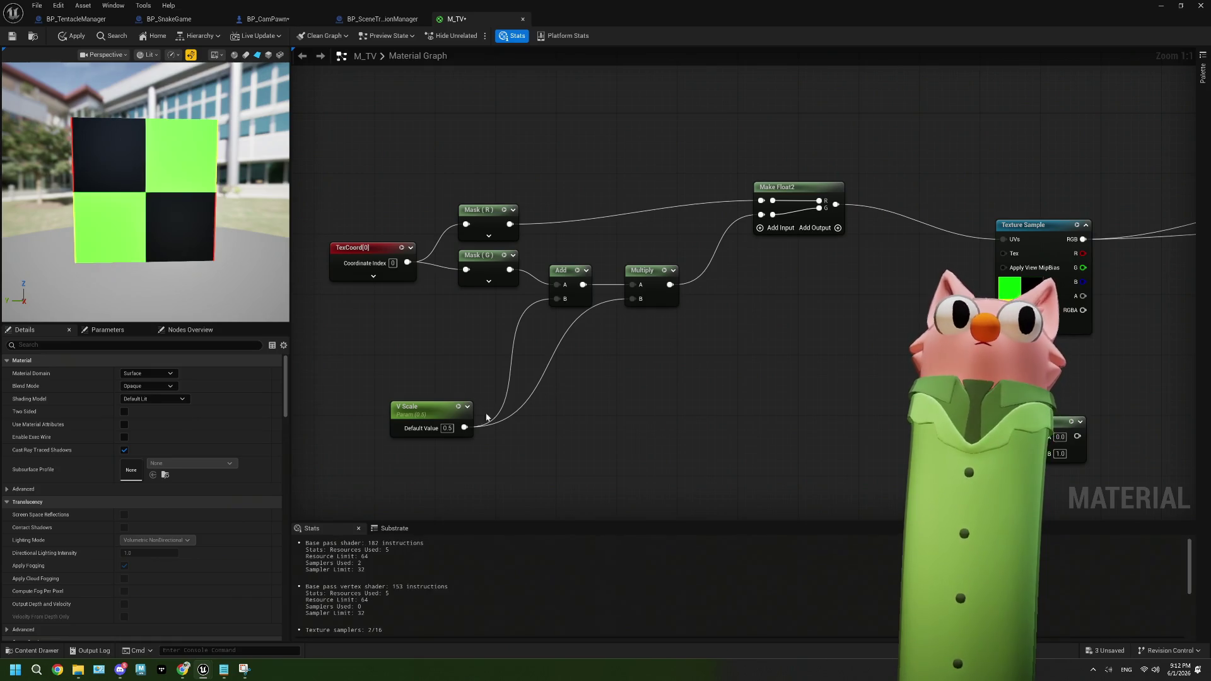
Try V Scale values of 0.25 and 2.0, ending at 1.0
{"action": "left_click", "coordinate": [447, 428]}
{"action": "type", "text": "0.25"}
{"action": "key", "text": "Return"}
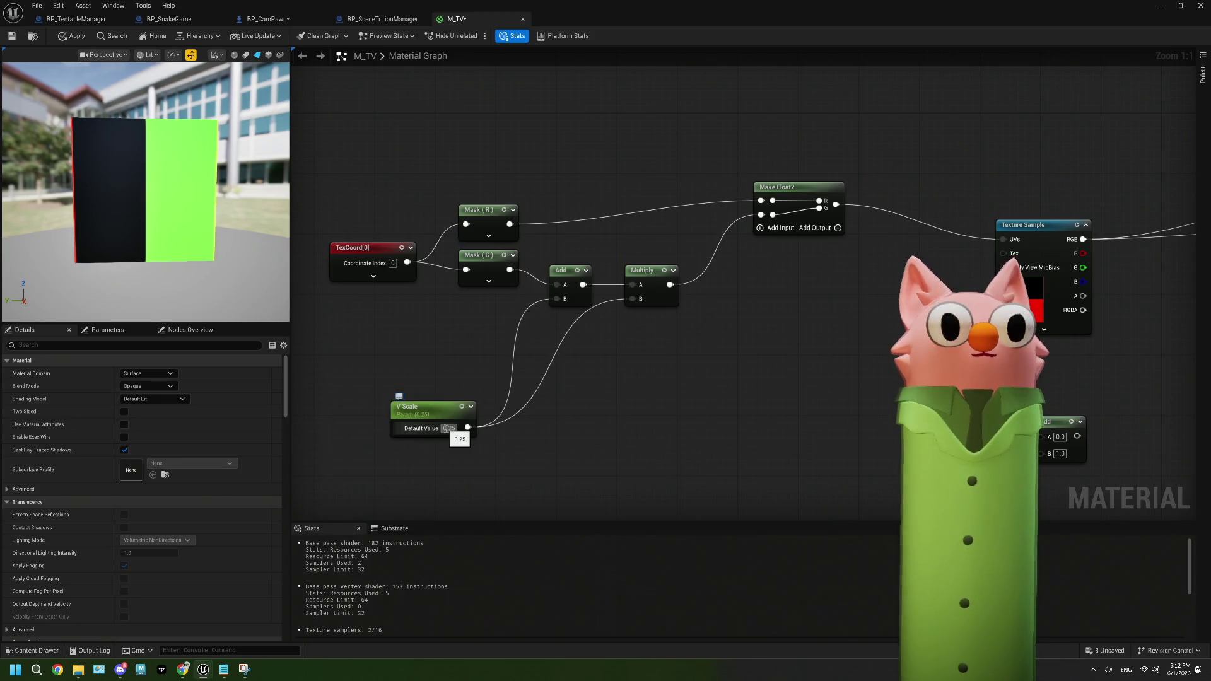
{"action": "left_click", "coordinate": [447, 428]}
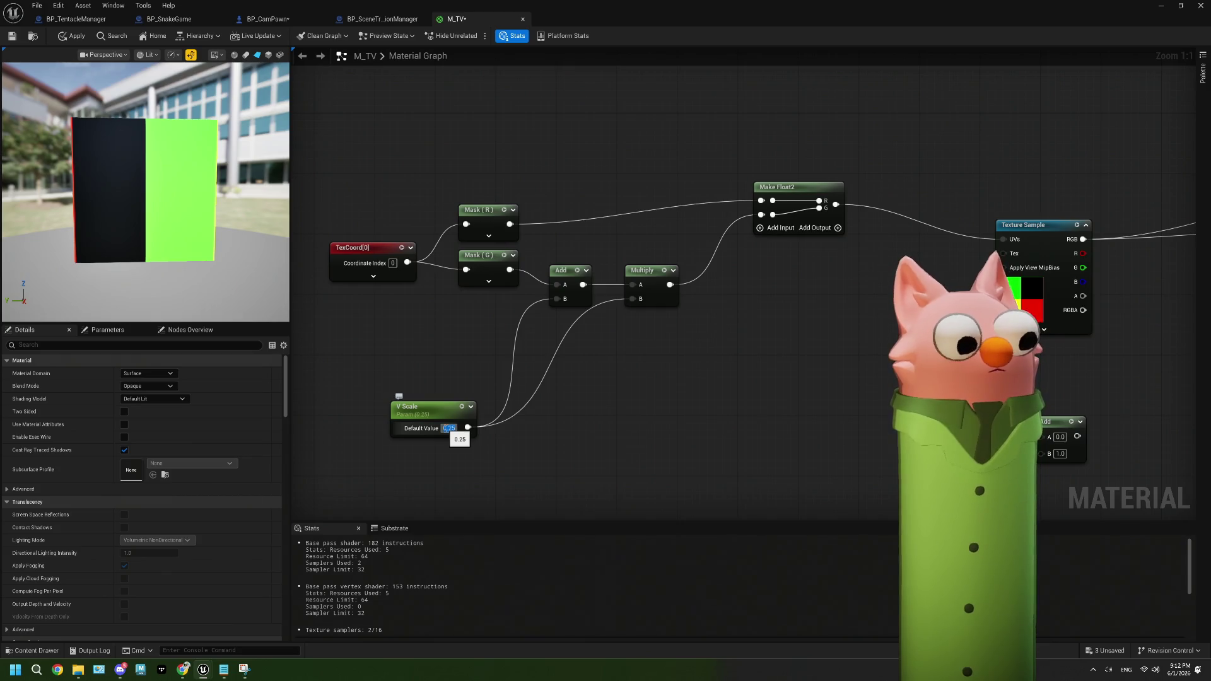
{"action": "type", "text": "2"}
{"action": "key", "text": "Return"}
{"action": "left_click", "coordinate": [446, 428]}
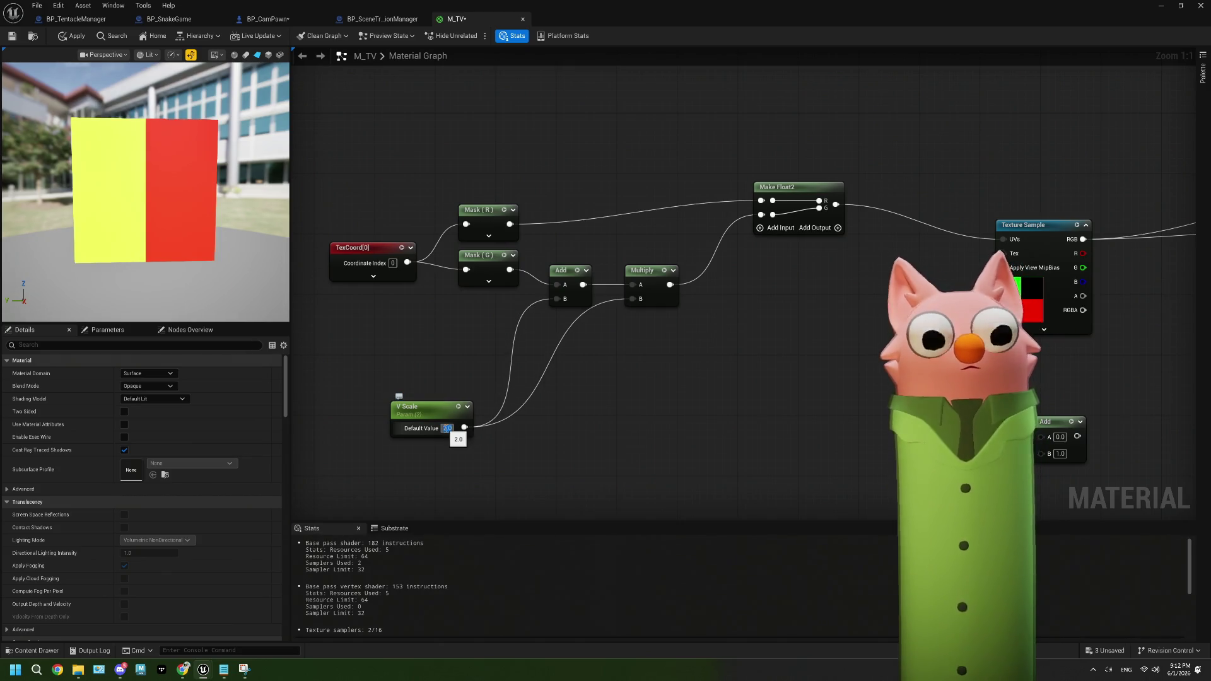
{"action": "type", "text": "1"}
{"action": "key", "text": "Return"}
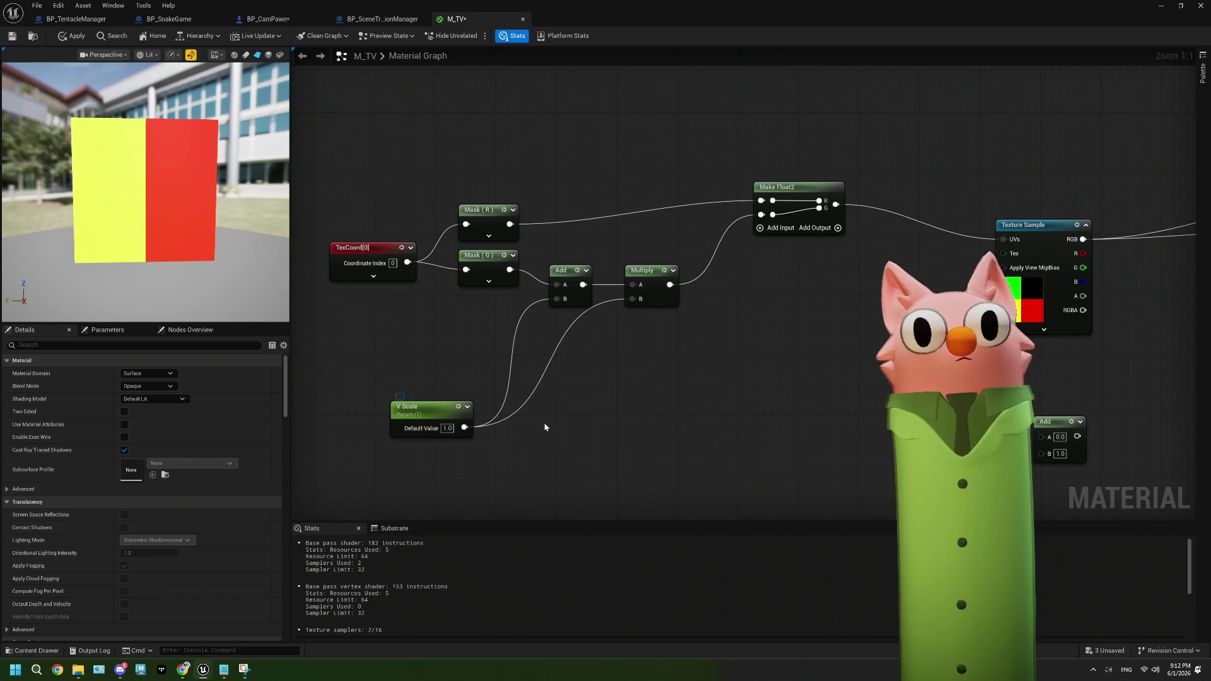
Break the V Scale link to Add's B input and set B to 0.0
{"action": "right_click", "coordinate": [555, 300]}
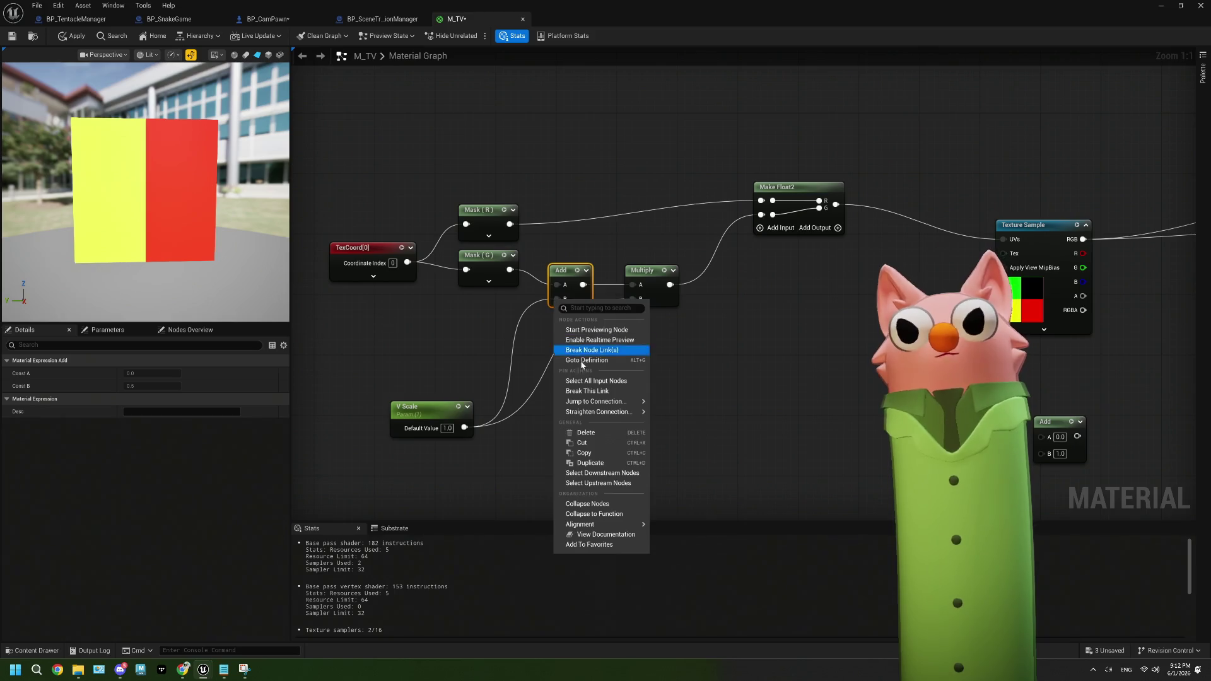
{"action": "left_click", "coordinate": [588, 393]}
{"action": "double_click", "coordinate": [575, 299]}
{"action": "type", "text": "0"}
{"action": "left_click", "coordinate": [600, 382]}
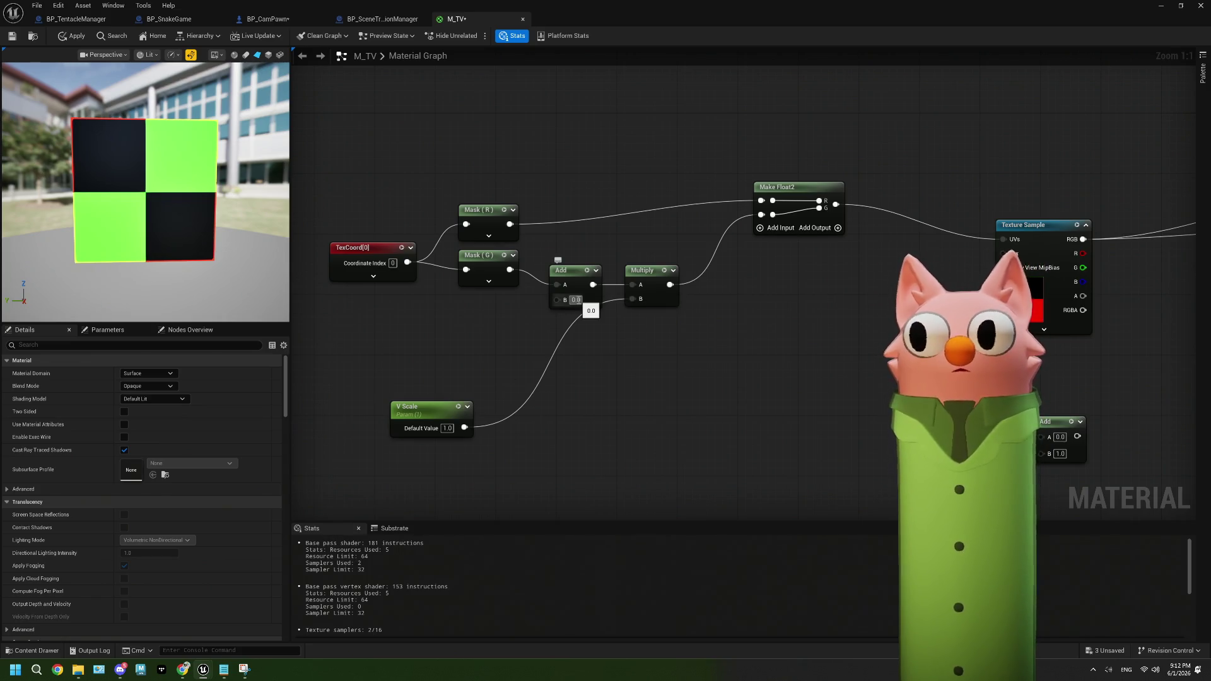
Try V Scale at 0.25, then settle it at 0.5
{"action": "left_click", "coordinate": [449, 428]}
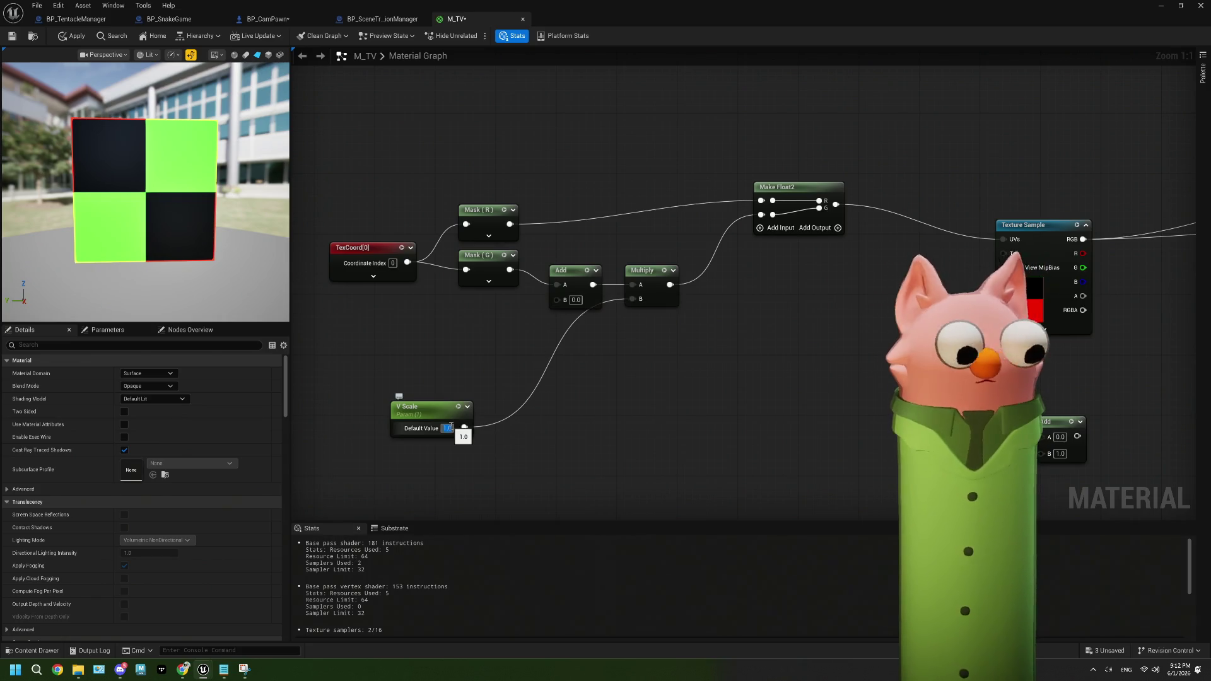
{"action": "key", "text": "BackSpace"}
{"action": "type", "text": "0.25"}
{"action": "key", "text": "Return"}
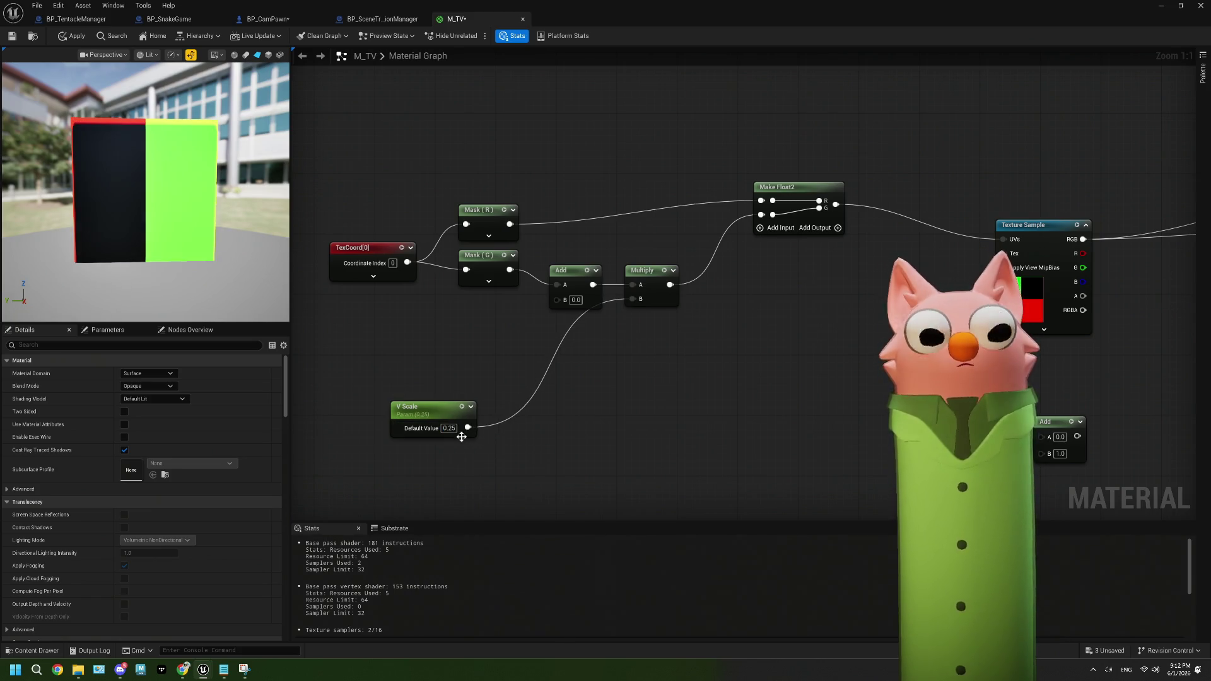
{"action": "type", "text": "0.5"}
{"action": "key", "text": "Return"}
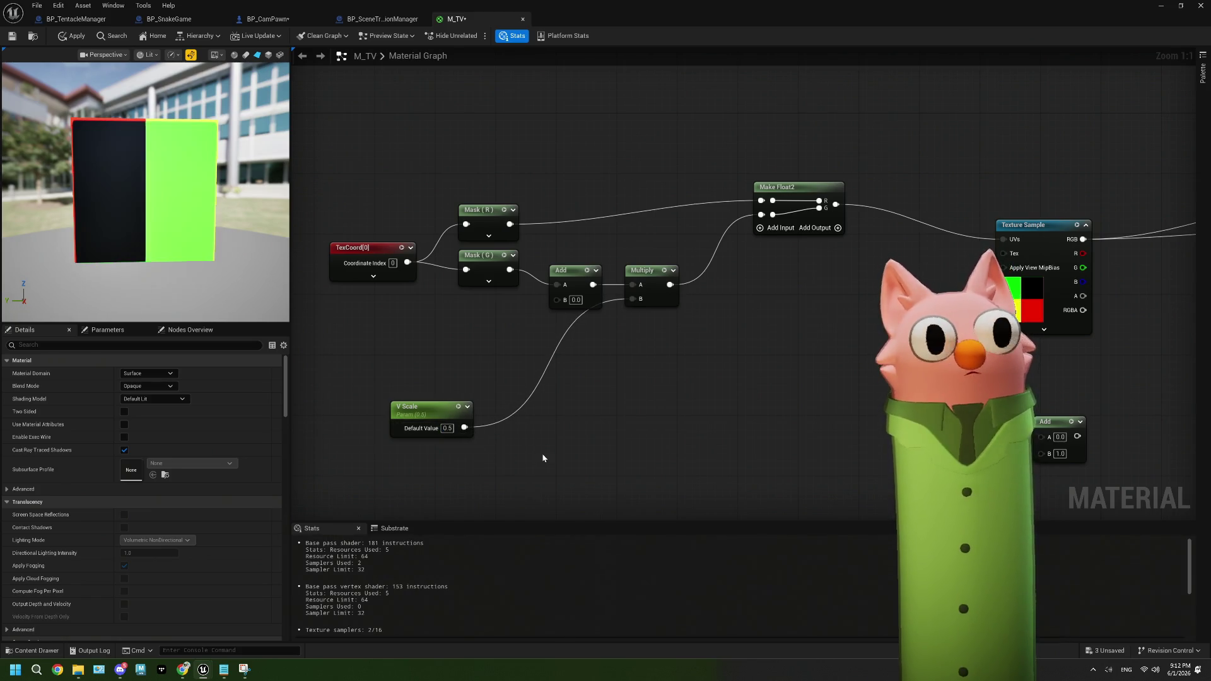
{"action": "left_click", "coordinate": [449, 428]}
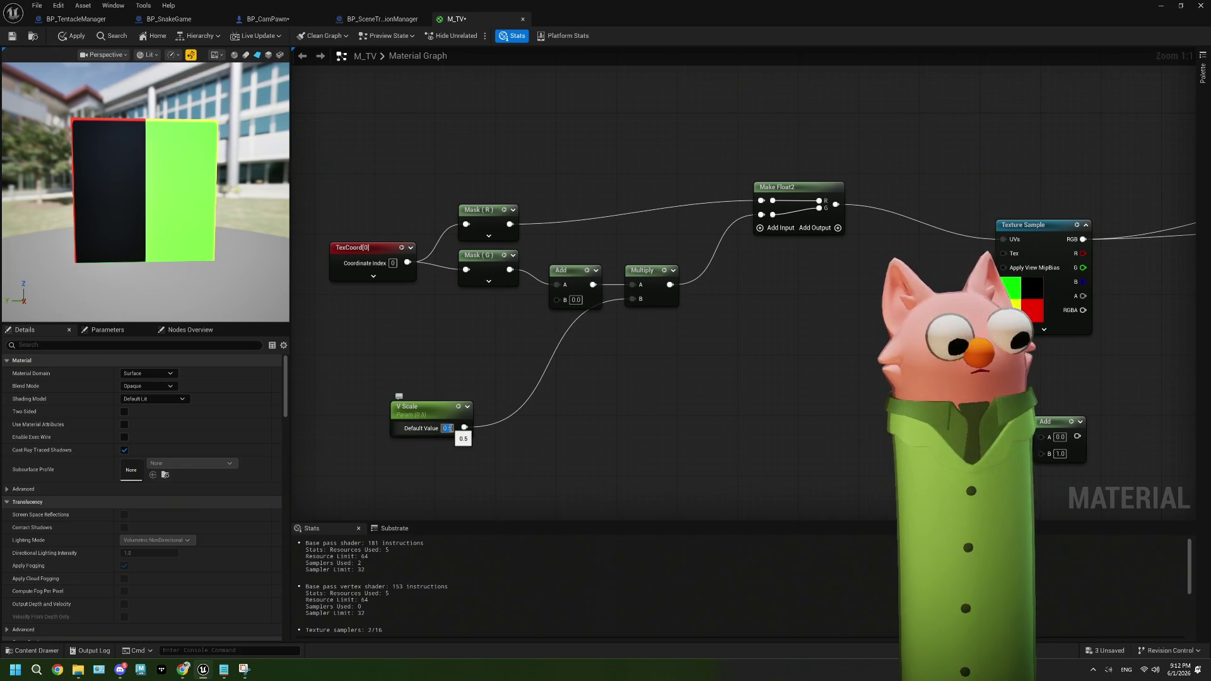
Switch the Texture Sample's texture to T_SmokeSubUV_8x8
{"action": "left_click", "coordinate": [1034, 226]}
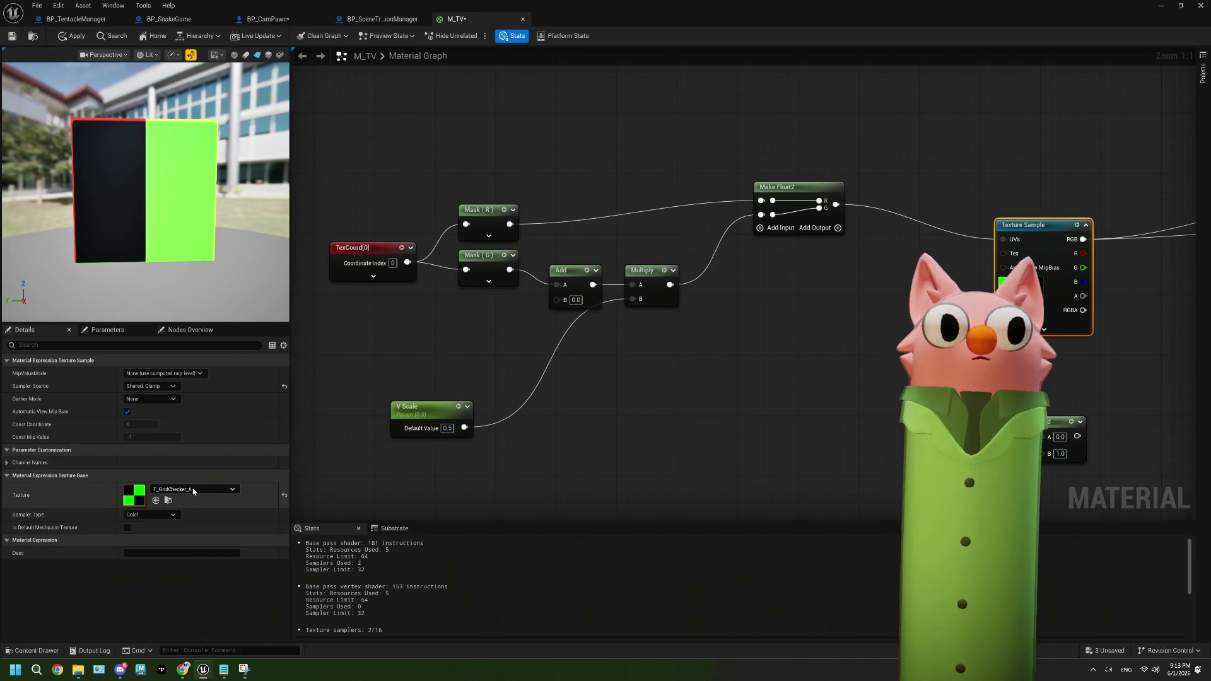
{"action": "left_click", "coordinate": [208, 489]}
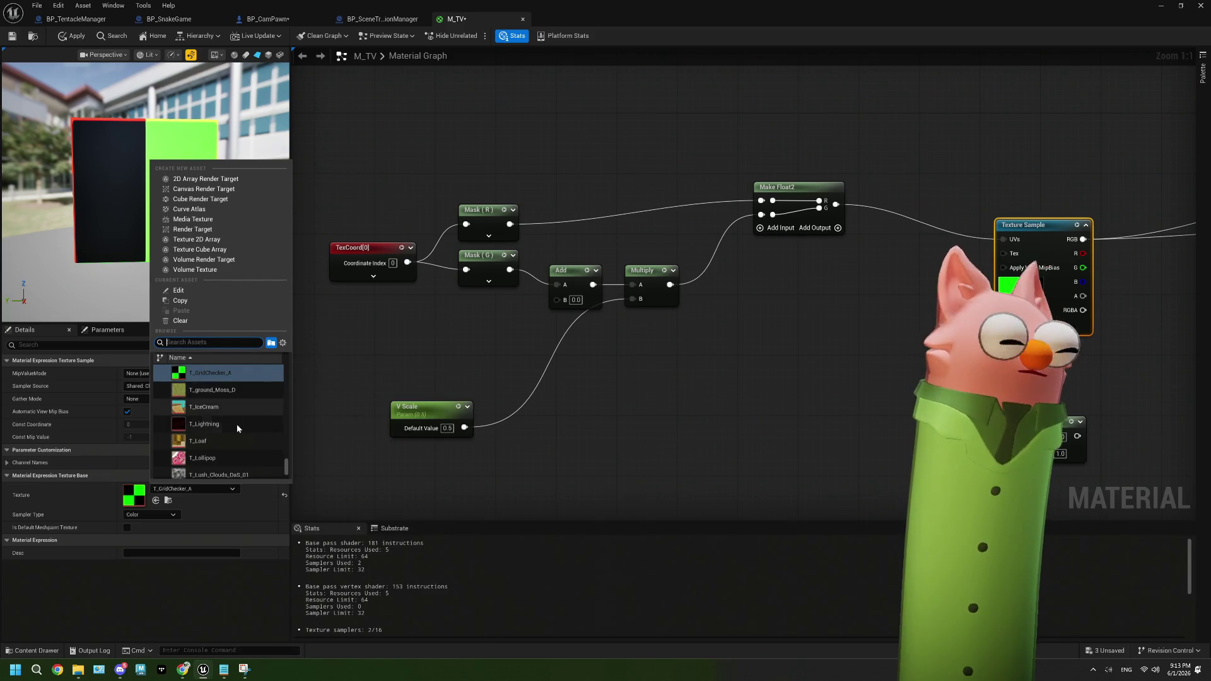
{"action": "mouse_move", "coordinate": [237, 428]}
{"action": "scroll", "coordinate": [236, 424], "scroll_direction": "down", "scroll_amount": 5}
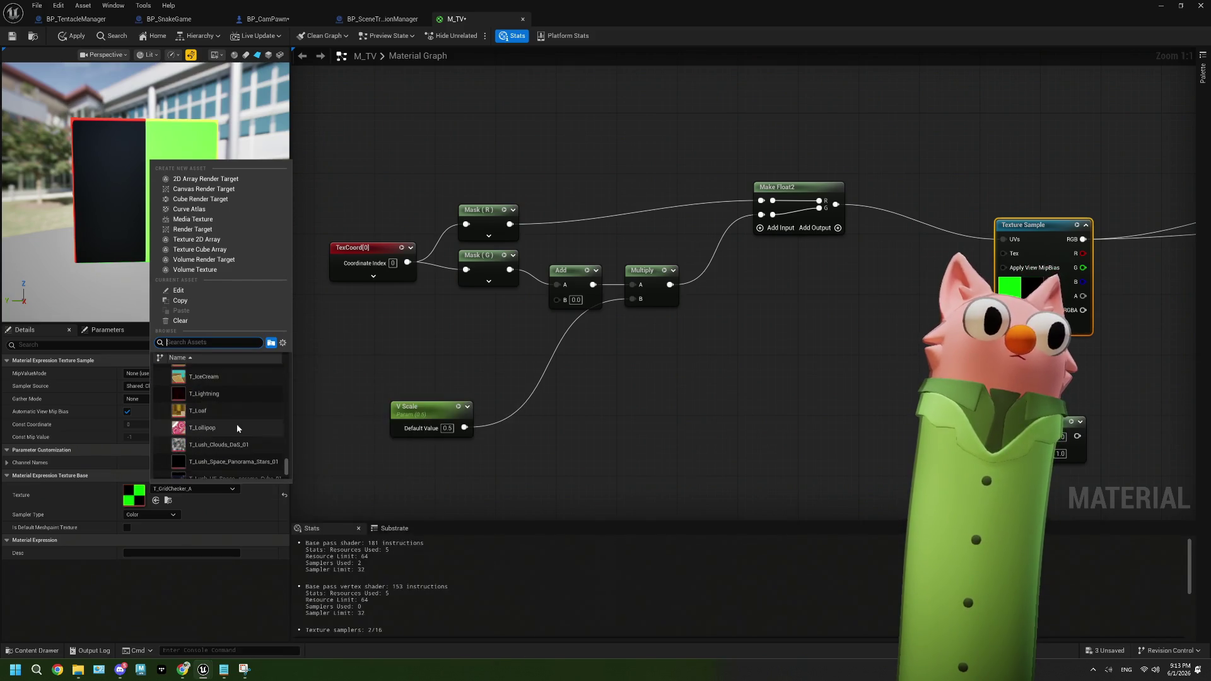
{"action": "scroll", "coordinate": [237, 424], "scroll_direction": "down", "scroll_amount": 5}
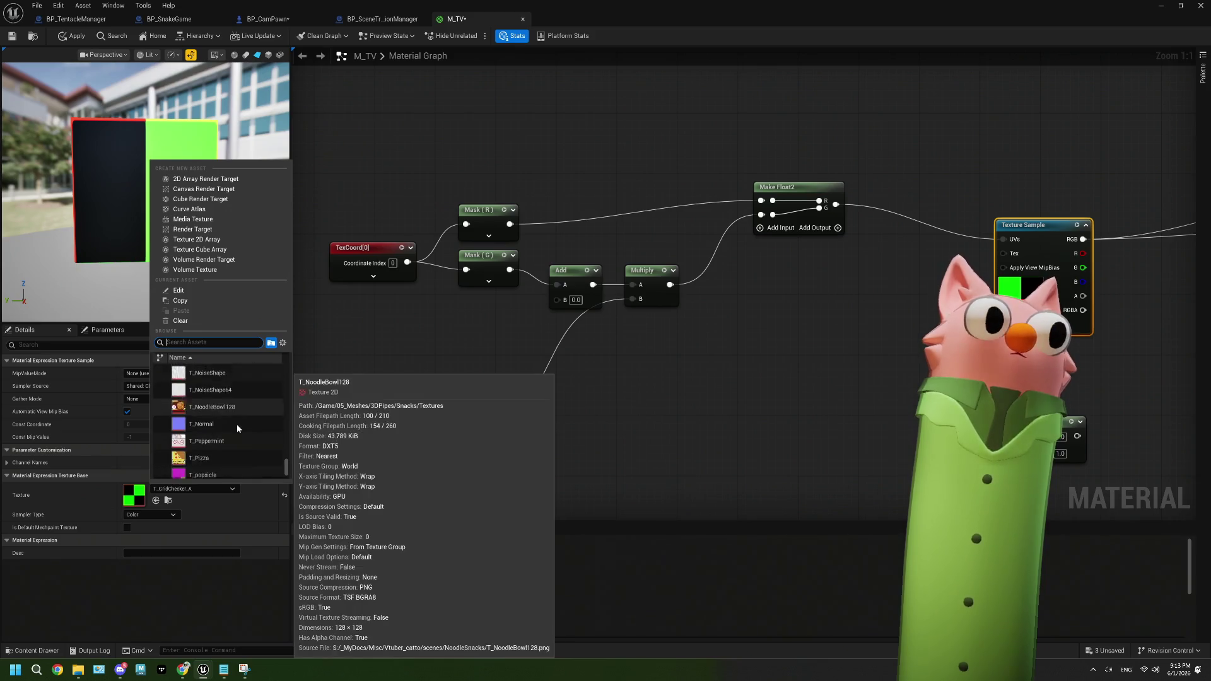
{"action": "scroll", "coordinate": [237, 424], "scroll_direction": "down", "scroll_amount": 5}
{"action": "scroll", "coordinate": [238, 429], "scroll_direction": "down", "scroll_amount": 5}
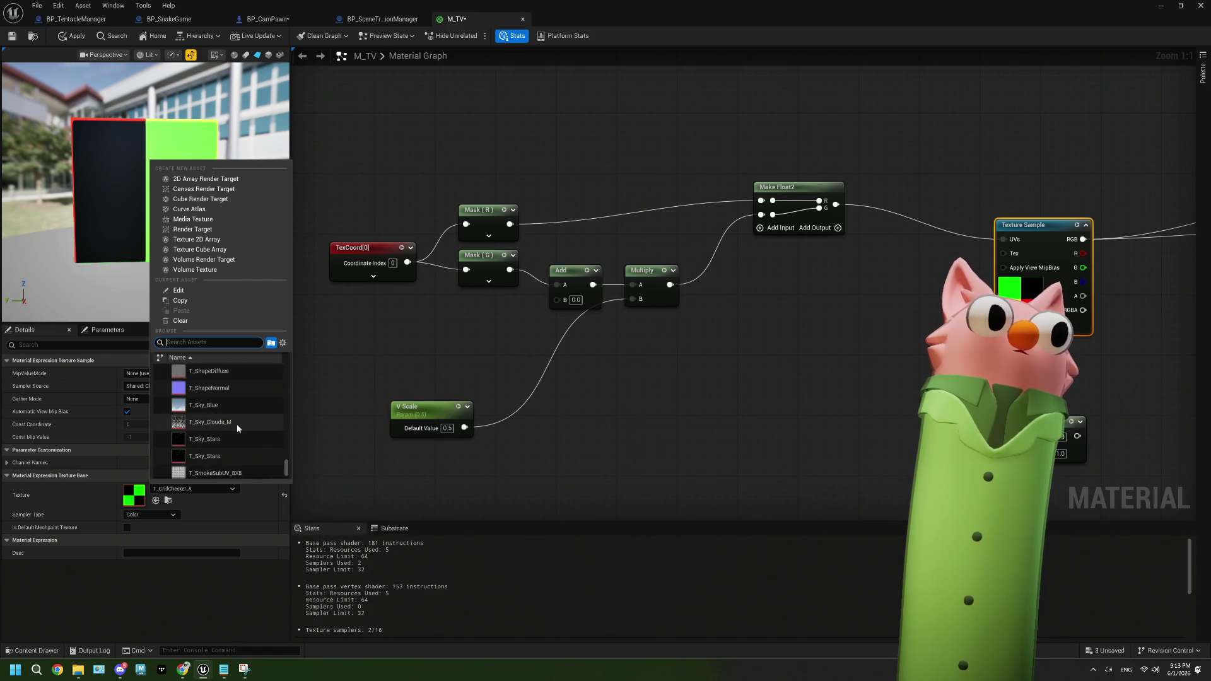
{"action": "left_click", "coordinate": [237, 428]}
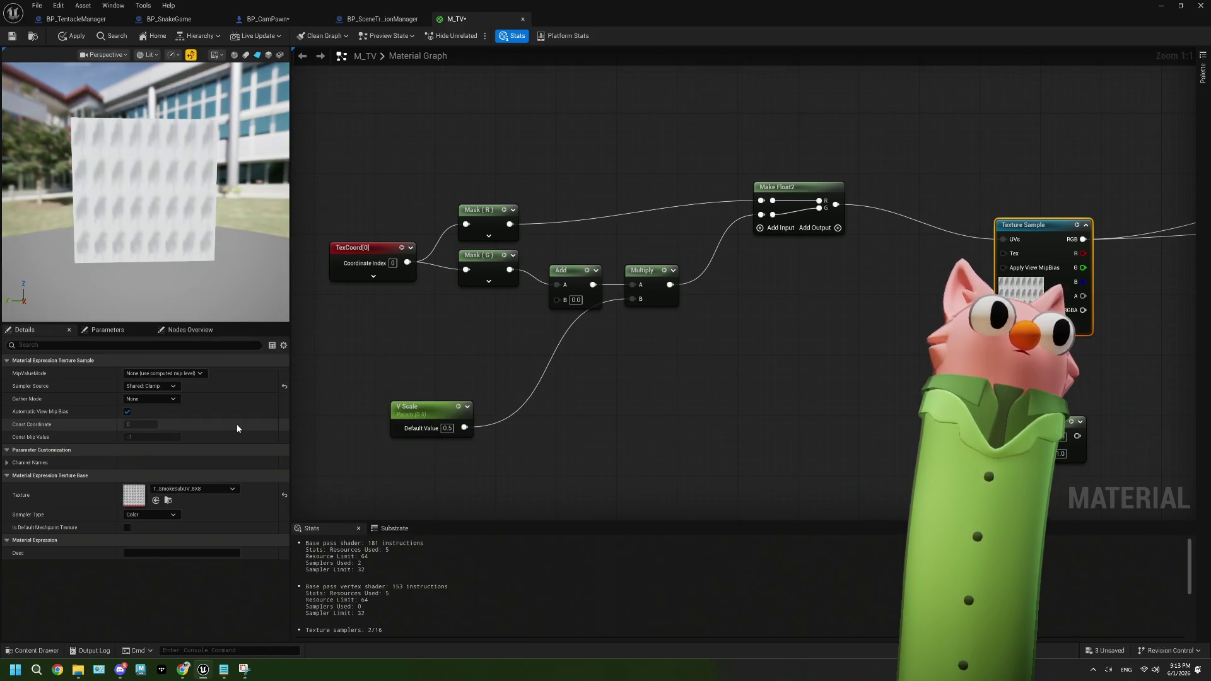
Try V Scale at 1.0, then set it back to 0.5
{"action": "left_click", "coordinate": [447, 428]}
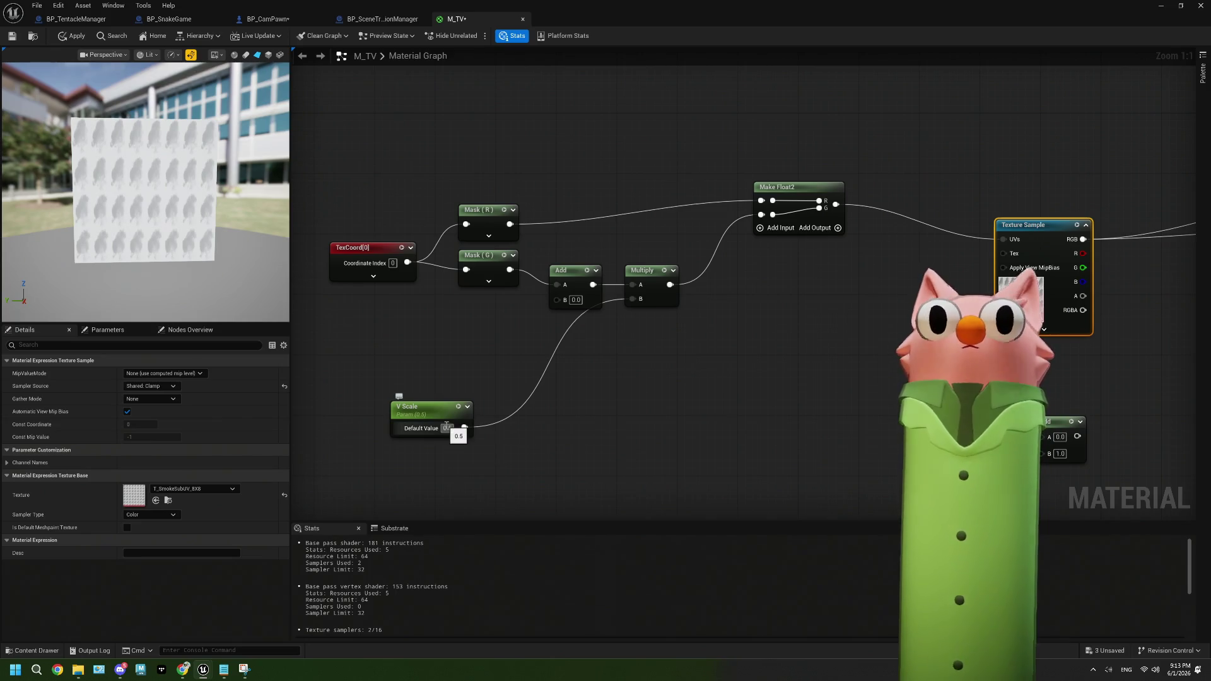
{"action": "type", "text": "1"}
{"action": "key", "text": "Return"}
{"action": "left_click", "coordinate": [530, 435]}
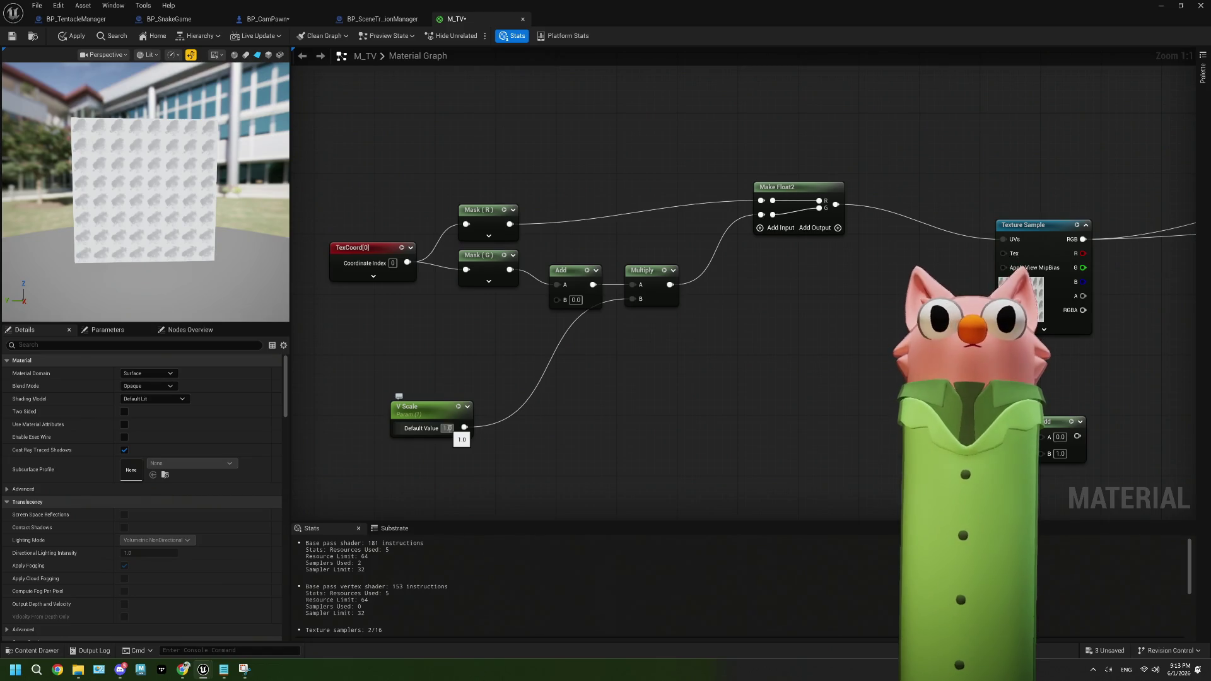
{"action": "left_click", "coordinate": [447, 428]}
{"action": "type", "text": "5"}
{"action": "key", "text": "Return"}
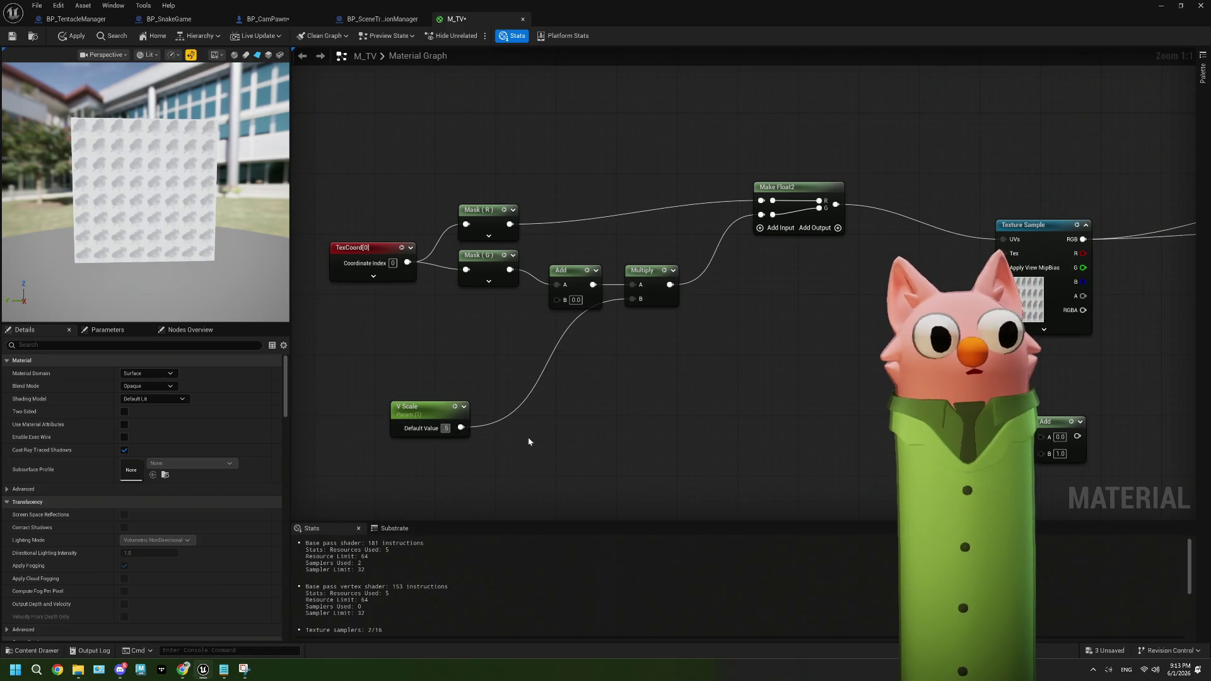
{"action": "key", "text": "Return"}
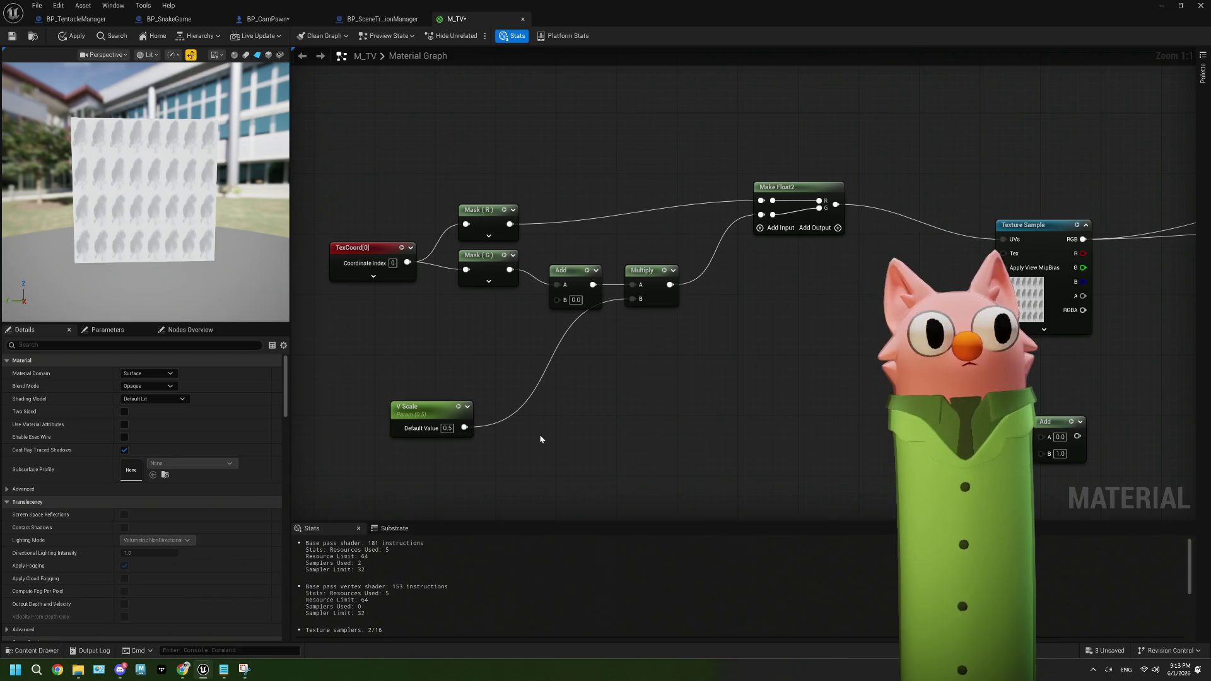
Set the Add node's B offset to 0.5 and reselect the Texture Sample node
{"action": "left_click", "coordinate": [573, 299]}
{"action": "type", "text": "0.5"}
{"action": "key", "text": "Return"}
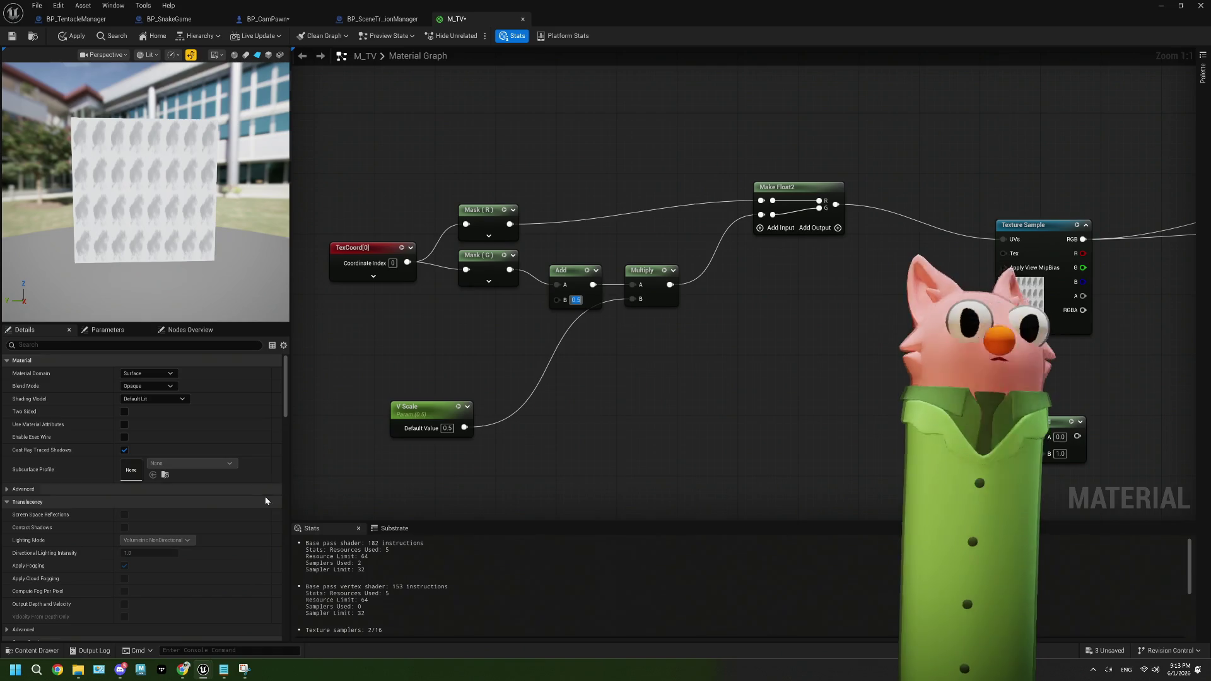
{"action": "left_click", "coordinate": [1034, 291]}
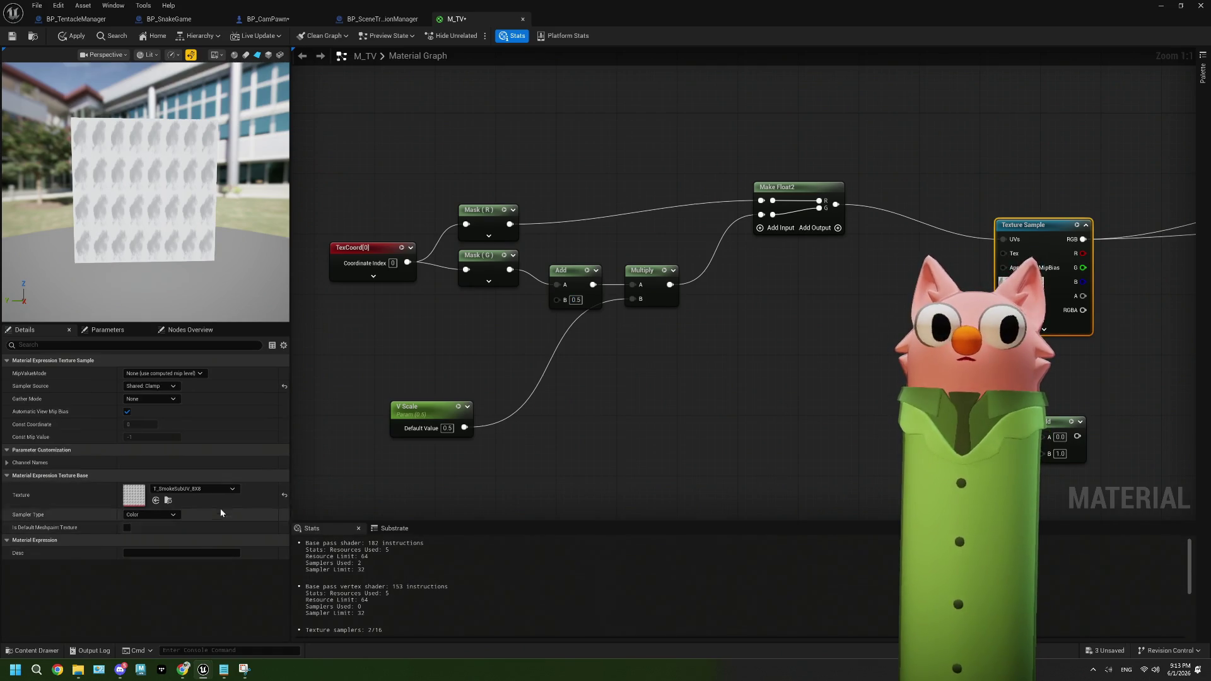
Browse the Texture Sample's texture list and close it without changing the texture
{"action": "left_click", "coordinate": [220, 487]}
{"action": "mouse_move", "coordinate": [233, 450]}
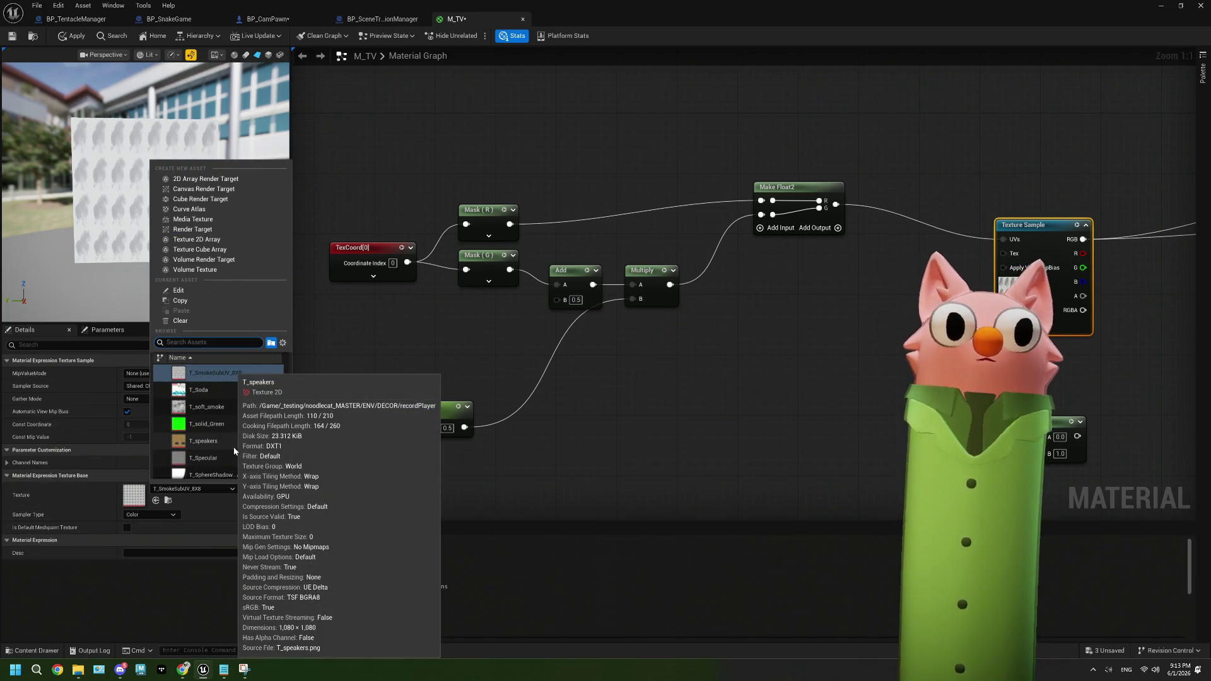
{"action": "type", "text": "x"}
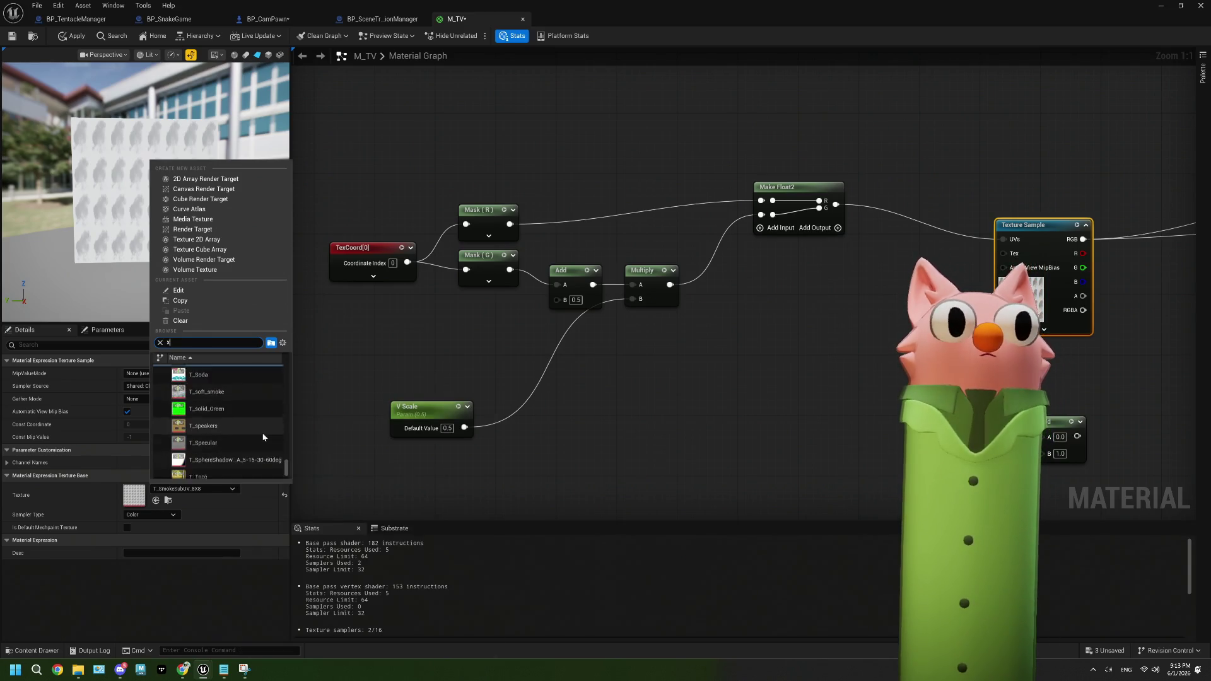
{"action": "scroll", "coordinate": [263, 437], "scroll_direction": "up", "scroll_amount": 5}
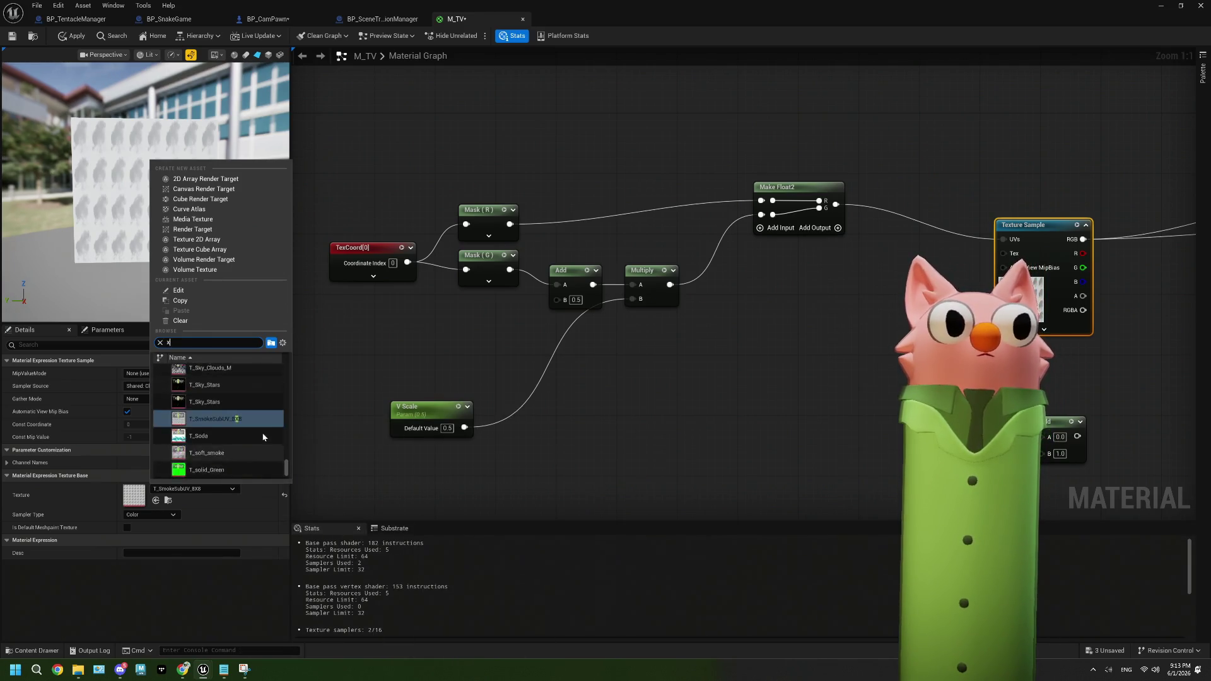
{"action": "left_click", "coordinate": [451, 364]}
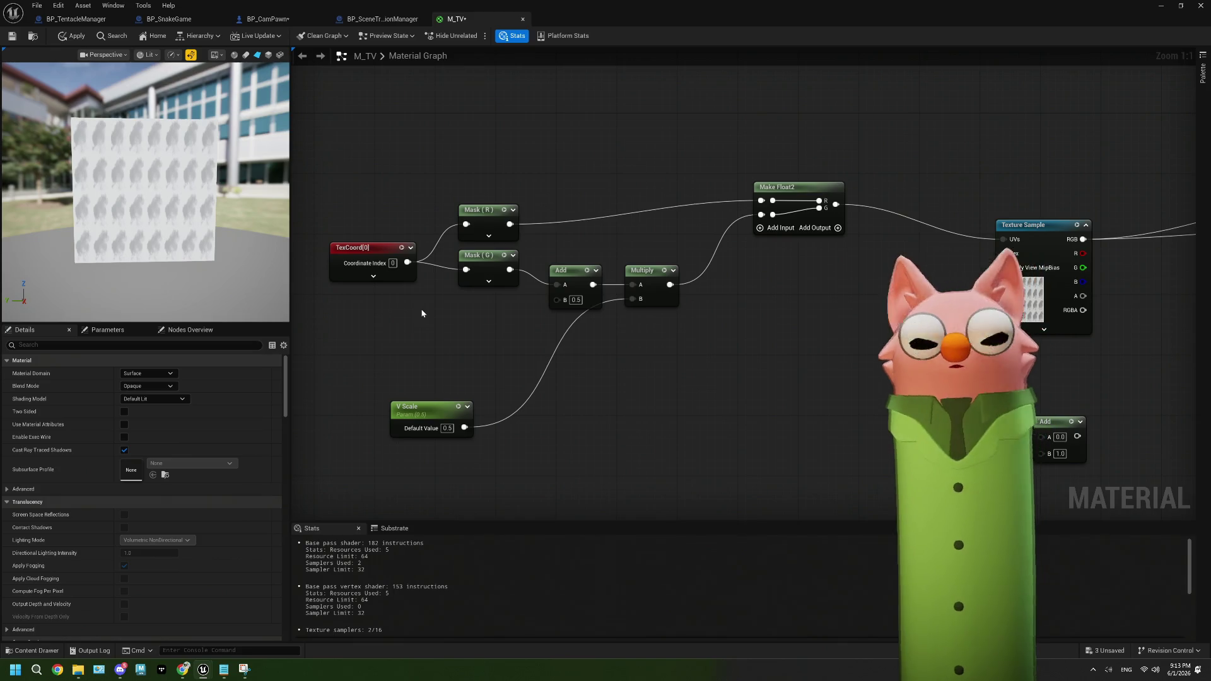
Reset V Scale to 1.0 and the Add node's B value to 0.0
{"action": "left_click_drag", "start_coordinate": [490, 322], "coordinate": [539, 304]}
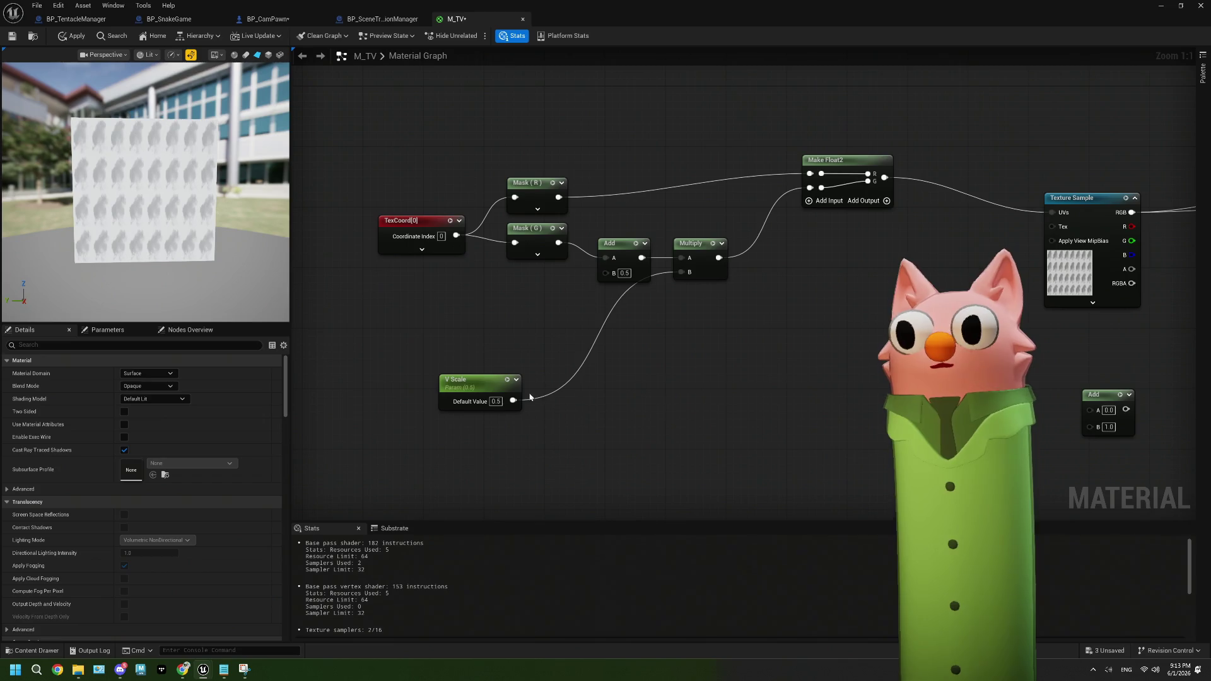
{"action": "left_click", "coordinate": [496, 401]}
{"action": "type", "text": "1"}
{"action": "key", "text": "Return"}
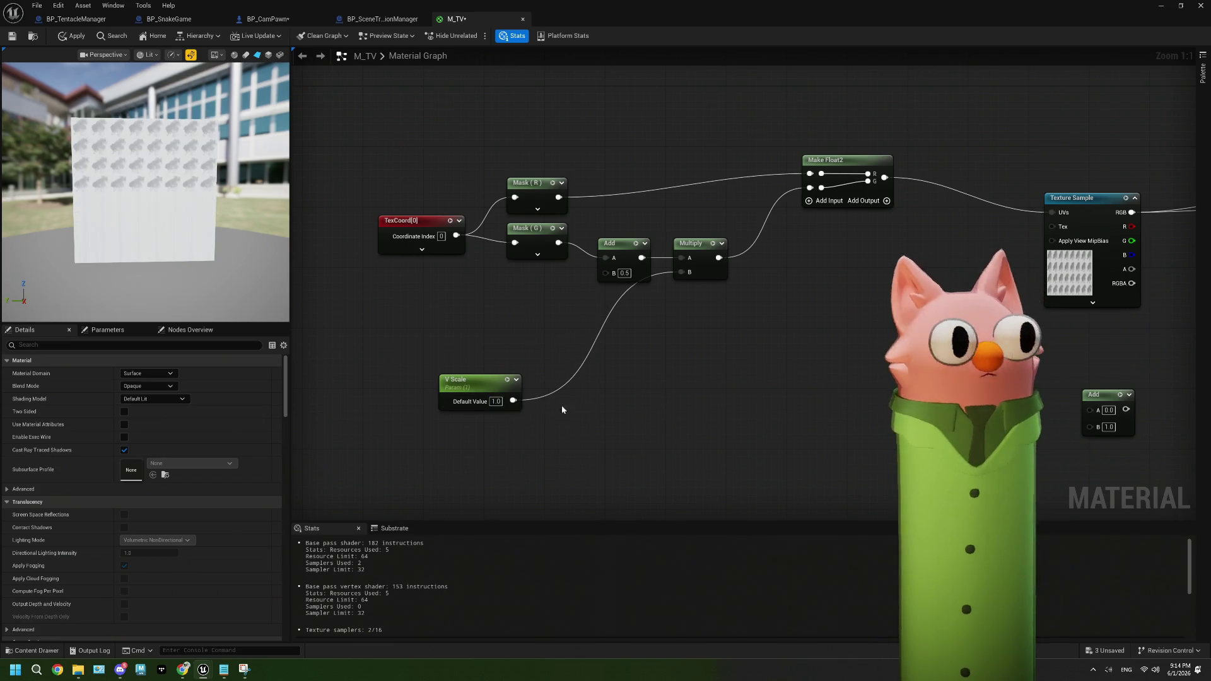
{"action": "left_click", "coordinate": [623, 273]}
{"action": "type", "text": "0"}
{"action": "key", "text": "Return"}
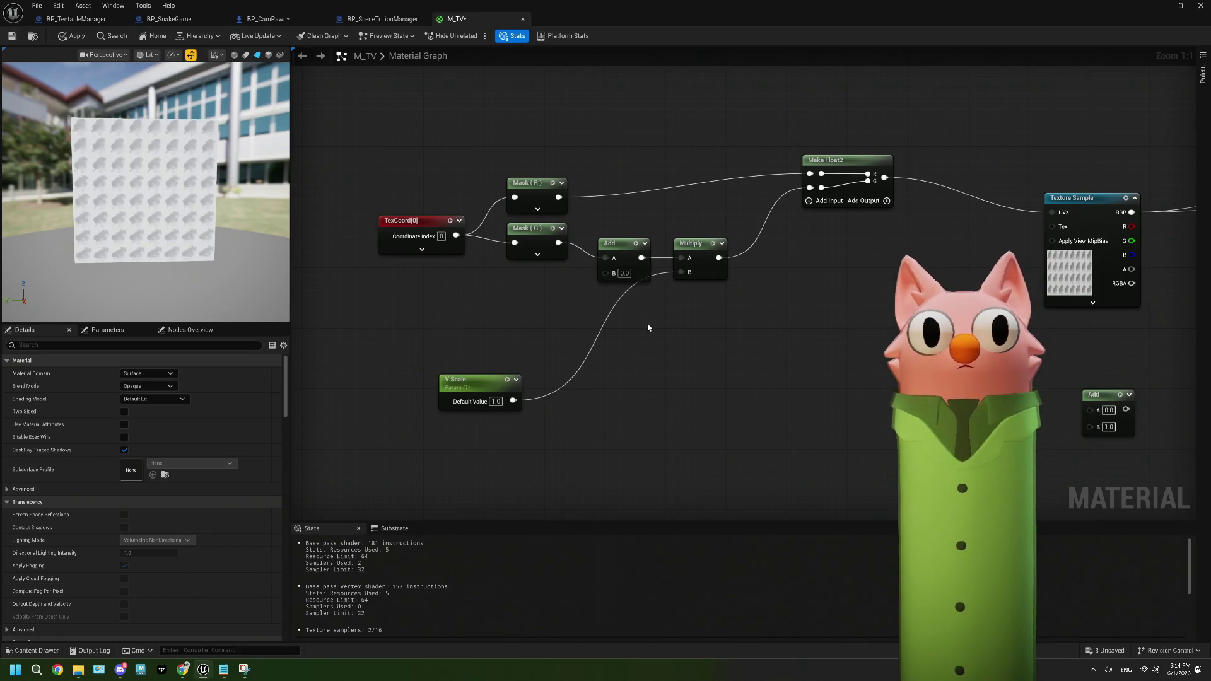
Make the Texture Sample node sample T_MobileControls_texture
{"action": "left_click_drag", "start_coordinate": [834, 367], "coordinate": [724, 381]}
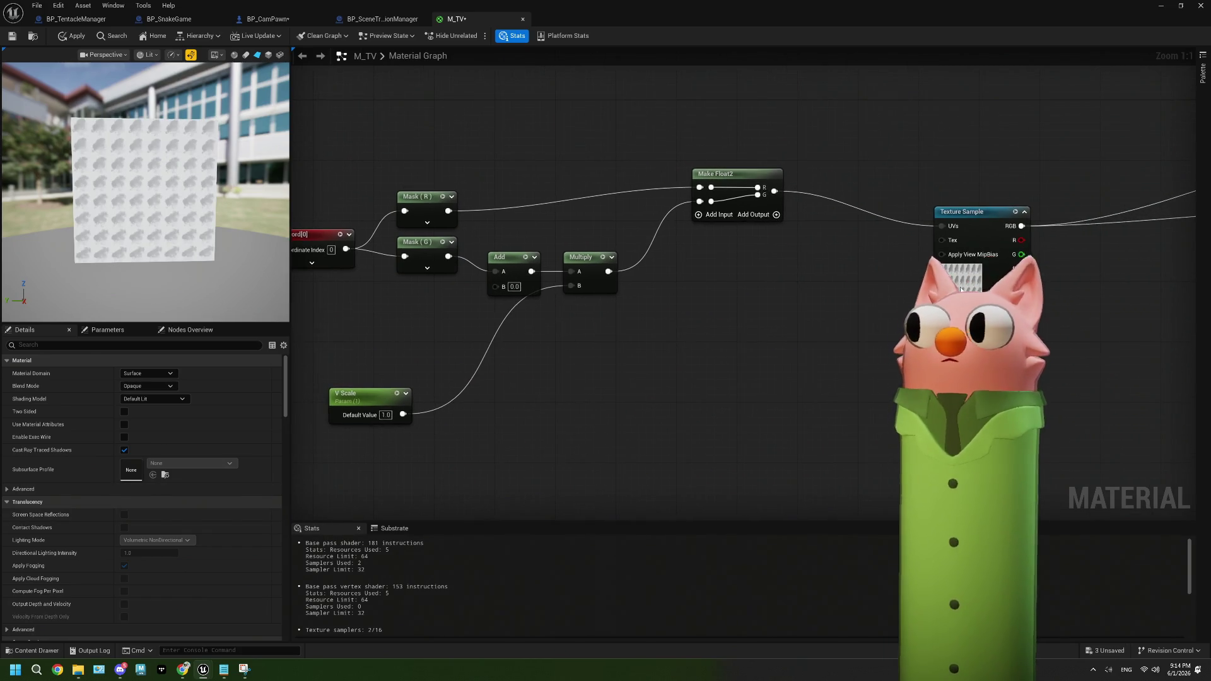
{"action": "left_click", "coordinate": [960, 289]}
{"action": "left_click", "coordinate": [197, 491]}
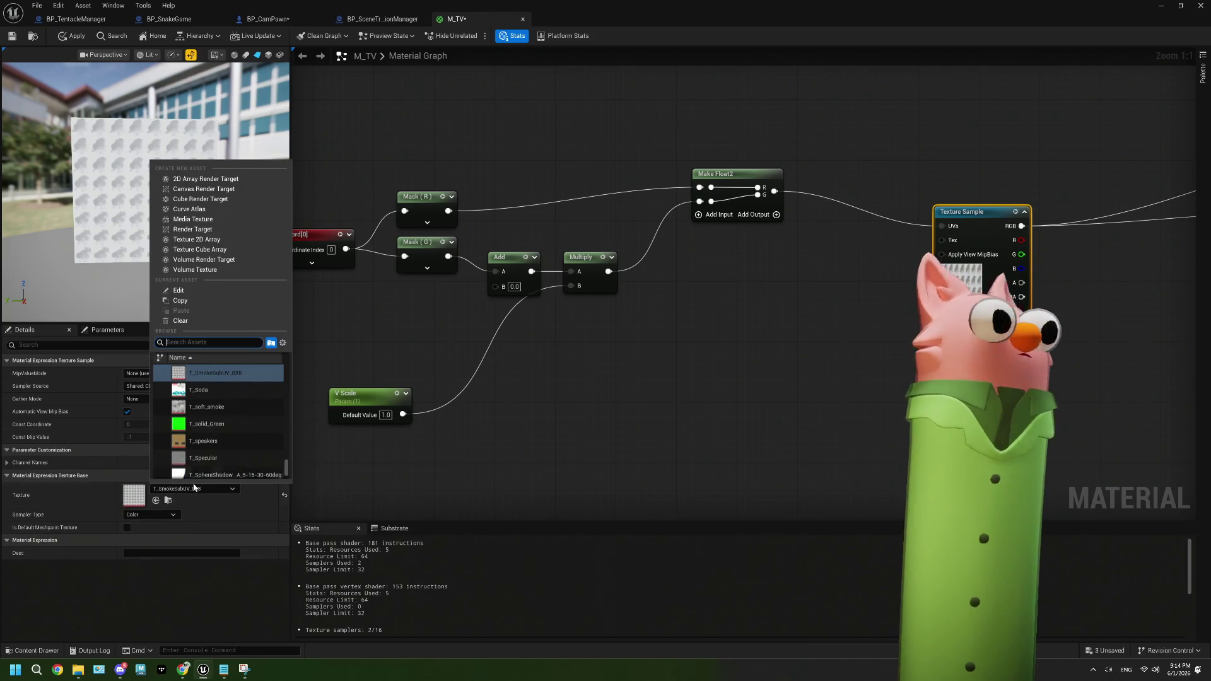
{"action": "scroll", "coordinate": [211, 463], "scroll_direction": "up", "scroll_amount": 3}
{"action": "scroll", "coordinate": [212, 463], "scroll_direction": "up", "scroll_amount": 10}
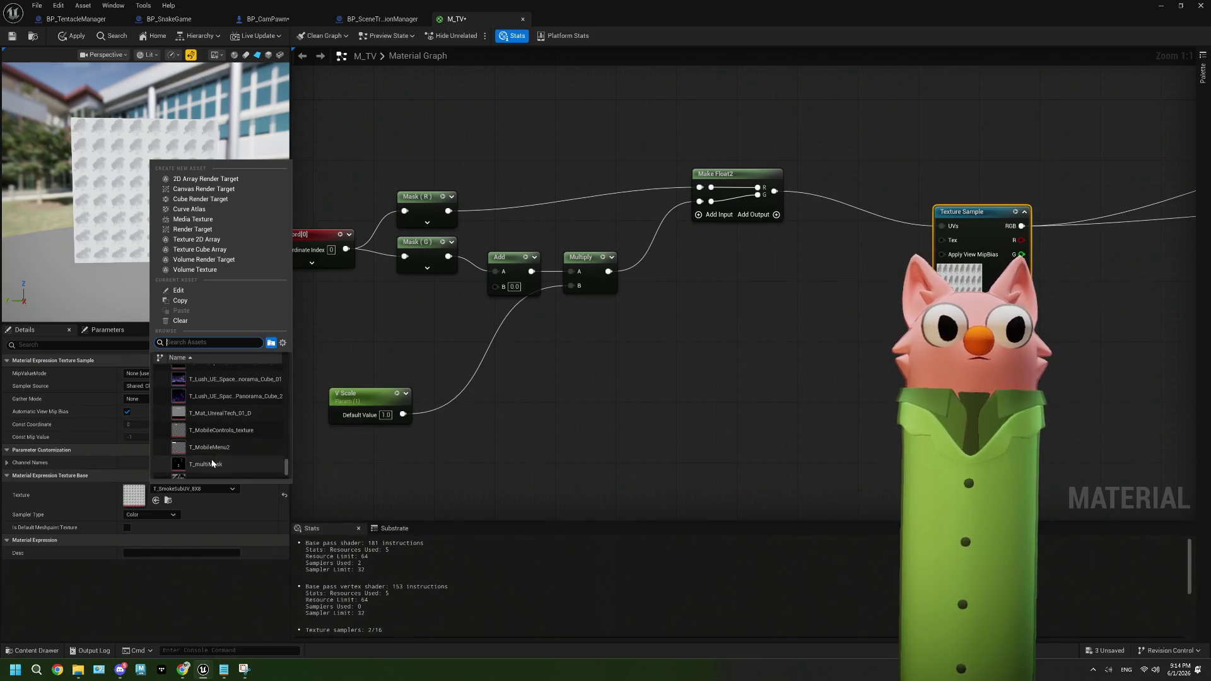
{"action": "left_click", "coordinate": [218, 434]}
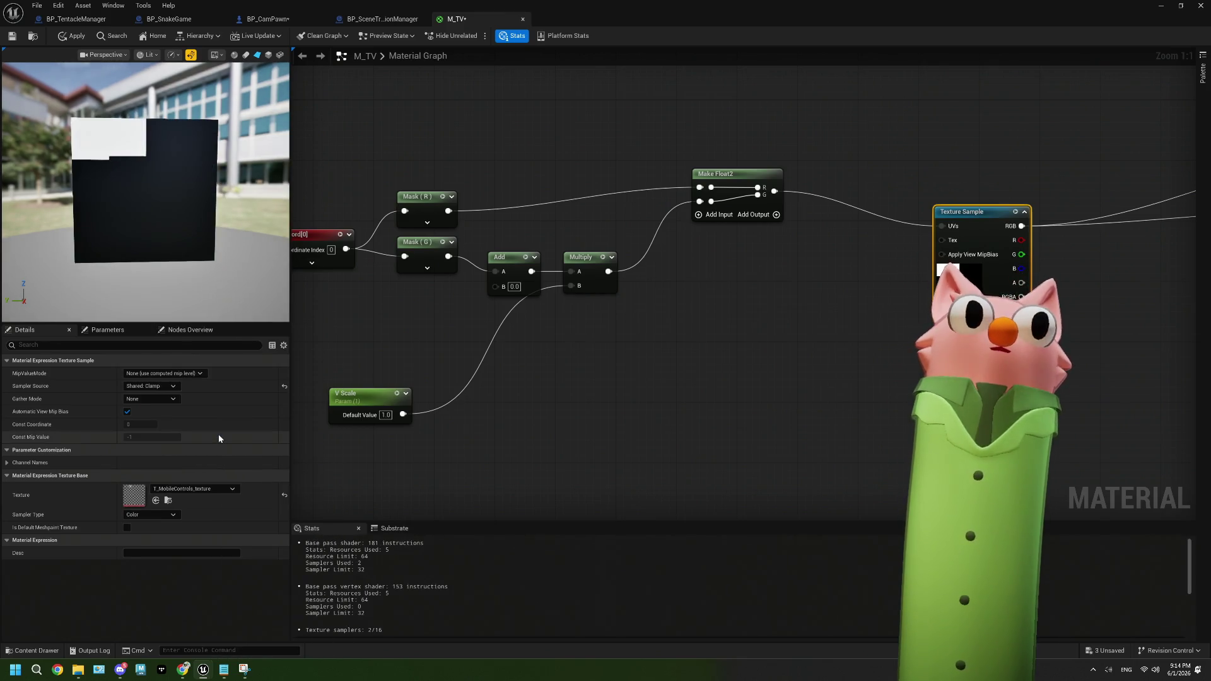
Switch the Texture Sample's texture to T_Grid
{"action": "left_click_drag", "start_coordinate": [461, 424], "coordinate": [496, 422]}
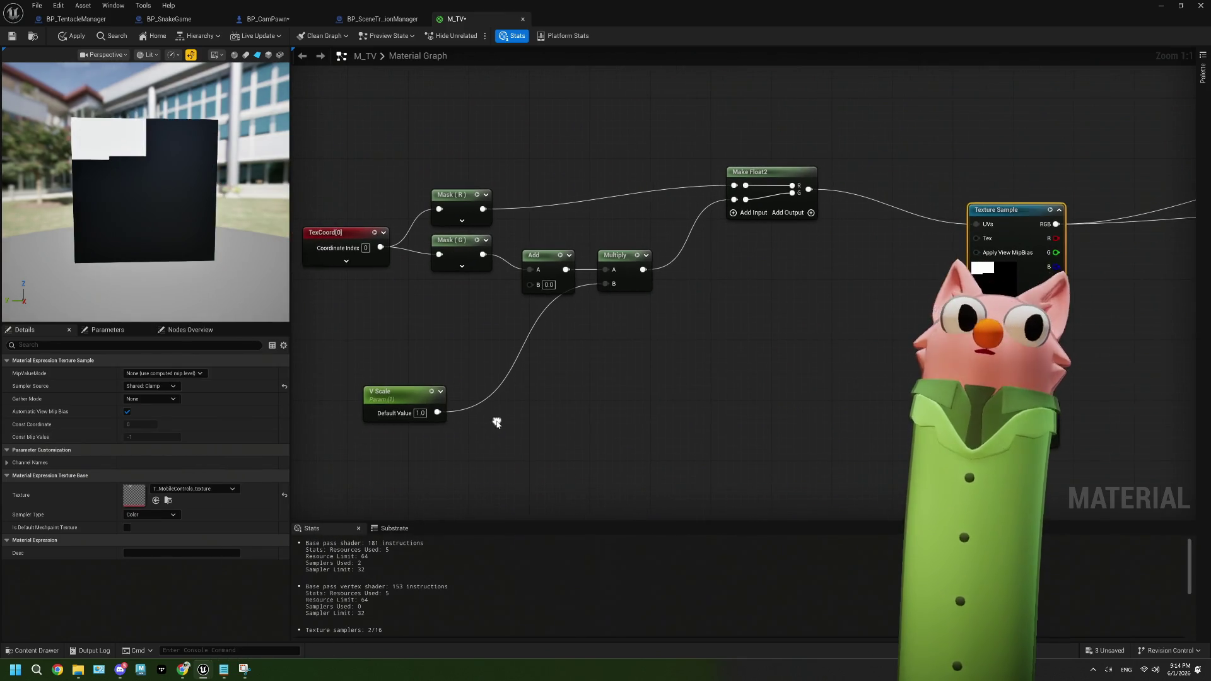
{"action": "left_click", "coordinate": [214, 489]}
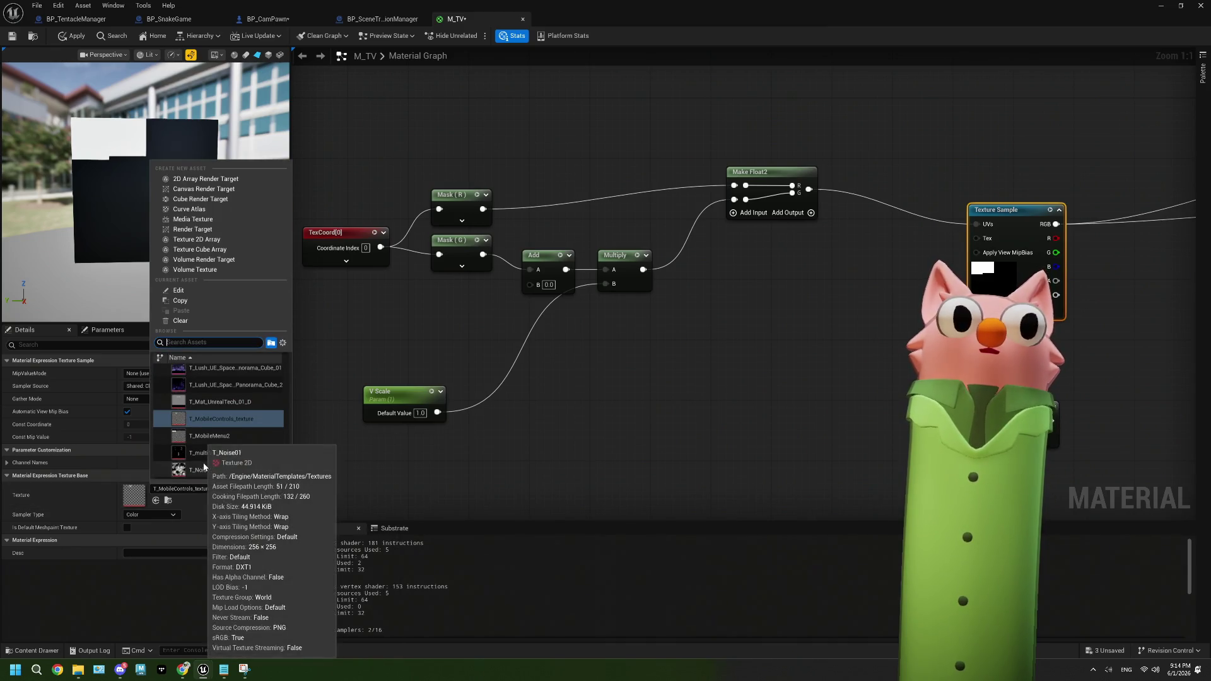
{"action": "left_click", "coordinate": [220, 421]}
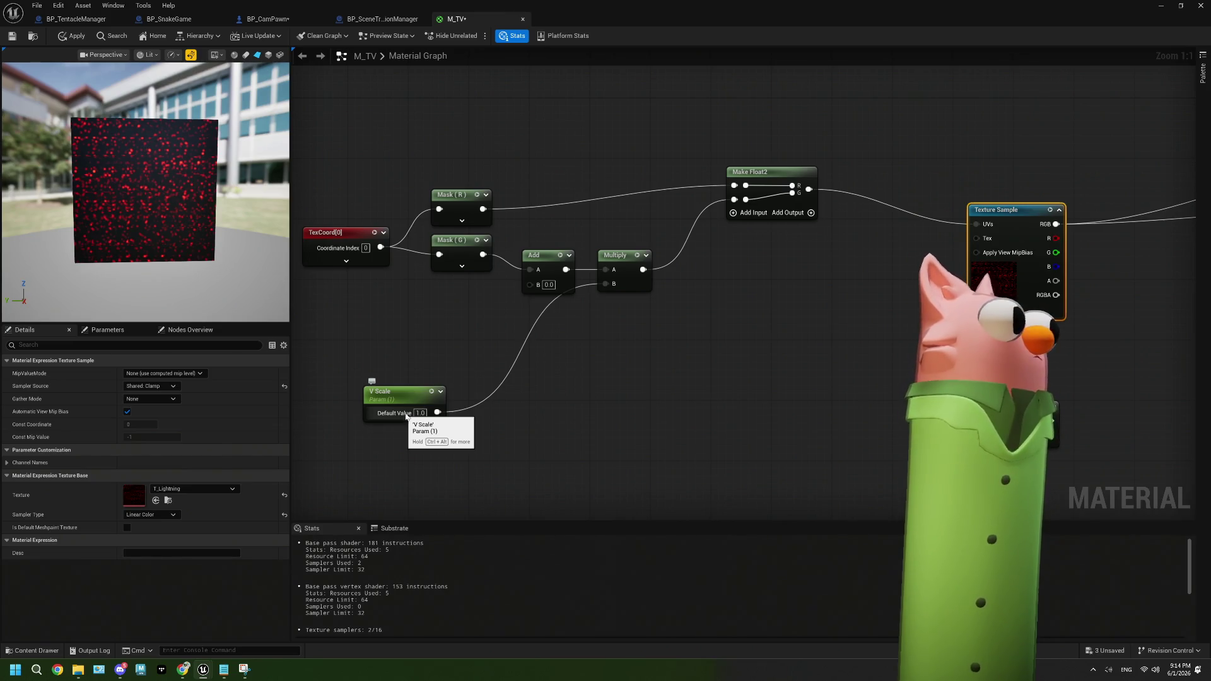
{"action": "left_click", "coordinate": [432, 420]}
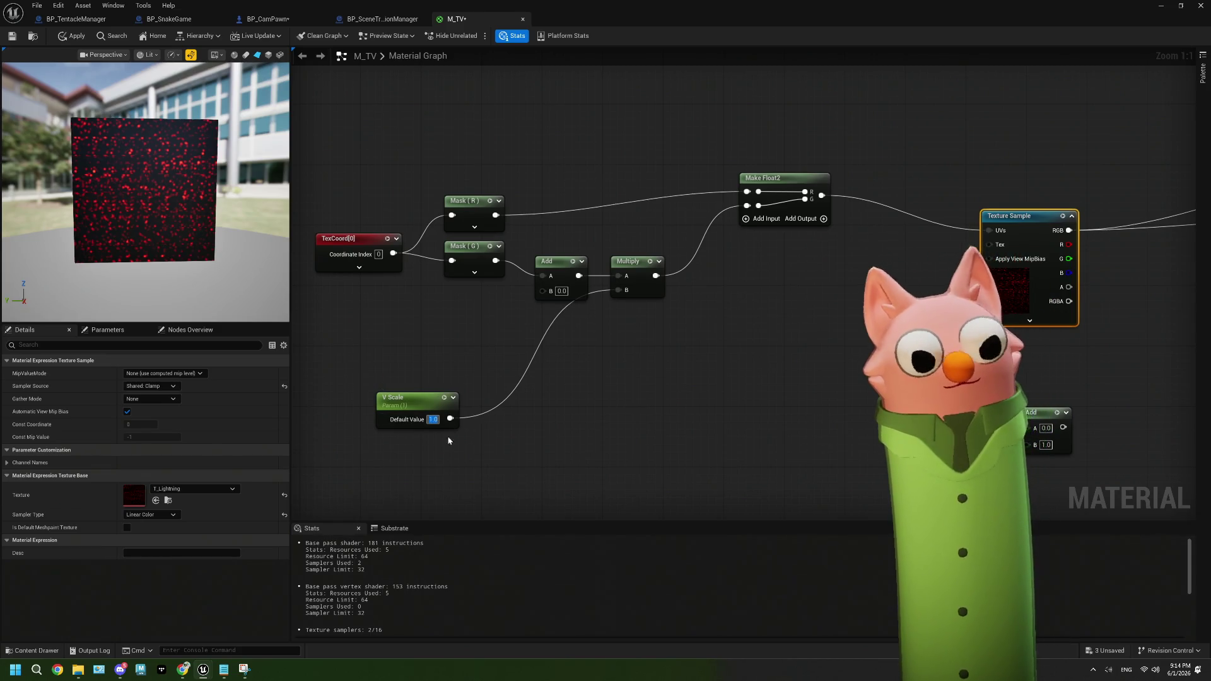
{"action": "left_click", "coordinate": [176, 489]}
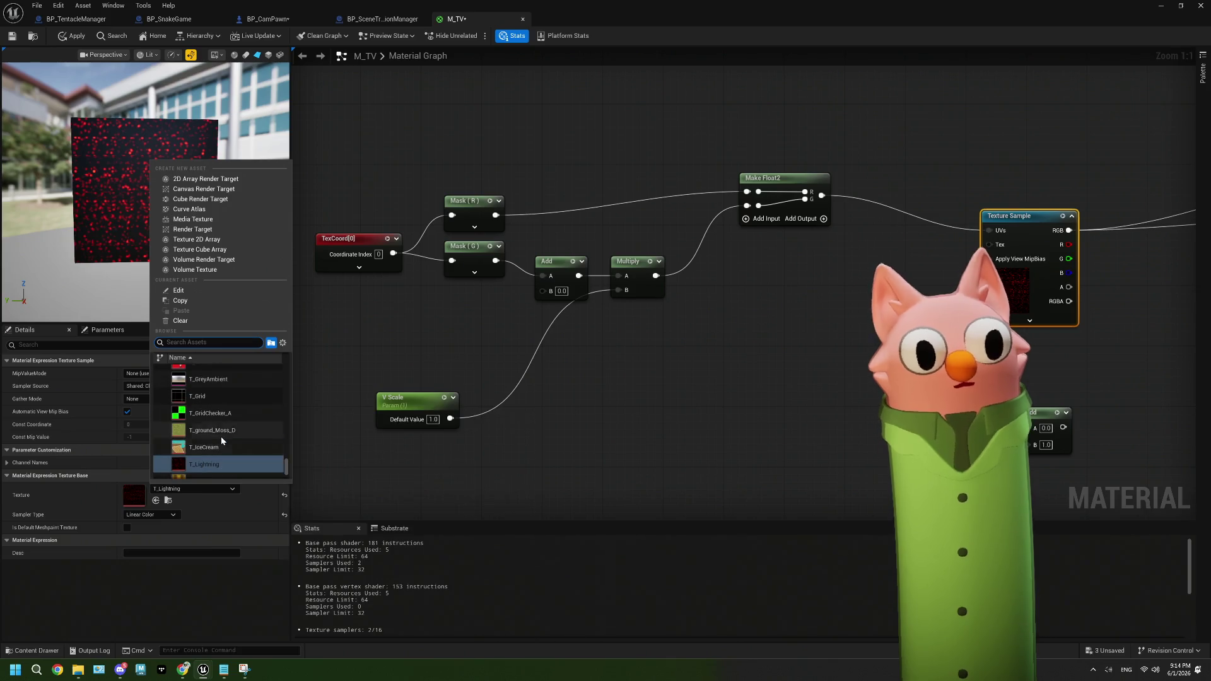
{"action": "left_click", "coordinate": [202, 426]}
{"action": "left_click", "coordinate": [435, 420]}
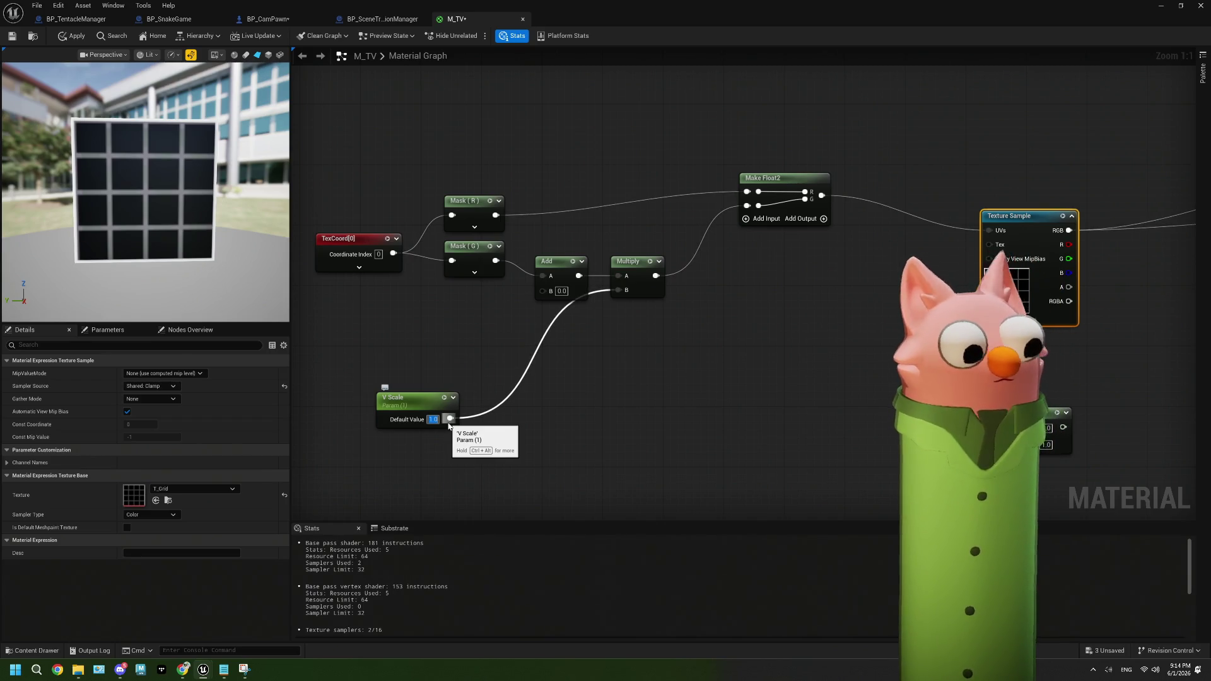
Set V Scale to 0.5 and try Add B offsets of 0.25 and 0.5
{"action": "type", "text": "0.5"}
{"action": "left_click", "coordinate": [492, 451]}
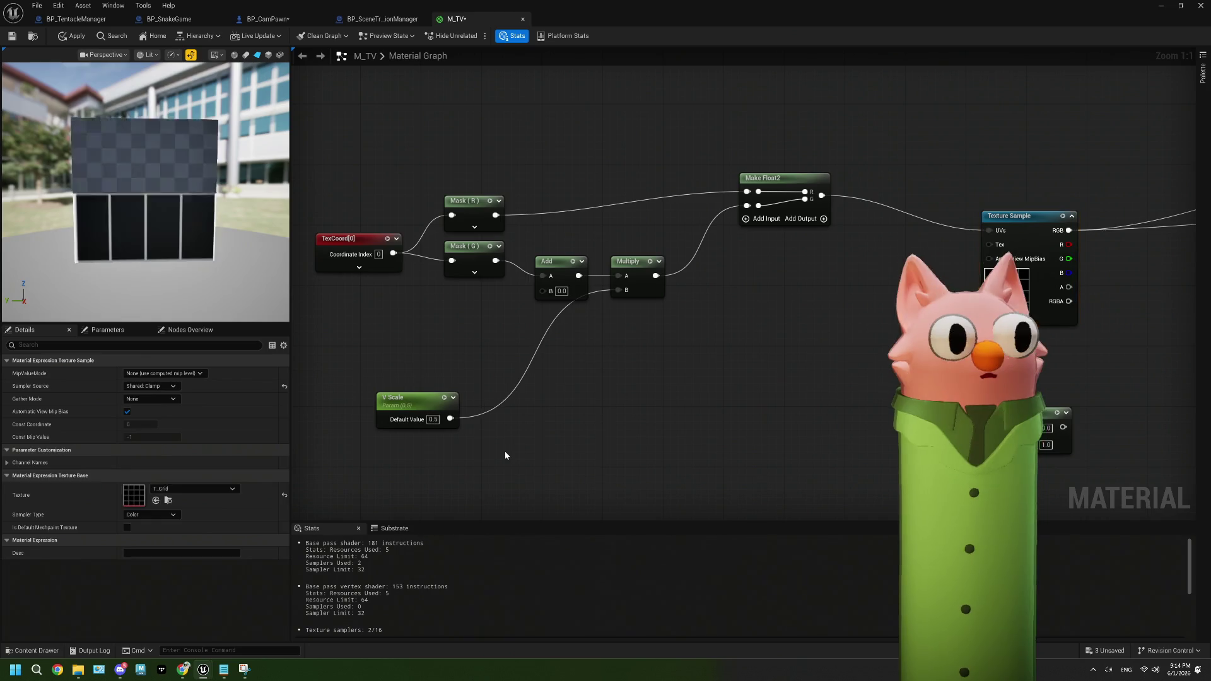
{"action": "left_click", "coordinate": [561, 291]}
{"action": "type", "text": "0.25"}
{"action": "key", "text": "Return"}
{"action": "left_click", "coordinate": [561, 290]}
{"action": "type", "text": ".5"}
{"action": "key", "text": "Return"}
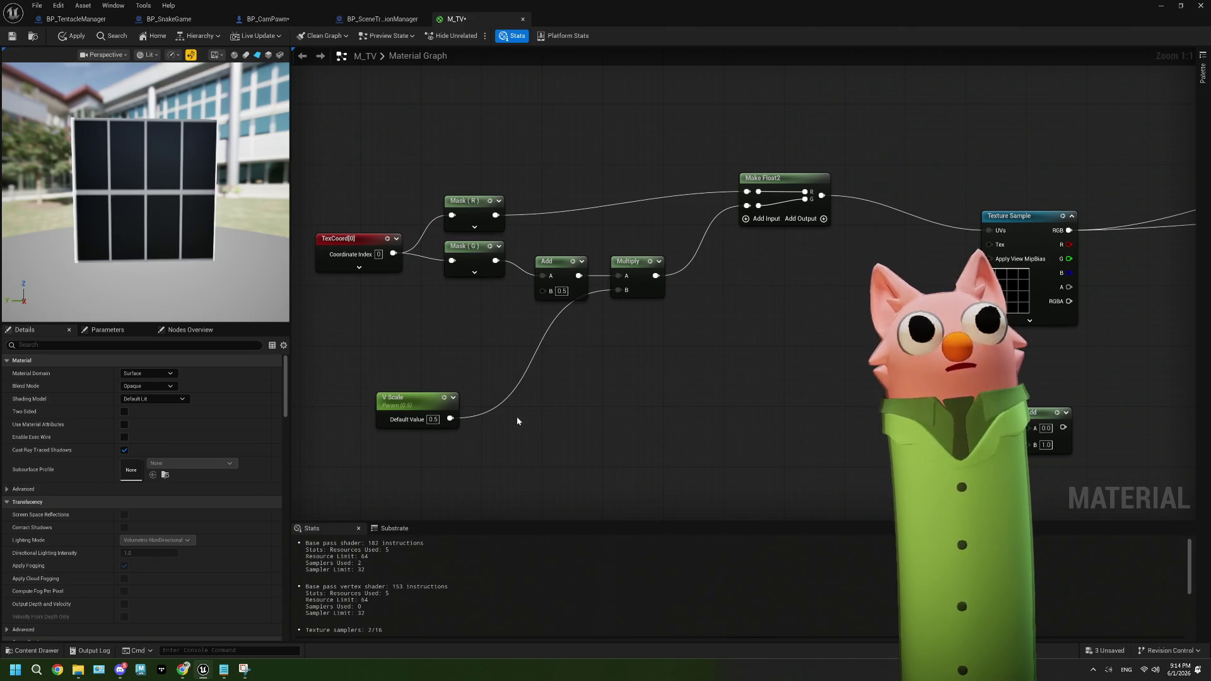
Set V Scale to 0.25 and test Add B offsets of 2 and 1
{"action": "left_click", "coordinate": [431, 419]}
{"action": "type", "text": ".25"}
{"action": "key", "text": "Return"}
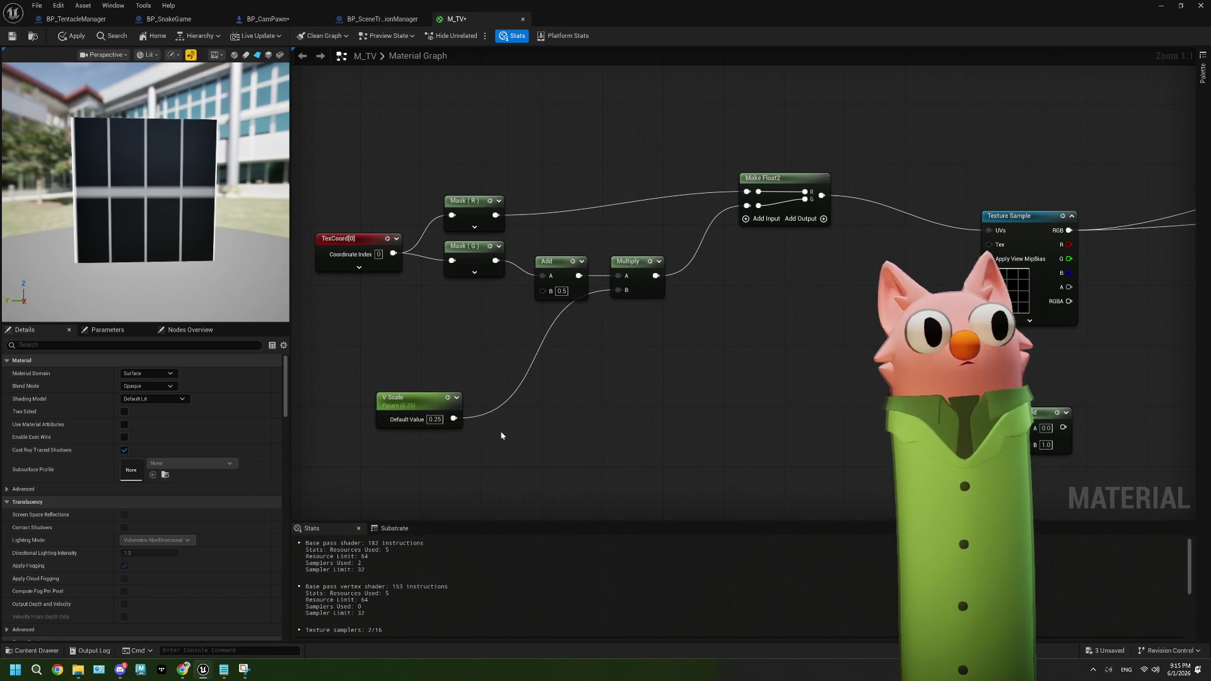
{"action": "left_click", "coordinate": [560, 290]}
{"action": "type", "text": "2"}
{"action": "key", "text": "Return"}
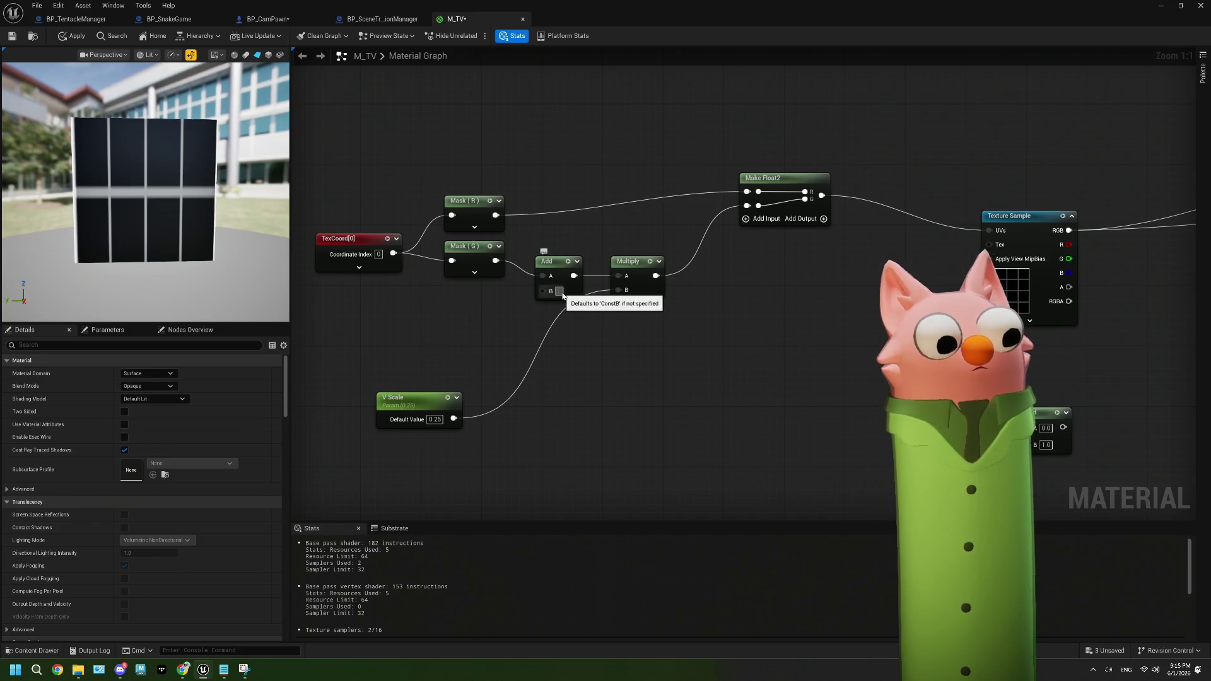
{"action": "left_click", "coordinate": [561, 291]}
{"action": "type", "text": "0.25"}
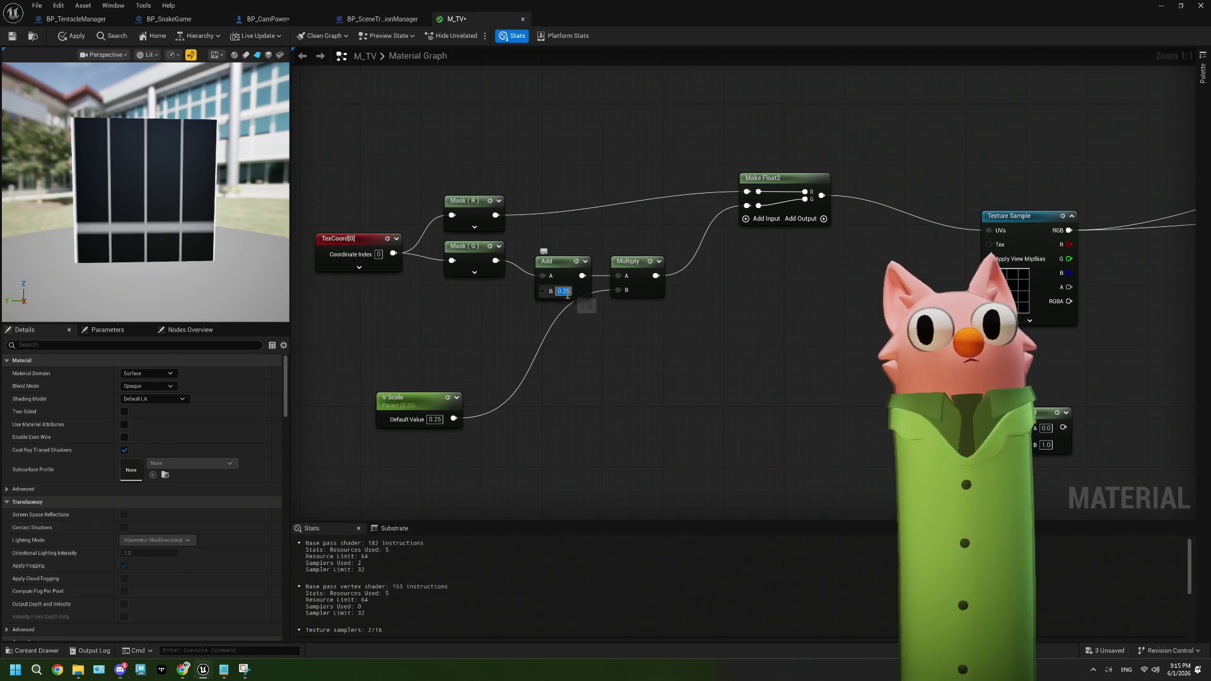
{"action": "type", "text": "2"}
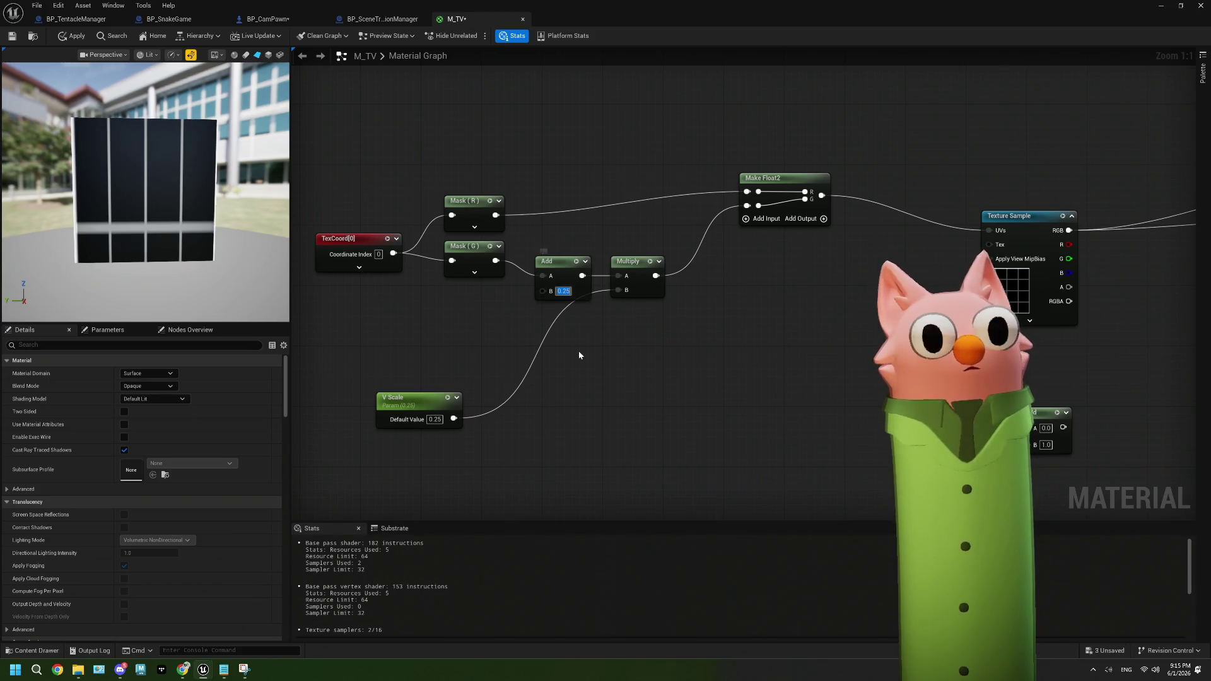
{"action": "key", "text": "Return"}
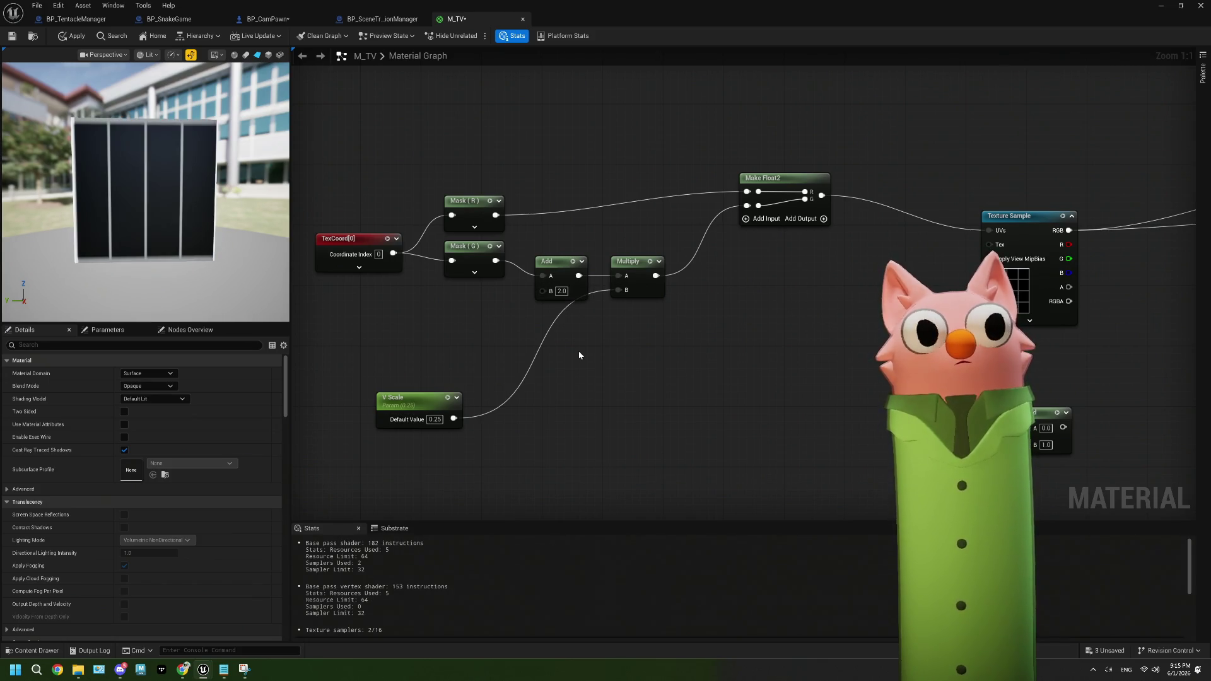
{"action": "left_click", "coordinate": [560, 291]}
{"action": "type", "text": "1"}
{"action": "key", "text": "Return"}
Correct V Scale from 25 to 0.25 and reset Add B to 0
{"action": "left_click", "coordinate": [435, 419]}
{"action": "key", "text": "BackSpace"}
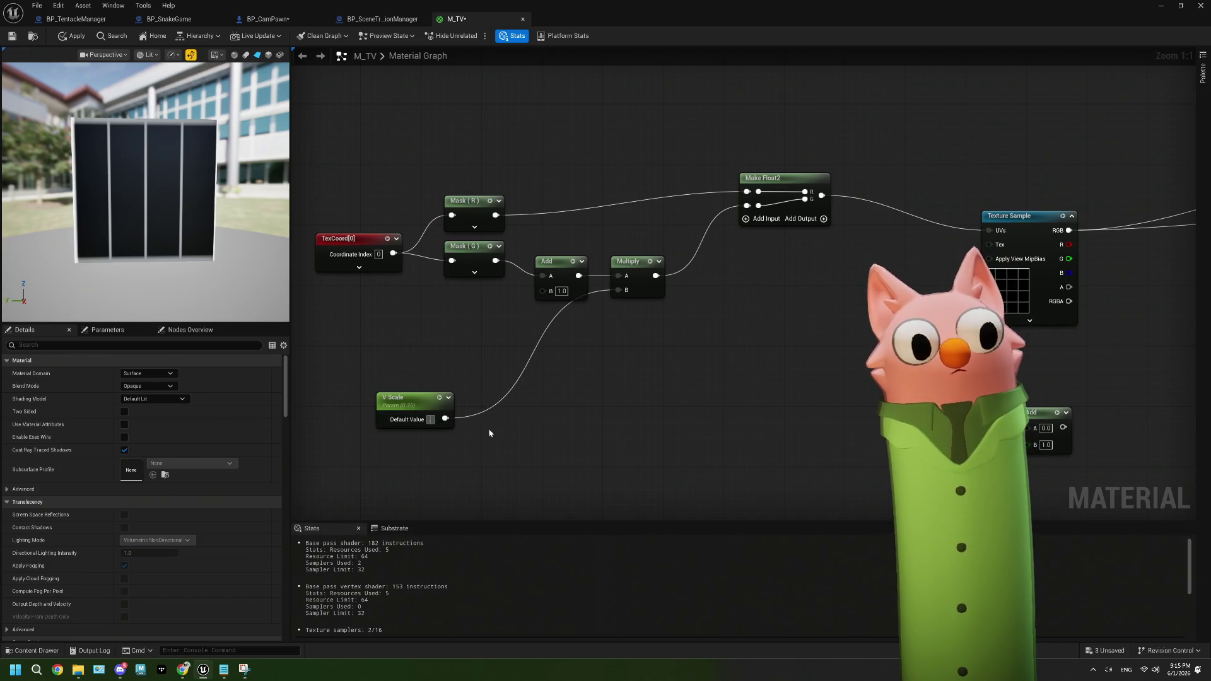
{"action": "type", "text": "25"}
{"action": "key", "text": "Return"}
{"action": "left_click", "coordinate": [435, 420]}
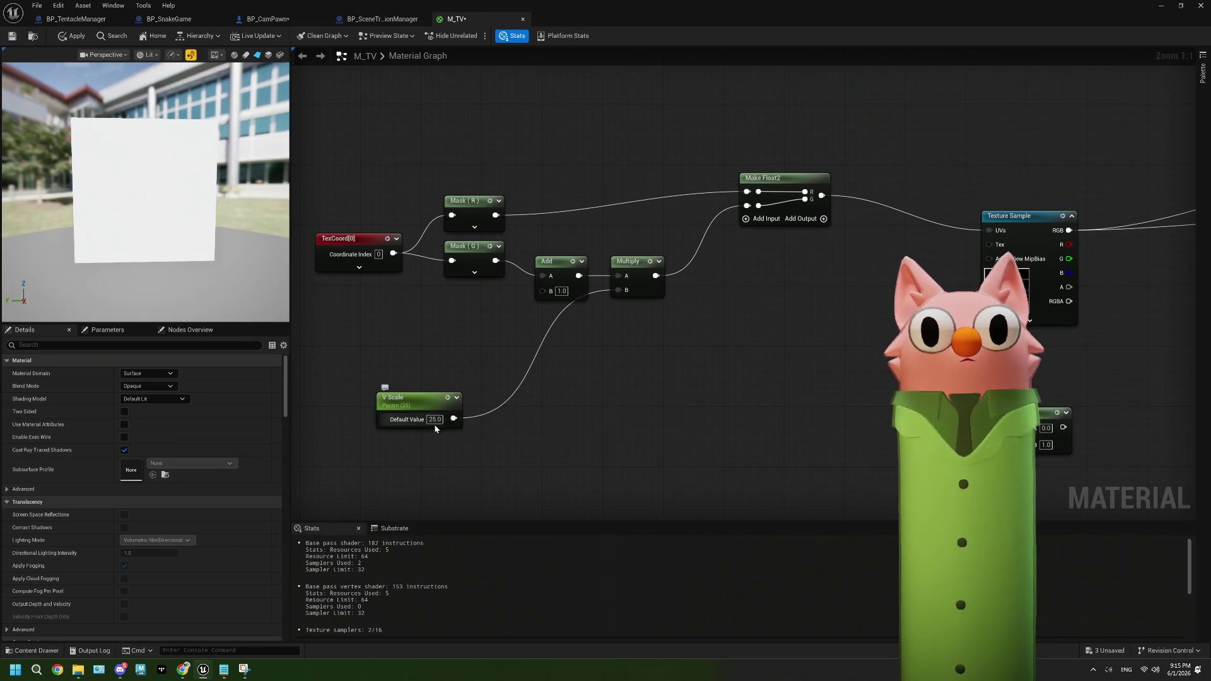
{"action": "type", "text": "0.25"}
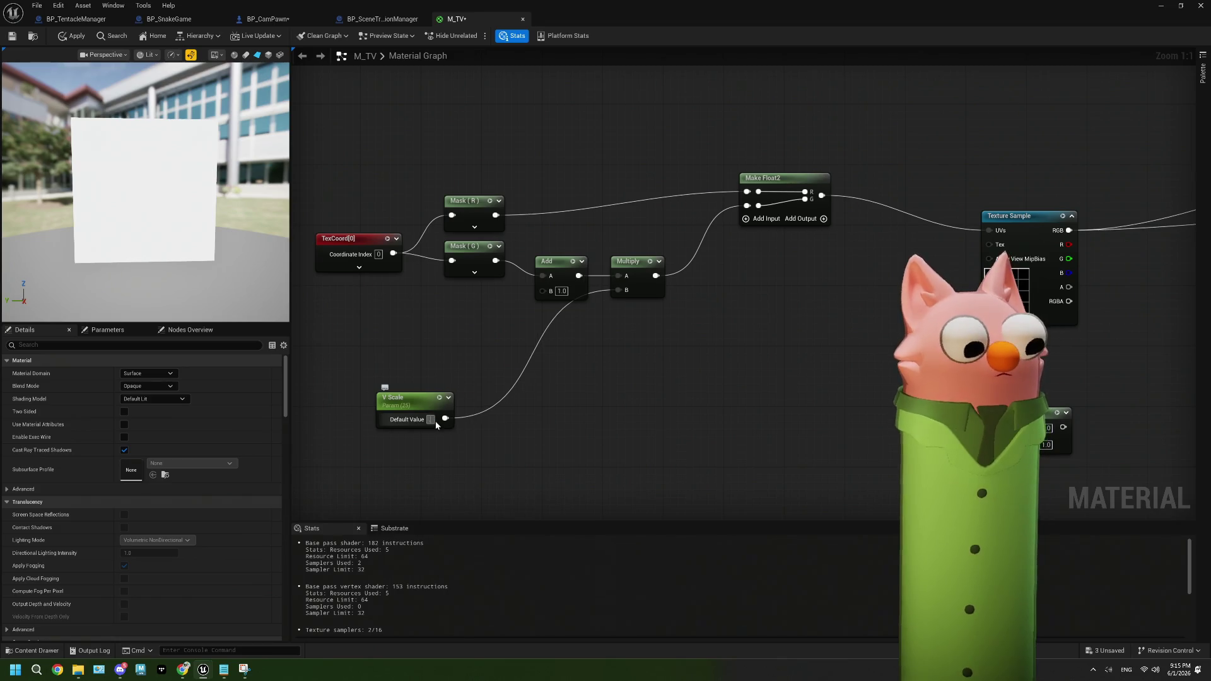
{"action": "key", "text": "Return"}
{"action": "left_click", "coordinate": [561, 291]}
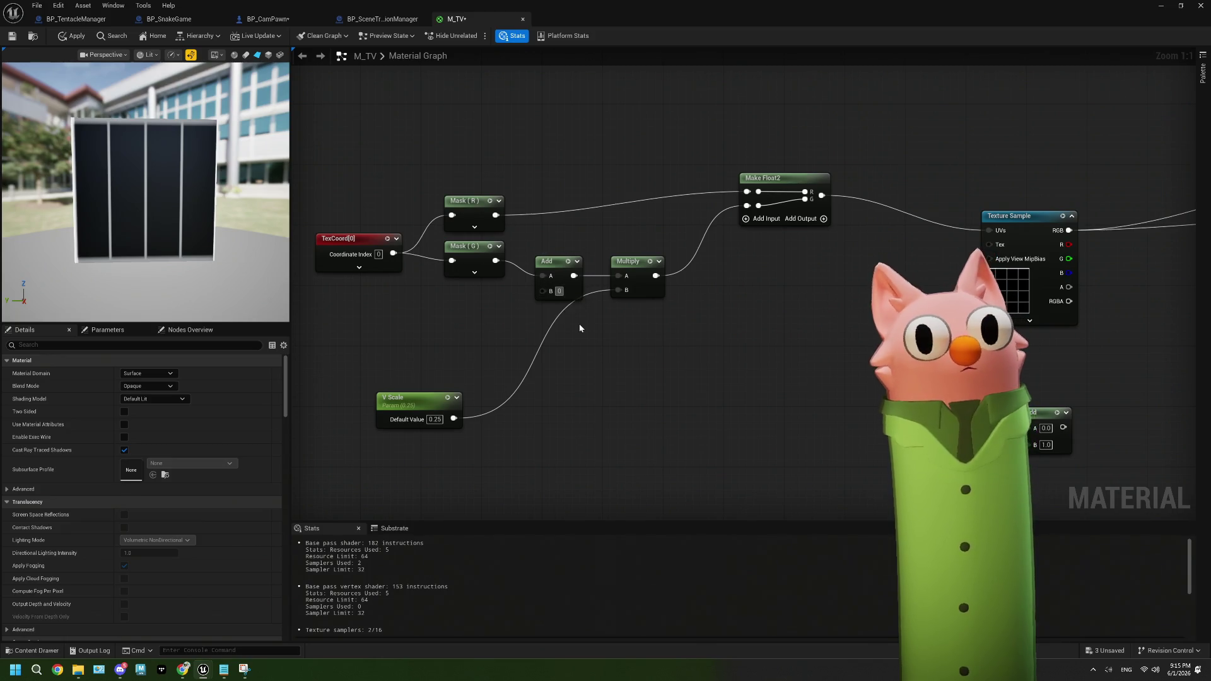
{"action": "type", "text": ".0"}
{"action": "key", "text": "Return"}
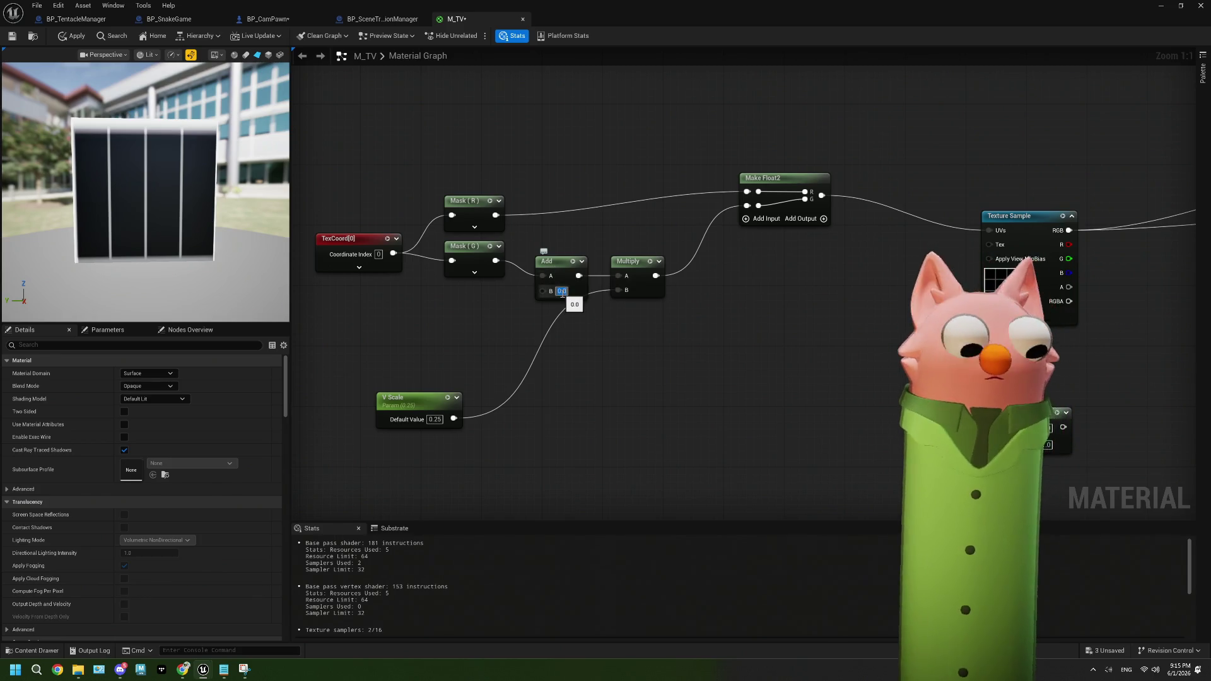
Keep Add B at 0.5 and change V Scale to 0.5
{"action": "left_click", "coordinate": [561, 291]}
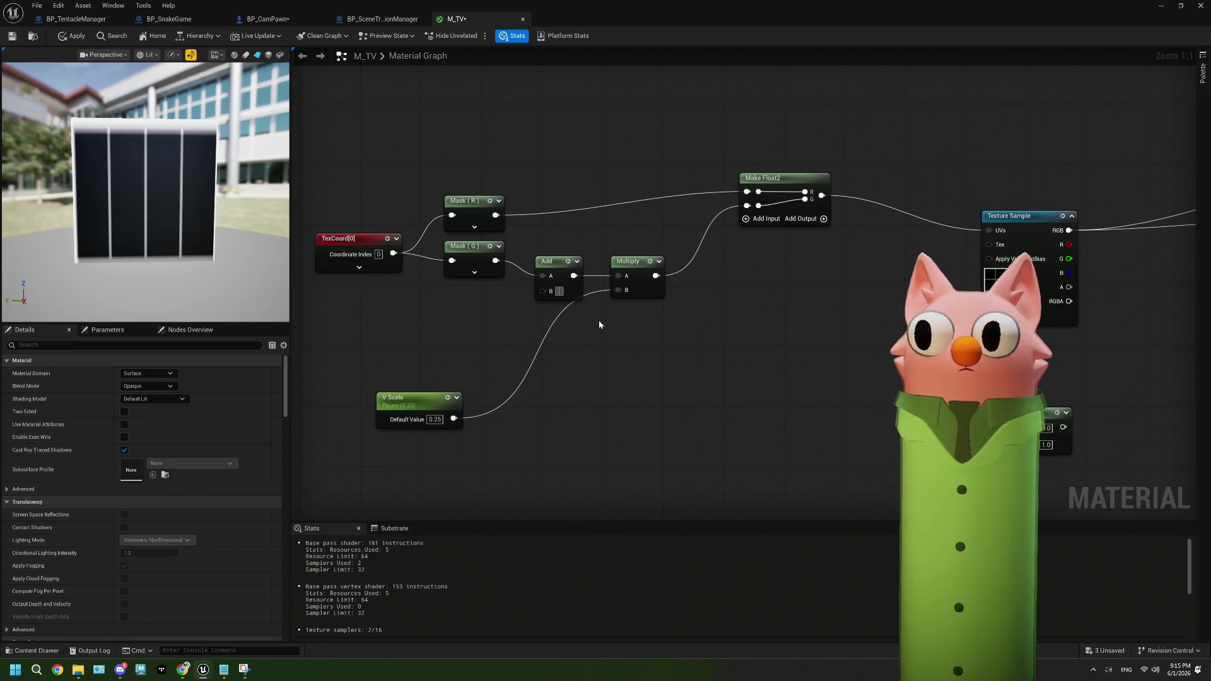
{"action": "key", "text": "Return"}
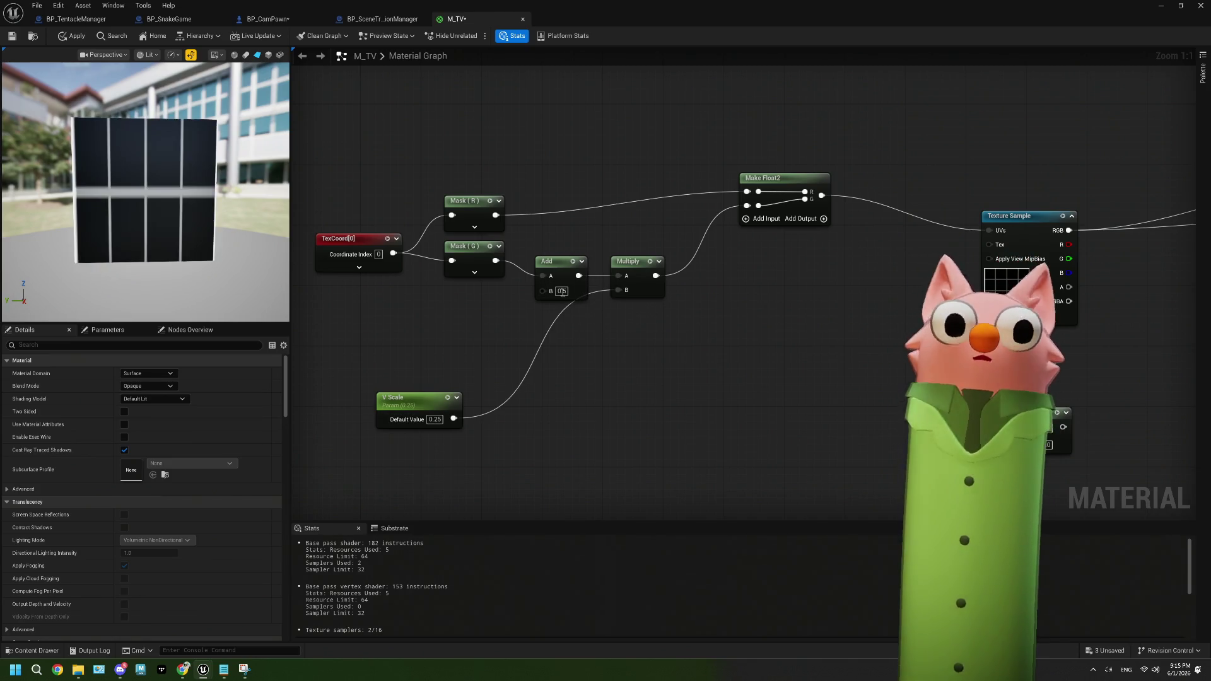
{"action": "left_click", "coordinate": [561, 291]}
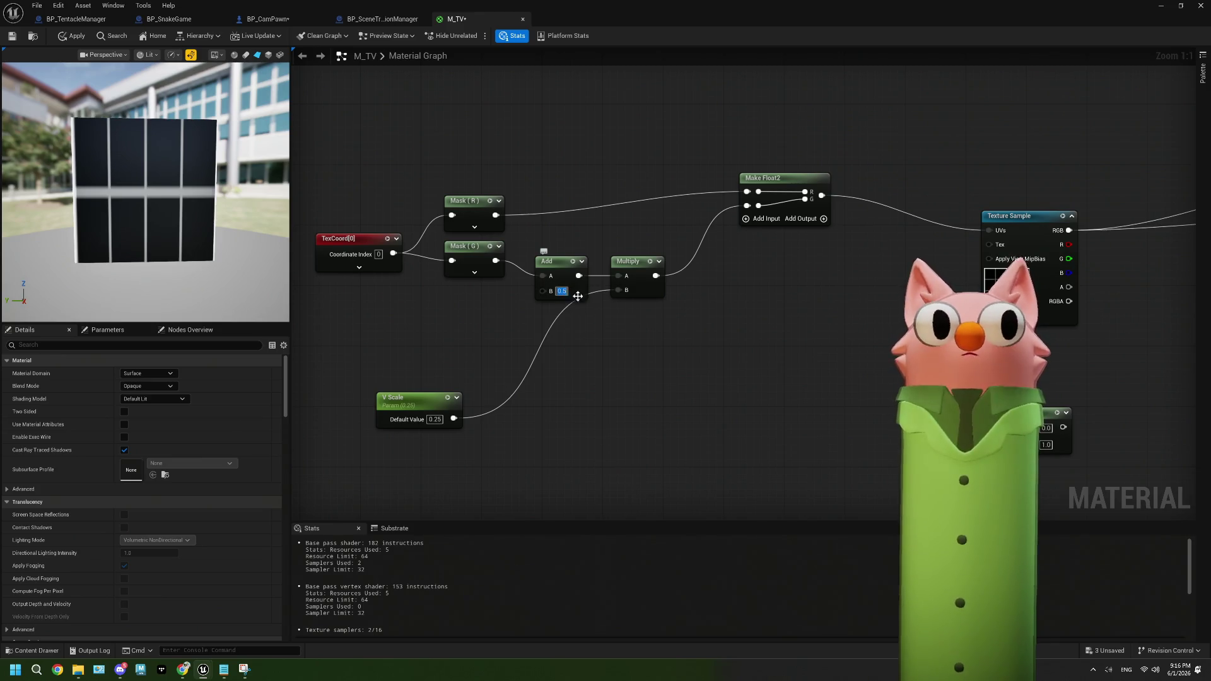
{"action": "key", "text": "Return"}
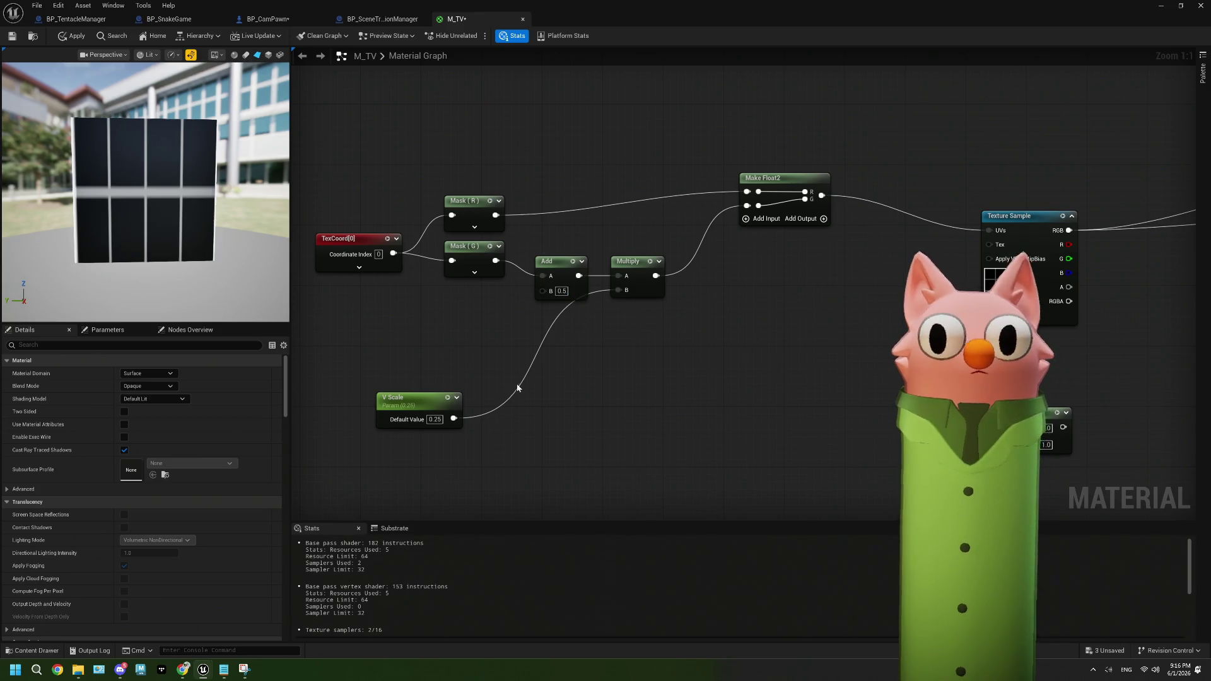
{"action": "left_click", "coordinate": [434, 419]}
{"action": "key", "text": "BackSpace"}
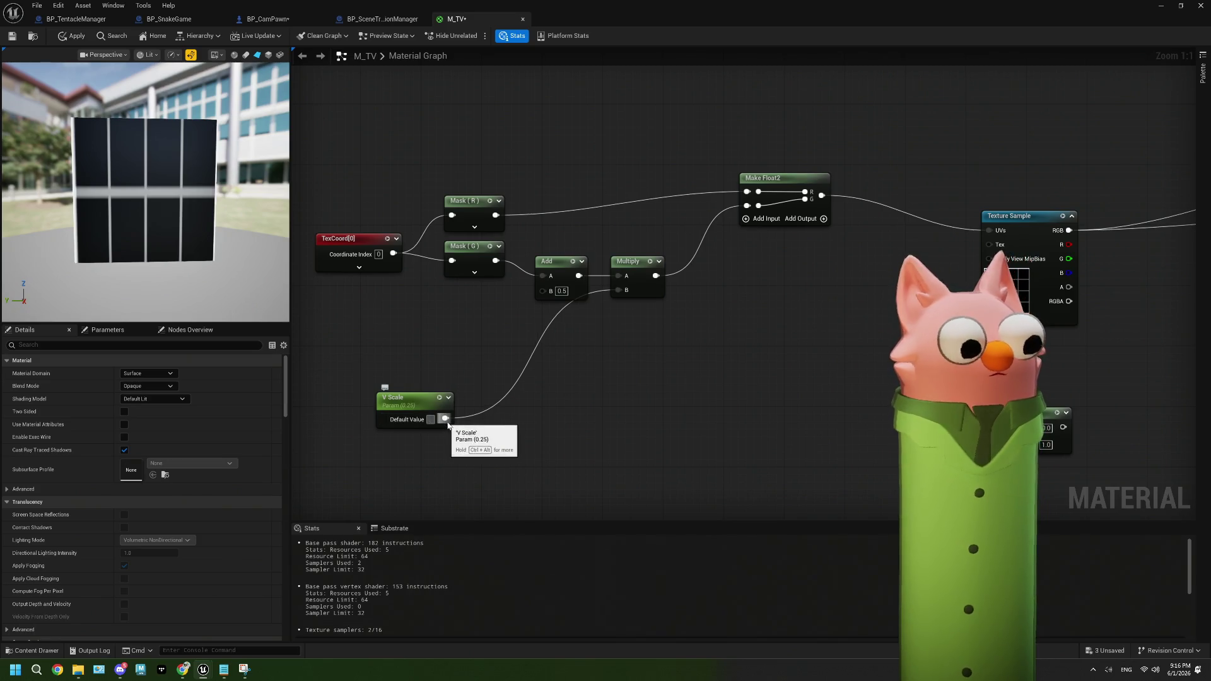
{"action": "type", "text": "0.5"}
{"action": "key", "text": "Return"}
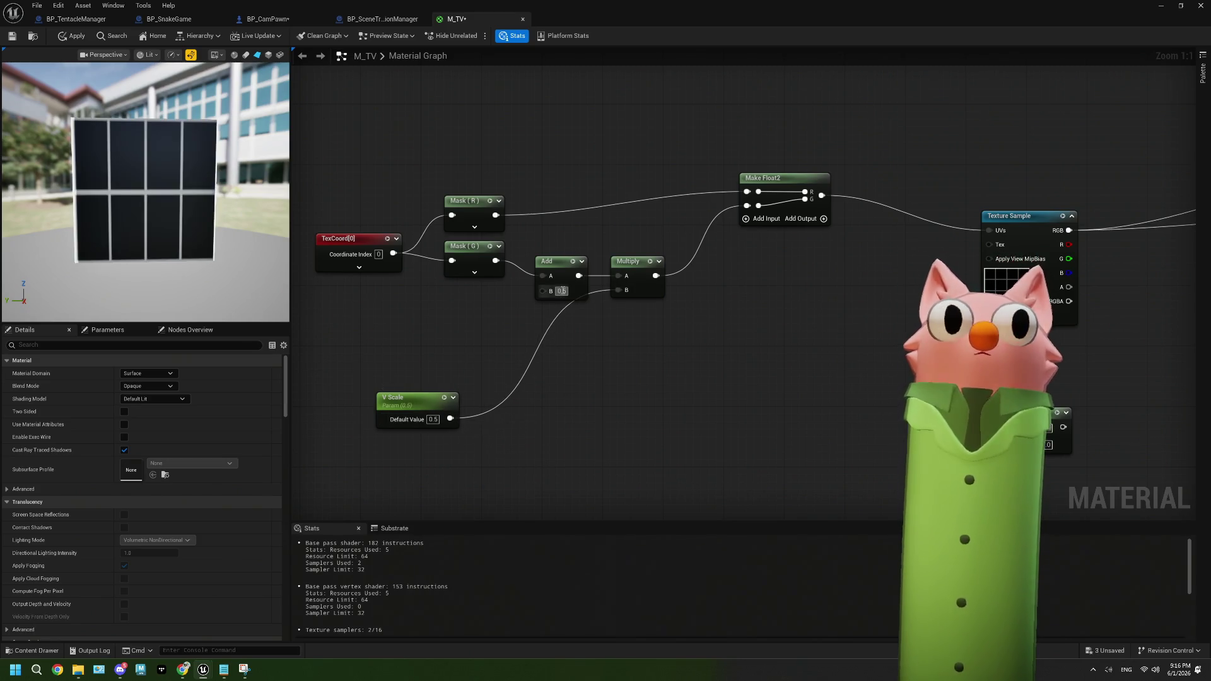
Try Add B at 0.25, then set it back to 0.0
{"action": "left_click", "coordinate": [560, 290]}
{"action": "key", "text": "BackSpace"}
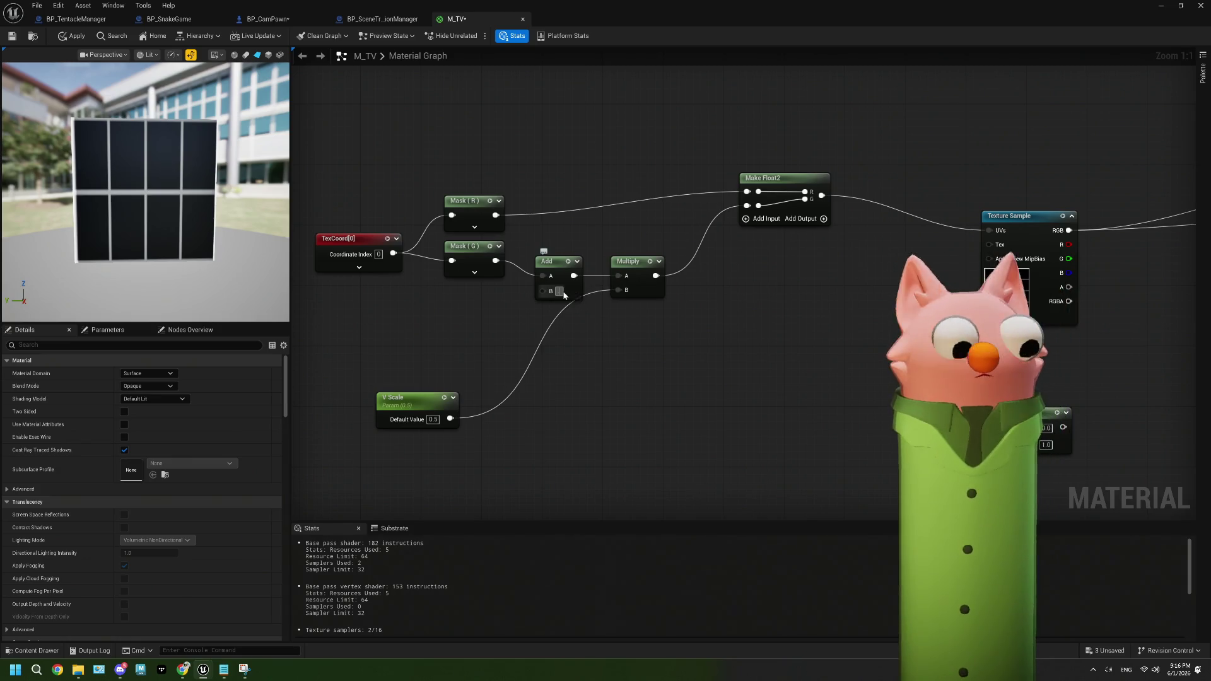
{"action": "type", "text": "0.25"}
{"action": "key", "text": "Return"}
{"action": "left_click", "coordinate": [561, 291]}
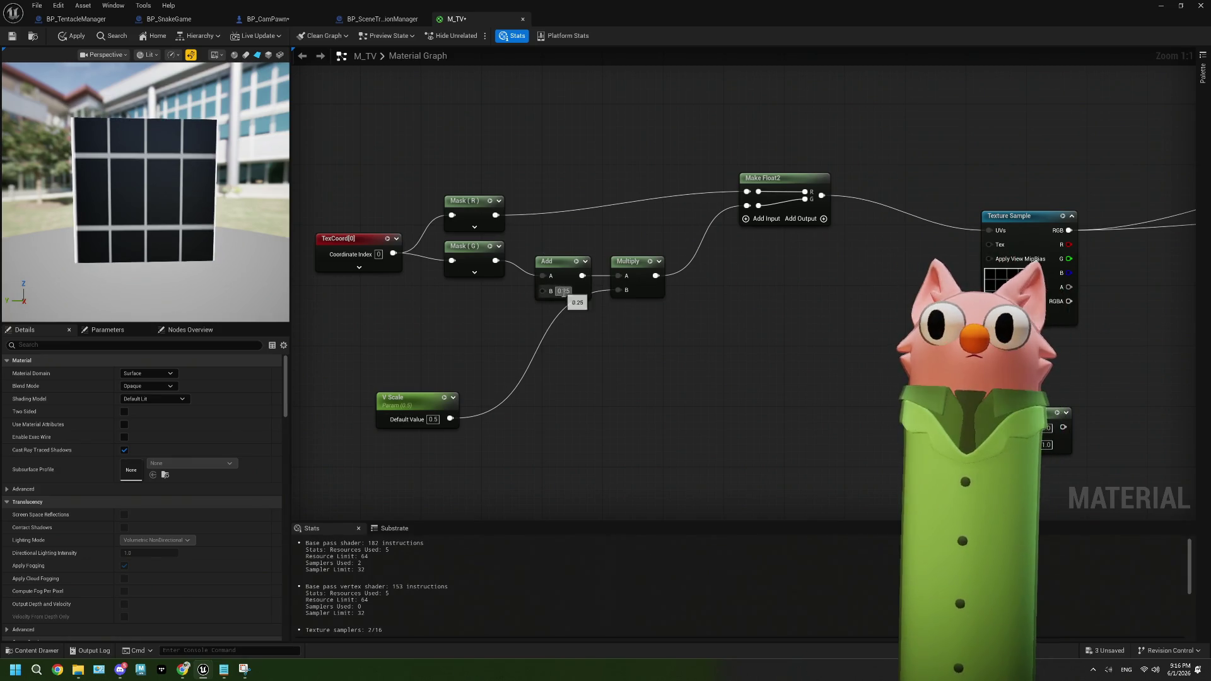
{"action": "type", "text": "0"}
{"action": "key", "text": "Return"}
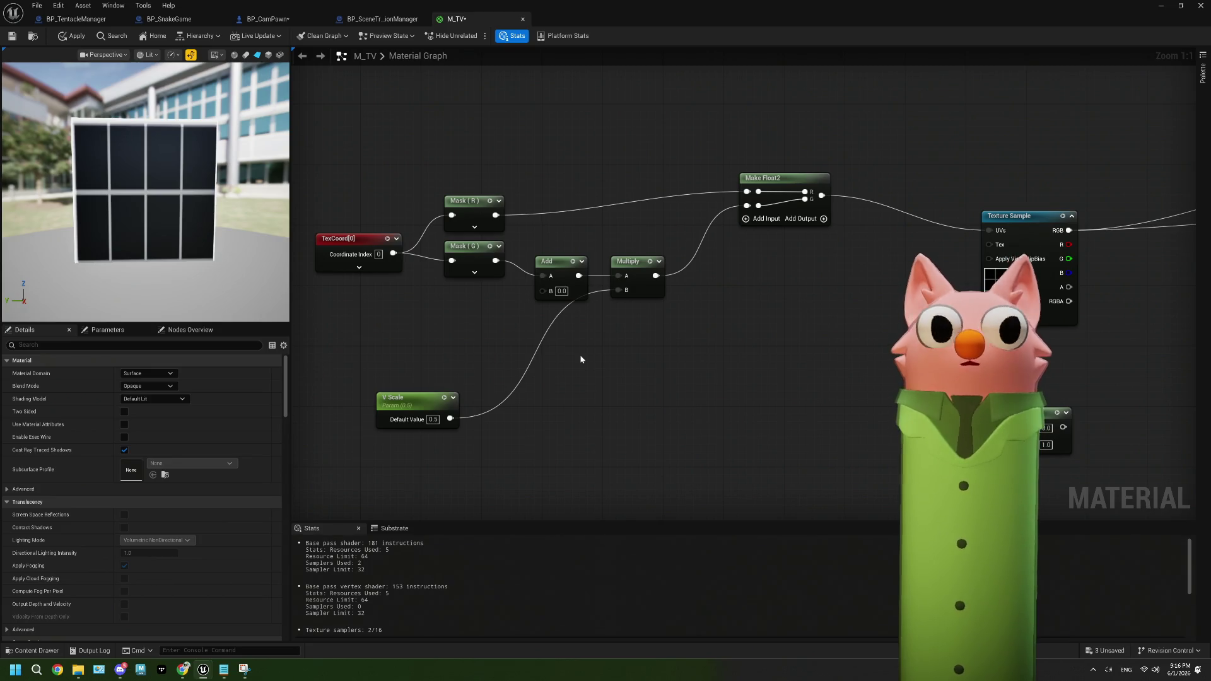
{"action": "left_click", "coordinate": [1016, 215]}
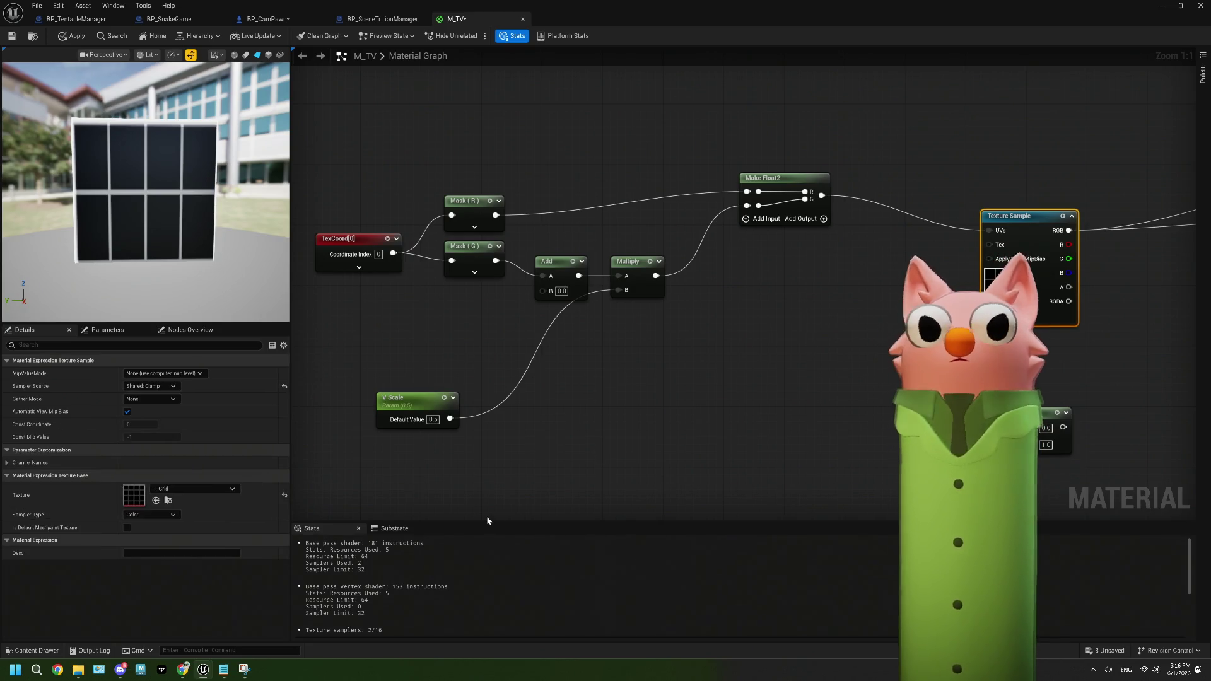
Sample T_EV_FogSheet_Falloff_03 with V Scale reset to 1.0
{"action": "left_click", "coordinate": [203, 491]}
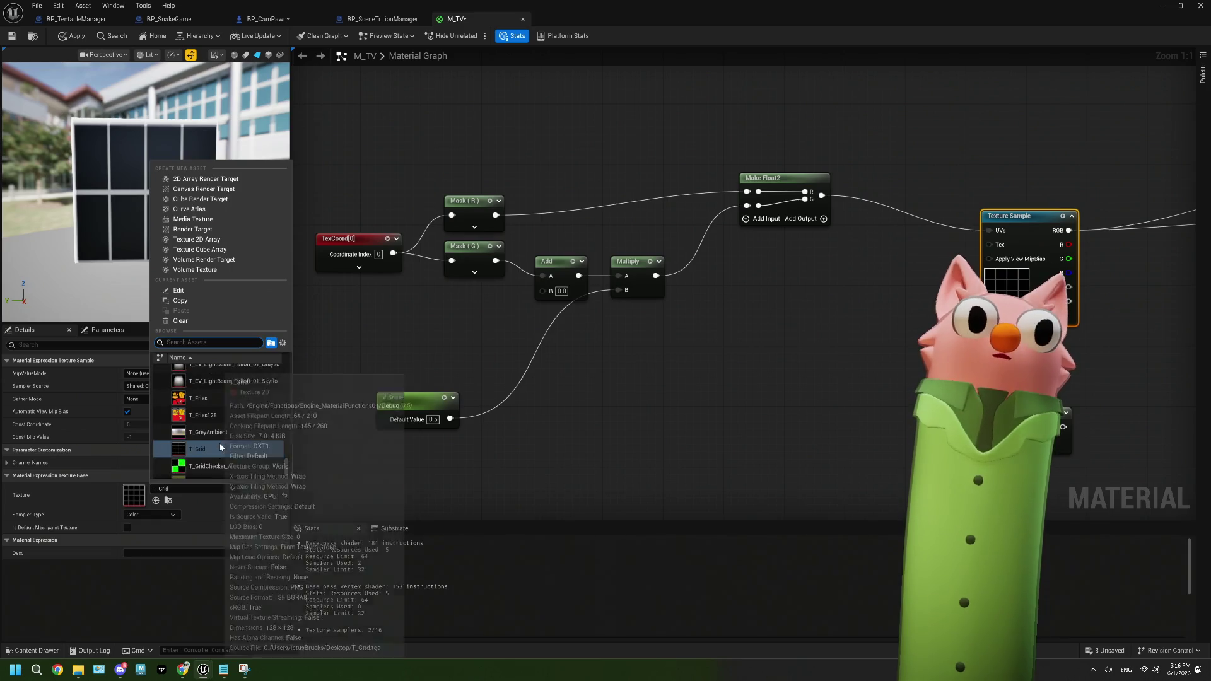
{"action": "scroll", "coordinate": [222, 451], "scroll_direction": "up", "scroll_amount": 5}
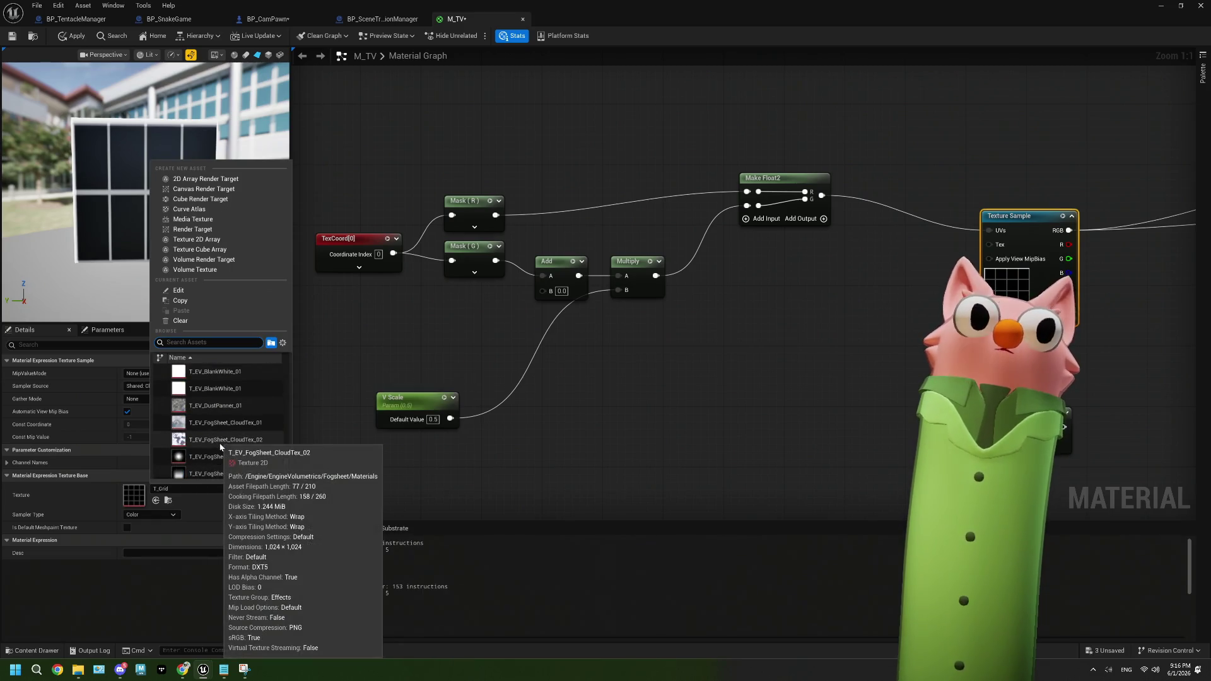
{"action": "scroll", "coordinate": [225, 467], "scroll_direction": "down", "scroll_amount": 2}
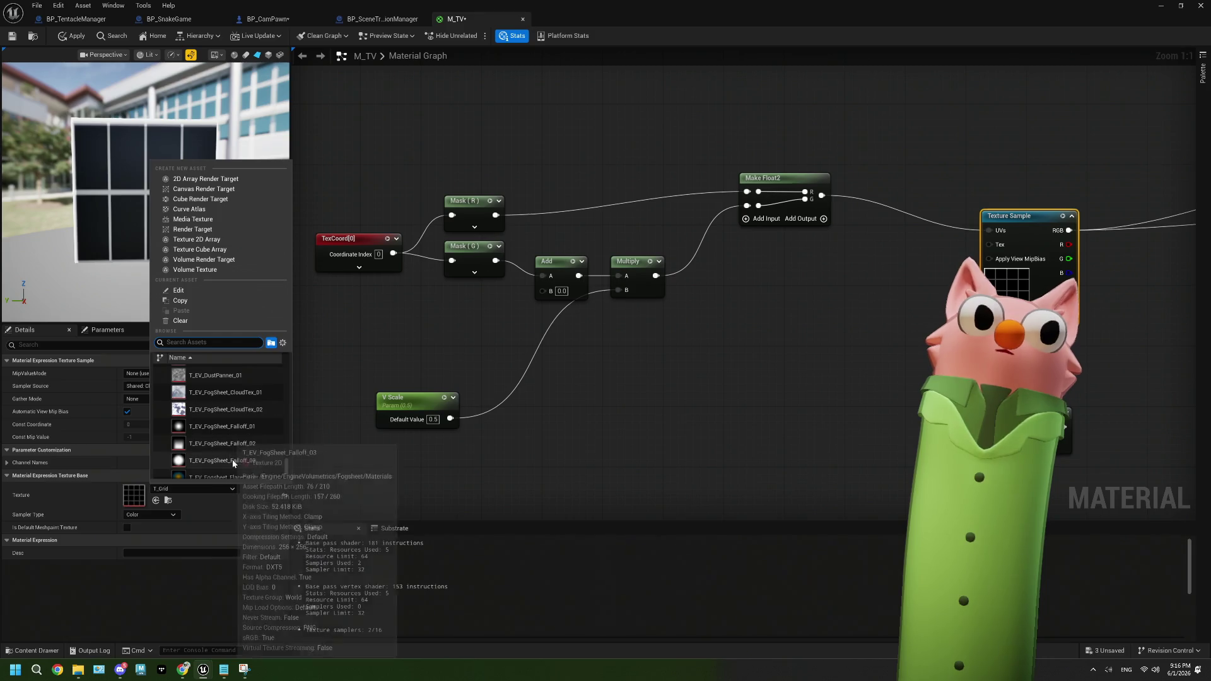
{"action": "left_click", "coordinate": [232, 459]}
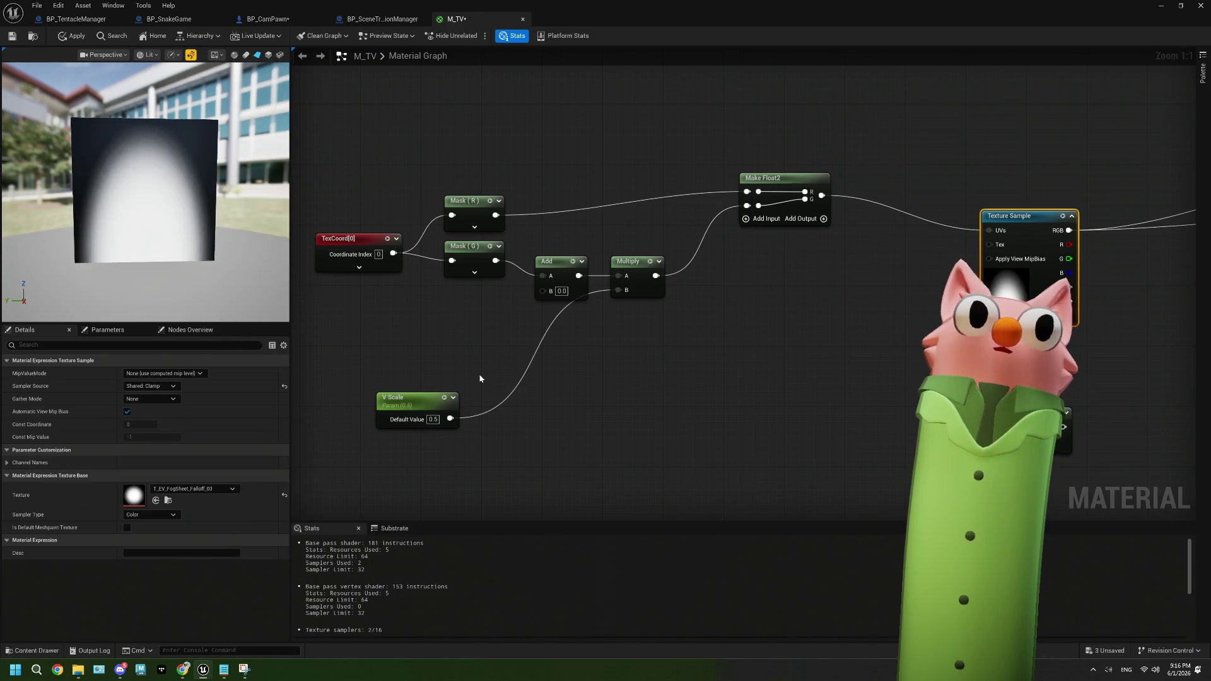
{"action": "left_click", "coordinate": [432, 419]}
{"action": "type", "text": "1"}
{"action": "key", "text": "Return"}
{"action": "left_click", "coordinate": [558, 440]}
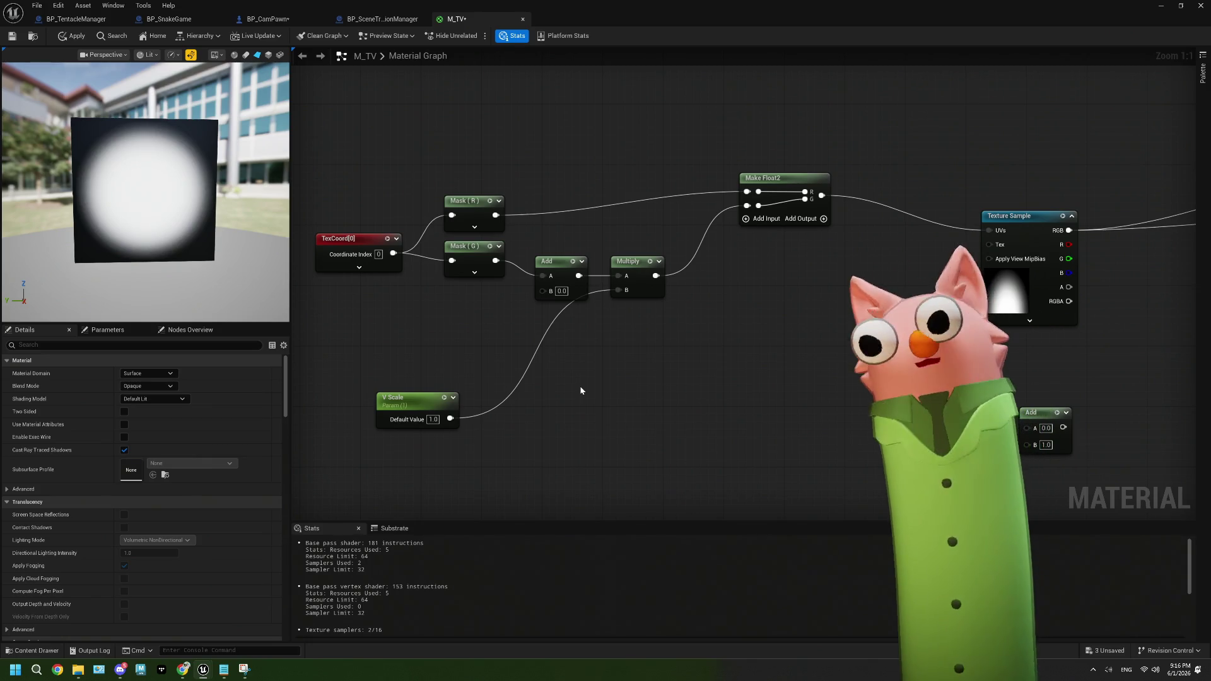
Set V Scale to 0.5 and the Add offset to 0.5
{"action": "mouse_move", "coordinate": [424, 401]}
{"action": "left_mouse_down"}
{"action": "mouse_move", "coordinate": [445, 440]}
{"action": "mouse_move", "coordinate": [554, 356]}
{"action": "left_mouse_up"}
{"action": "left_click", "coordinate": [491, 383]}
{"action": "type", "text": "0.5"}
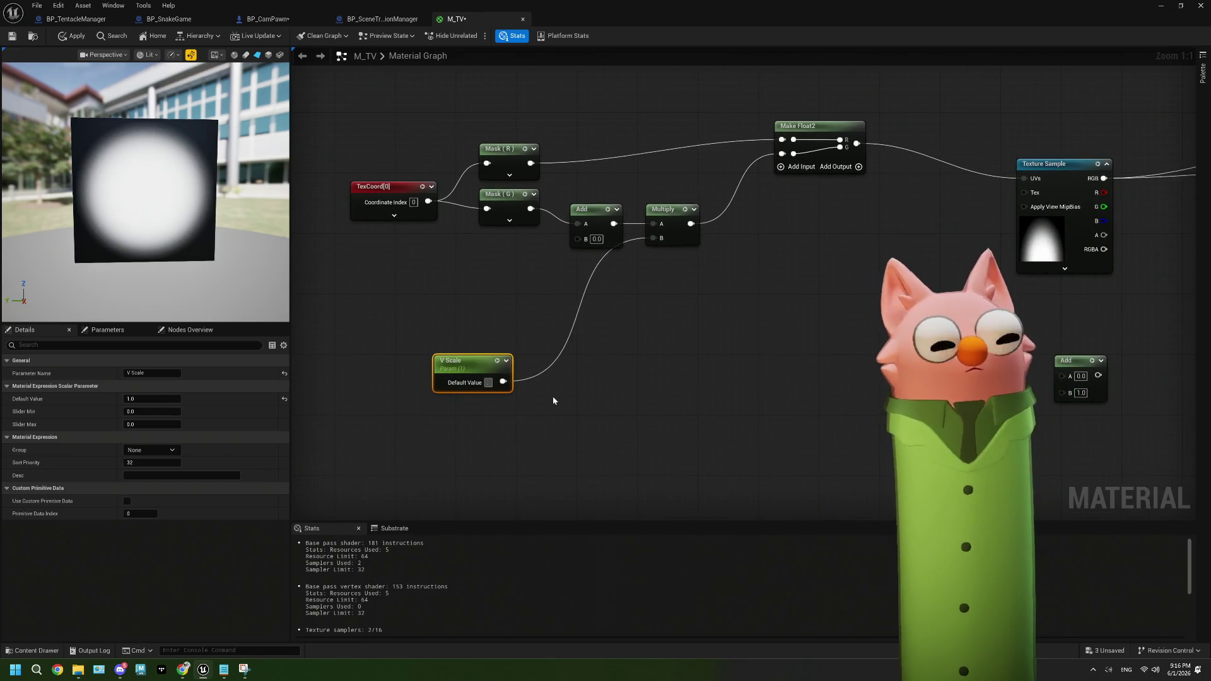
{"action": "left_click", "coordinate": [553, 395]}
{"action": "left_click", "coordinate": [595, 239]}
{"action": "type", "text": "5"}
{"action": "key", "text": "Return"}
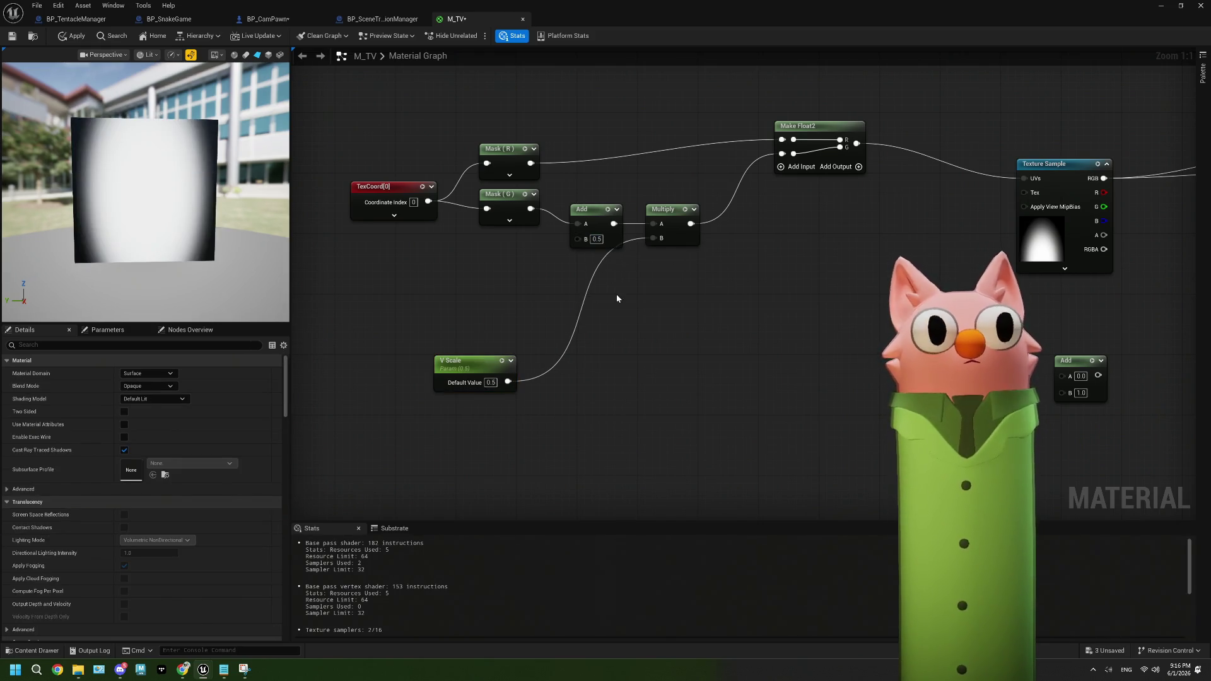
Set V Scale to 0.25 and the Add offset to 2.0
{"action": "left_click", "coordinate": [491, 383]}
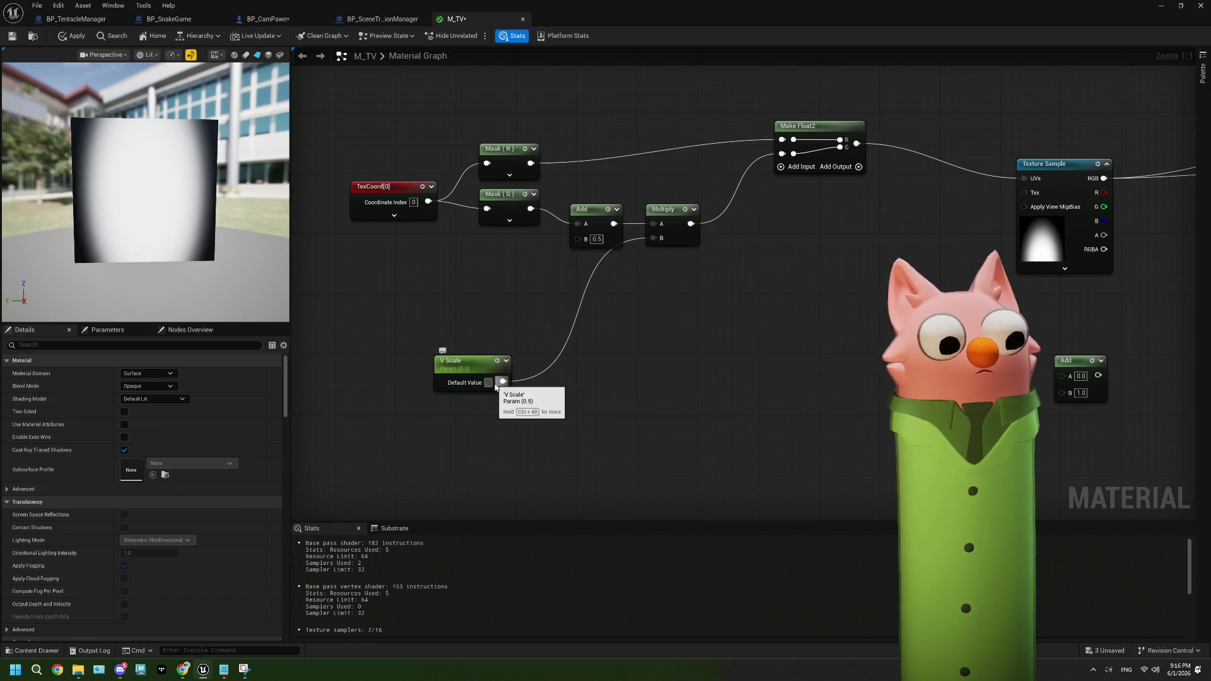
{"action": "type", "text": ".25"}
{"action": "left_click", "coordinate": [595, 240]}
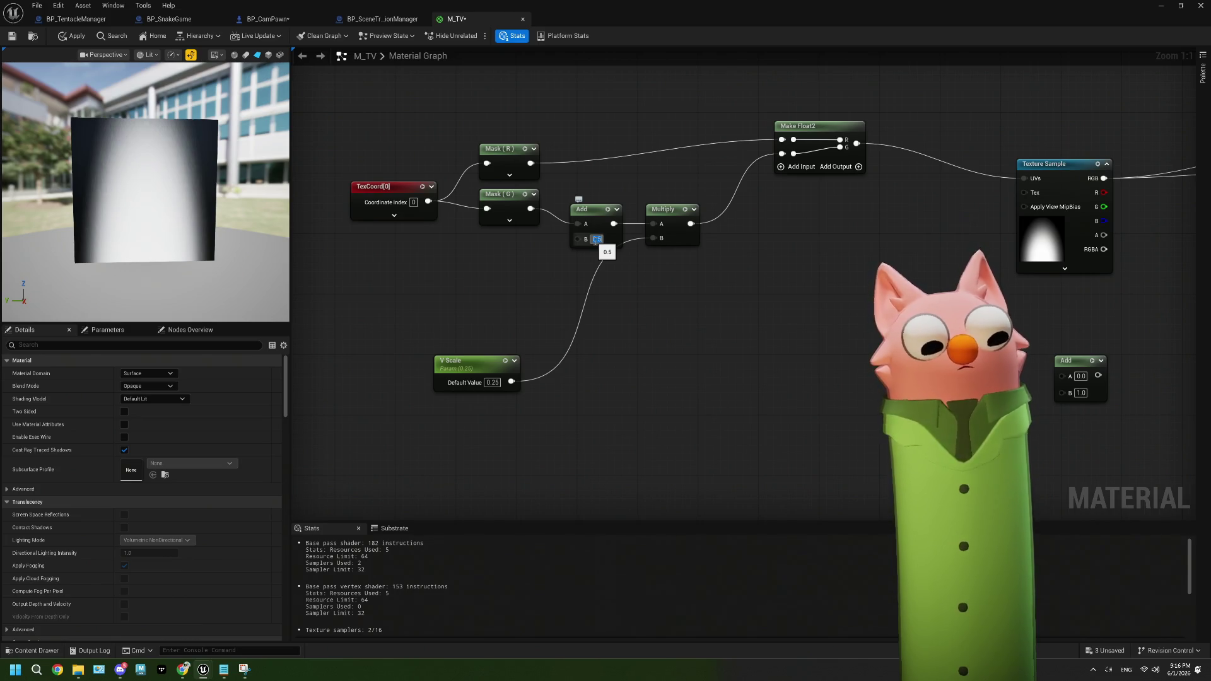
{"action": "type", "text": "2"}
{"action": "key", "text": "Return"}
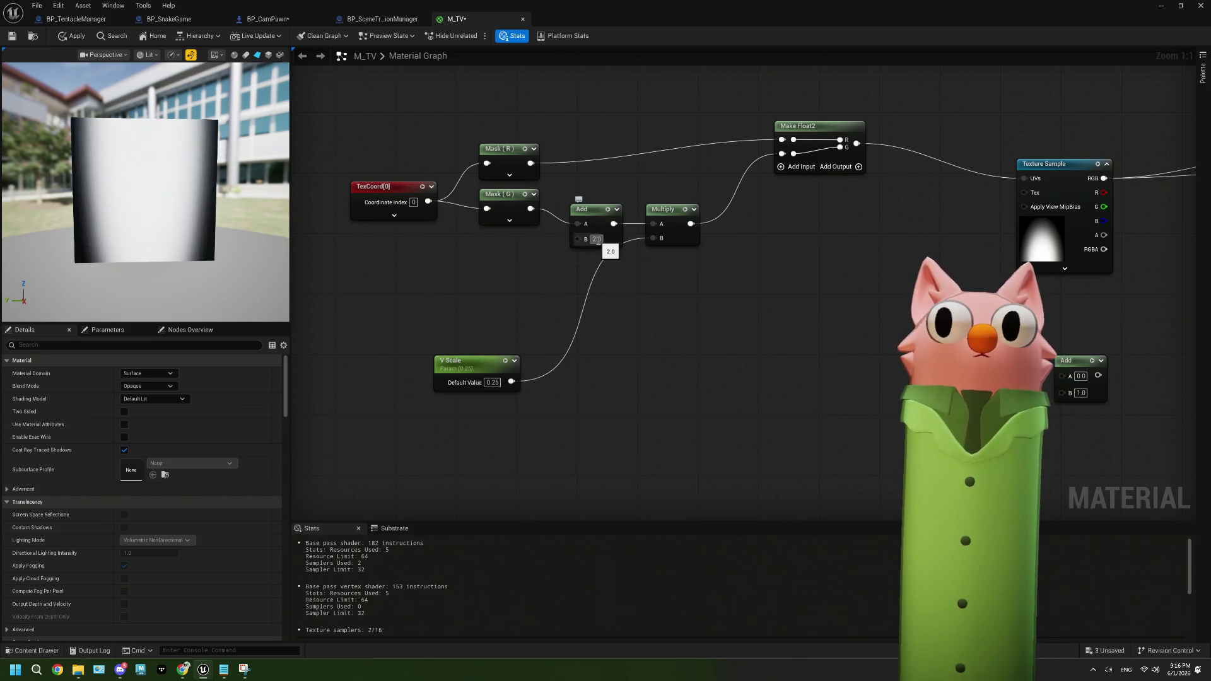
{"action": "left_click", "coordinate": [598, 220]}
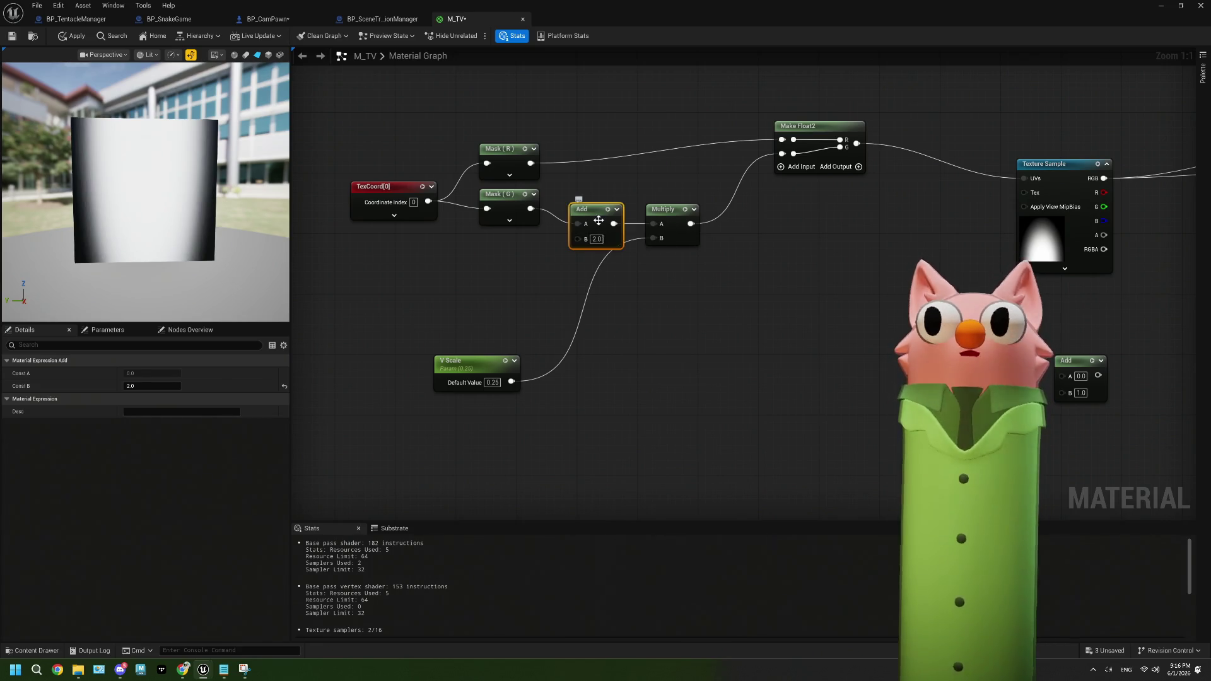
Rewire the V chain so Add follows Multiply, with an offset of 0.5
{"action": "key", "text": "Delete"}
{"action": "mouse_move", "coordinate": [660, 211]}
{"action": "left_mouse_down"}
{"action": "mouse_move", "coordinate": [599, 204]}
{"action": "mouse_move", "coordinate": [592, 216]}
{"action": "mouse_move", "coordinate": [702, 232]}
{"action": "mouse_move", "coordinate": [670, 243]}
{"action": "mouse_move", "coordinate": [667, 233]}
{"action": "mouse_move", "coordinate": [782, 153]}
{"action": "left_mouse_up"}
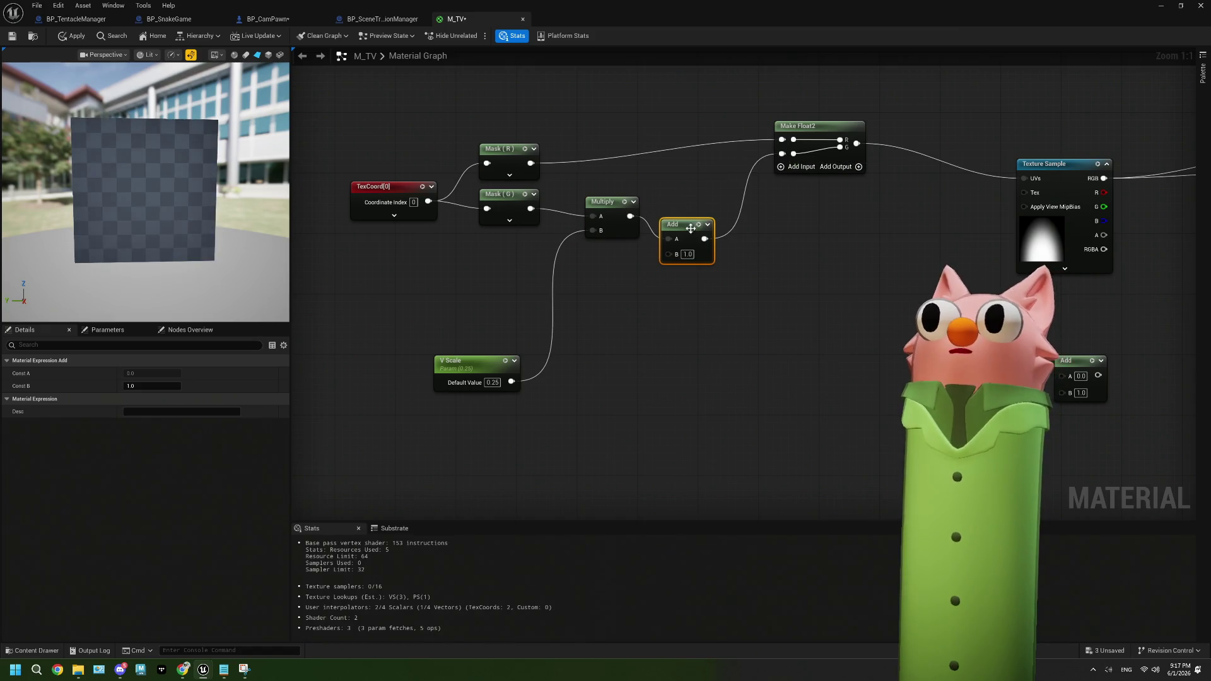
{"action": "left_click_drag", "start_coordinate": [682, 228], "coordinate": [690, 206]}
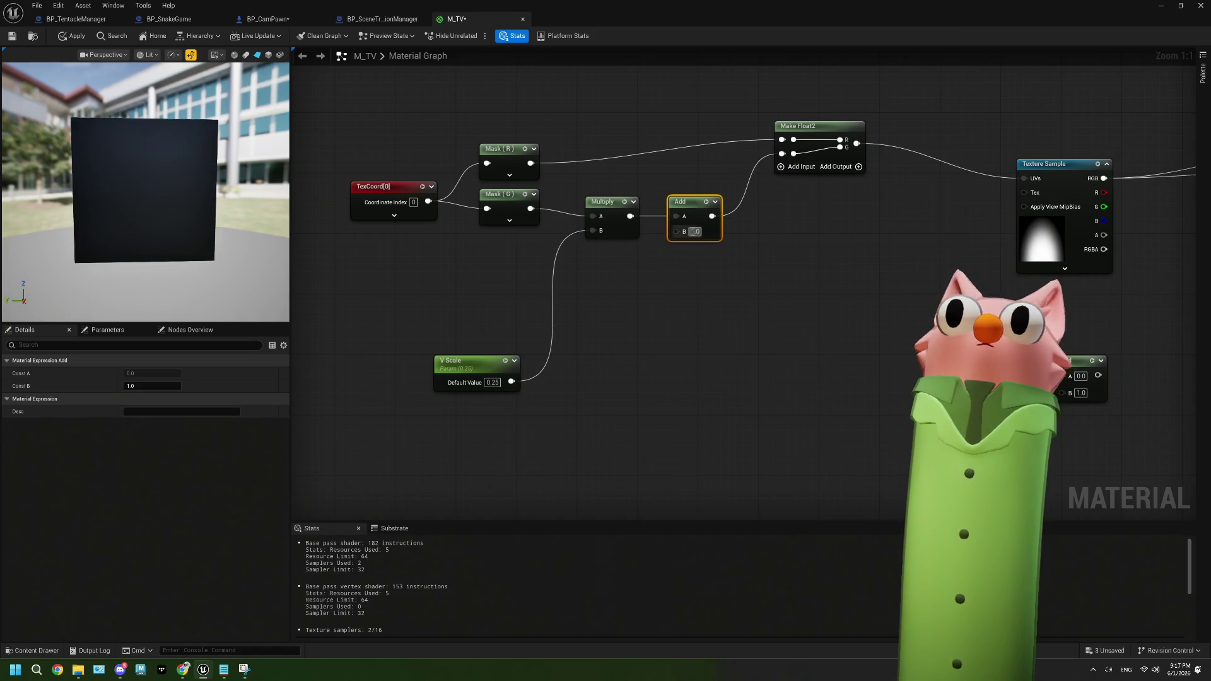
{"action": "left_click", "coordinate": [638, 301]}
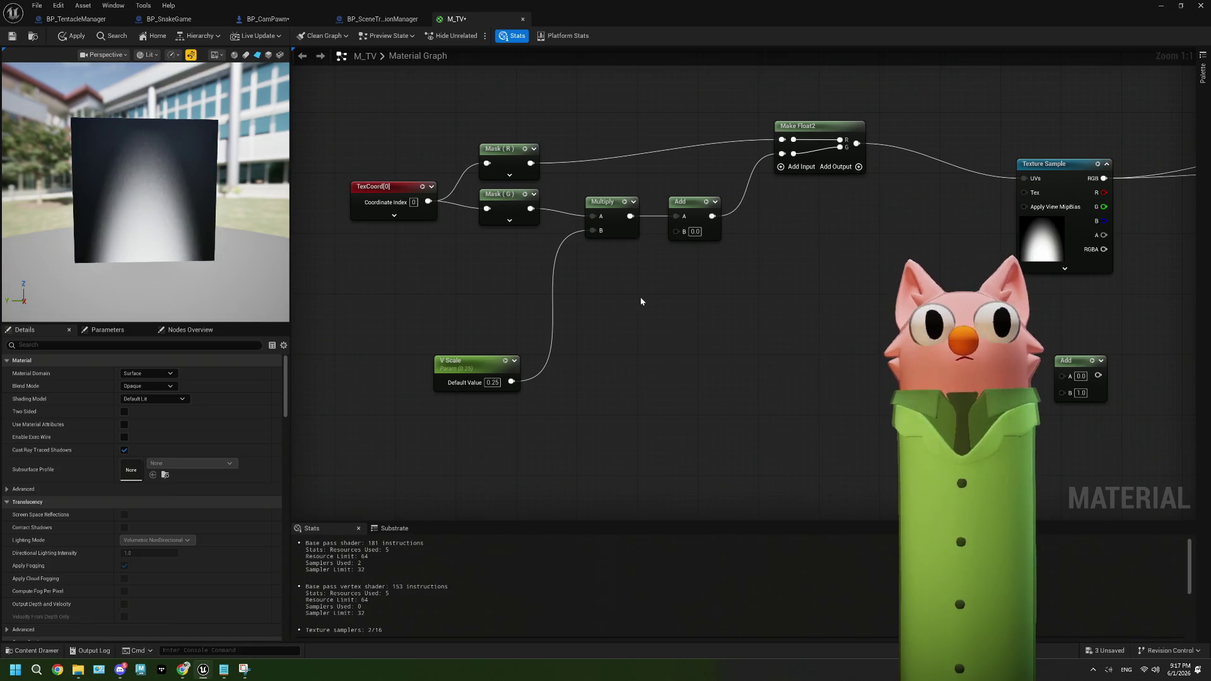
{"action": "left_click", "coordinate": [694, 231]}
{"action": "type", "text": "0.5"}
{"action": "key", "text": "Return"}
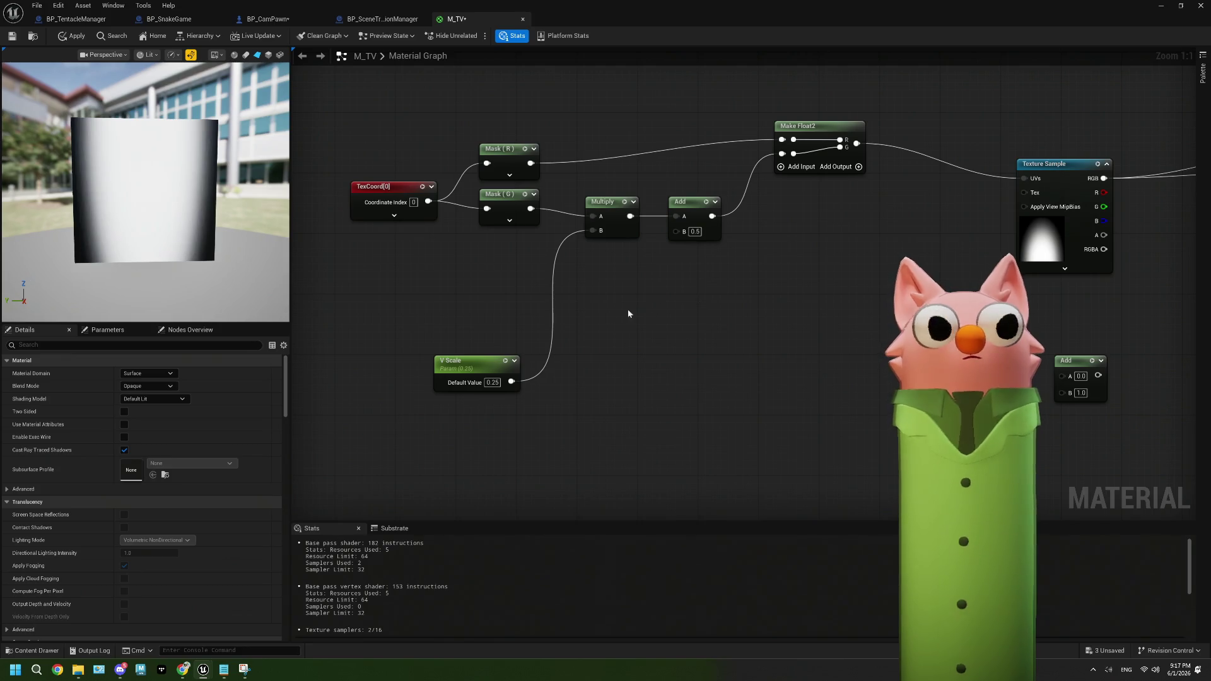
Set V Scale to 0.5 and settle the Add offset at 0.25 after trying 2
{"action": "left_click", "coordinate": [493, 382]}
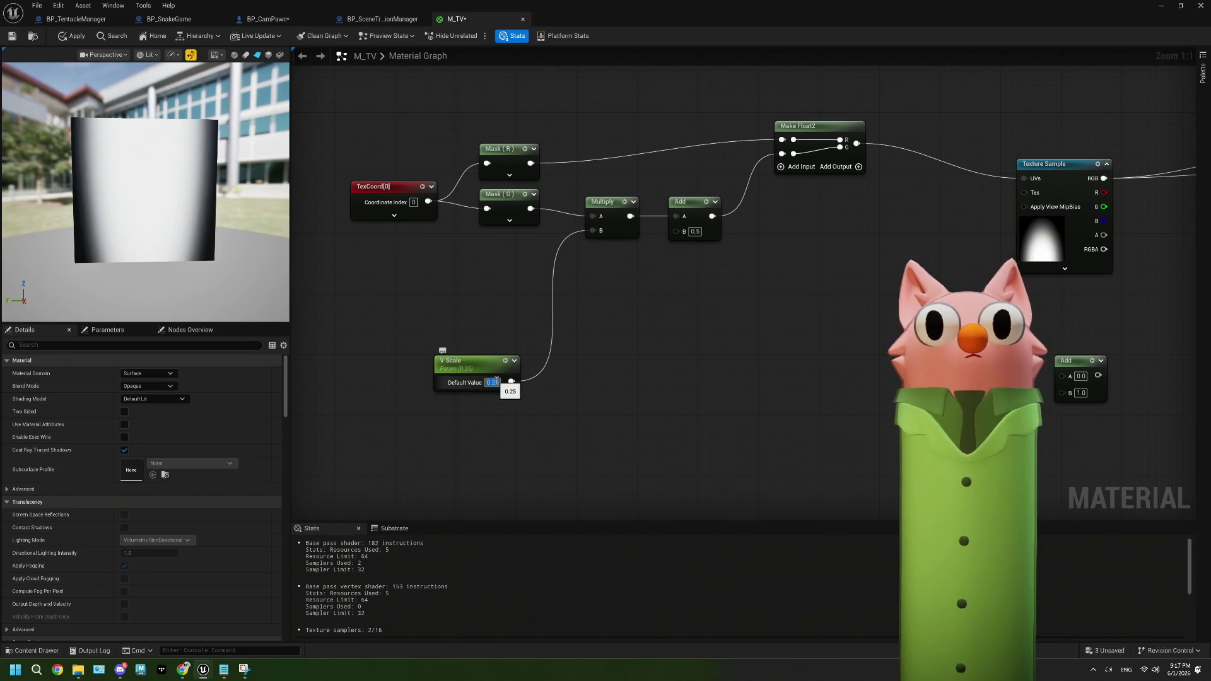
{"action": "type", "text": "0.5"}
{"action": "key", "text": "Return"}
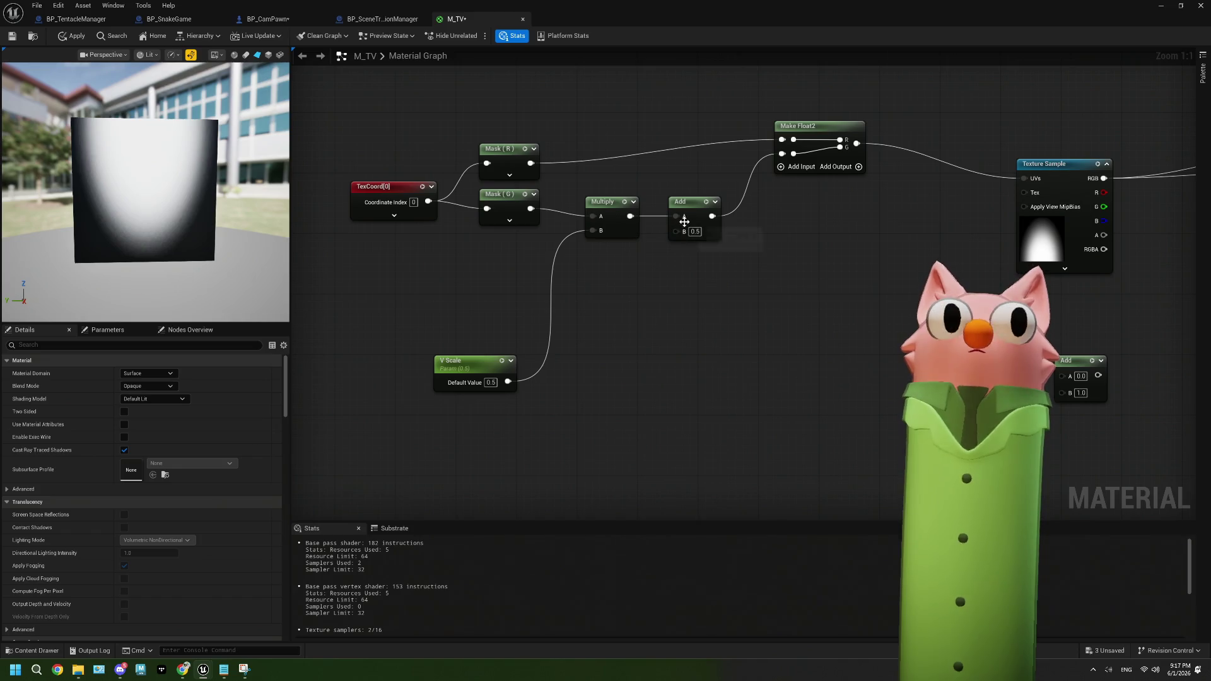
{"action": "left_click", "coordinate": [694, 231]}
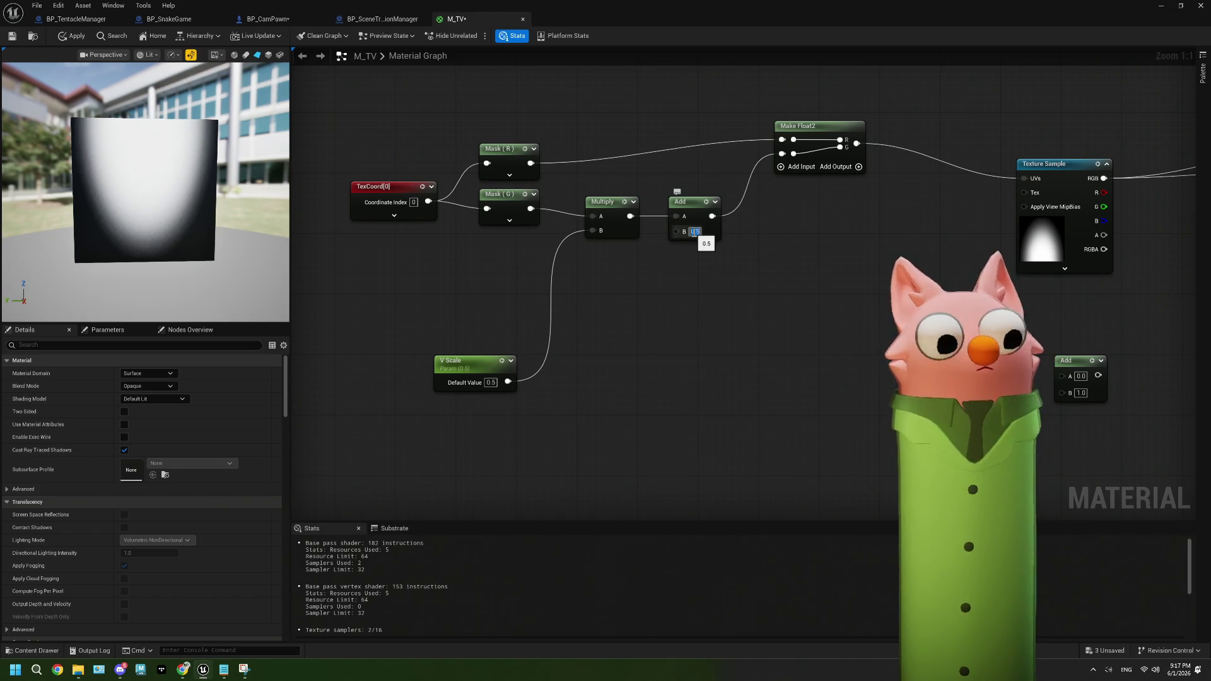
{"action": "type", "text": "2"}
{"action": "key", "text": "Return"}
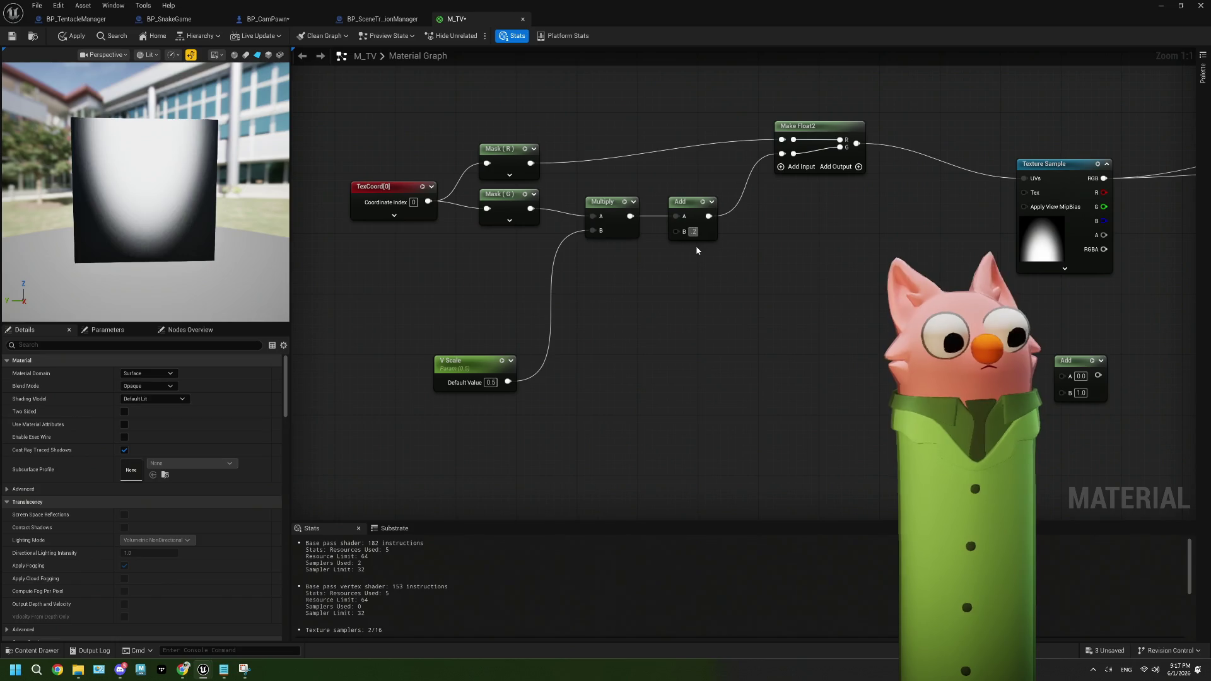
{"action": "type", "text": "0.25"}
{"action": "key", "text": "Return"}
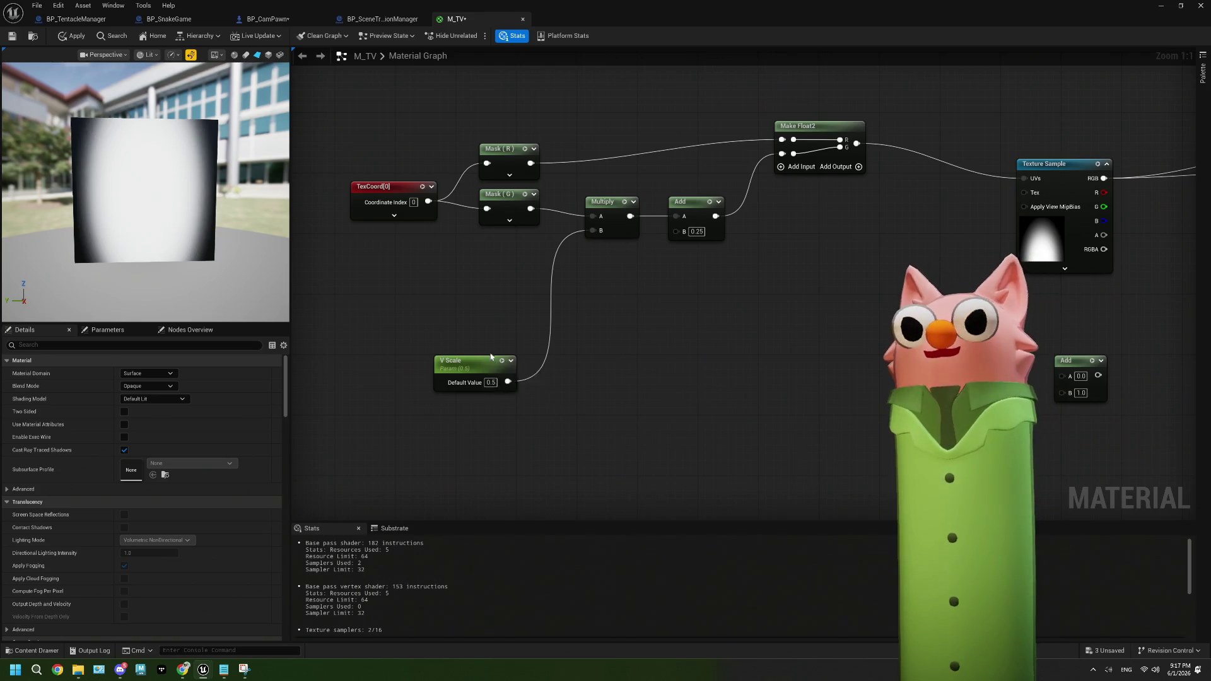
Add a Multiply node after V Scale with a 0.5 multiplier
{"action": "left_click_drag", "start_coordinate": [510, 382], "coordinate": [525, 313]}
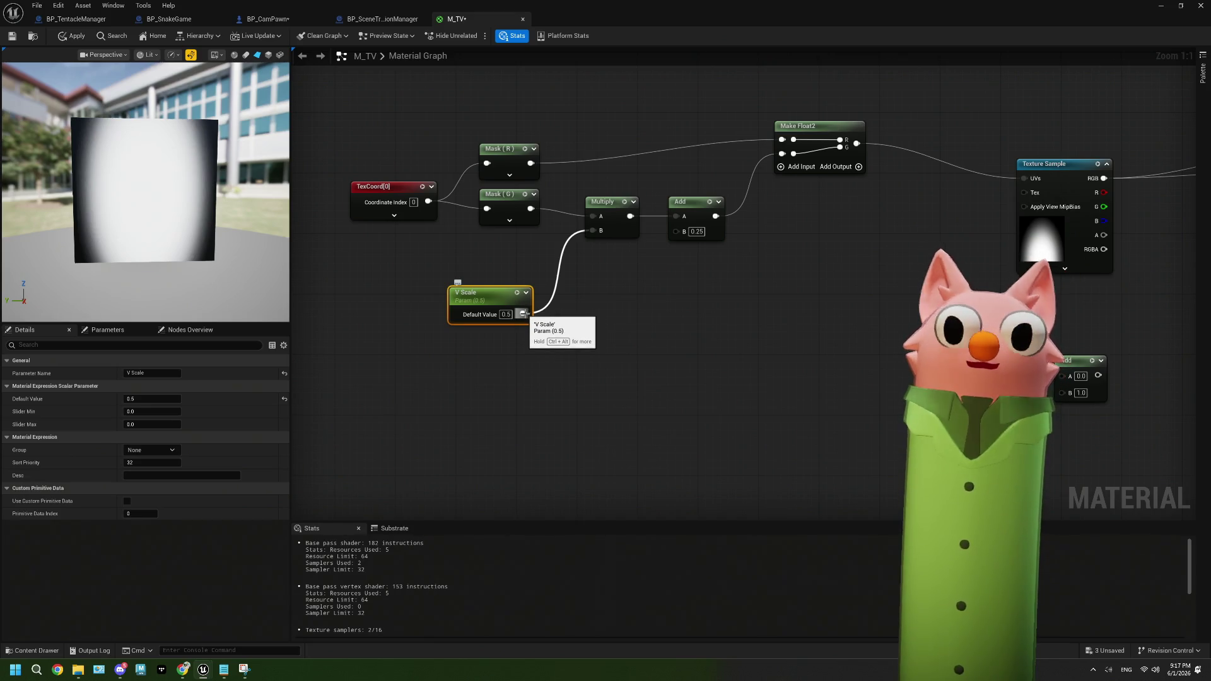
{"action": "left_click_drag", "start_coordinate": [523, 314], "coordinate": [555, 352]}
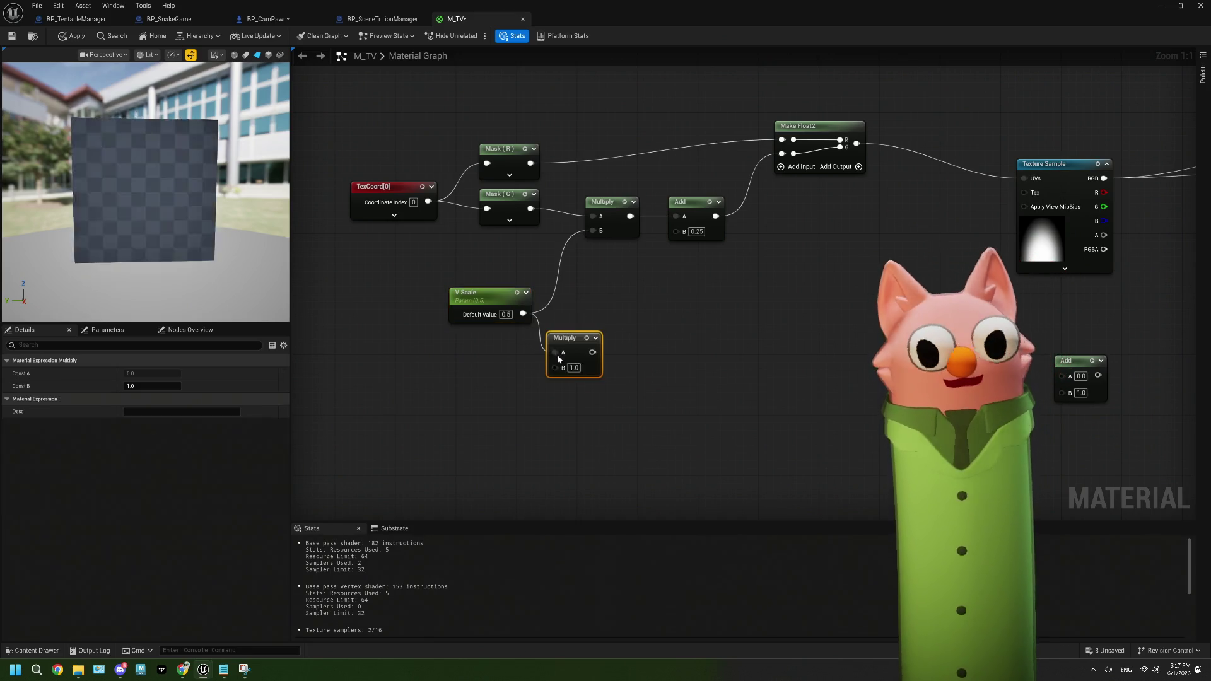
{"action": "type", "text": "0.5"}
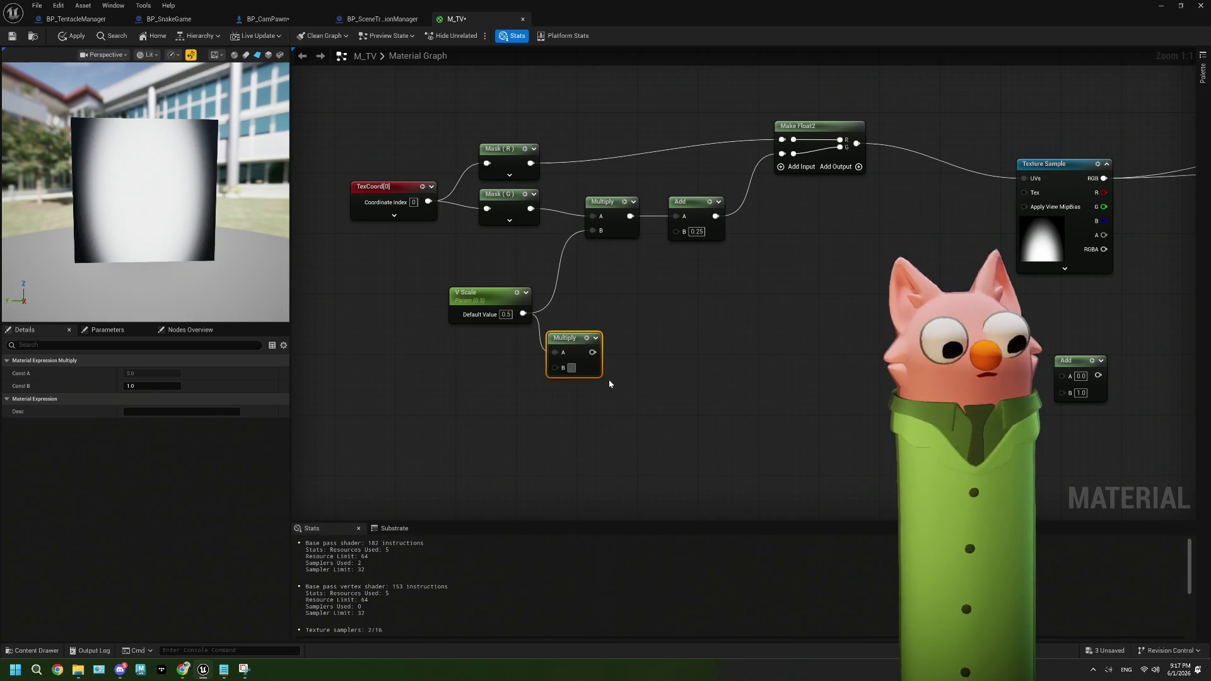
{"action": "left_click", "coordinate": [608, 379]}
{"action": "left_click_drag", "start_coordinate": [572, 340], "coordinate": [593, 378]}
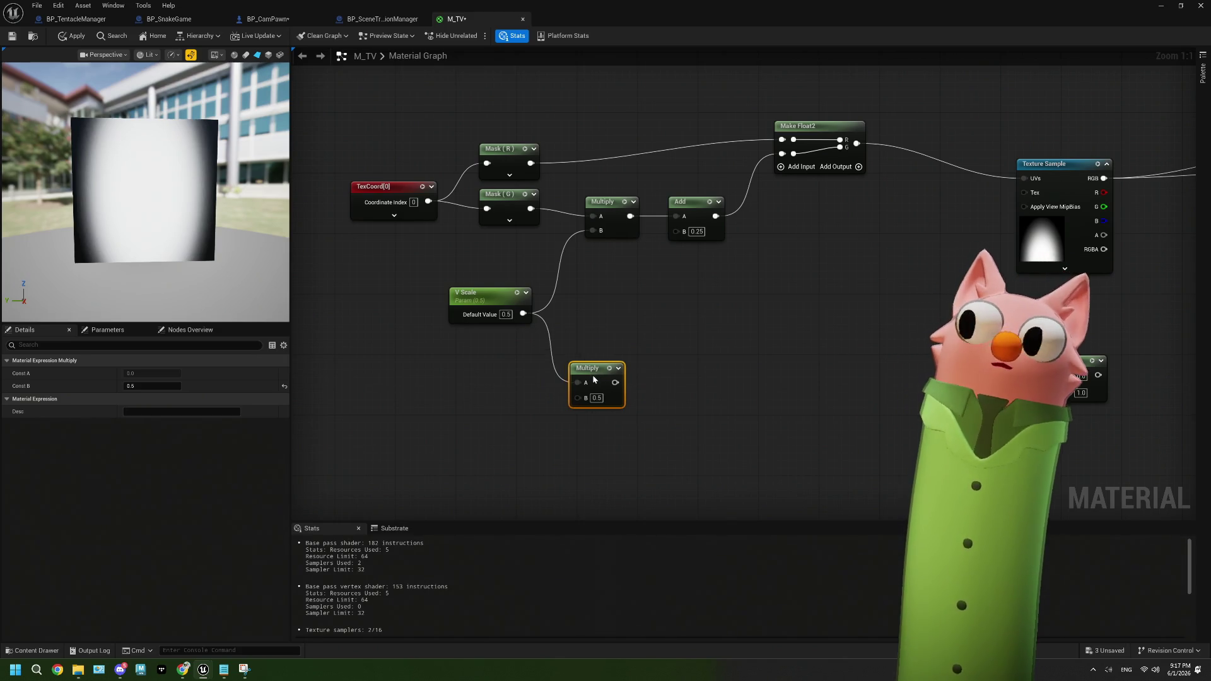
Set V Scale to 1.0 and the Add offset to 0.0, then delete the extra Multiply
{"action": "left_click", "coordinate": [506, 314]}
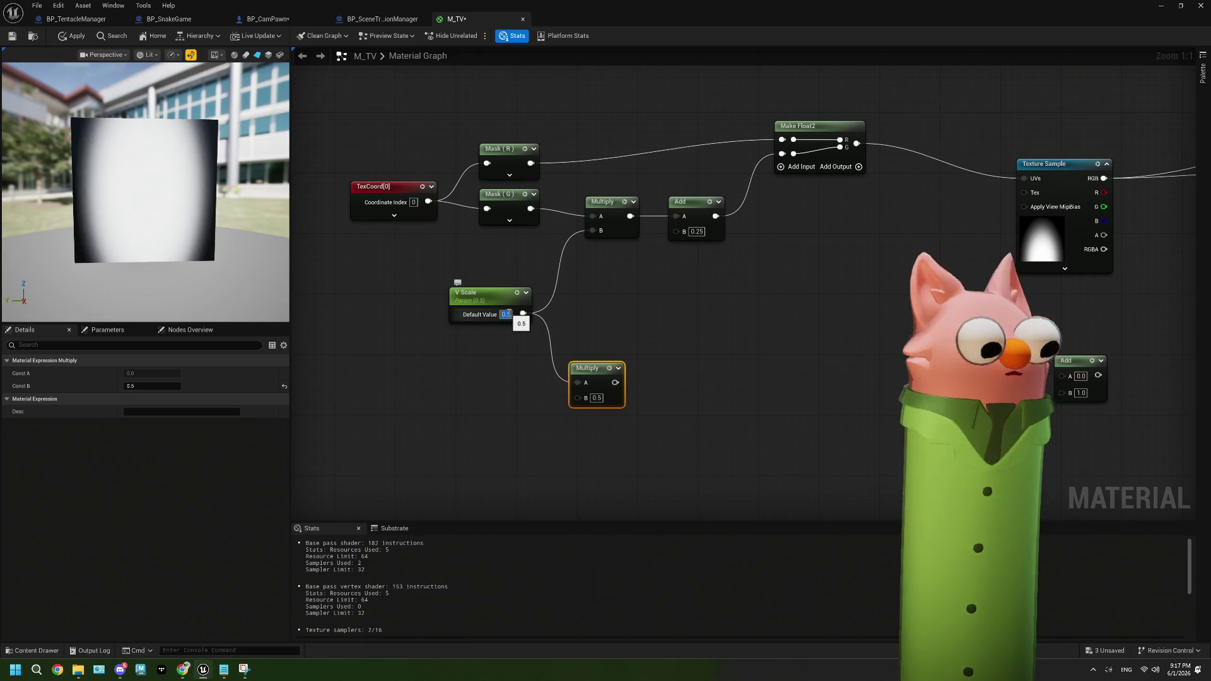
{"action": "type", "text": "1"}
{"action": "key", "text": "Return"}
{"action": "left_click", "coordinate": [603, 305]}
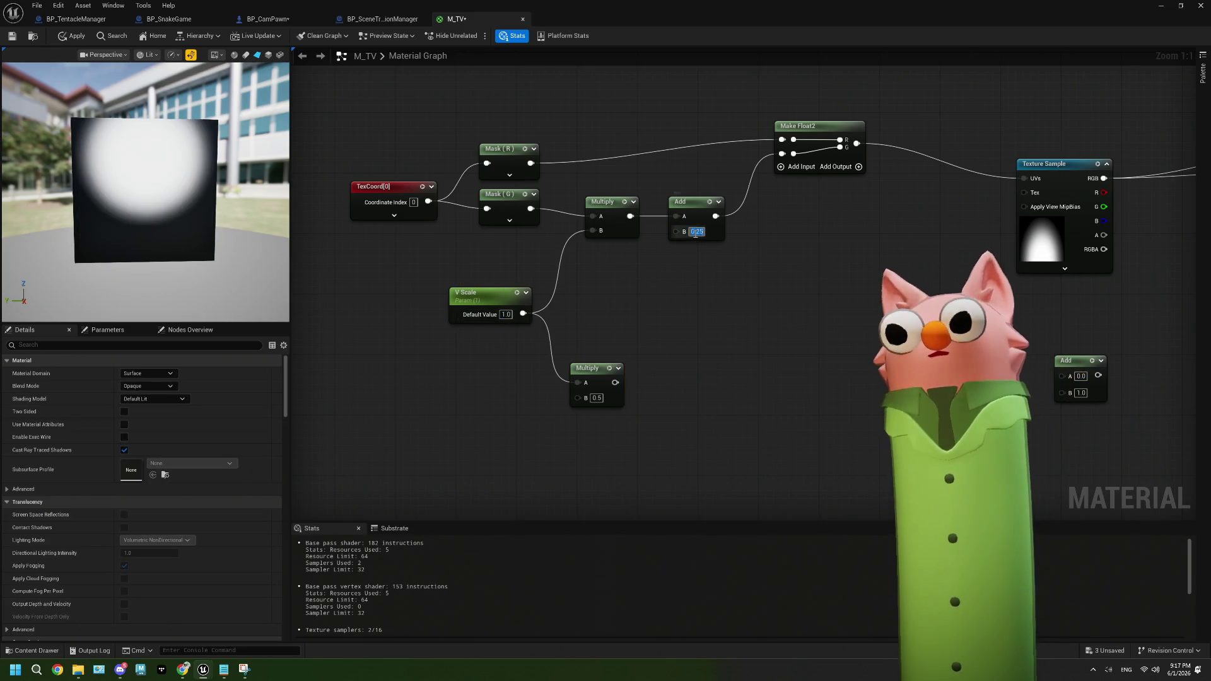
{"action": "type", "text": "0"}
{"action": "key", "text": "Return"}
{"action": "left_click", "coordinate": [594, 368]}
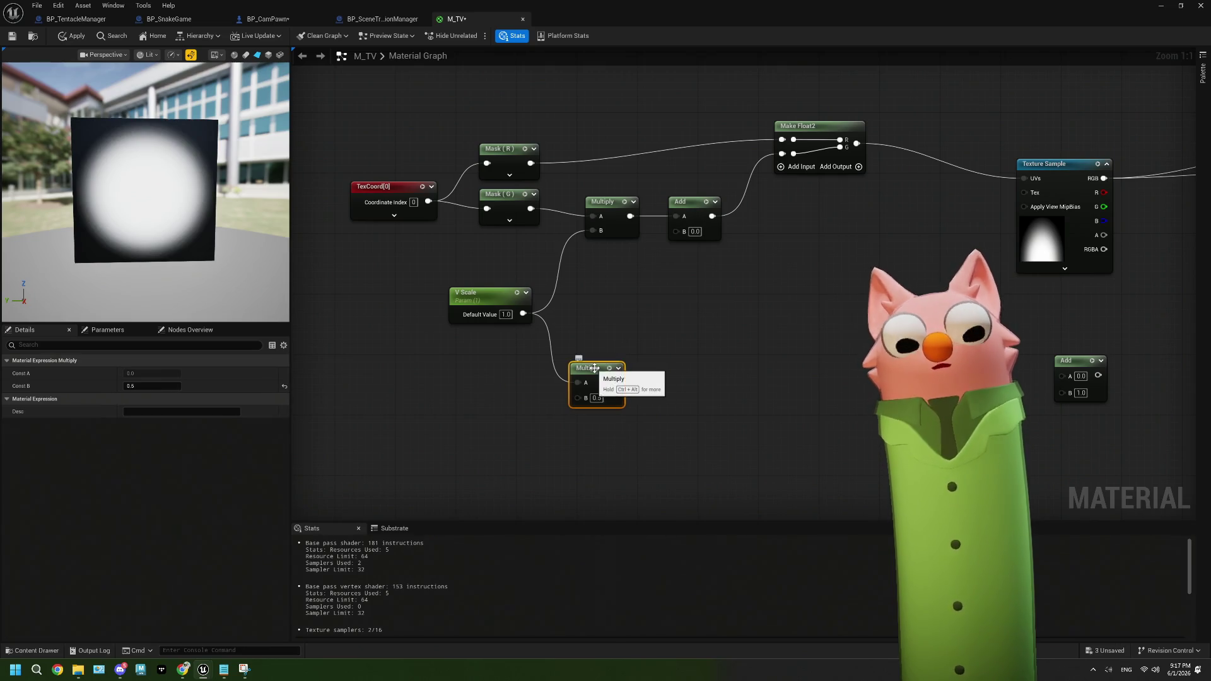
{"action": "key", "text": "Delete"}
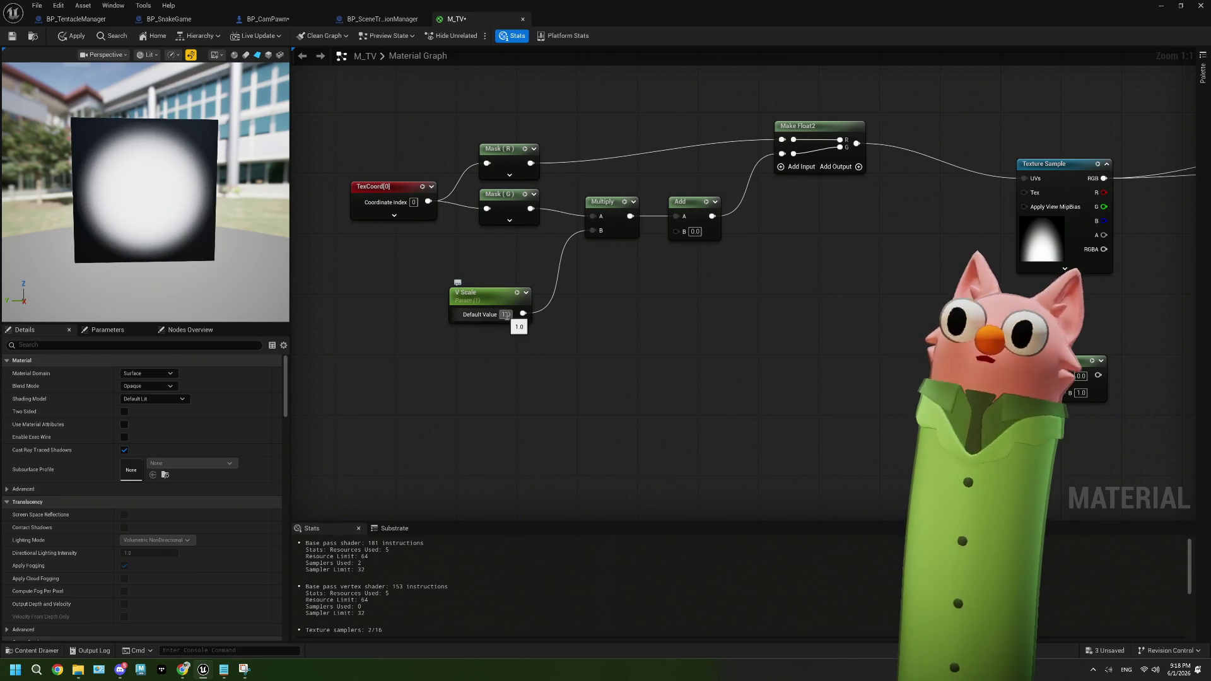
Set the V Scale parameter's default value to 0.5
{"action": "left_click", "coordinate": [506, 315]}
{"action": "left_click", "coordinate": [554, 355]}
{"action": "left_click_drag", "start_coordinate": [630, 308], "coordinate": [617, 327]}
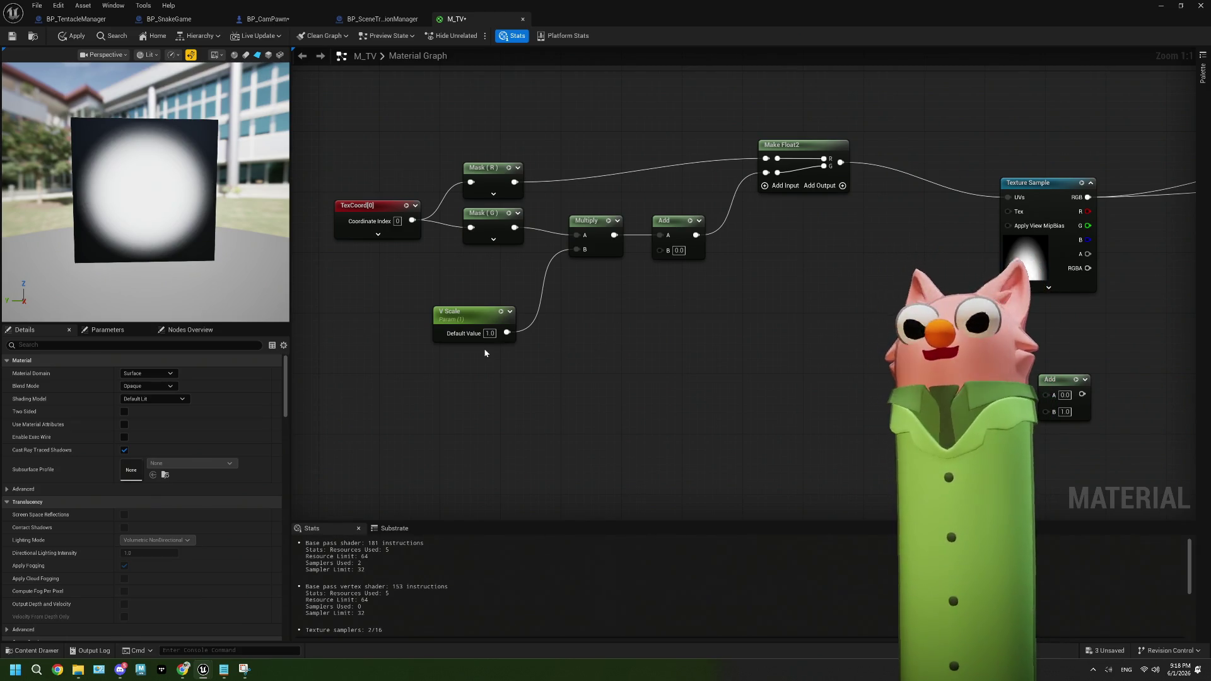
{"action": "type", "text": "0.5"}
{"action": "key", "text": "Return"}
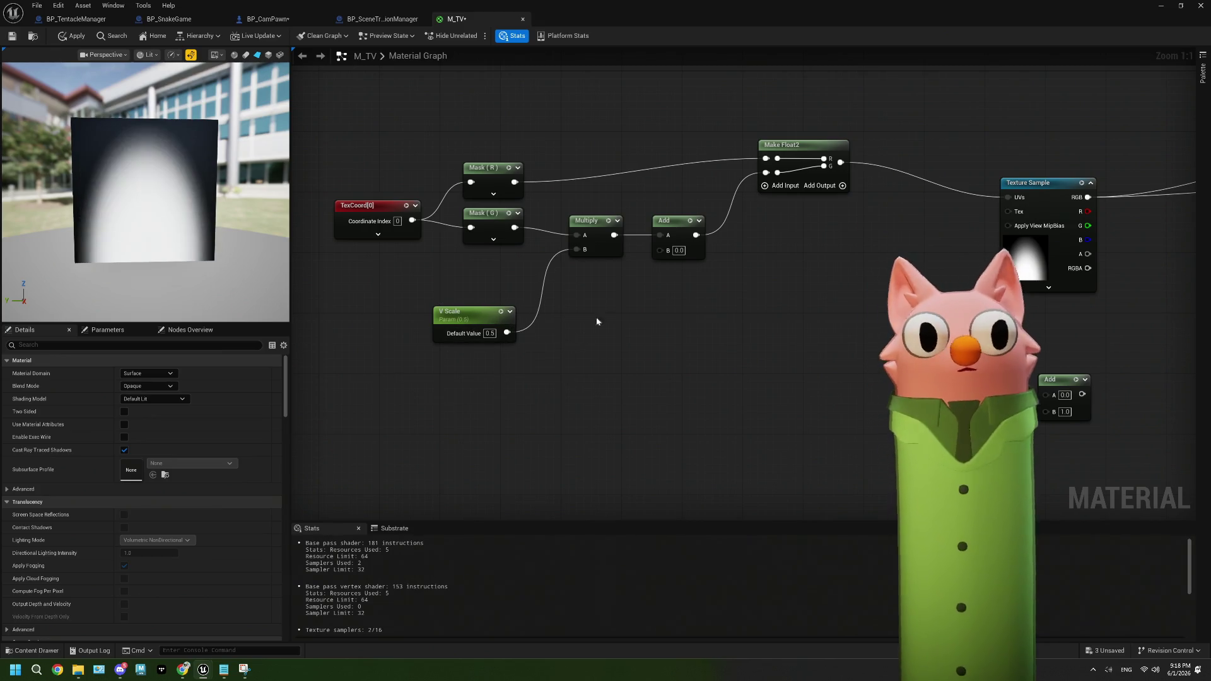
Try Add node B offsets of 0.5, then 0.25
{"action": "left_click", "coordinate": [678, 250]}
{"action": "type", "text": "0.5"}
{"action": "key", "text": "Return"}
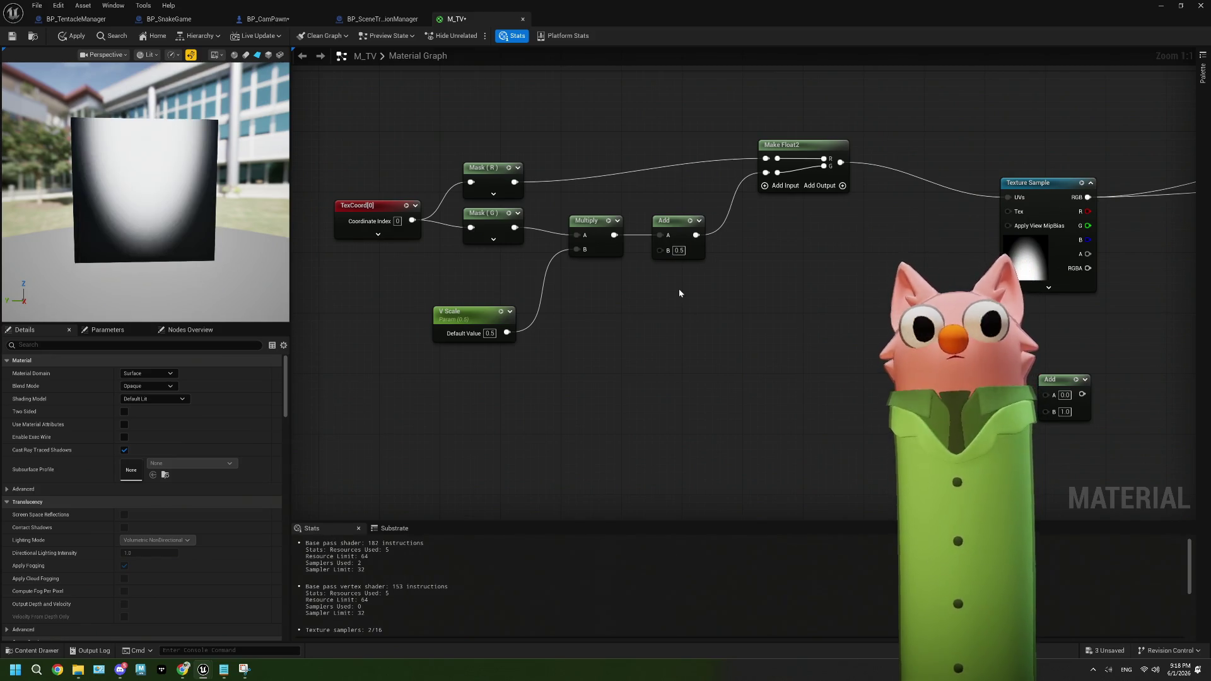
{"action": "type", "text": "0.25"}
{"action": "key", "text": "Return"}
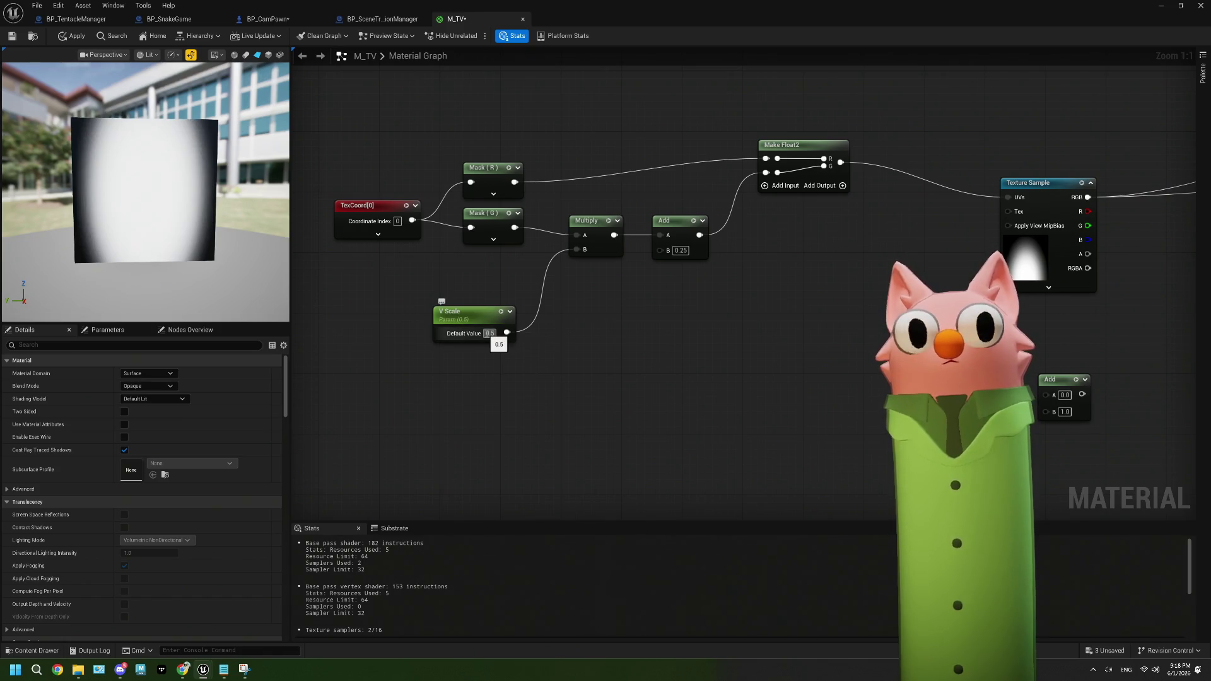
Change the V Scale default value to 0.25
{"action": "type", "text": "0.25"}
{"action": "key", "text": "Return"}
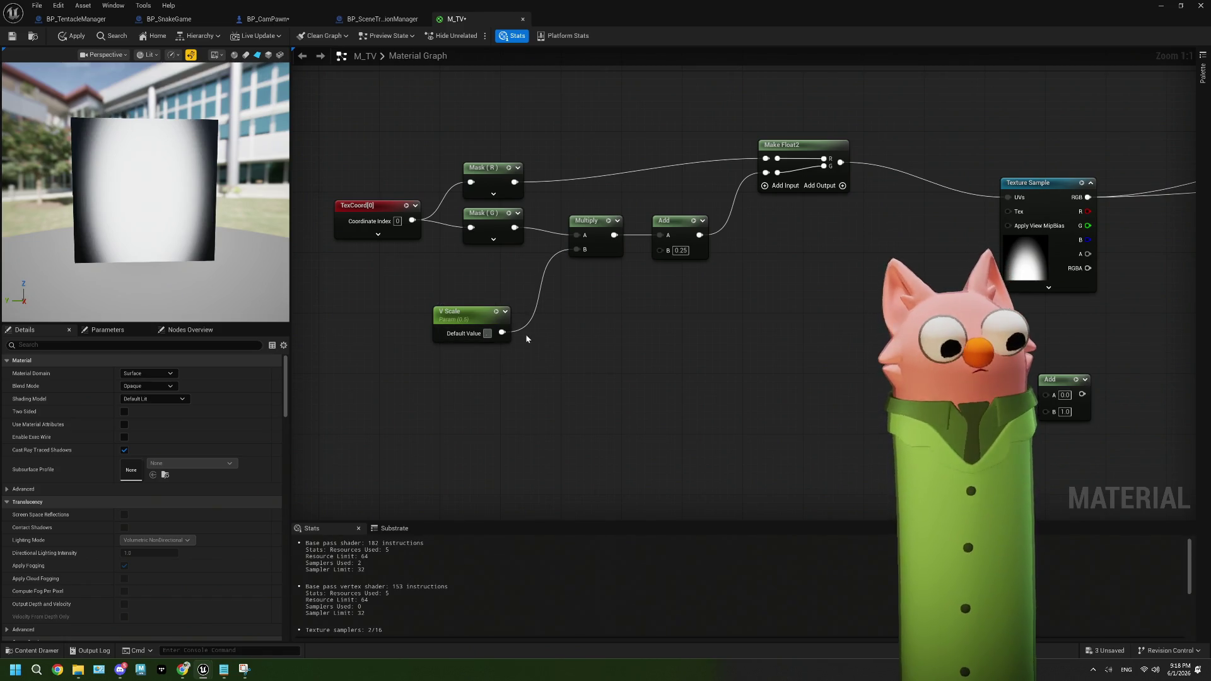
{"action": "key", "text": "Return"}
Try Add B offsets of 1 and 0.125, settling on 0.5
{"action": "left_click", "coordinate": [681, 251]}
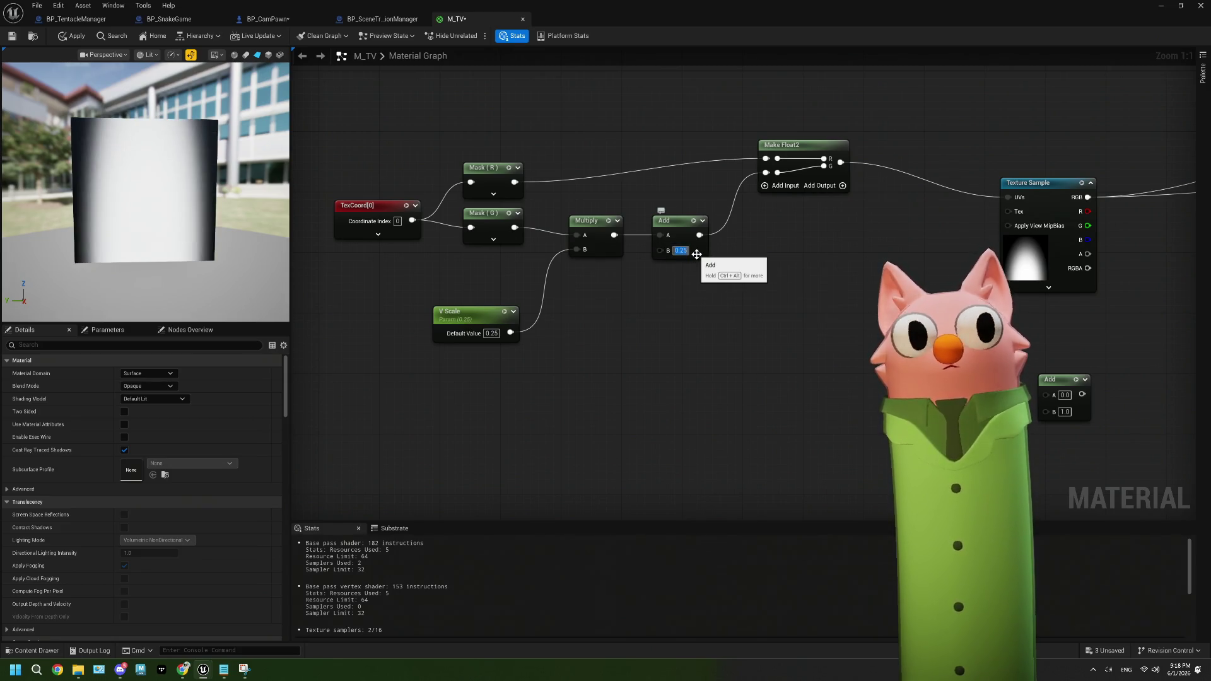
{"action": "key", "text": "Return"}
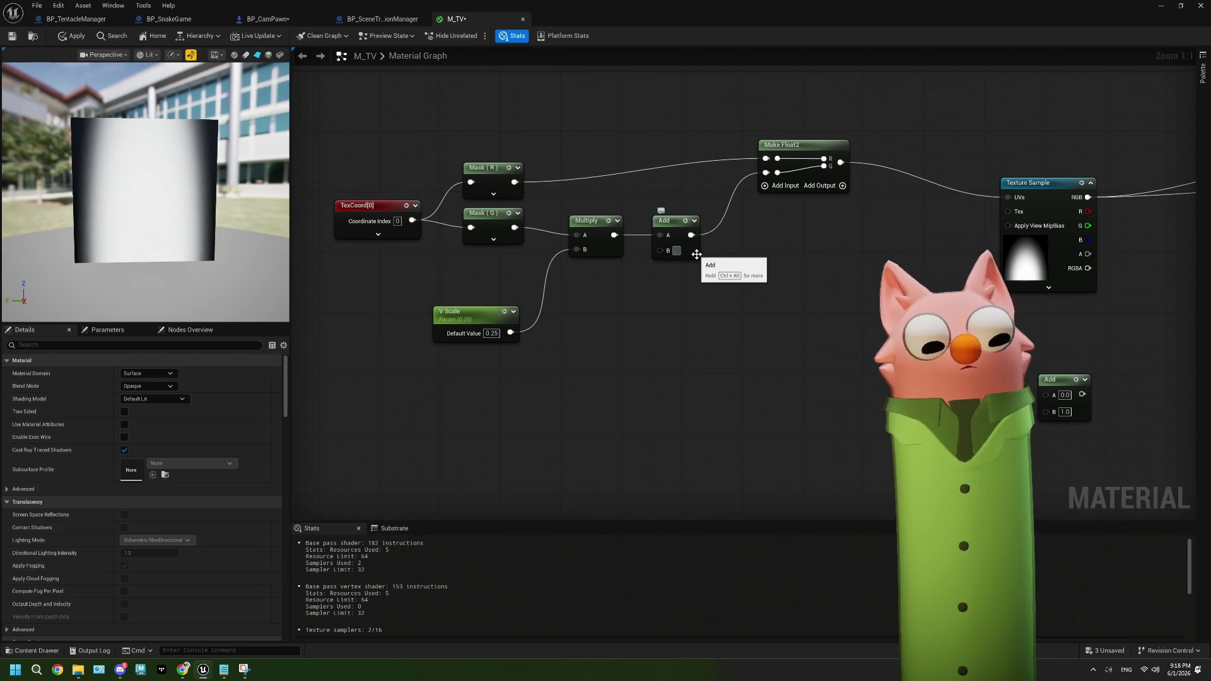
{"action": "left_click", "coordinate": [681, 251]}
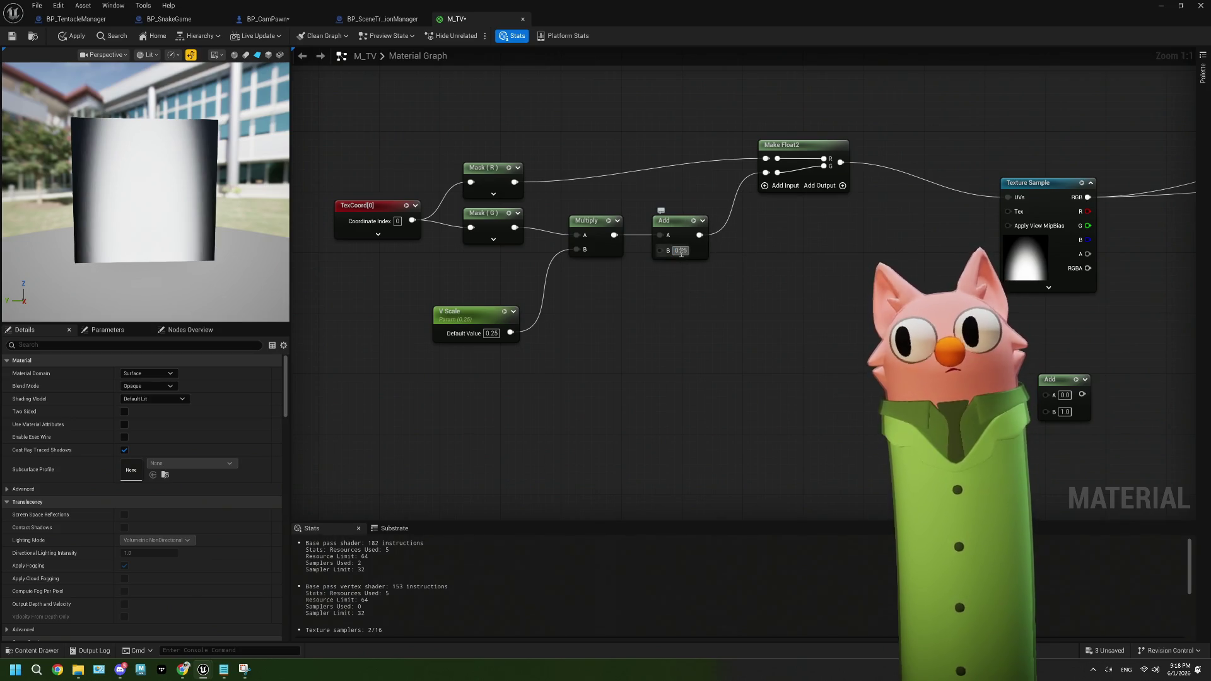
{"action": "type", "text": "1"}
{"action": "key", "text": "Return"}
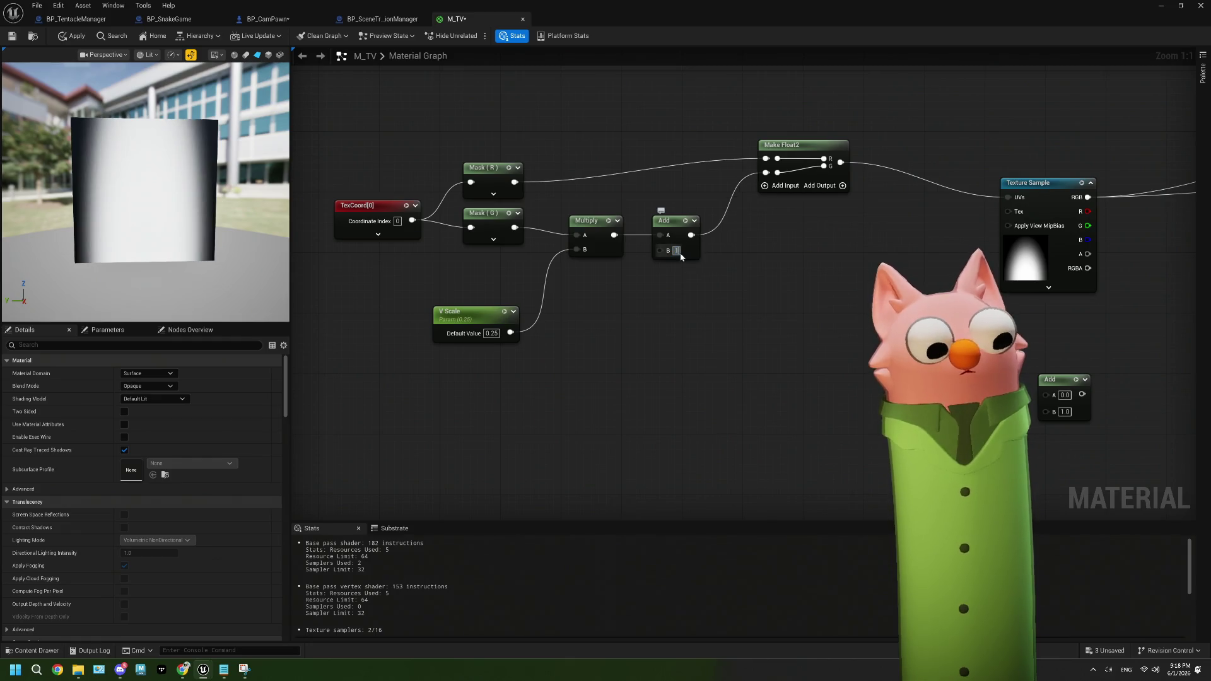
{"action": "left_click", "coordinate": [676, 251]}
{"action": "type", "text": "0.125"}
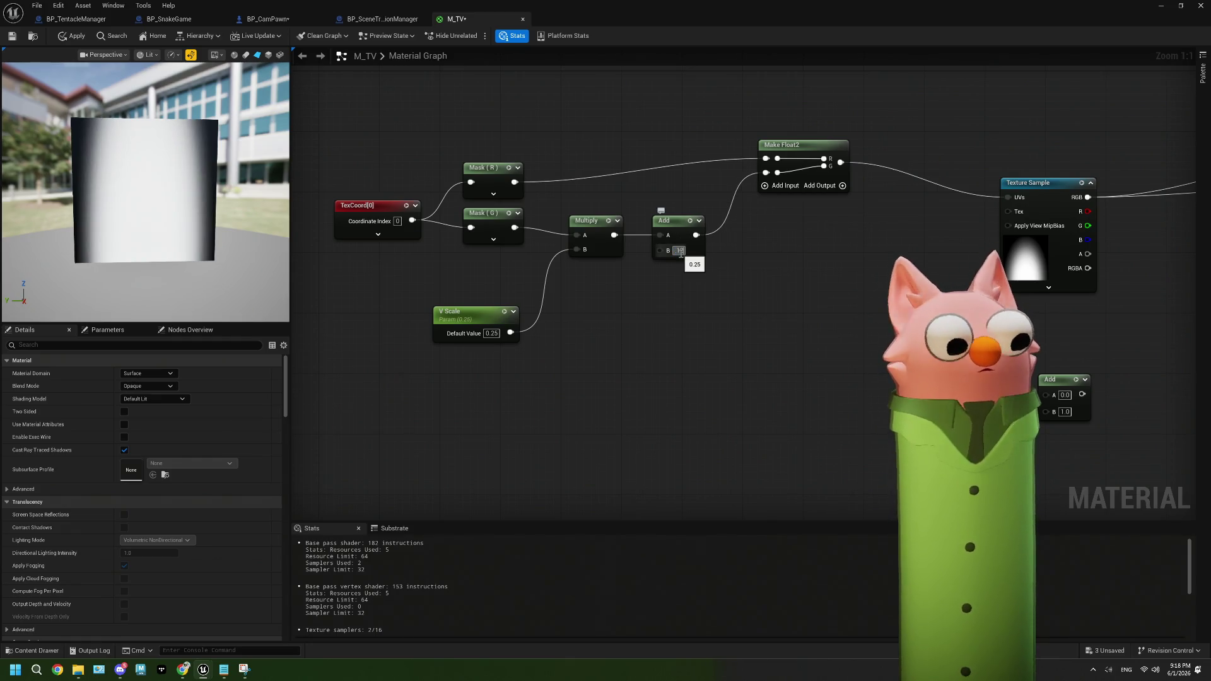
{"action": "key", "text": "Return"}
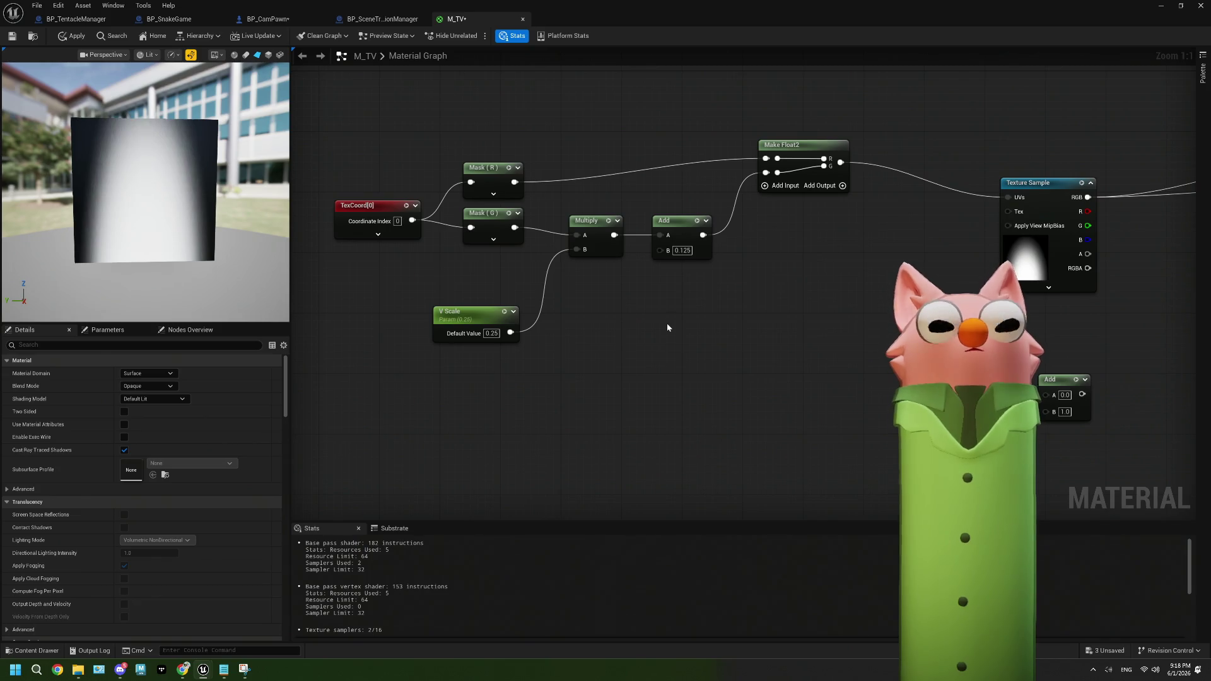
{"action": "left_click", "coordinate": [687, 250]}
{"action": "type", "text": "0.5"}
{"action": "key", "text": "Return"}
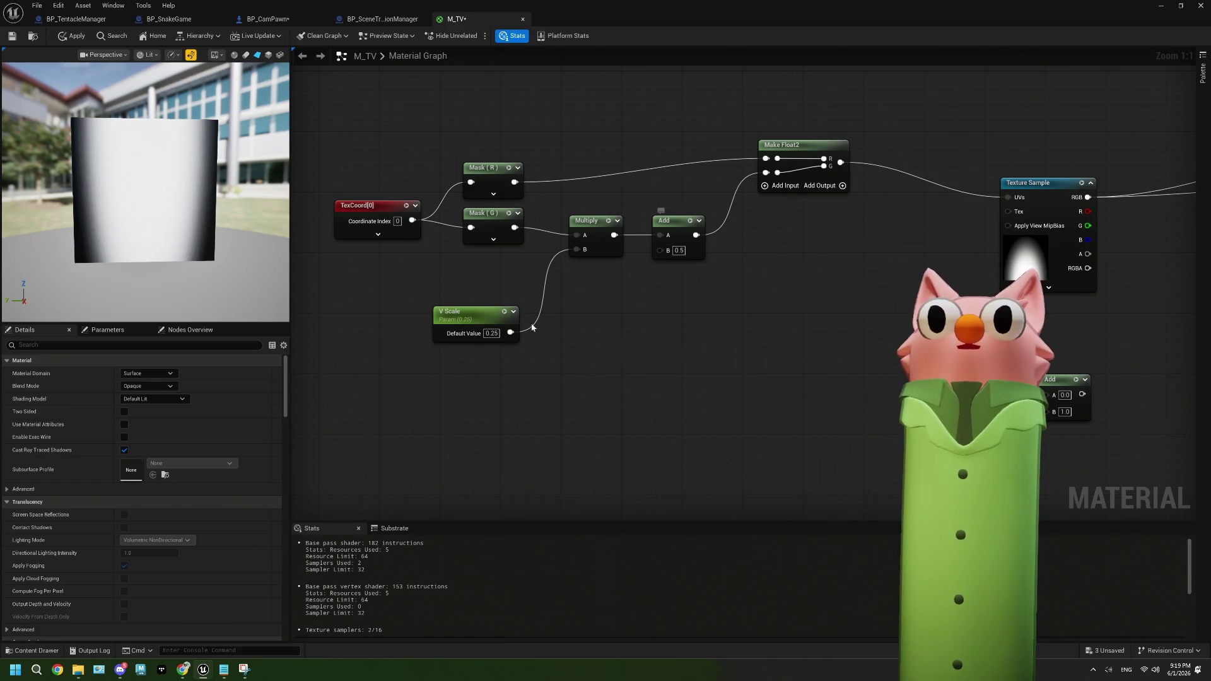
Wire the V Scale output into the Add node's B input
{"action": "left_click", "coordinate": [475, 313]}
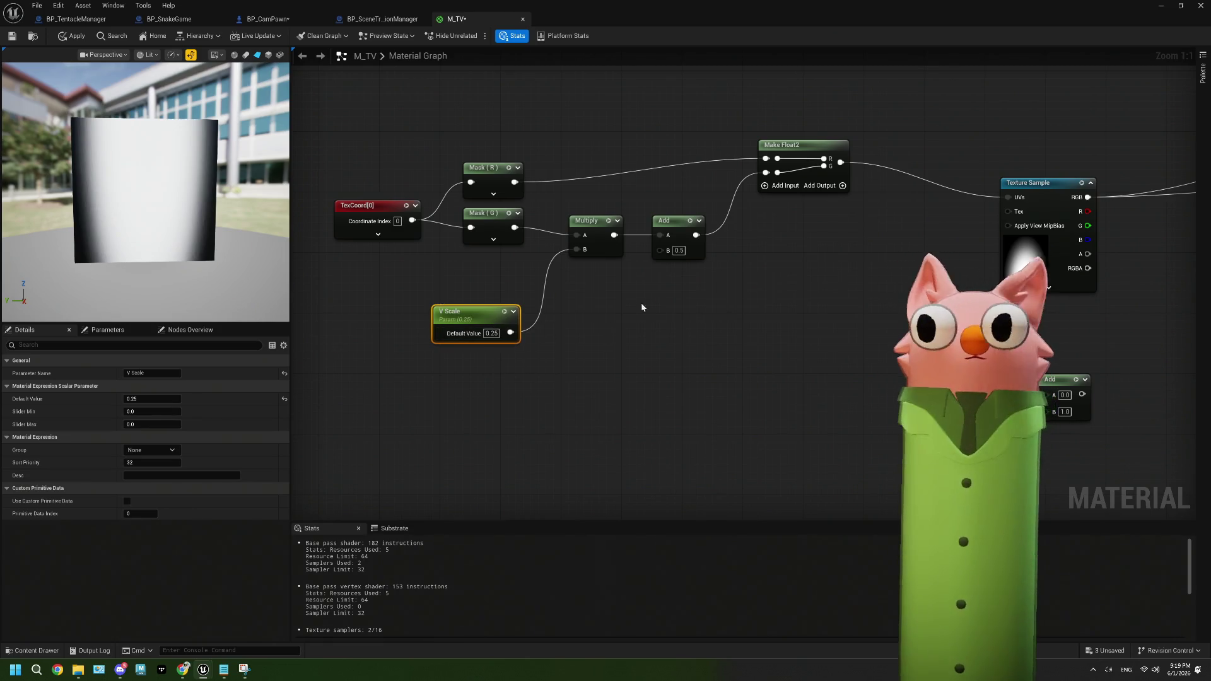
{"action": "left_click", "coordinate": [674, 240]}
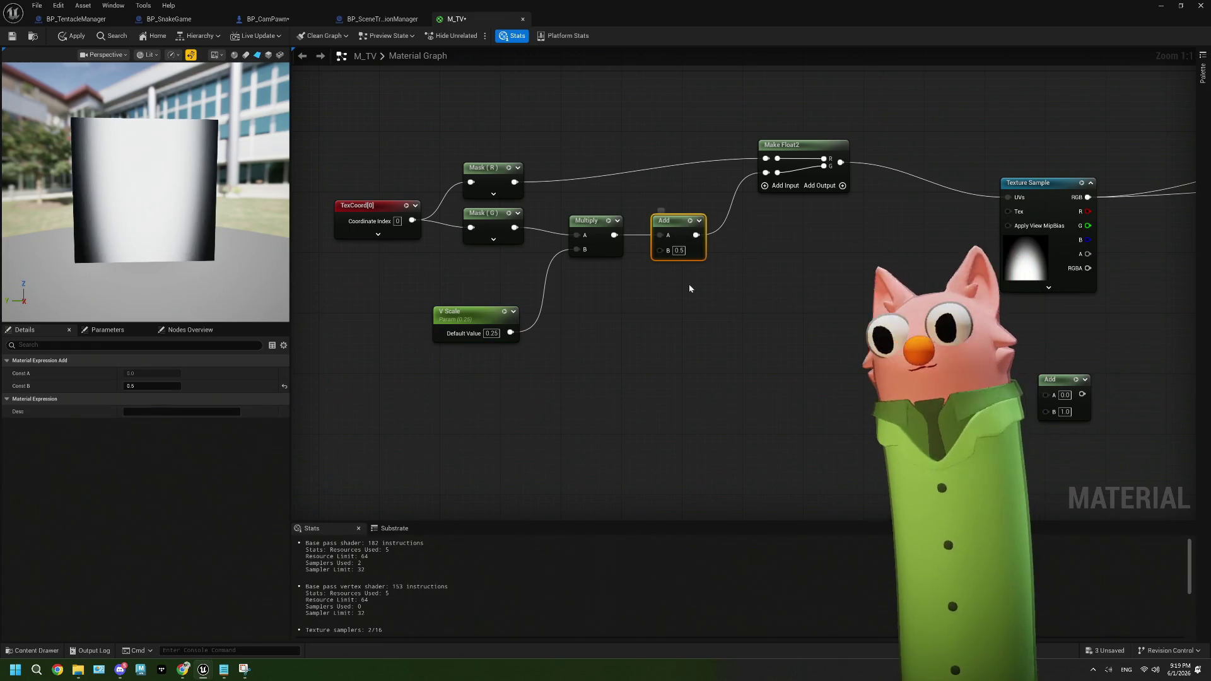
{"action": "mouse_move", "coordinate": [511, 333]}
{"action": "left_mouse_down"}
{"action": "mouse_move", "coordinate": [555, 347]}
{"action": "mouse_move", "coordinate": [659, 250]}
{"action": "left_mouse_up"}
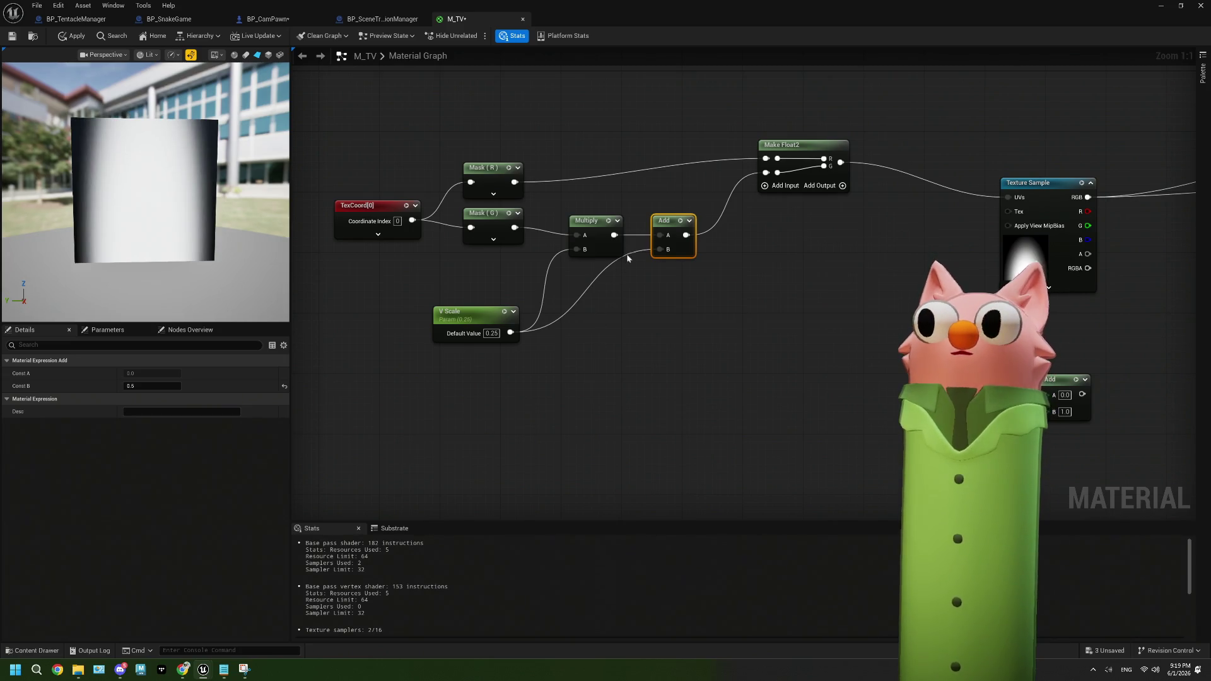
{"action": "right_click", "coordinate": [660, 249]}
{"action": "left_click", "coordinate": [623, 365]}
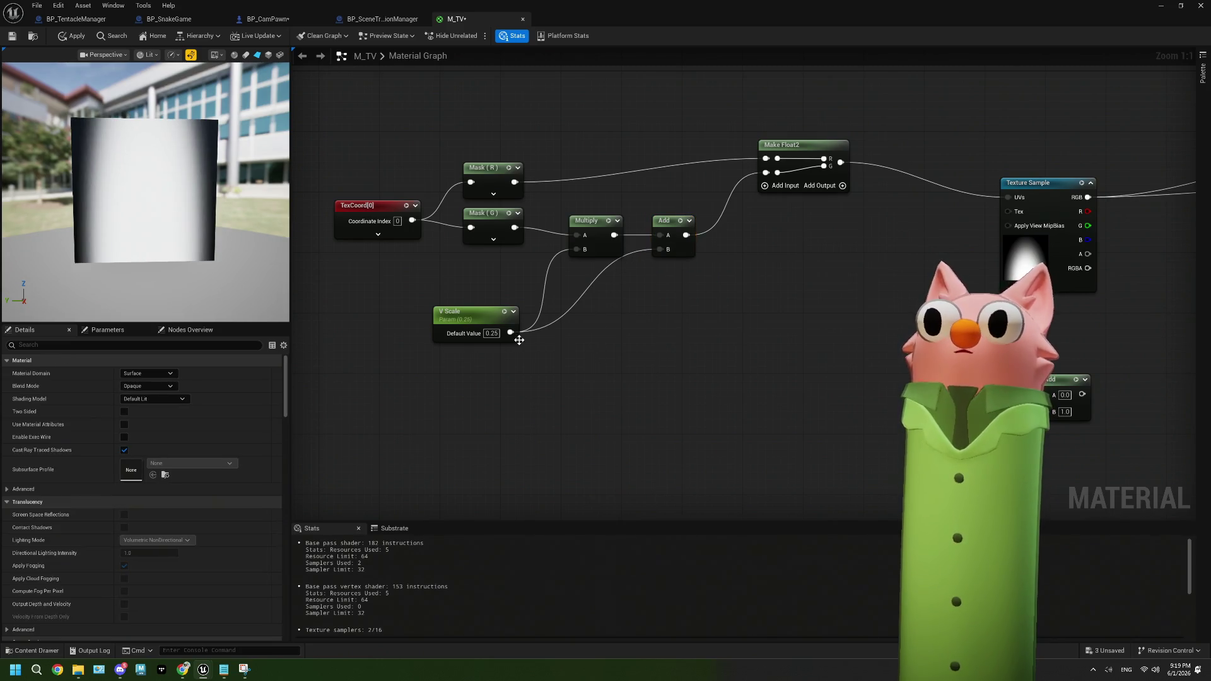
{"action": "right_click", "coordinate": [511, 333]}
{"action": "key", "text": "Escape"}
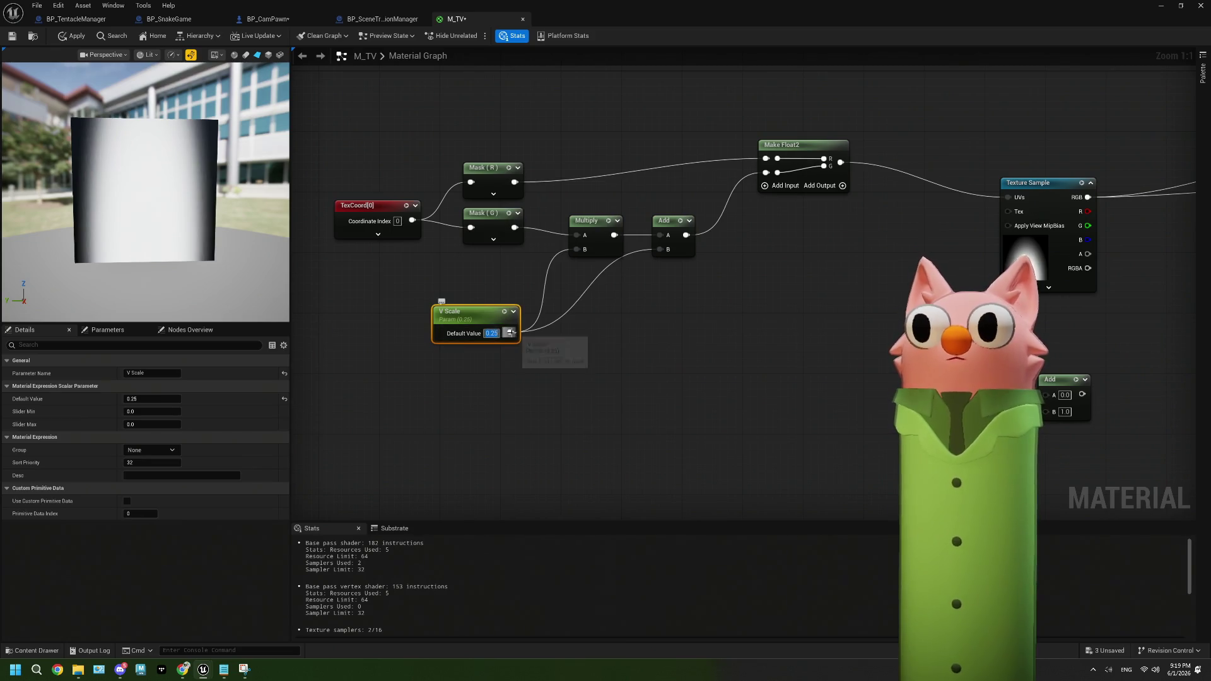
{"action": "right_click", "coordinate": [510, 333]}
{"action": "key", "text": "Escape"}
Insert a OneMinus (1-x) node after V Scale into Add B, then delete it
{"action": "left_click_drag", "start_coordinate": [511, 333], "coordinate": [562, 343]}
{"action": "type", "text": "1-"}
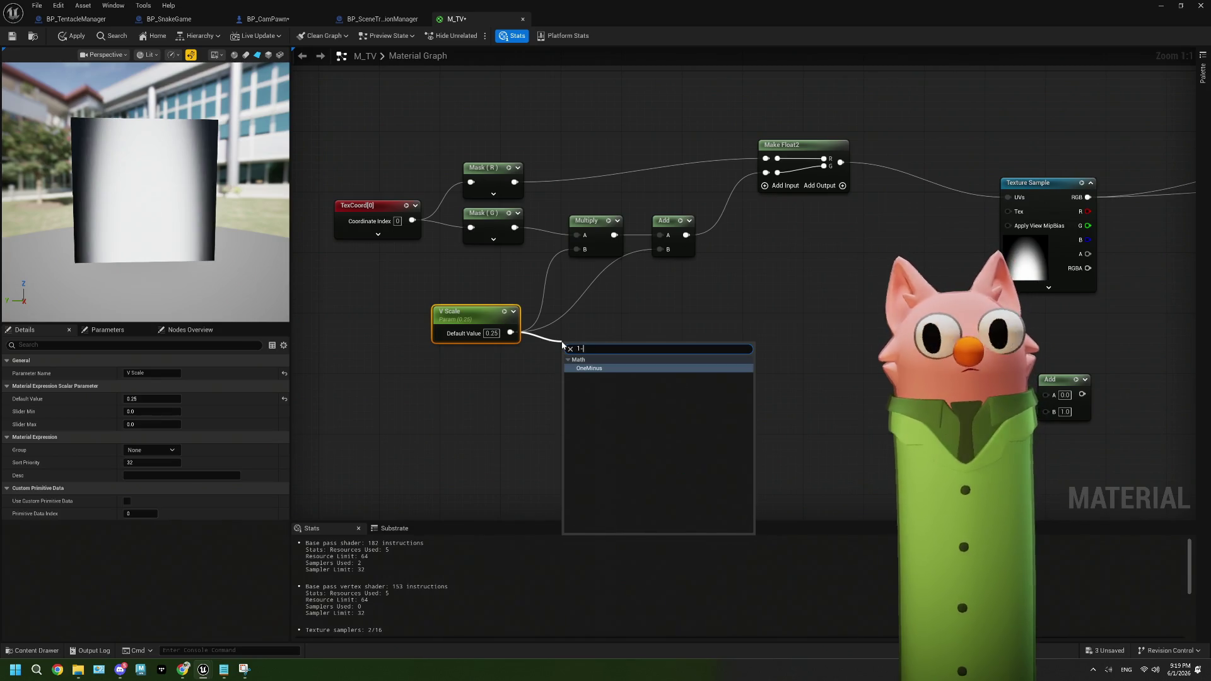
{"action": "key", "text": "Return"}
{"action": "mouse_move", "coordinate": [593, 356]}
{"action": "left_mouse_down"}
{"action": "mouse_move", "coordinate": [675, 364]}
{"action": "mouse_move", "coordinate": [668, 251]}
{"action": "left_mouse_up"}
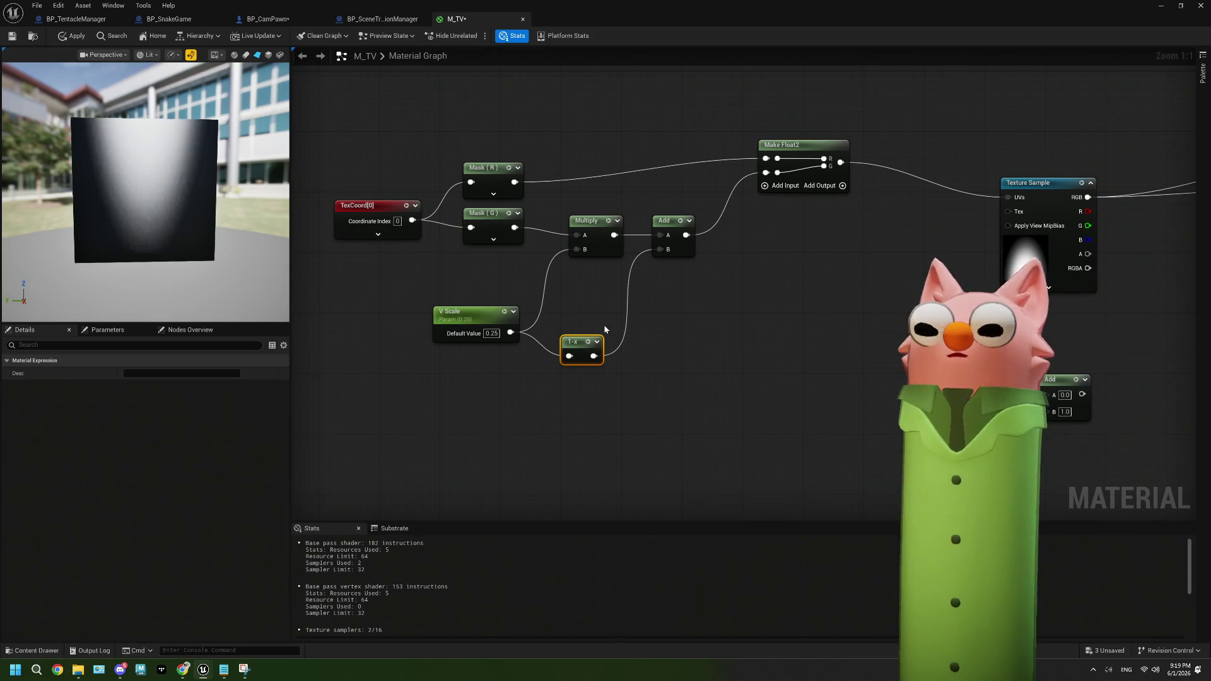
{"action": "key", "text": "Delete"}
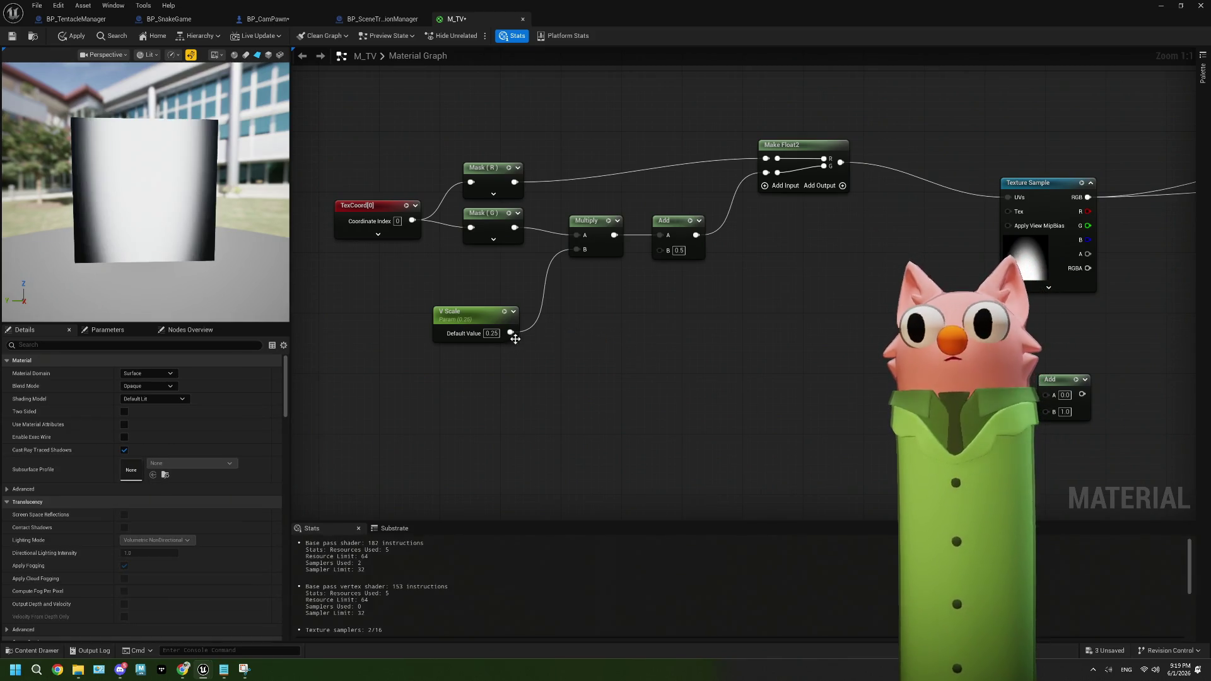
Set the Add offset to 0 and V Scale to 1.0, then bring the streaming dashboard forward
{"action": "left_click", "coordinate": [678, 251]}
{"action": "type", "text": "0"}
{"action": "left_click", "coordinate": [491, 333]}
{"action": "type", "text": "1"}
{"action": "key", "text": "Return"}
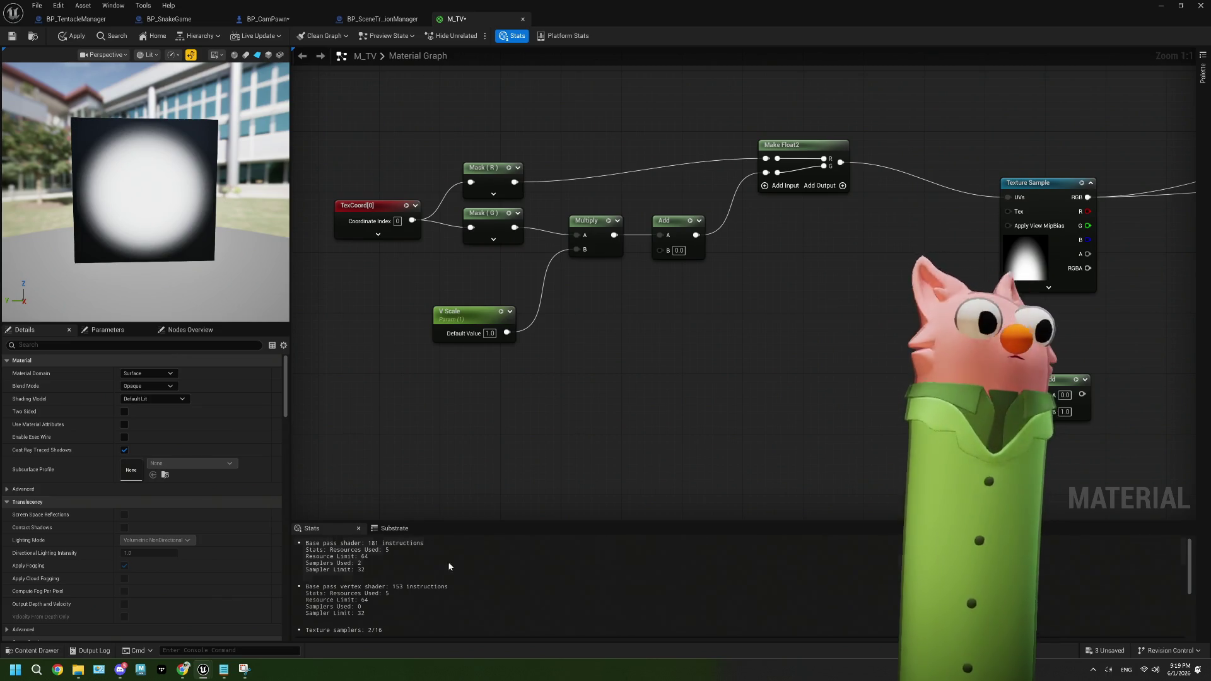
{"action": "left_click", "coordinate": [183, 674]}
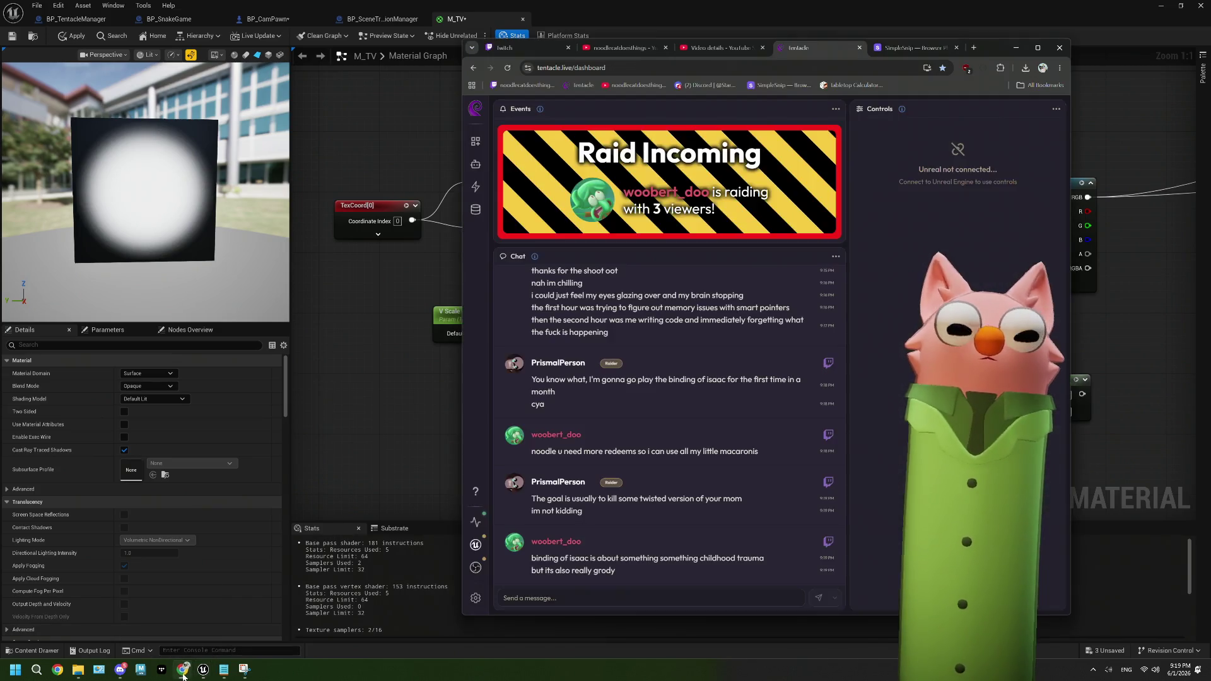
Search 'ue5 texcood from center' in a new tab and open the texture-repositioning forum thread
{"action": "left_click", "coordinate": [973, 48]}
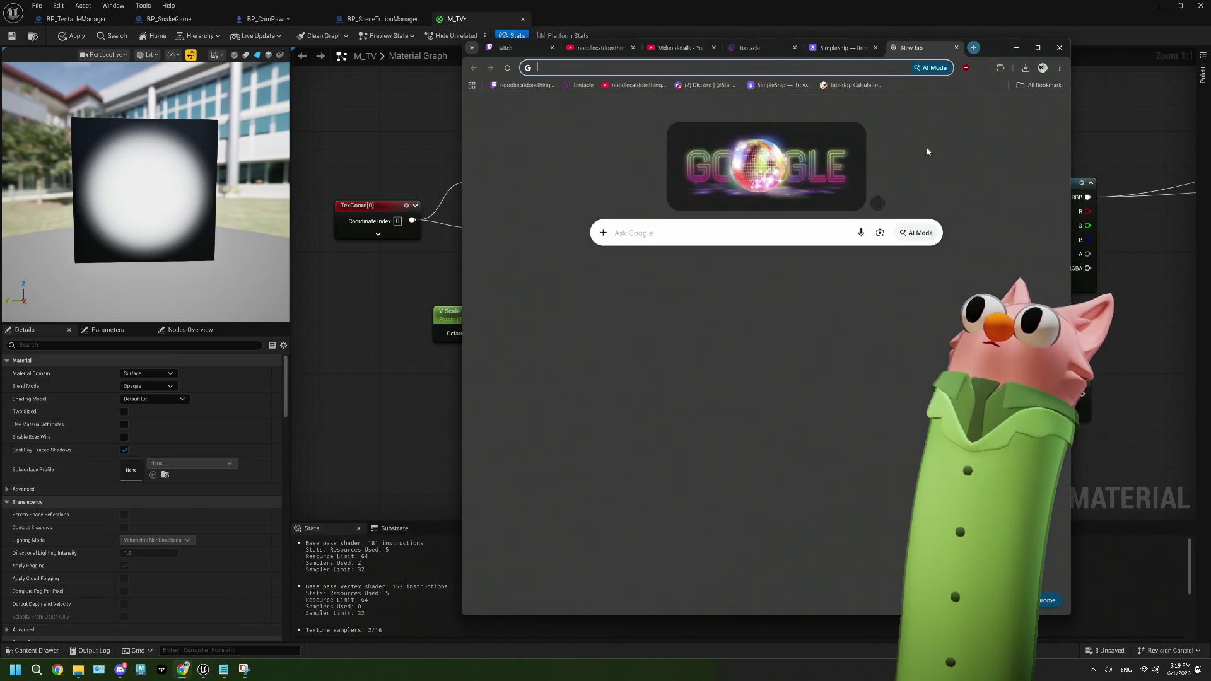
{"action": "type", "text": "ue"}
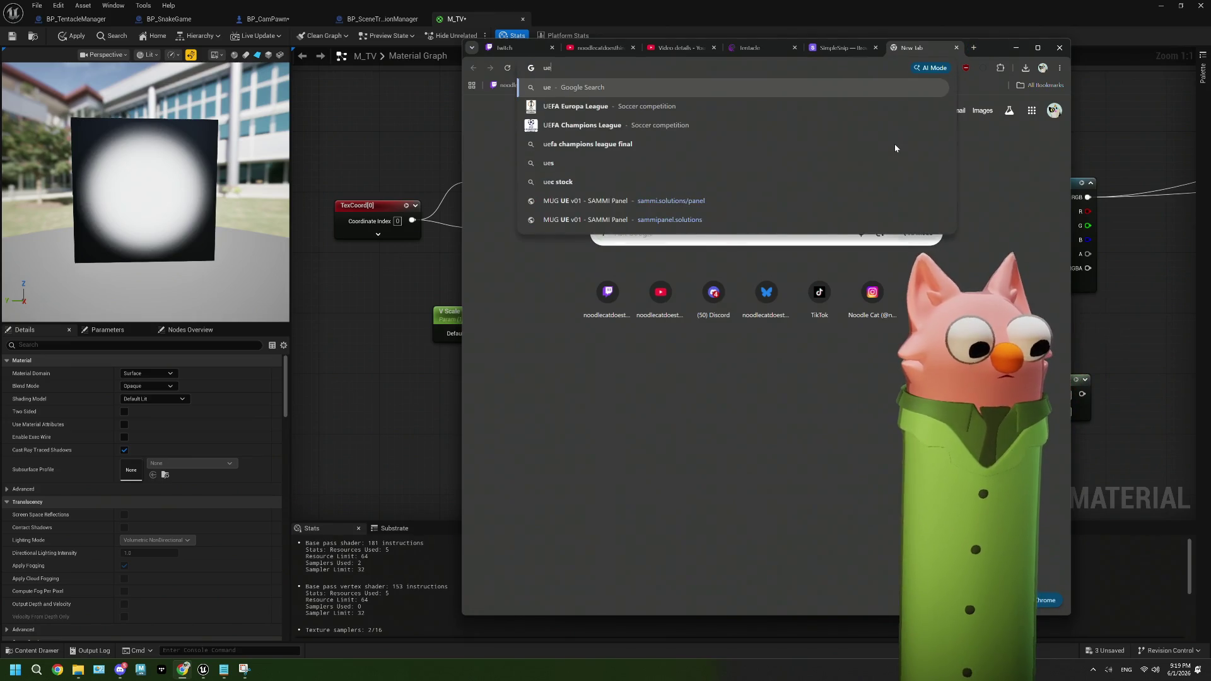
{"action": "type", "text": "5 texco"}
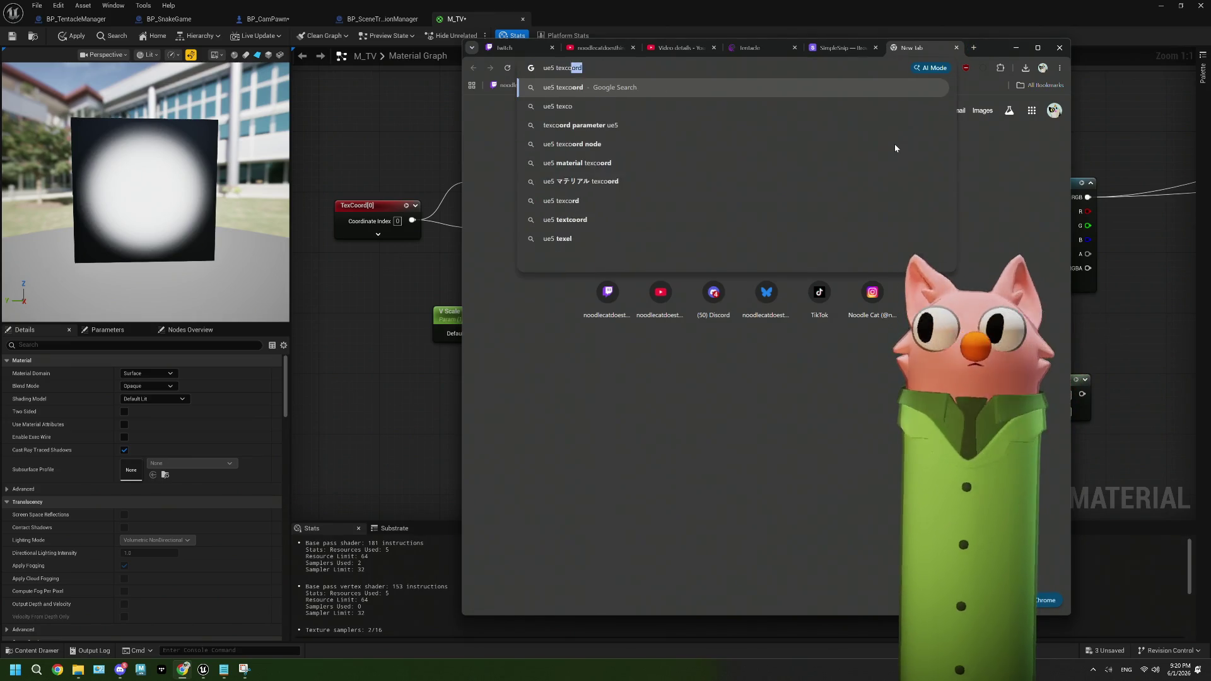
{"action": "type", "text": "od from center"}
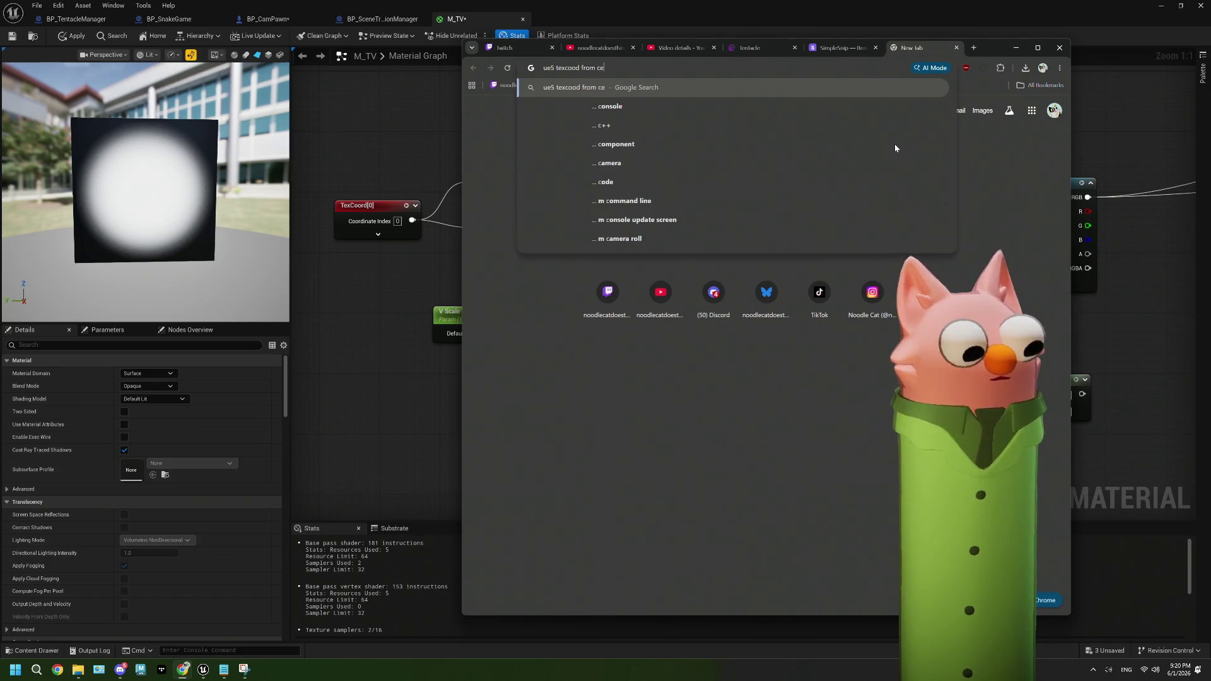
{"action": "key", "text": "Return"}
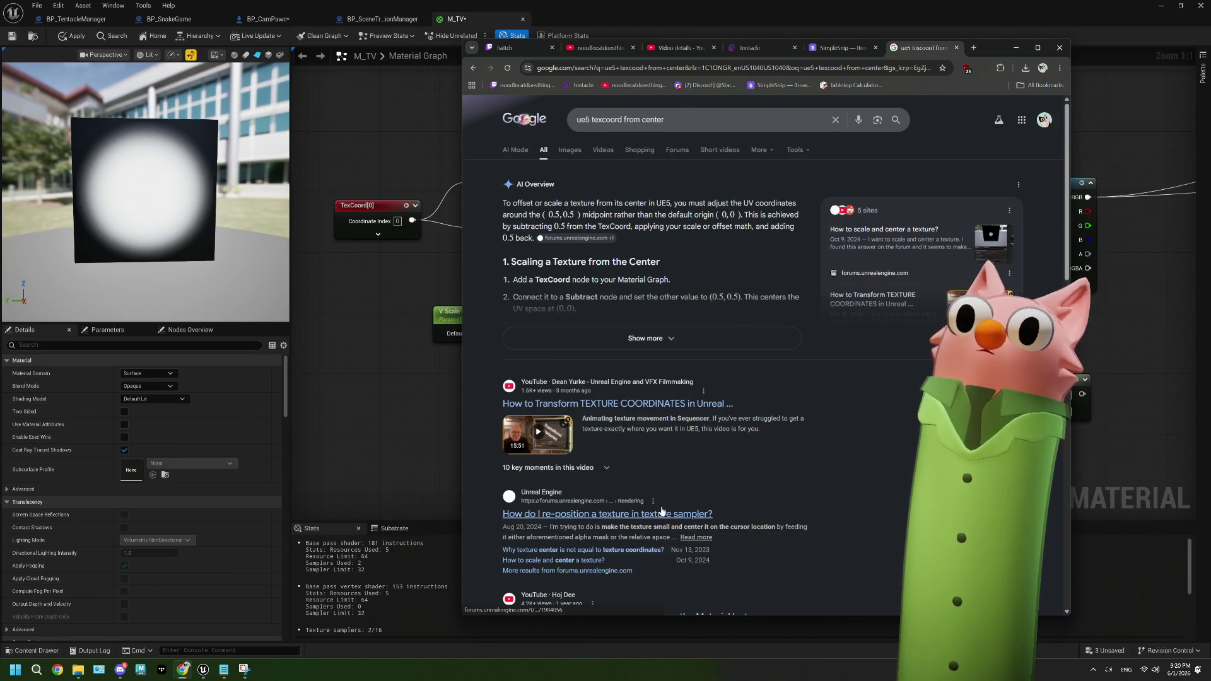
{"action": "left_click", "coordinate": [704, 510]}
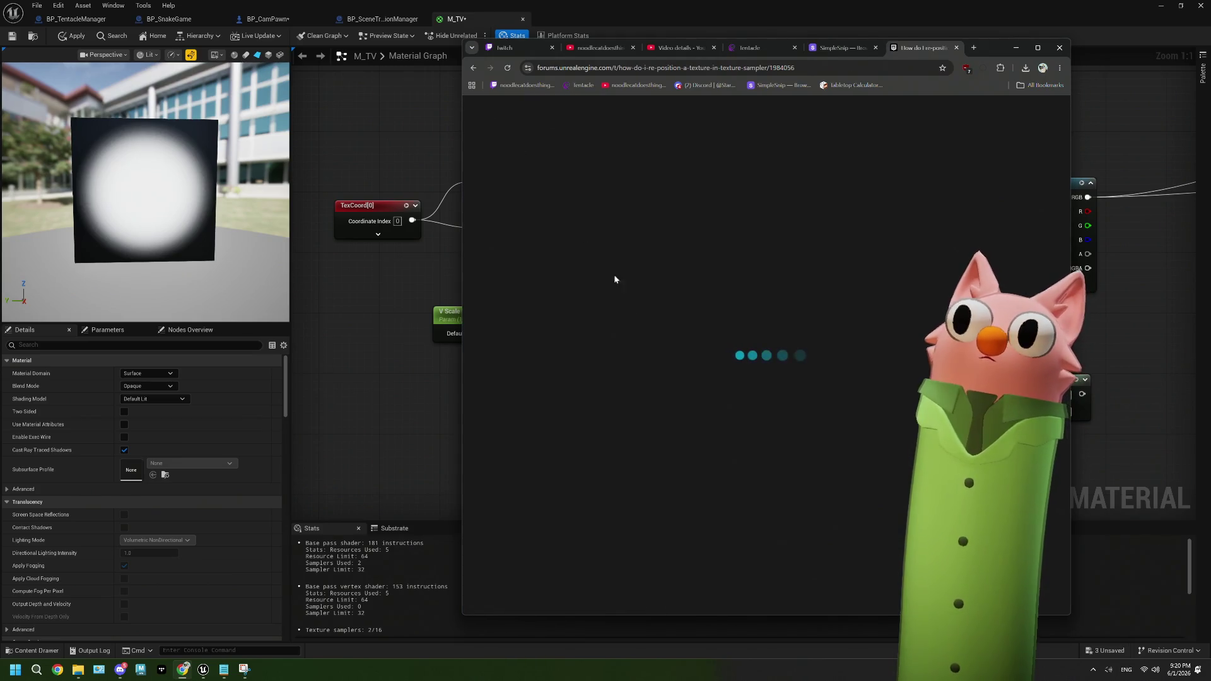
Read through the forum replies, enlarging the posted node-graph images
{"action": "scroll", "coordinate": [677, 359], "scroll_direction": "down", "scroll_amount": 8}
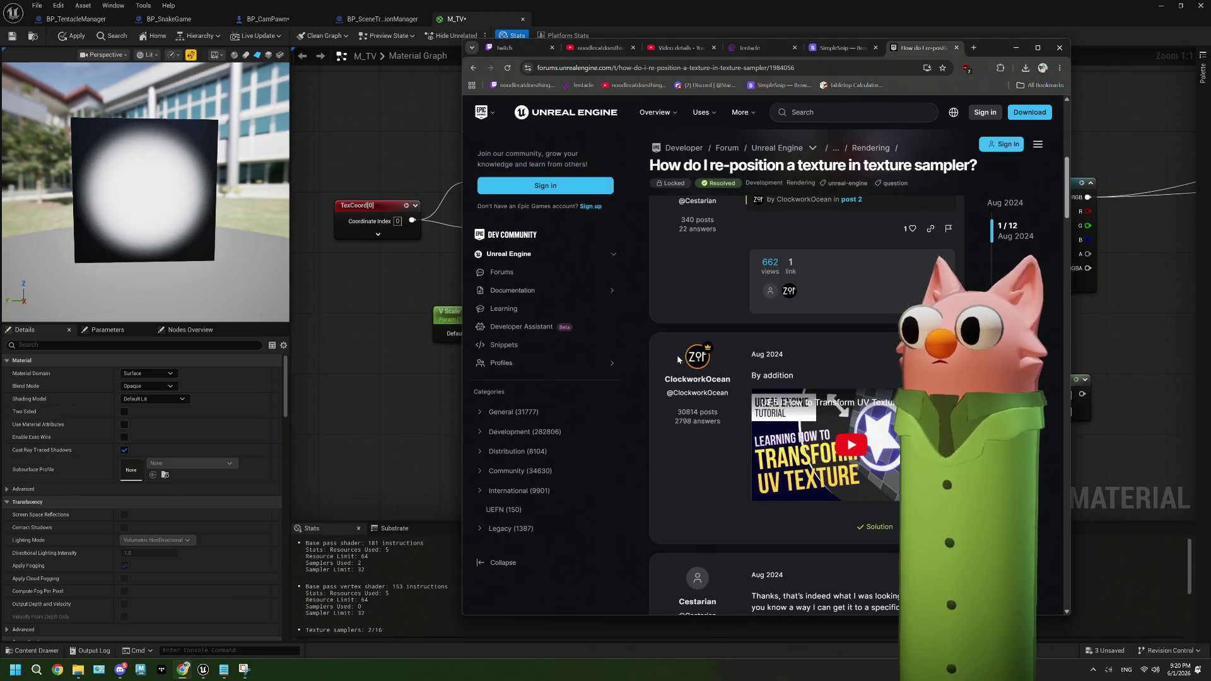
{"action": "scroll", "coordinate": [678, 360], "scroll_direction": "down", "scroll_amount": 8}
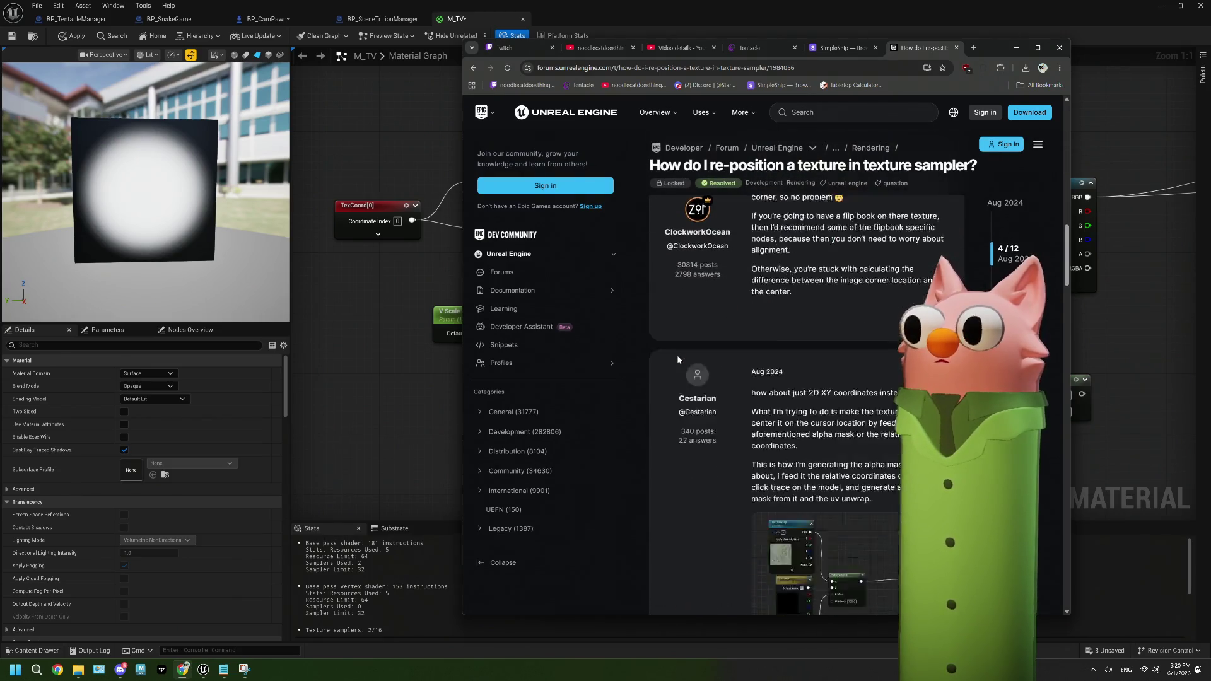
{"action": "scroll", "coordinate": [722, 373], "scroll_direction": "down", "scroll_amount": 5}
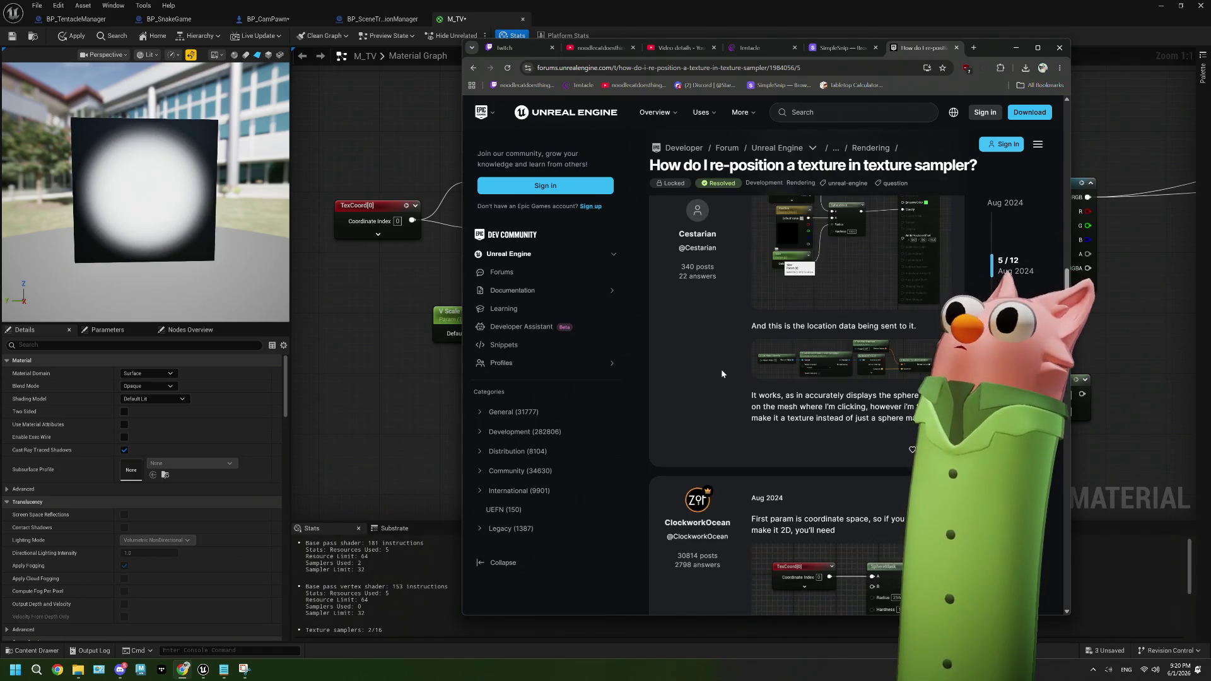
{"action": "scroll", "coordinate": [722, 373], "scroll_direction": "down", "scroll_amount": 3}
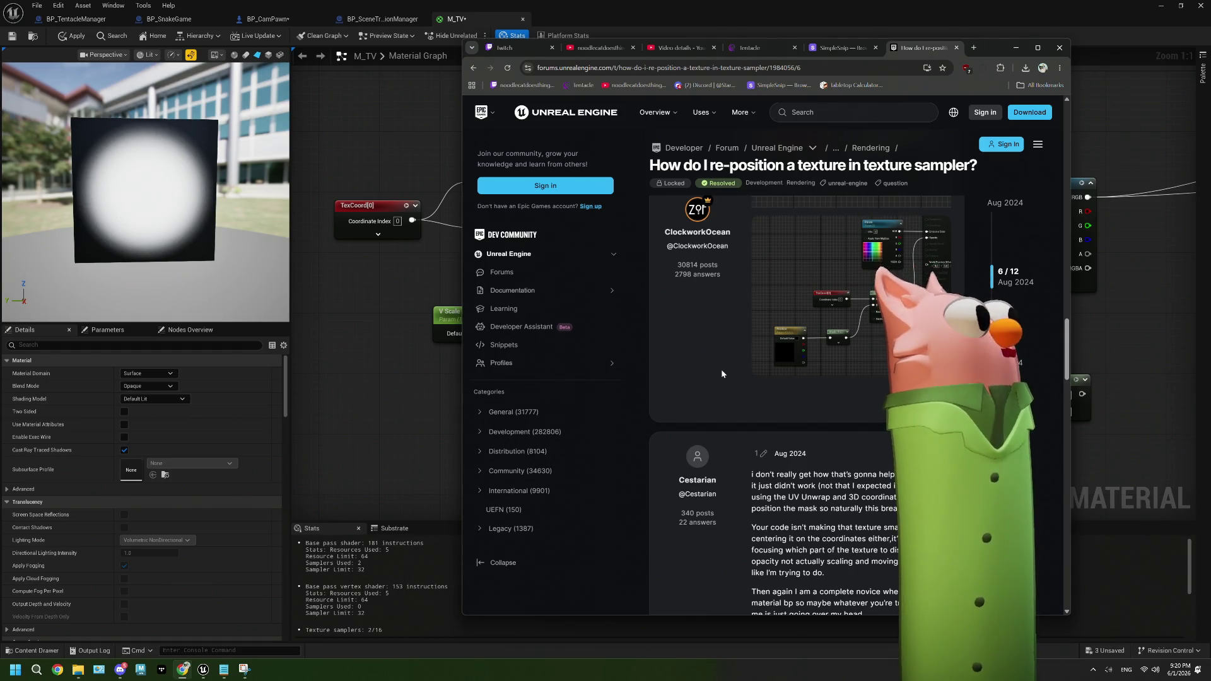
{"action": "scroll", "coordinate": [721, 369], "scroll_direction": "down", "scroll_amount": 5}
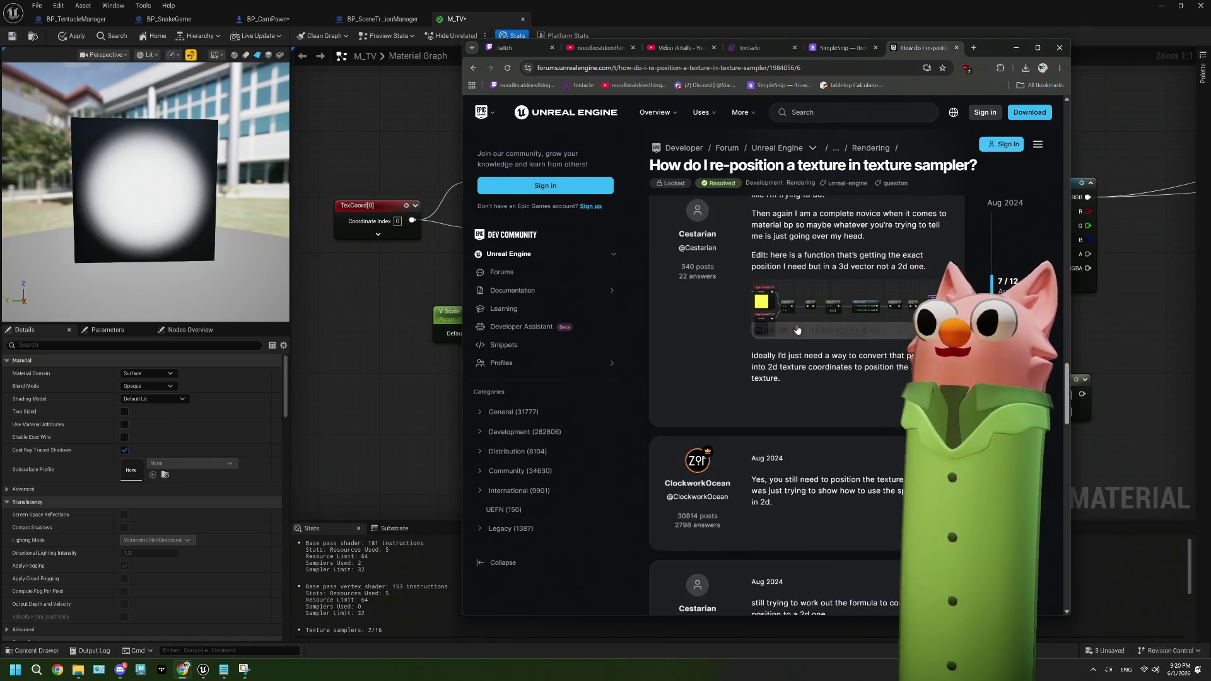
{"action": "left_click", "coordinate": [794, 321]}
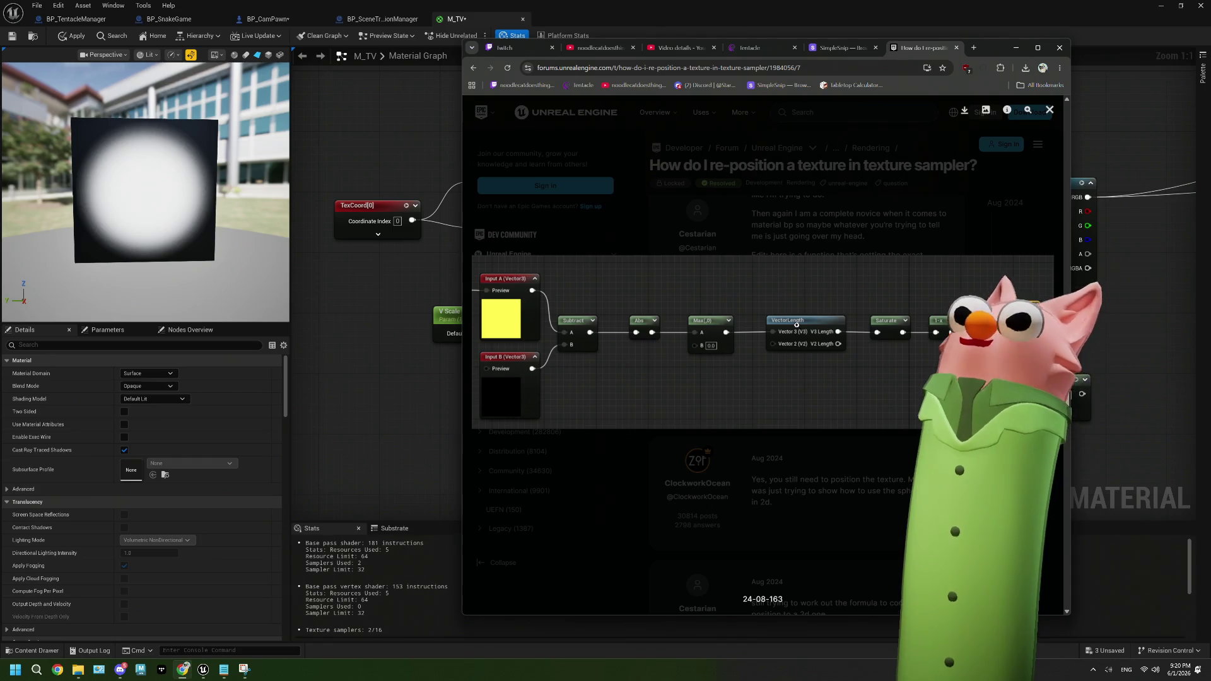
{"action": "left_click", "coordinate": [796, 325]}
{"action": "scroll", "coordinate": [807, 452], "scroll_direction": "down", "scroll_amount": 4}
{"action": "scroll", "coordinate": [807, 452], "scroll_direction": "down", "scroll_amount": 1}
{"action": "left_click", "coordinate": [809, 446]}
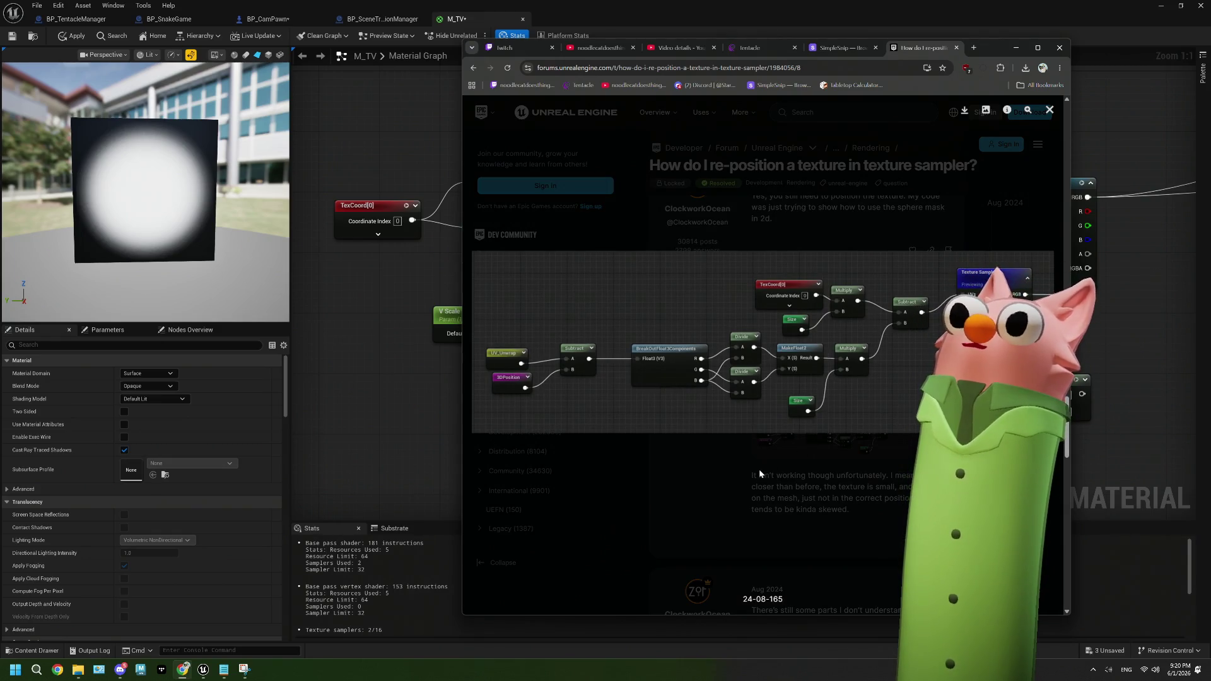
{"action": "left_click", "coordinate": [759, 473]}
{"action": "scroll", "coordinate": [759, 473], "scroll_direction": "down", "scroll_amount": 10}
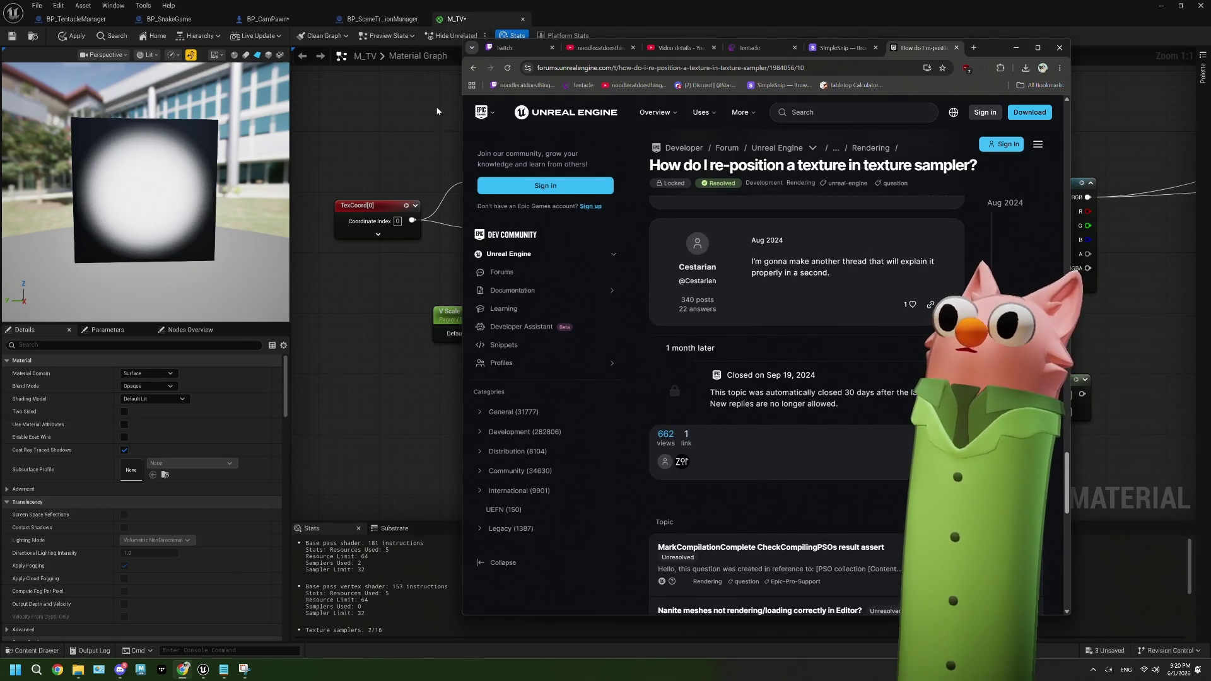
Back on the results, open the Reddit thread 'How to scale texture from center?'
{"action": "left_click", "coordinate": [473, 68]}
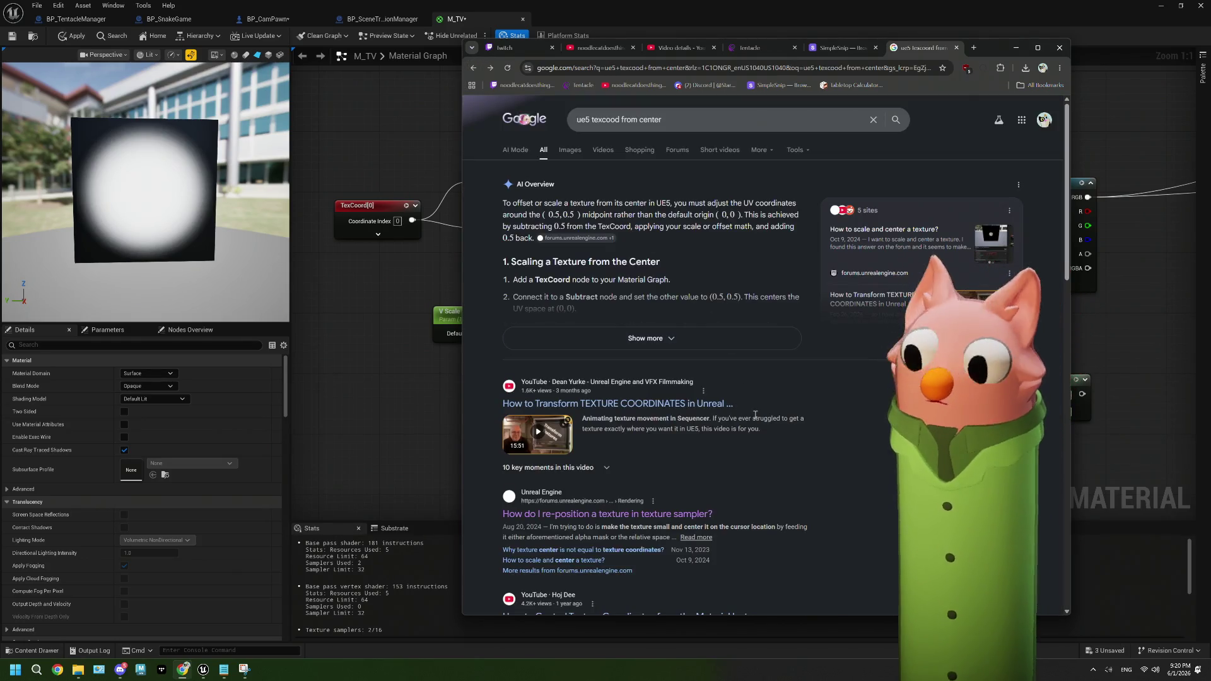
{"action": "scroll", "coordinate": [754, 414], "scroll_direction": "down", "scroll_amount": 5}
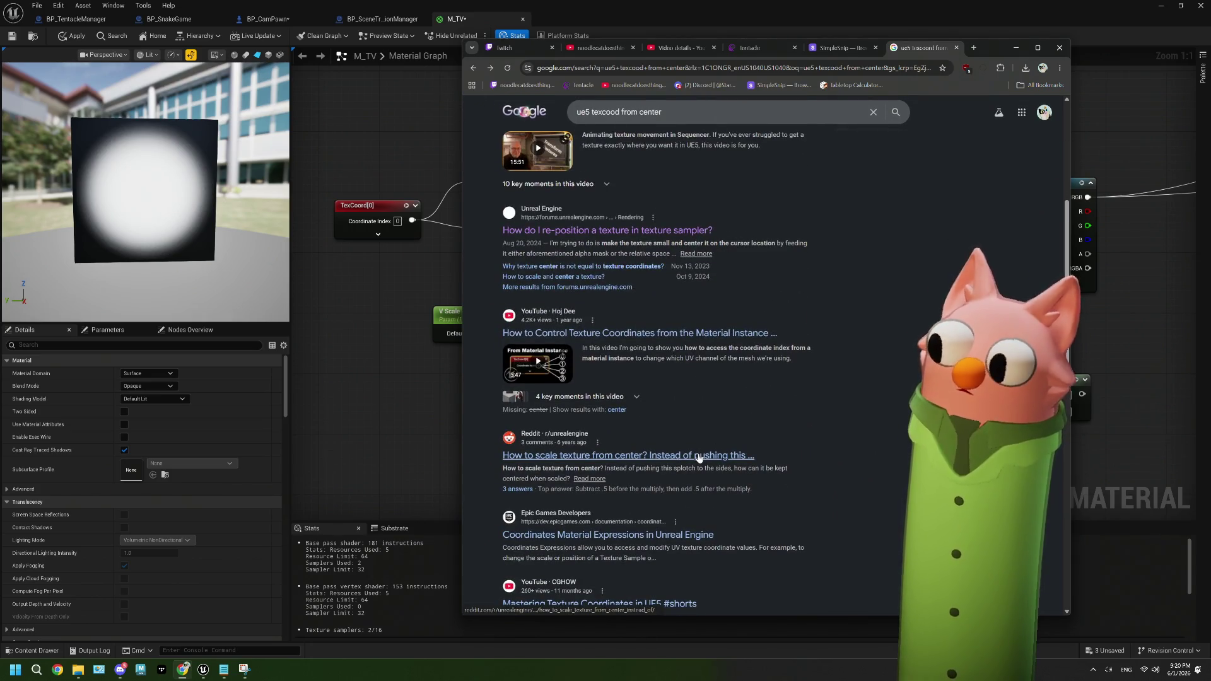
{"action": "left_click", "coordinate": [693, 455]}
{"action": "scroll", "coordinate": [797, 381], "scroll_direction": "down", "scroll_amount": 3}
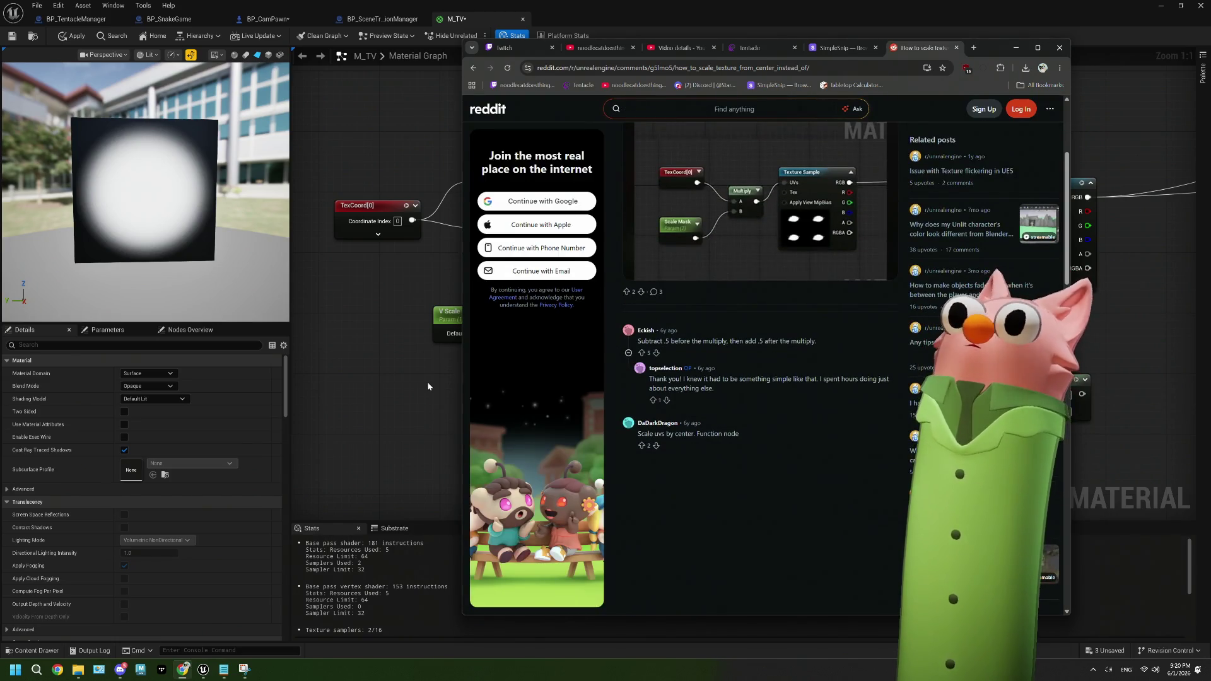
Return to M_TV and move the TexCoord and Mask nodes left to make room
{"action": "left_click", "coordinate": [385, 389]}
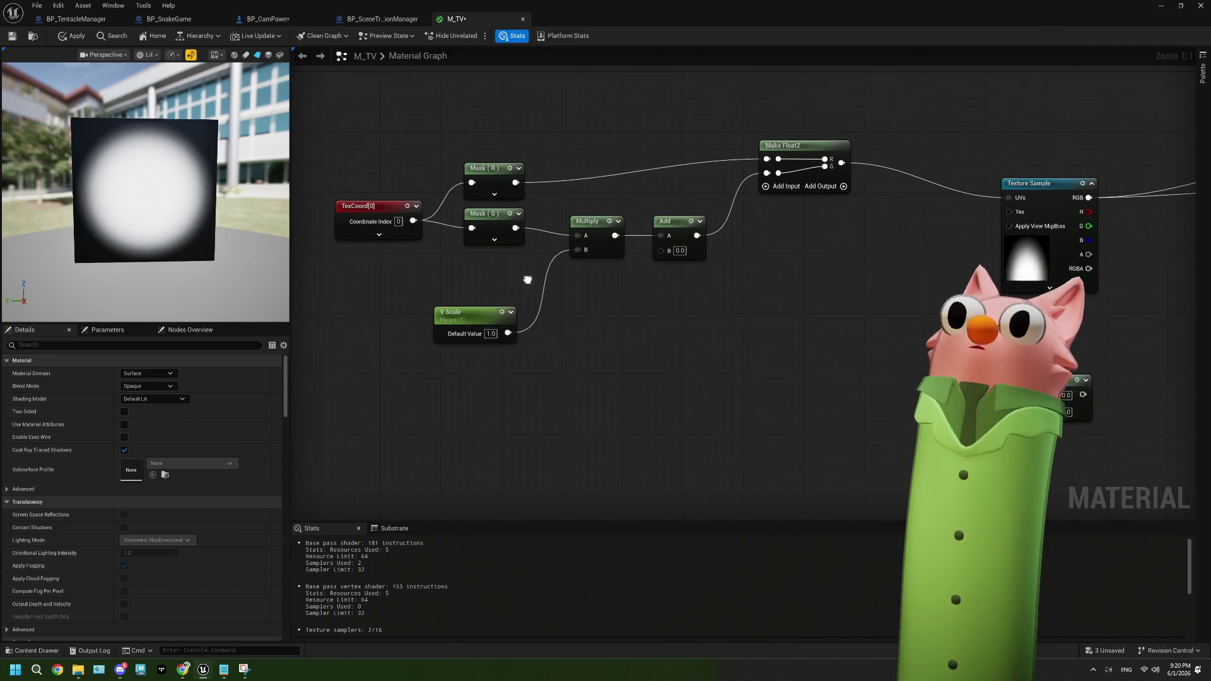
{"action": "left_click_drag", "start_coordinate": [525, 278], "coordinate": [510, 336]}
{"action": "left_click_drag", "start_coordinate": [382, 218], "coordinate": [517, 336]}
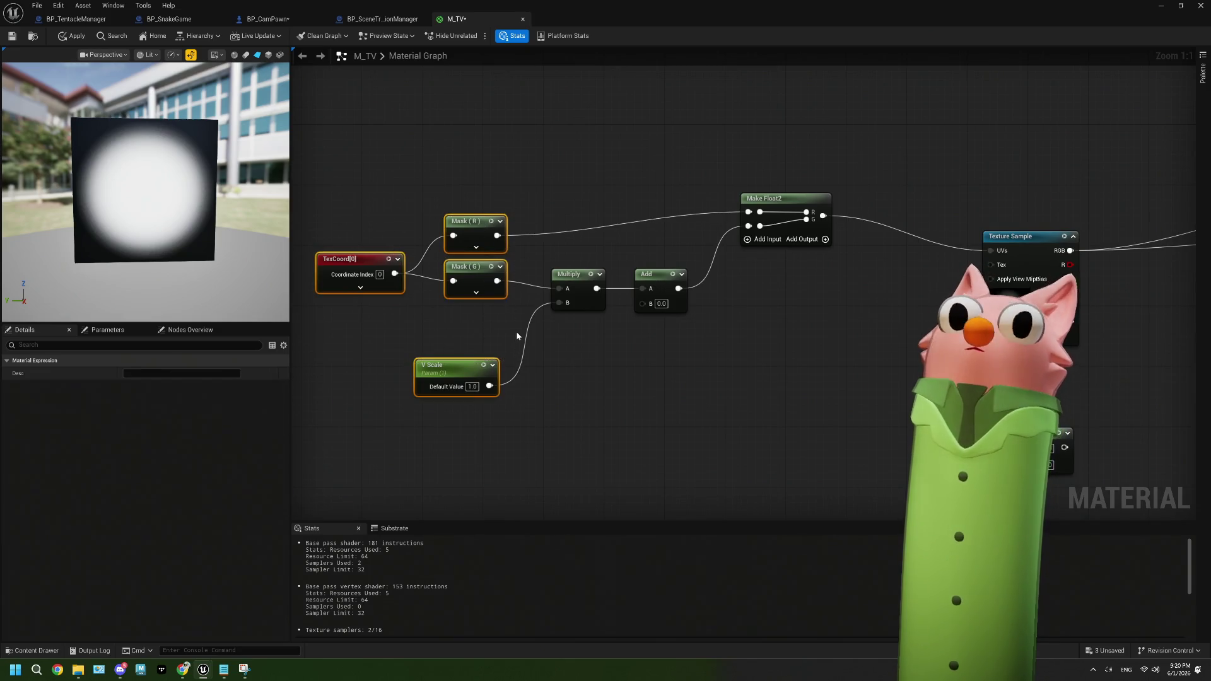
{"action": "mouse_move", "coordinate": [378, 219]}
{"action": "left_mouse_down"}
{"action": "mouse_move", "coordinate": [466, 296]}
{"action": "mouse_move", "coordinate": [396, 280]}
{"action": "mouse_move", "coordinate": [465, 299]}
{"action": "left_mouse_up"}
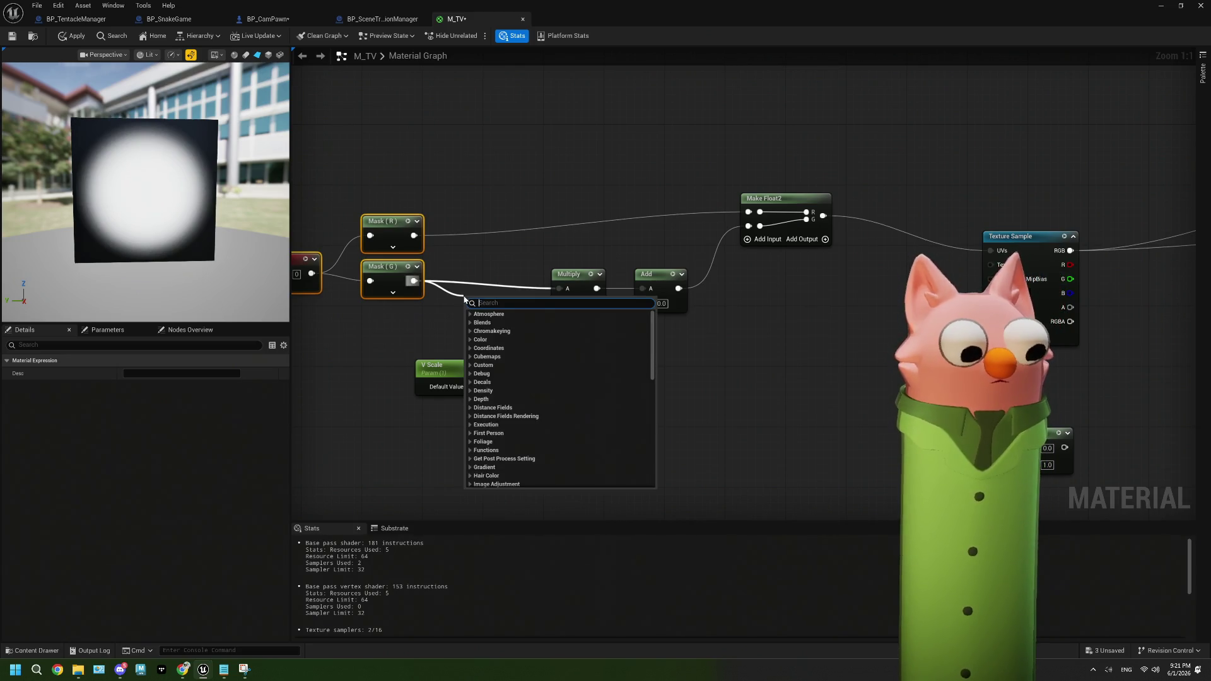
Add an Add node from Mask (G) with B = -0.5, wired into Multiply A
{"action": "type", "text": "add"}
{"action": "key", "text": "Return"}
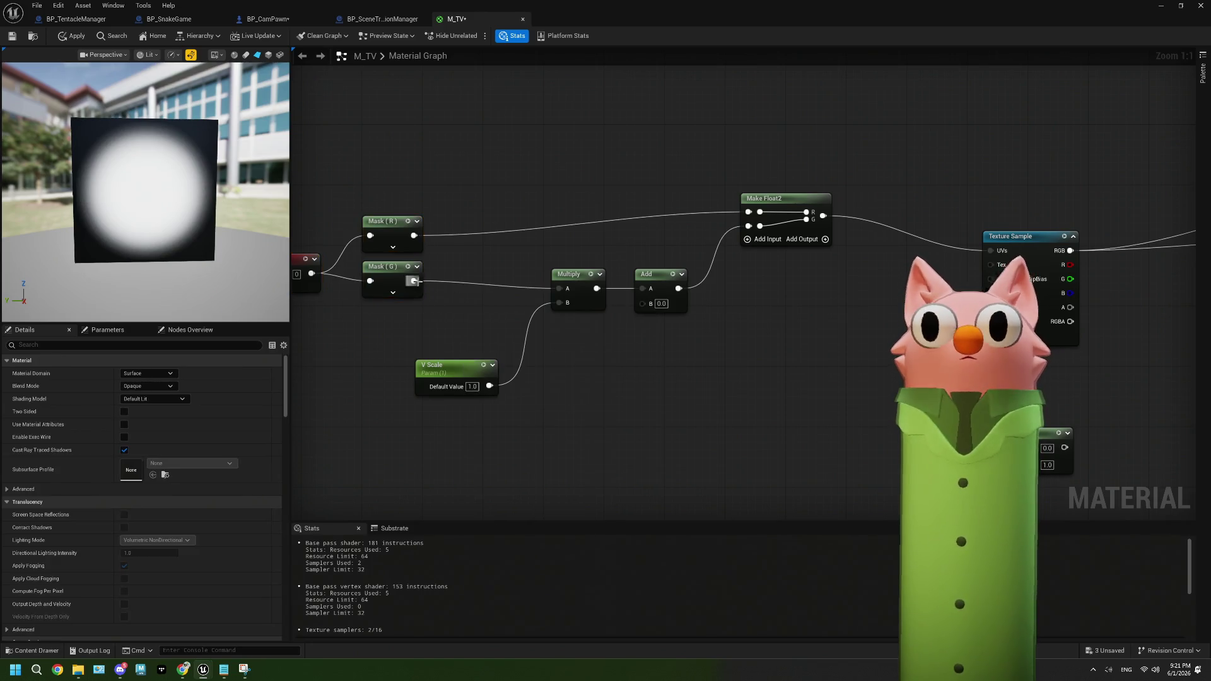
{"action": "left_click", "coordinate": [465, 311]}
{"action": "type", "text": "0.5"}
{"action": "key", "text": "Return"}
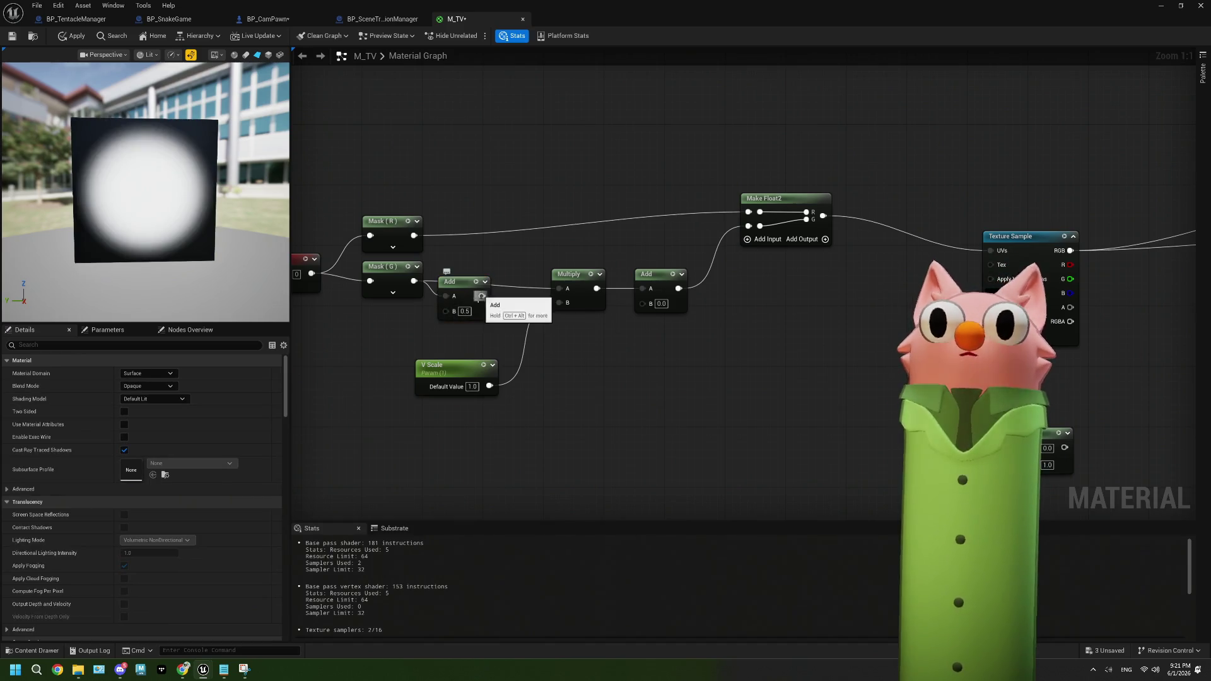
{"action": "left_click", "coordinate": [465, 311]}
{"action": "type", "text": "-0.5"}
{"action": "key", "text": "Return"}
{"action": "left_click_drag", "start_coordinate": [484, 296], "coordinate": [559, 288]}
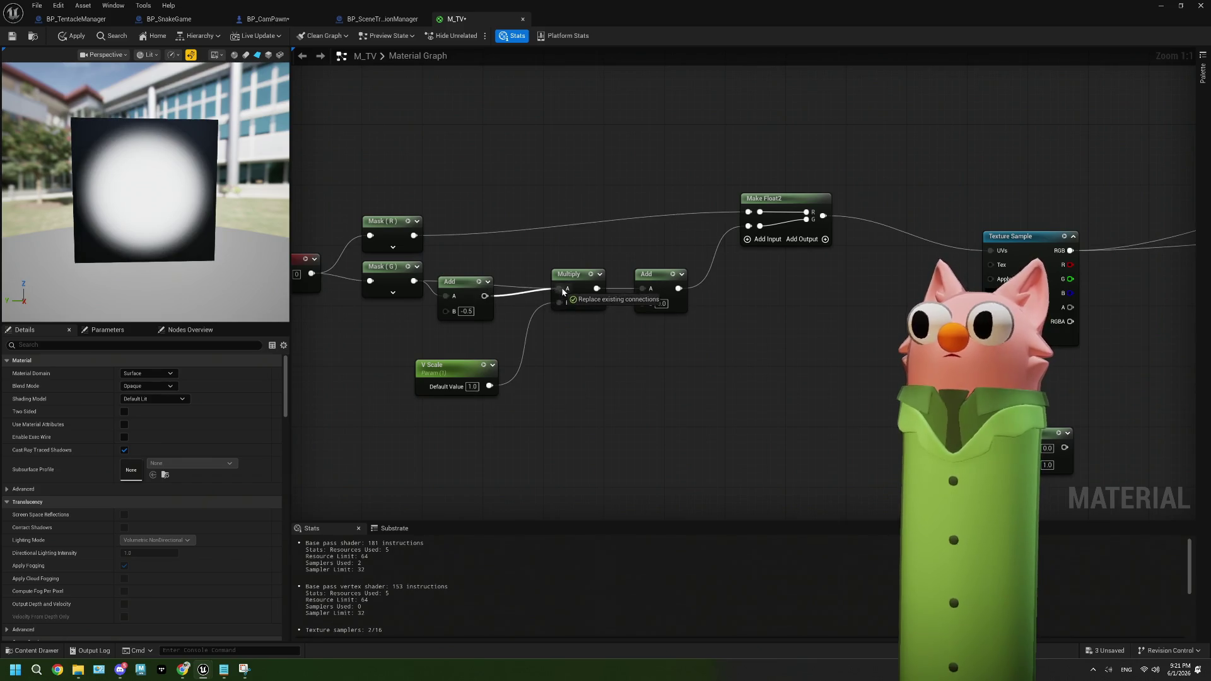
Set the second Add node's B to 0.5, line up the new Add, and start entering 5 for V Scale
{"action": "left_click", "coordinate": [661, 303]}
{"action": "type", "text": "0.5"}
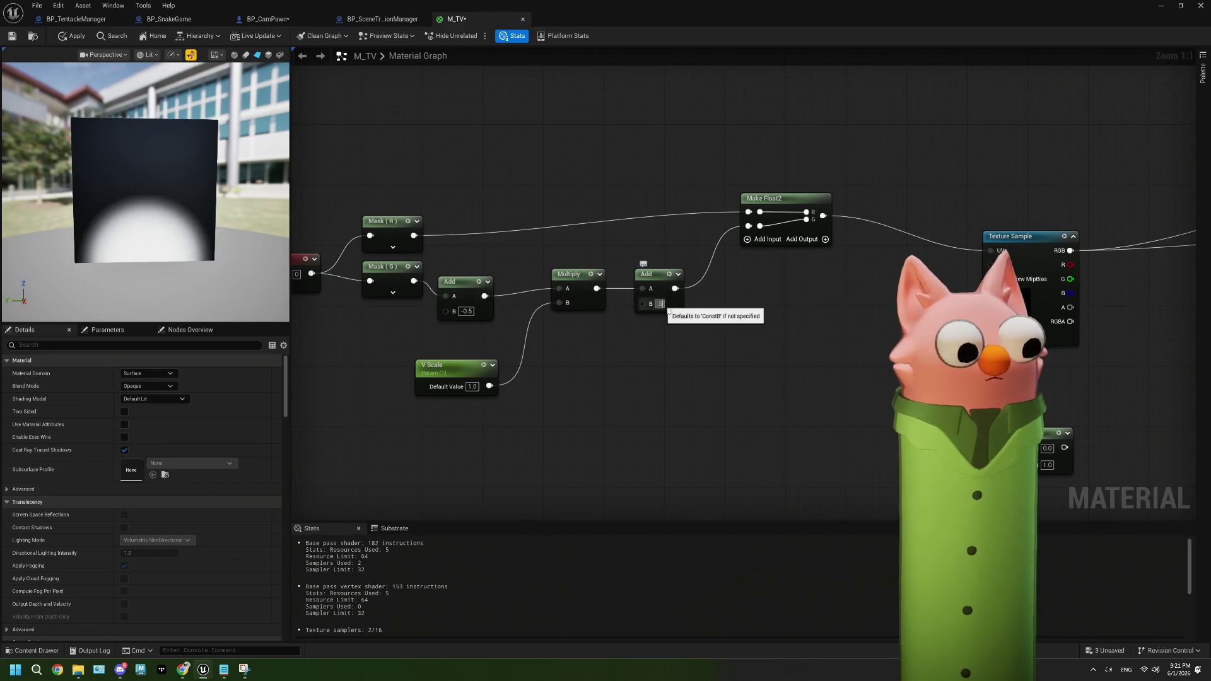
{"action": "key", "text": "Return"}
{"action": "left_click_drag", "start_coordinate": [458, 290], "coordinate": [495, 279]}
{"action": "left_click", "coordinate": [471, 386]}
{"action": "type", "text": "5"}
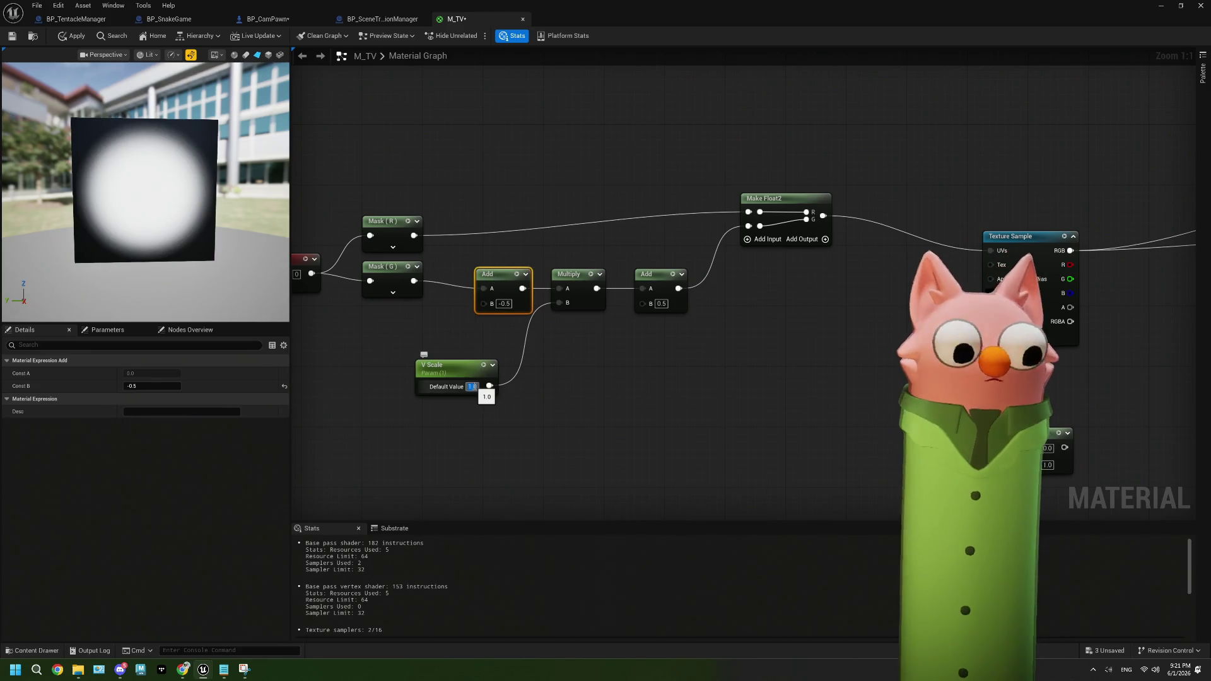
{"action": "left_click", "coordinate": [501, 423]}
{"action": "left_click", "coordinate": [472, 387]}
{"action": "type", "text": "0.25"}
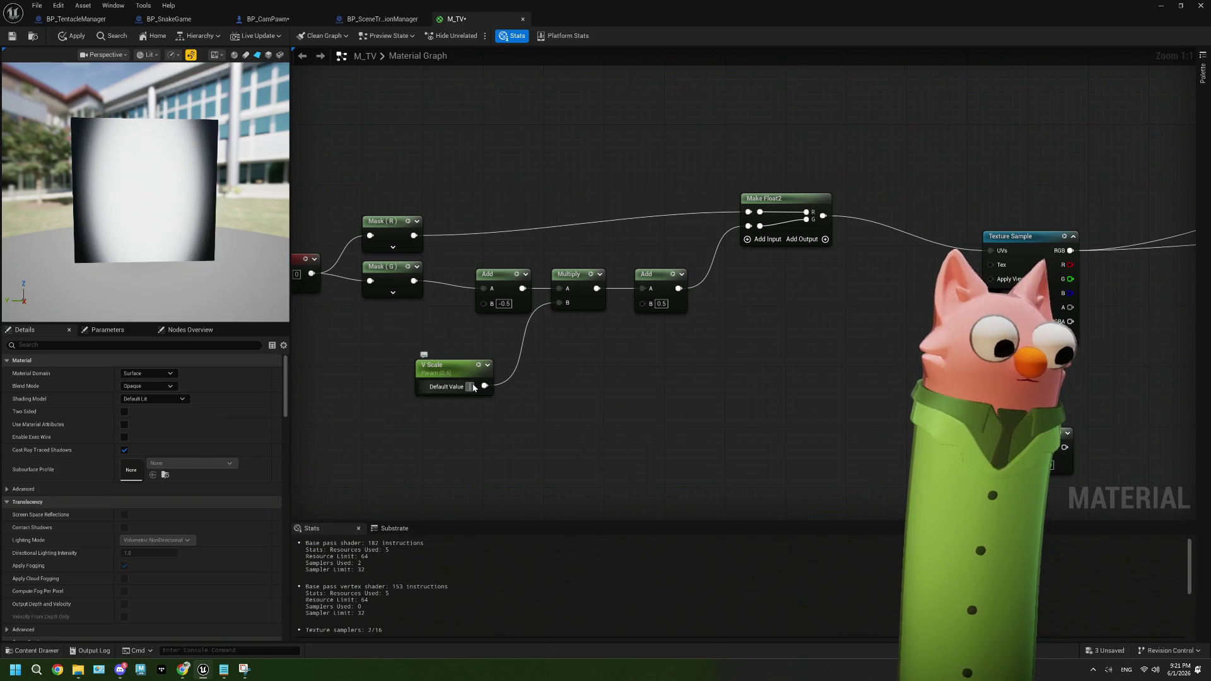
{"action": "left_click", "coordinate": [504, 493]}
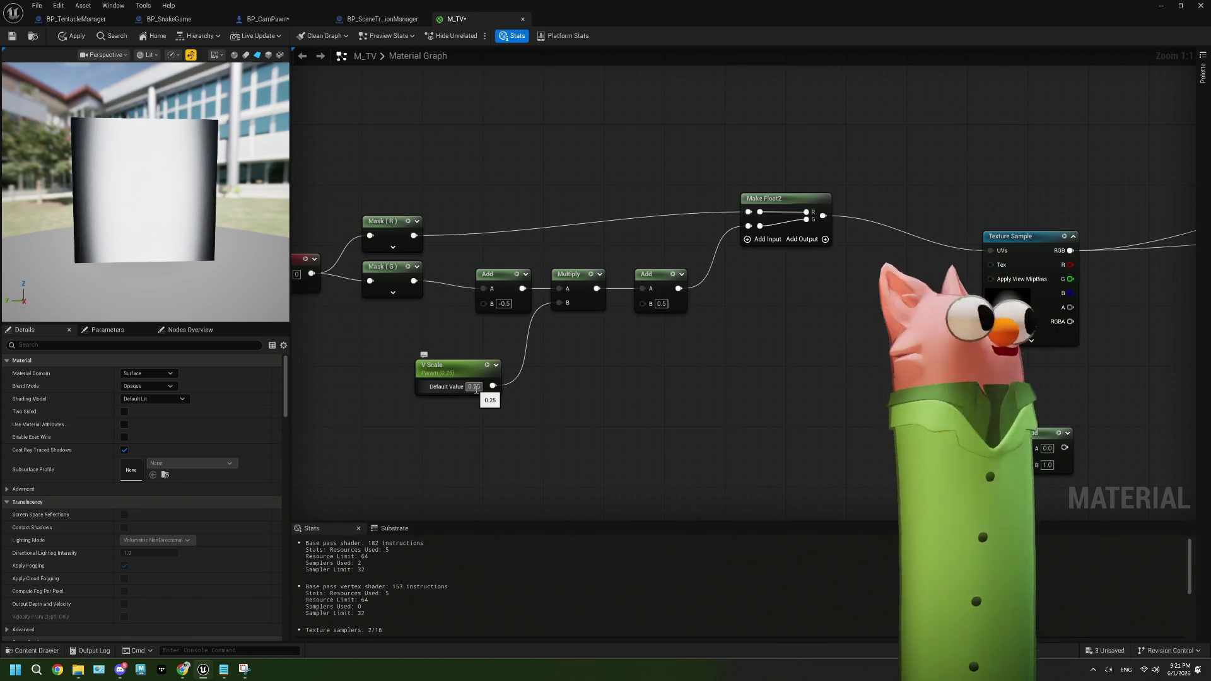
{"action": "left_click_drag", "start_coordinate": [501, 289], "coordinate": [485, 288]}
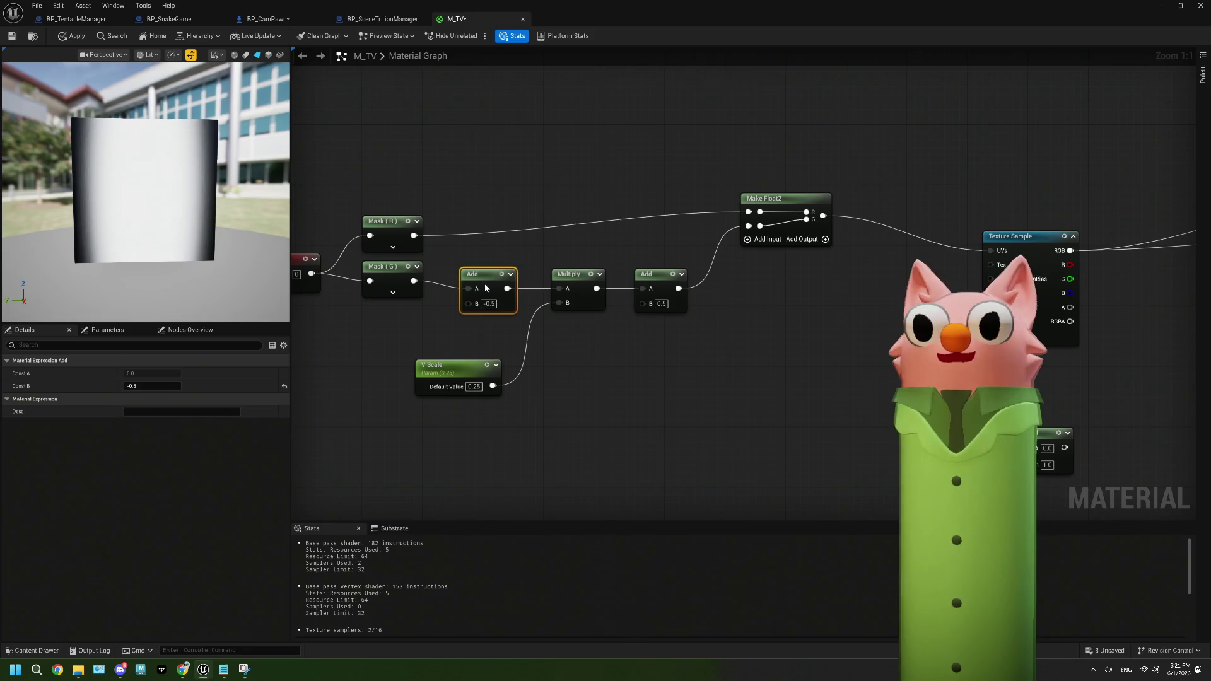
{"action": "left_click", "coordinate": [567, 332]}
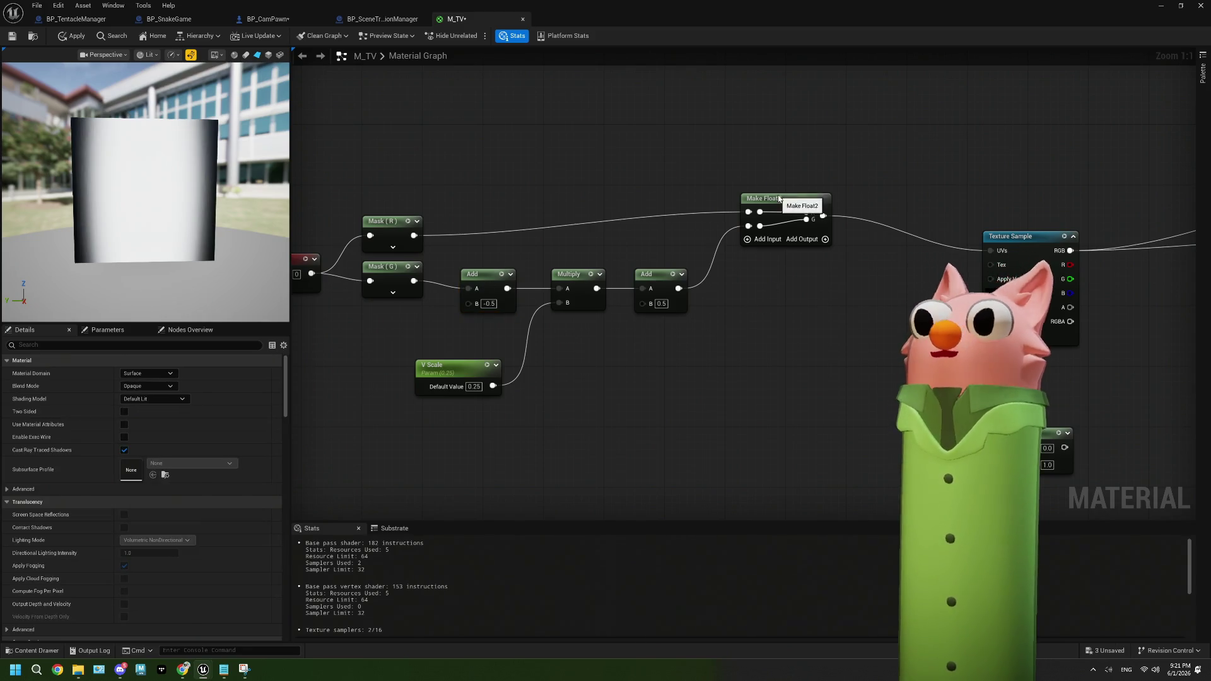
{"action": "left_click_drag", "start_coordinate": [780, 199], "coordinate": [765, 222]}
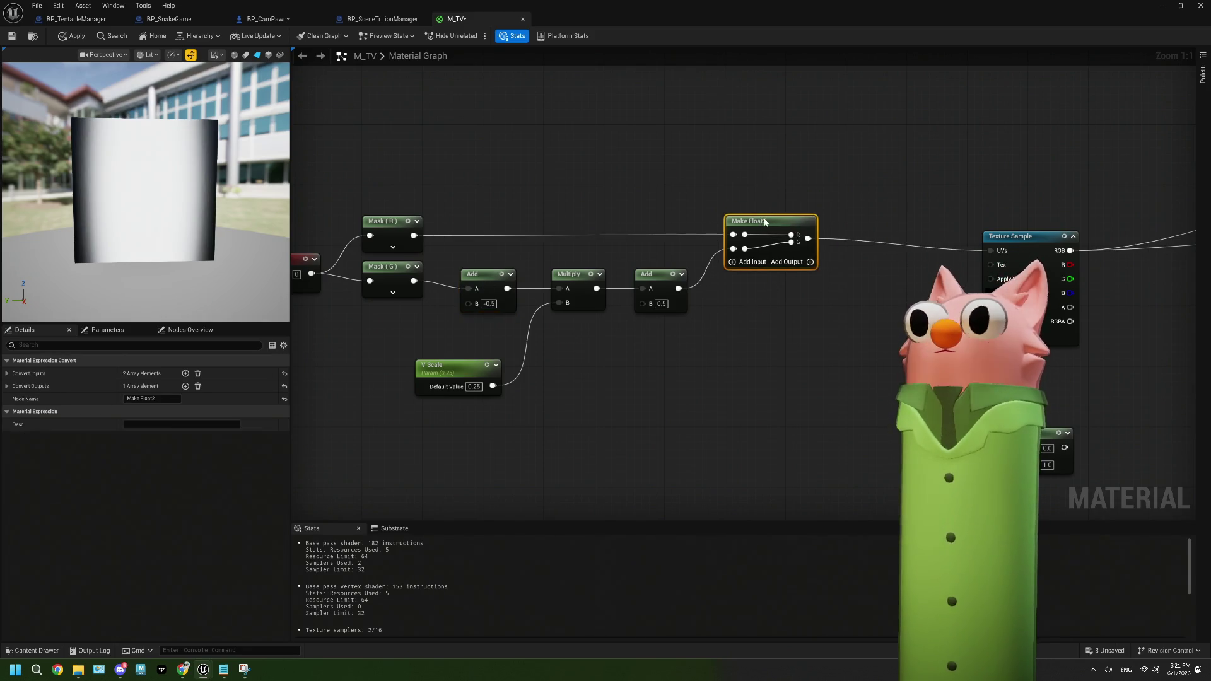
{"action": "left_click", "coordinate": [473, 385]}
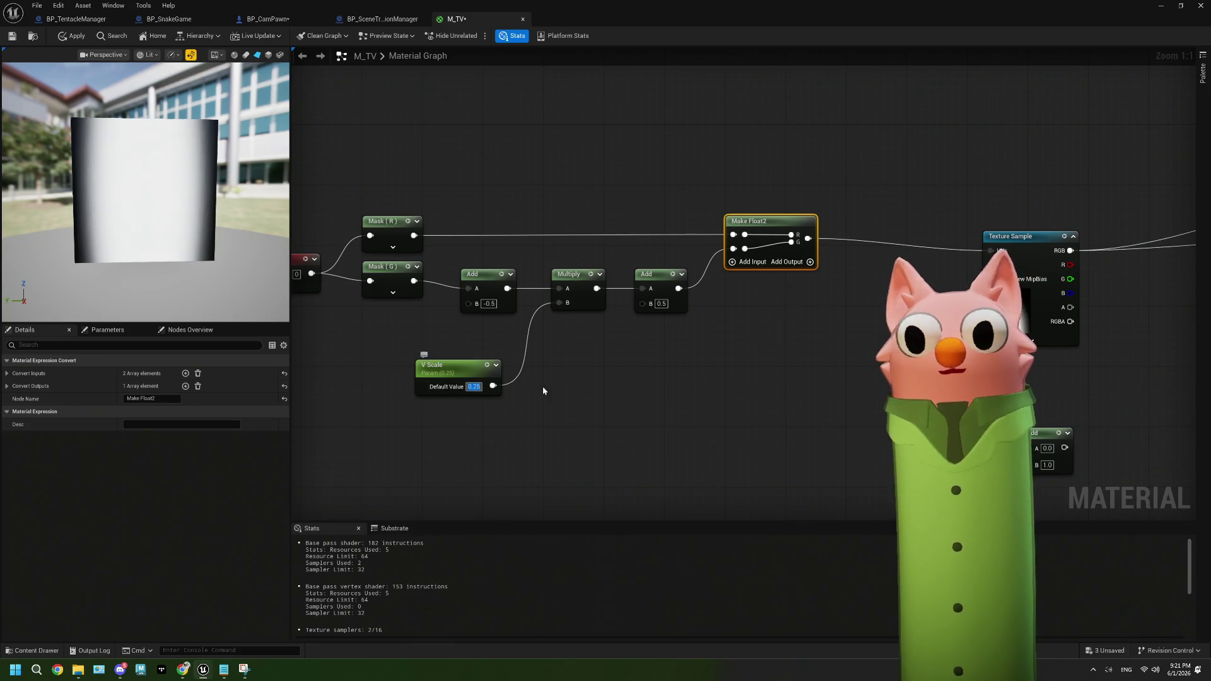
{"action": "type", "text": "2"}
{"action": "left_click", "coordinate": [573, 390]}
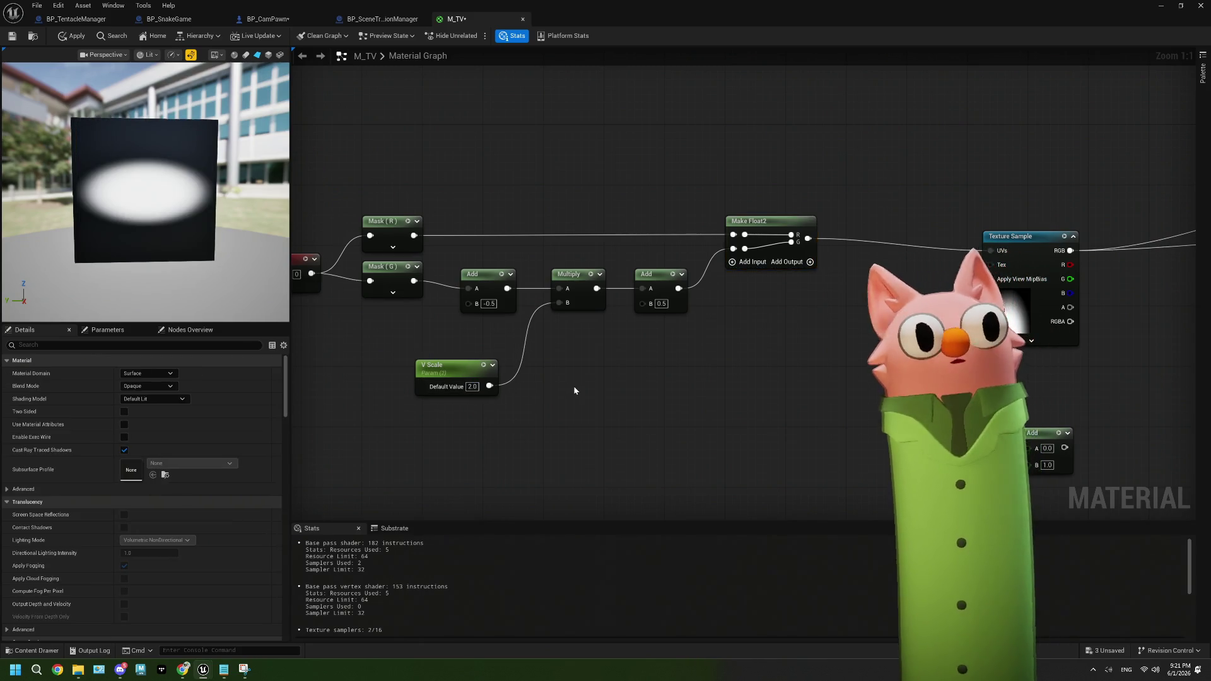
{"action": "left_click", "coordinate": [476, 387]}
{"action": "type", "text": "3"}
{"action": "left_click", "coordinate": [572, 414]}
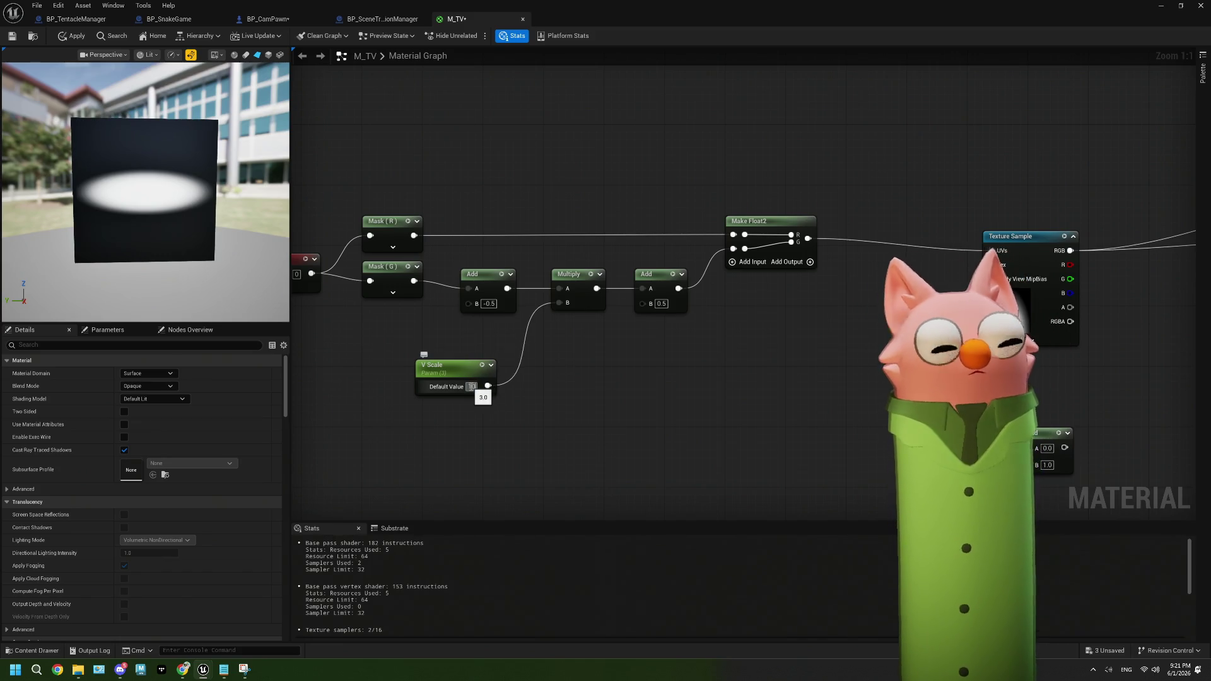
{"action": "left_click", "coordinate": [472, 387]}
{"action": "type", "text": "100"}
{"action": "key", "text": "Return"}
{"action": "left_click_drag", "start_coordinate": [535, 410], "coordinate": [592, 396]}
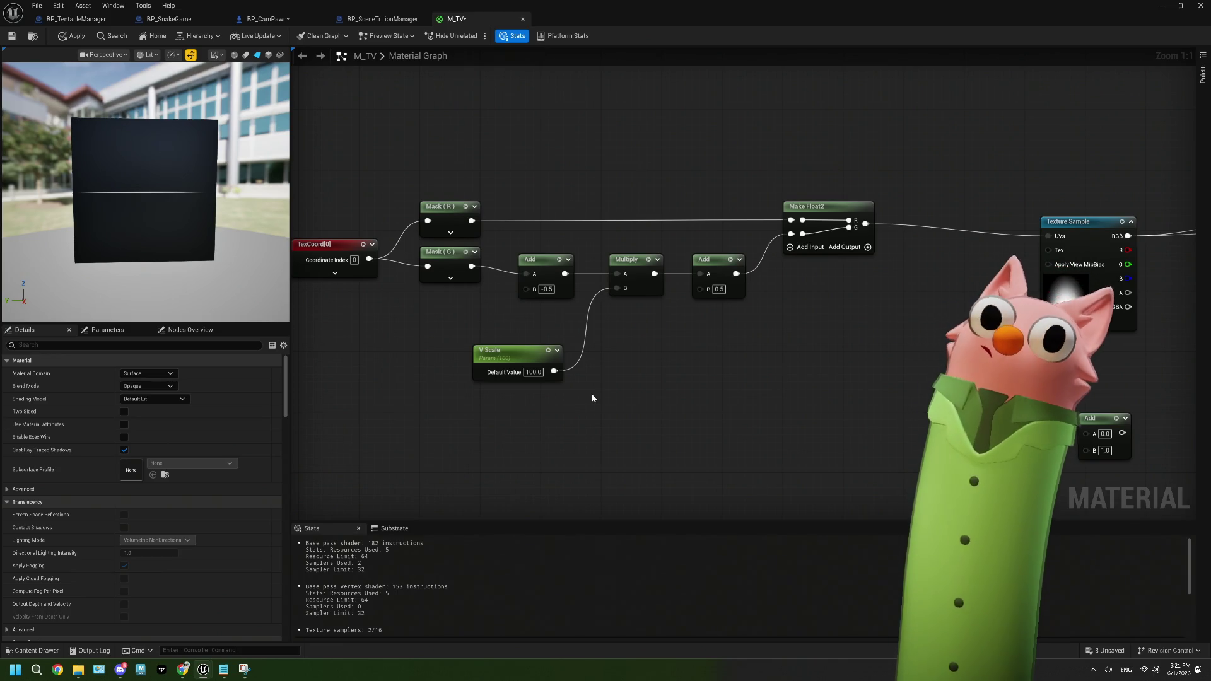
{"action": "left_click", "coordinate": [533, 374]}
{"action": "type", "text": "1"}
{"action": "key", "text": "Return"}
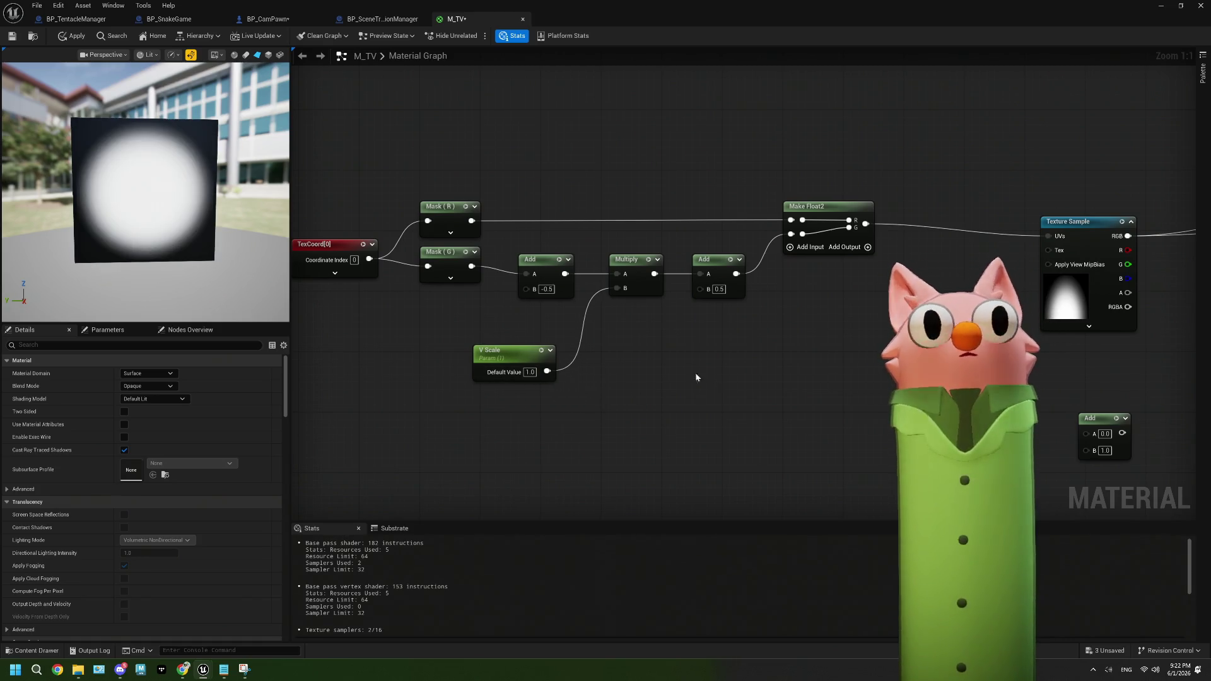
{"action": "left_click", "coordinate": [883, 315]}
Assign RT_SnakeGameView as the Texture Sample's texture
{"action": "left_click", "coordinate": [196, 490]}
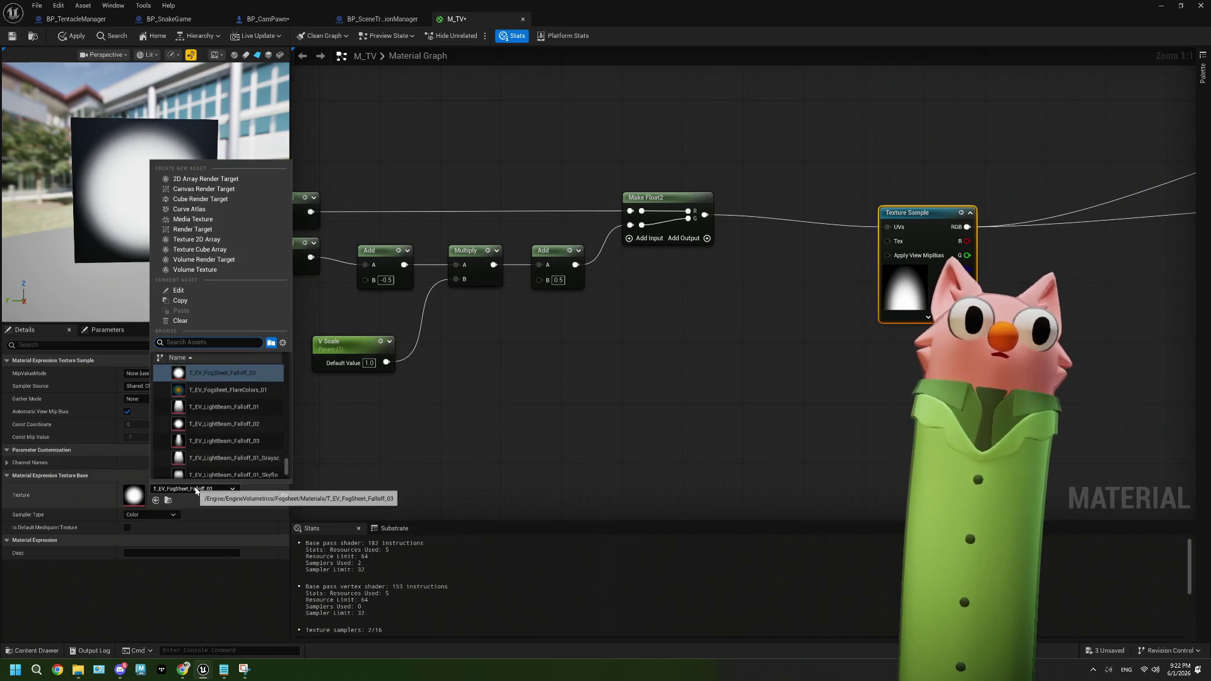
{"action": "type", "text": "dt_"}
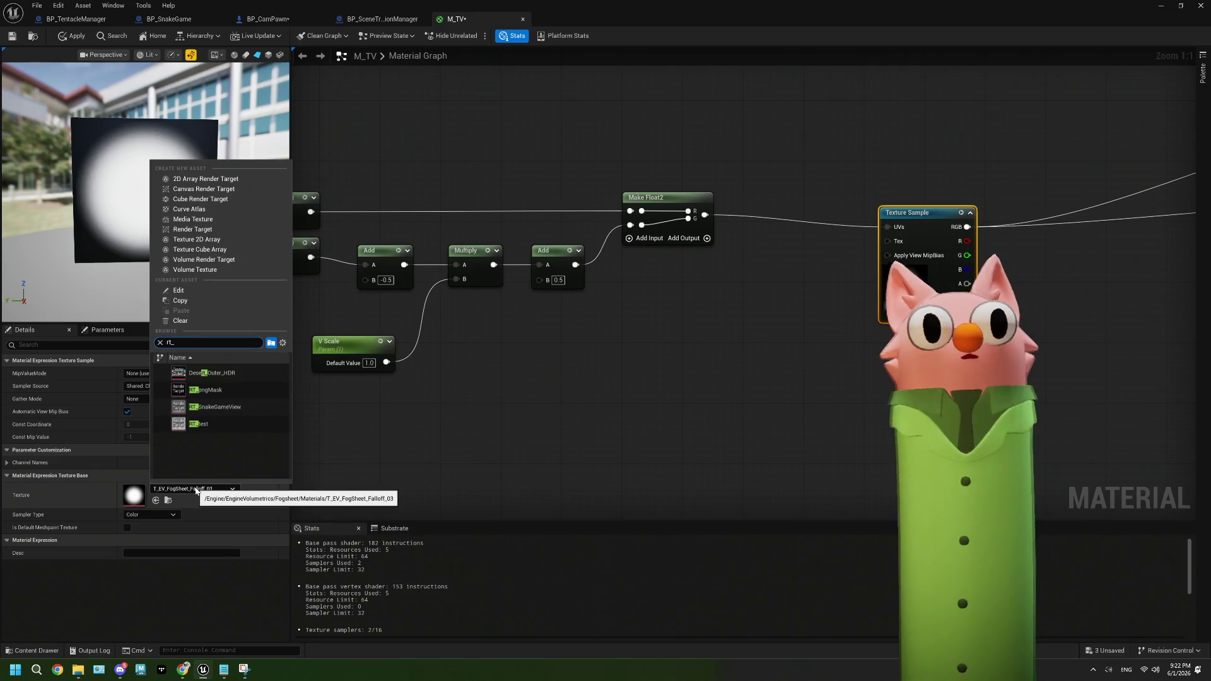
{"action": "left_click", "coordinate": [225, 407]}
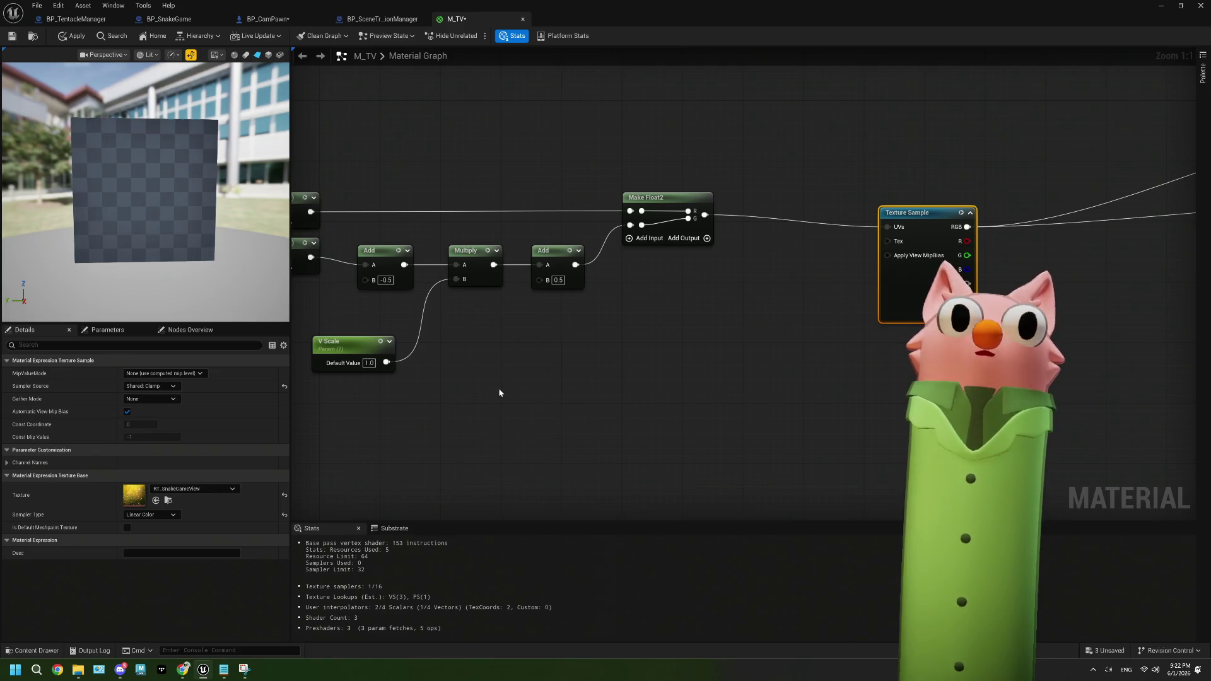
Set V Scale to 100 and reposition the Texture Sample node
{"action": "left_click", "coordinate": [446, 357]}
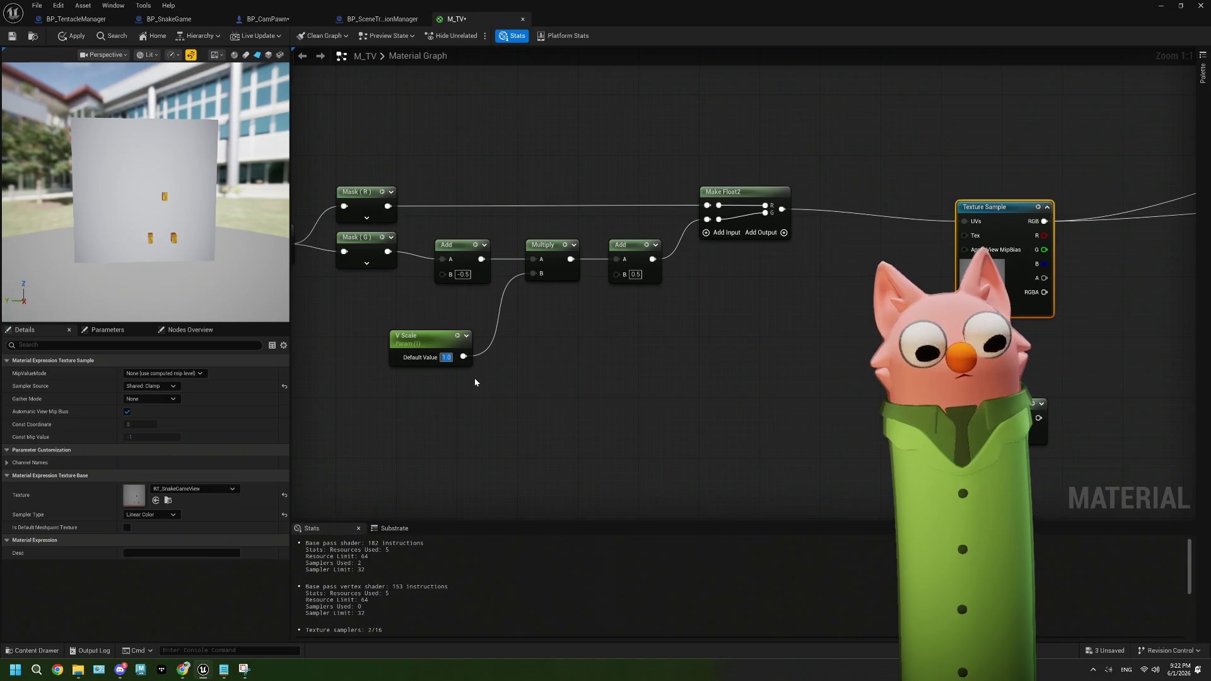
{"action": "type", "text": "100"}
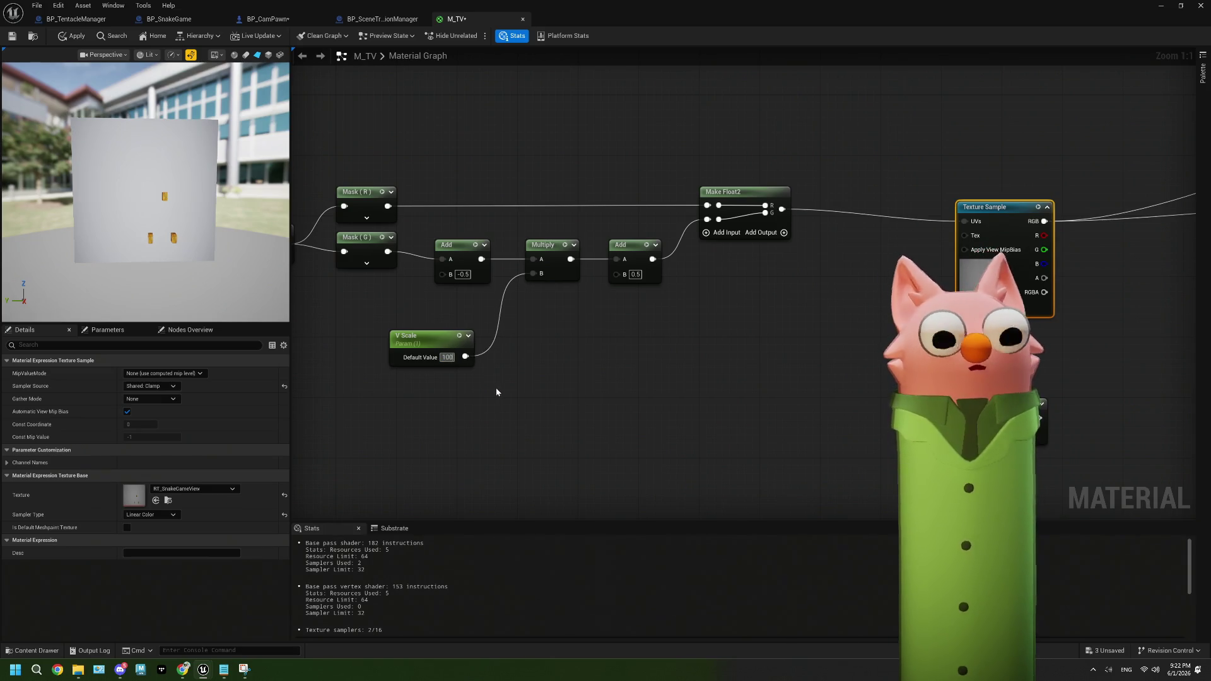
{"action": "left_click", "coordinate": [497, 389]}
{"action": "left_click_drag", "start_coordinate": [540, 387], "coordinate": [510, 386]}
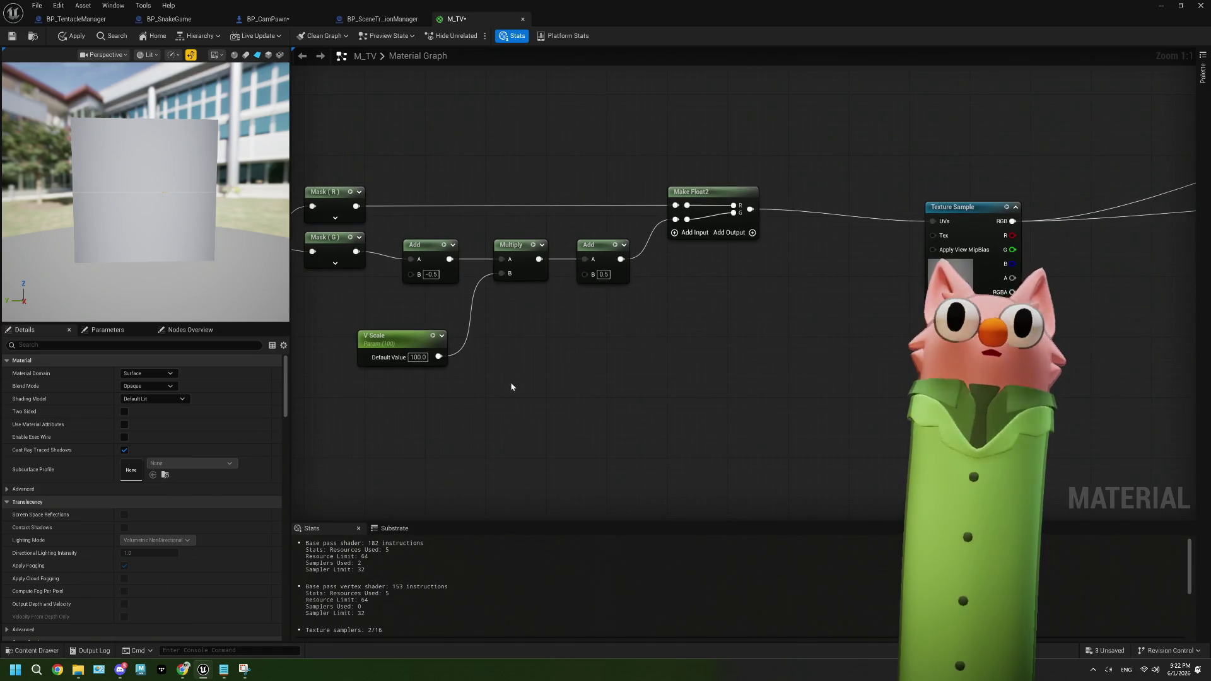
{"action": "left_click_drag", "start_coordinate": [579, 371], "coordinate": [536, 365]}
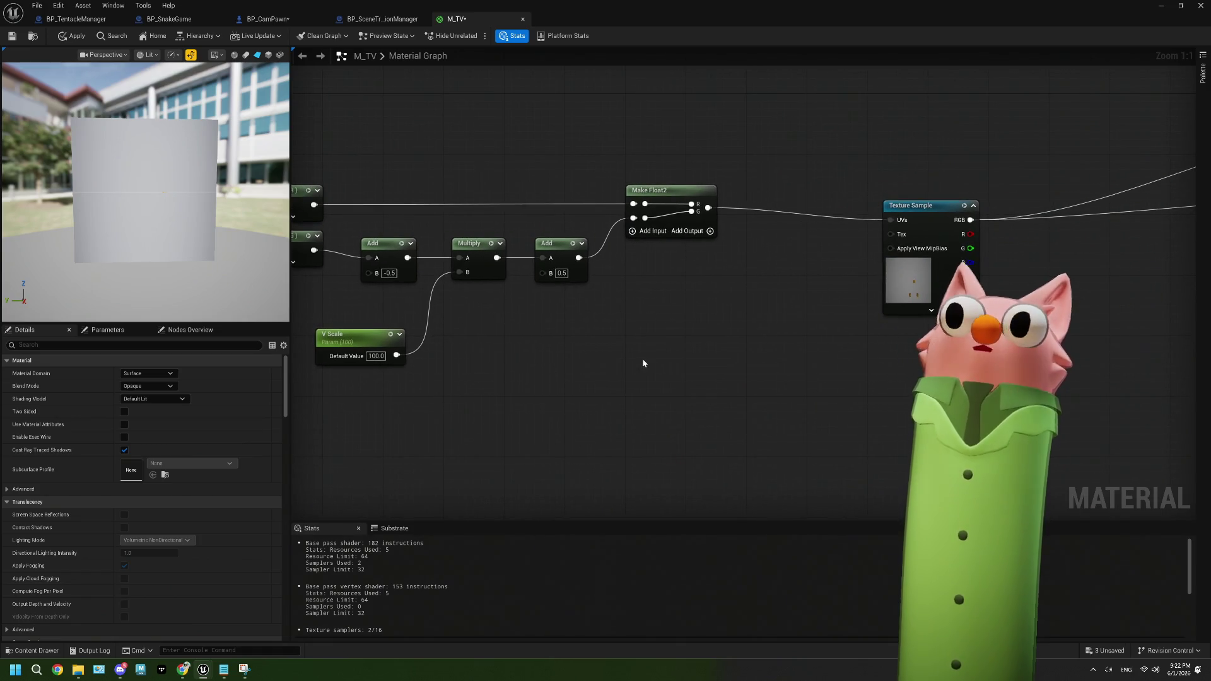
{"action": "left_click_drag", "start_coordinate": [893, 208], "coordinate": [782, 191]}
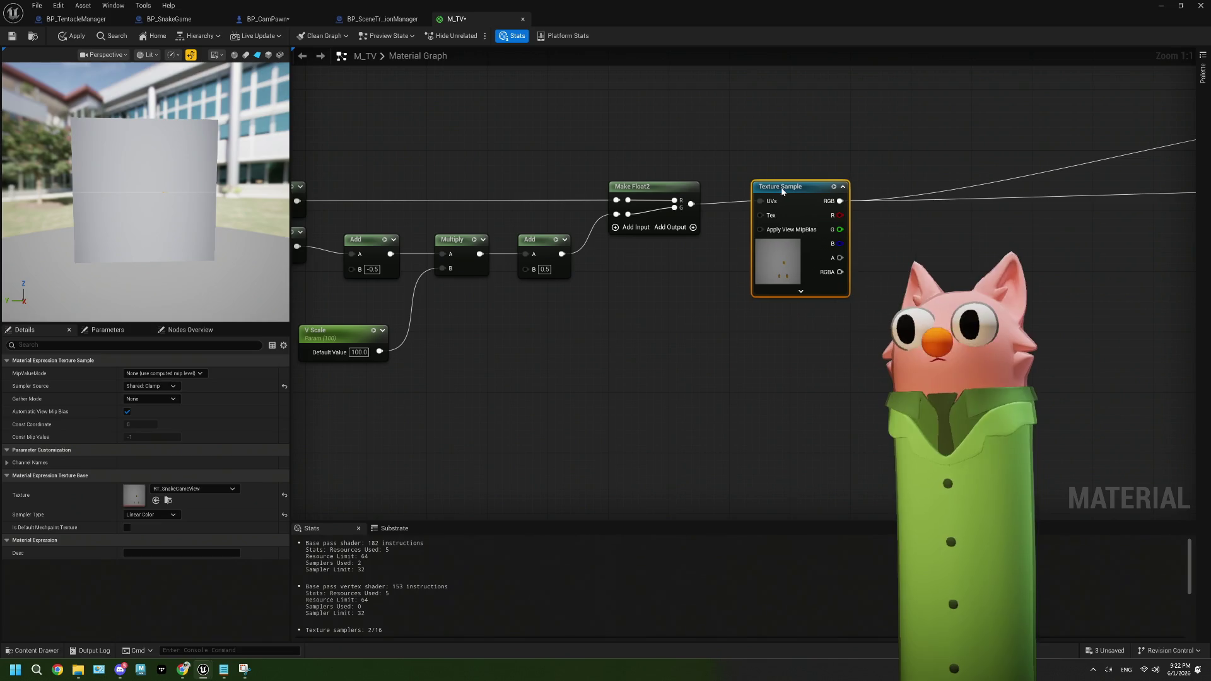
{"action": "scroll", "coordinate": [813, 263], "scroll_direction": "down", "scroll_amount": 2}
Delete the unused Add node and start previewing the Make Float2 node
{"action": "left_click", "coordinate": [658, 365]}
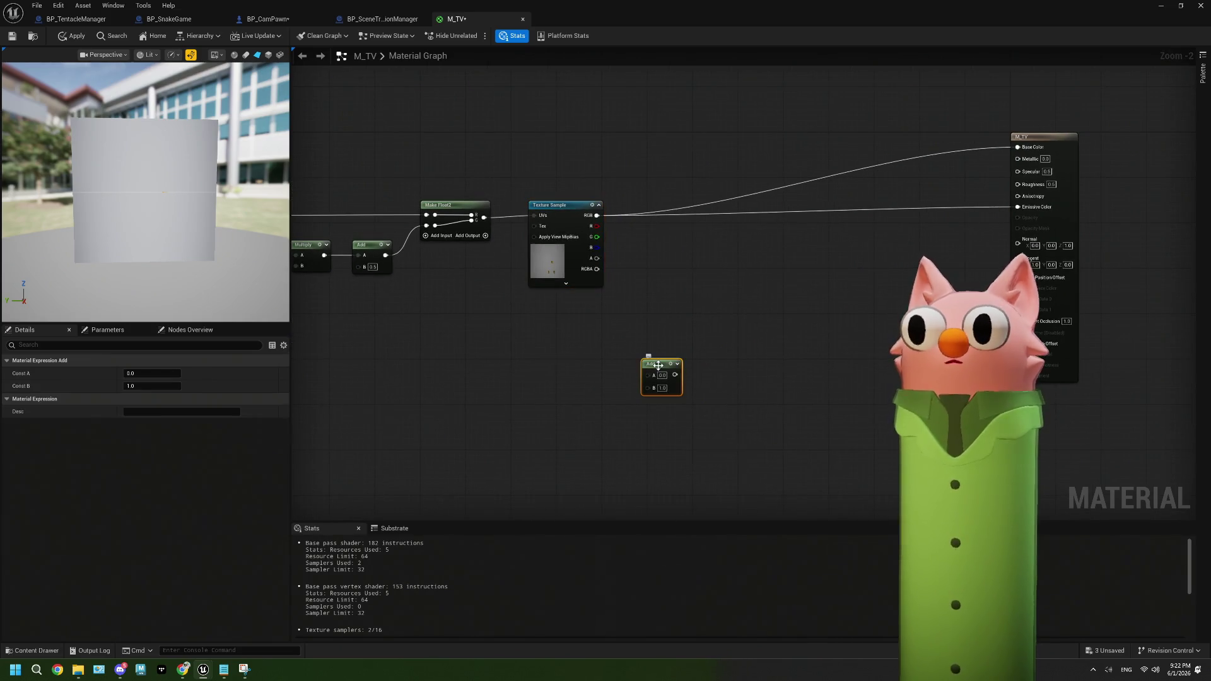
{"action": "key", "text": "Delete"}
{"action": "left_click_drag", "start_coordinate": [575, 343], "coordinate": [664, 346]}
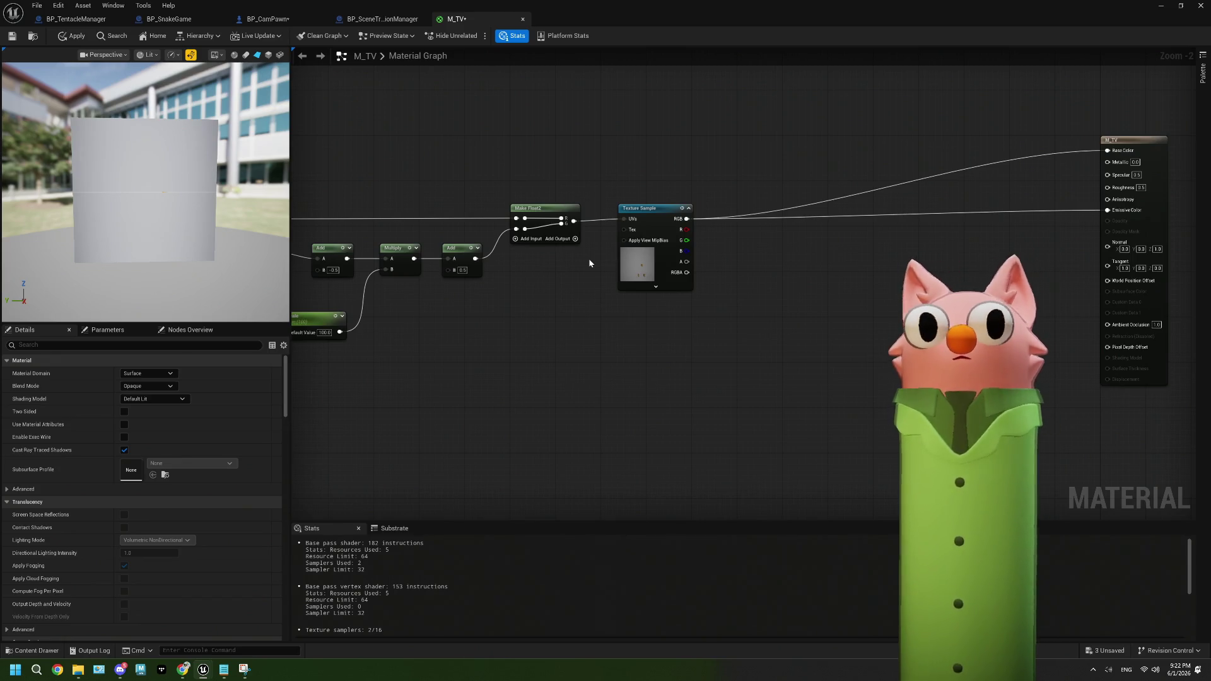
{"action": "scroll", "coordinate": [575, 226], "scroll_direction": "up", "scroll_amount": 2}
{"action": "right_click", "coordinate": [575, 226]}
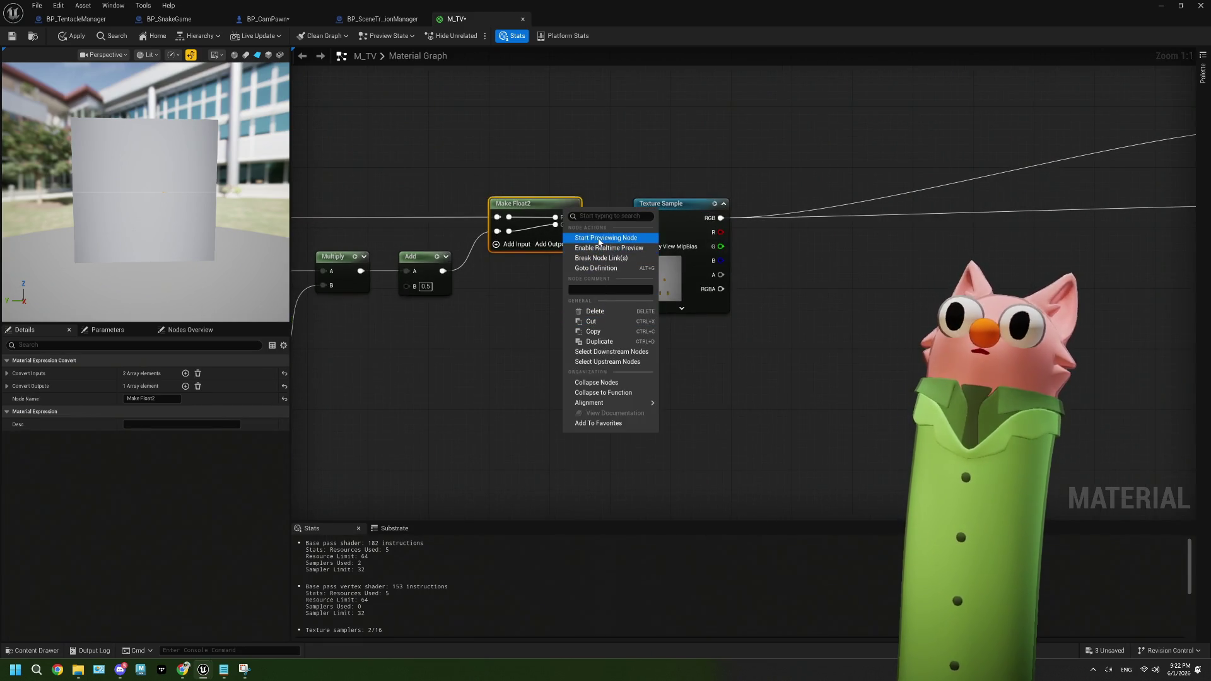
{"action": "left_click", "coordinate": [602, 237]}
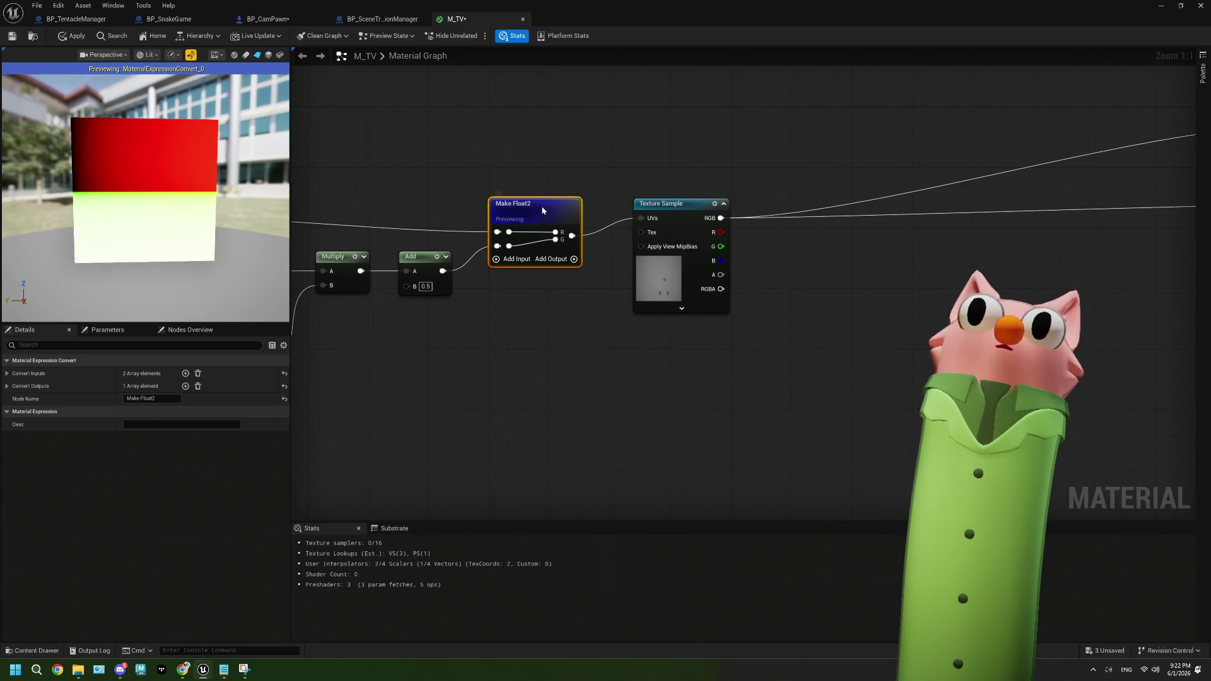
Add a Clamp node fed by Make Float2, preview and reposition it, then delete it
{"action": "left_click_drag", "start_coordinate": [541, 206], "coordinate": [540, 195]}
{"action": "left_click_drag", "start_coordinate": [589, 291], "coordinate": [696, 269]}
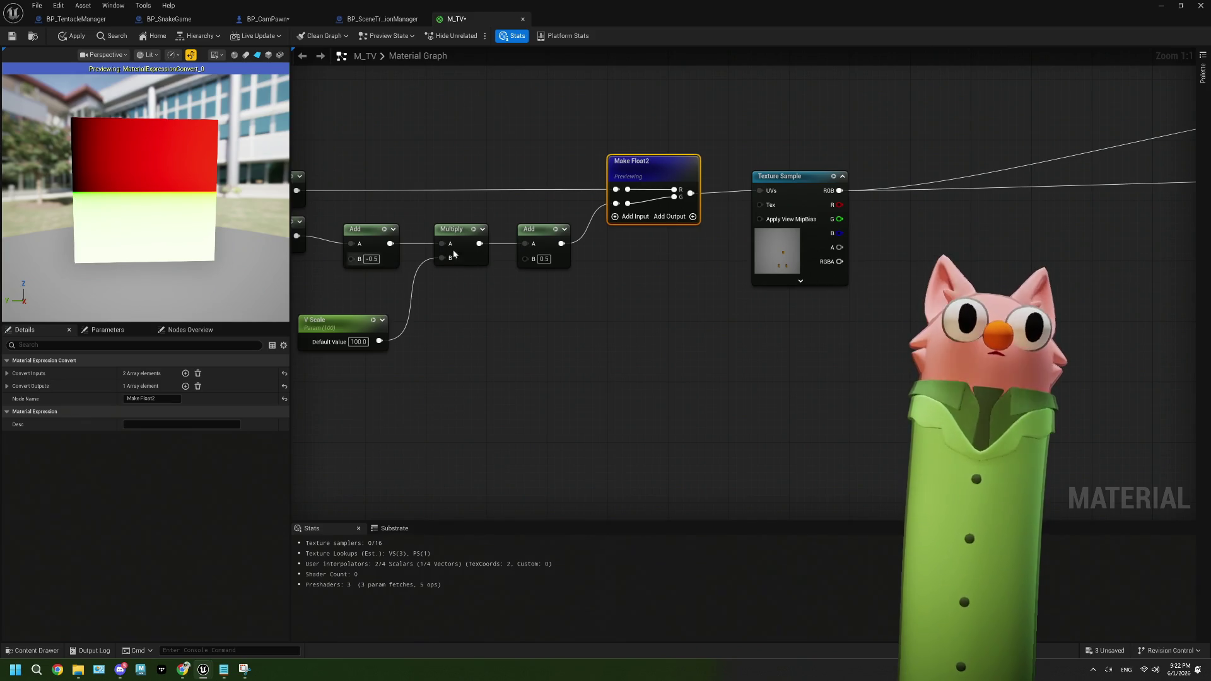
{"action": "left_click_drag", "start_coordinate": [690, 193], "coordinate": [678, 337]}
{"action": "type", "text": "cla"}
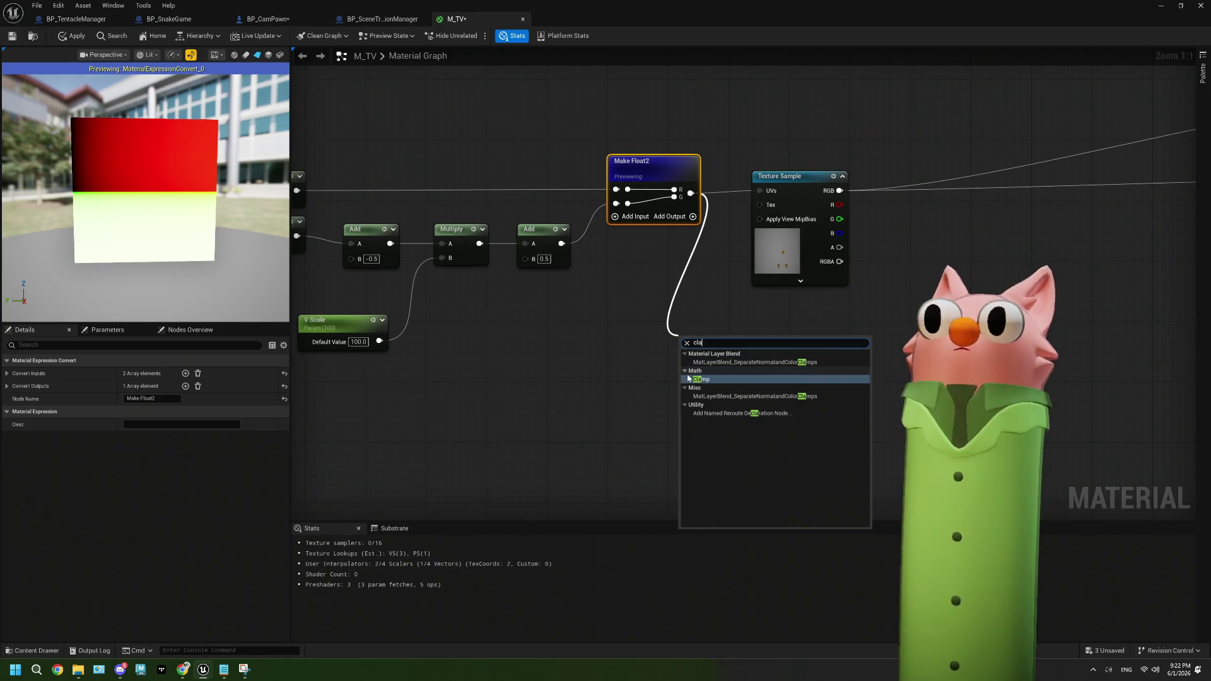
{"action": "left_click", "coordinate": [701, 379]}
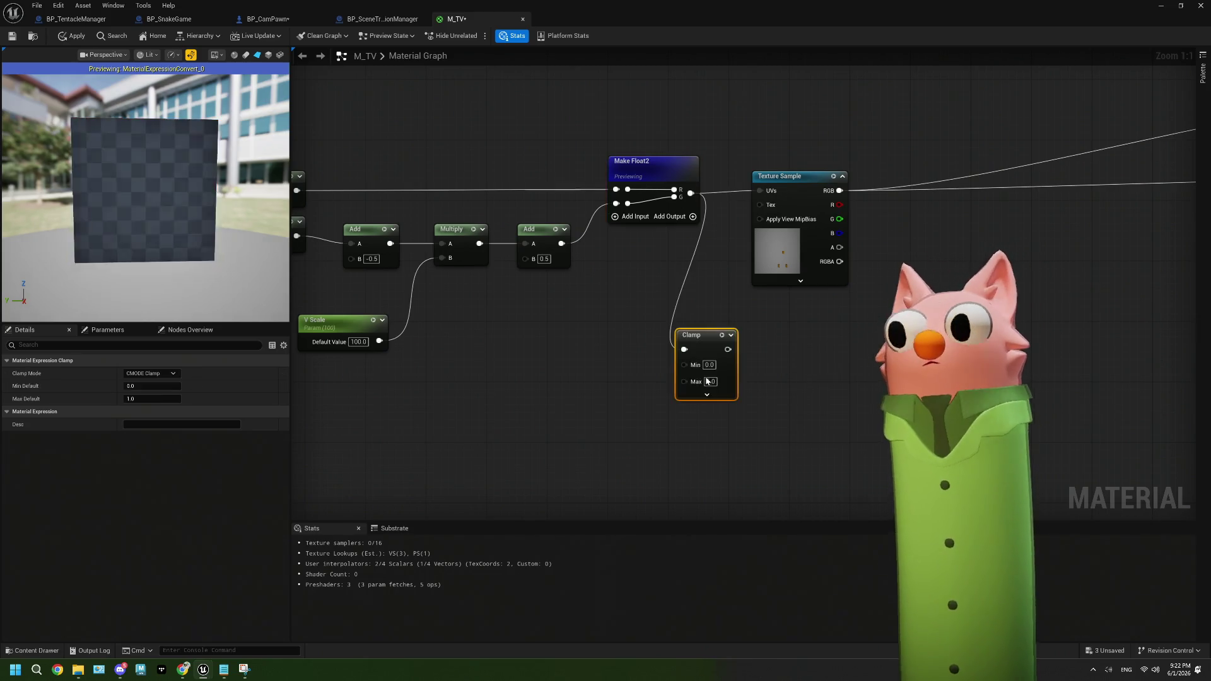
{"action": "left_click", "coordinate": [722, 339]}
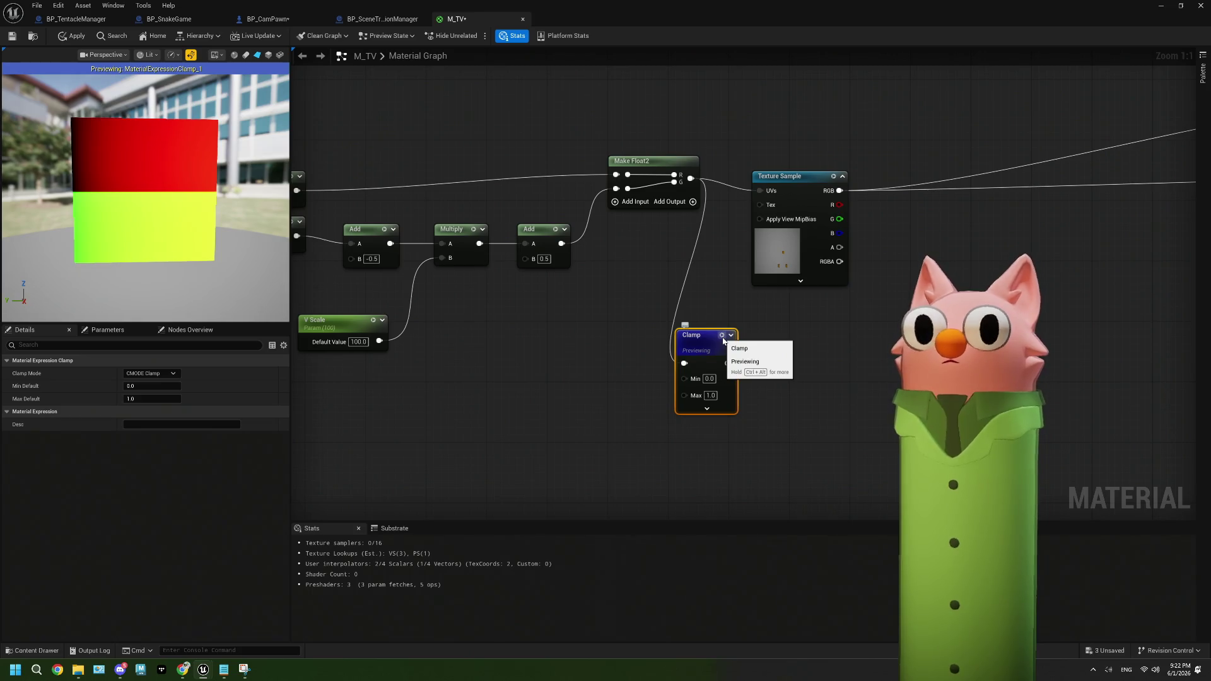
{"action": "mouse_move", "coordinate": [705, 352]}
{"action": "left_mouse_down"}
{"action": "mouse_move", "coordinate": [791, 330]}
{"action": "mouse_move", "coordinate": [708, 335]}
{"action": "left_mouse_up"}
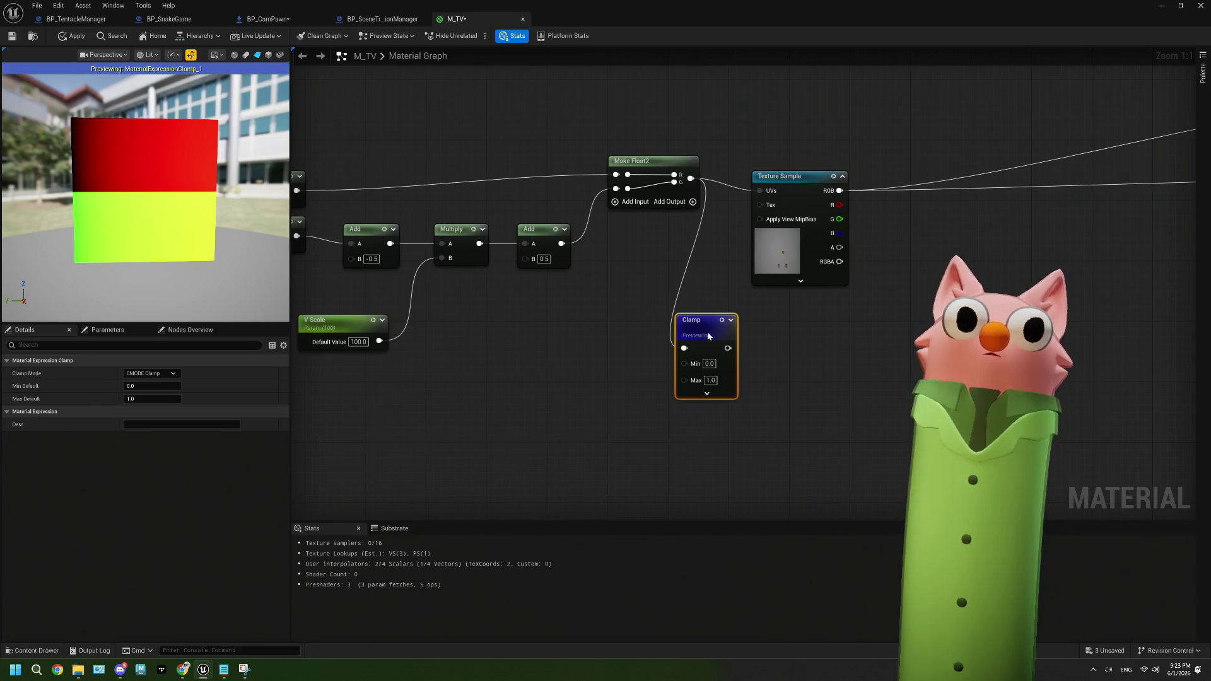
{"action": "mouse_move", "coordinate": [708, 336]}
{"action": "left_mouse_down"}
{"action": "mouse_move", "coordinate": [677, 341]}
{"action": "mouse_move", "coordinate": [657, 365]}
{"action": "mouse_move", "coordinate": [648, 317]}
{"action": "left_mouse_up"}
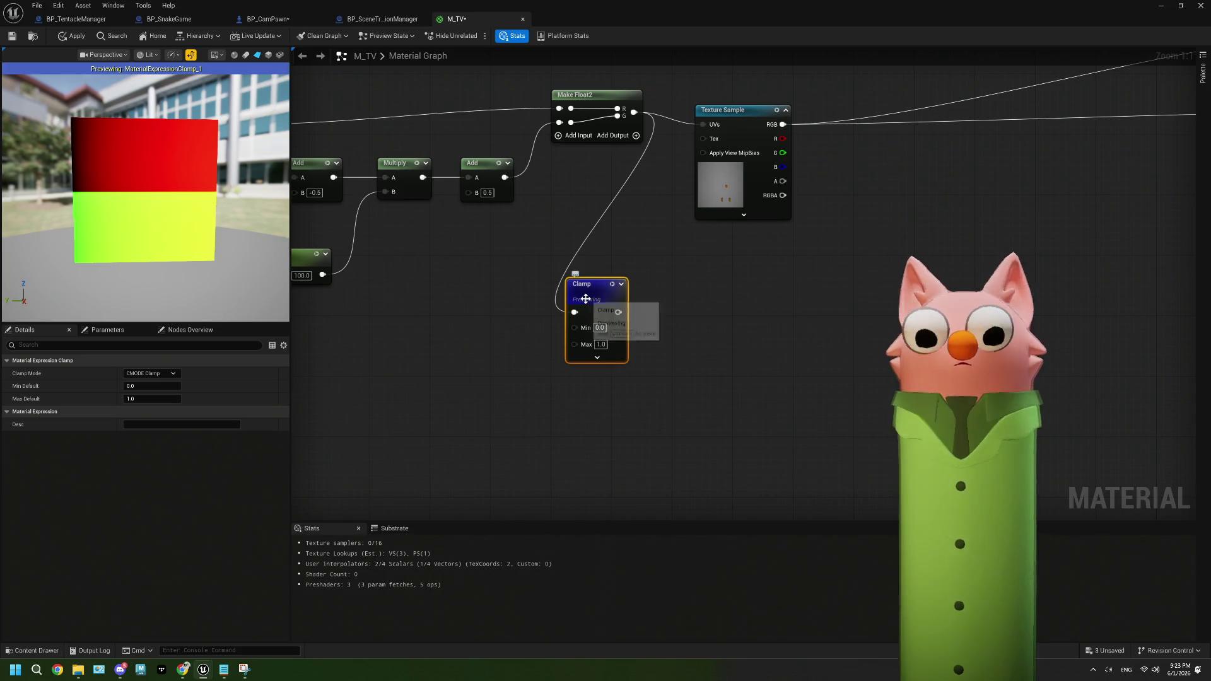
{"action": "key", "text": "Delete"}
Add a Clamp node on the Add output, preview its result, then delete it
{"action": "left_click_drag", "start_coordinate": [504, 177], "coordinate": [568, 280]}
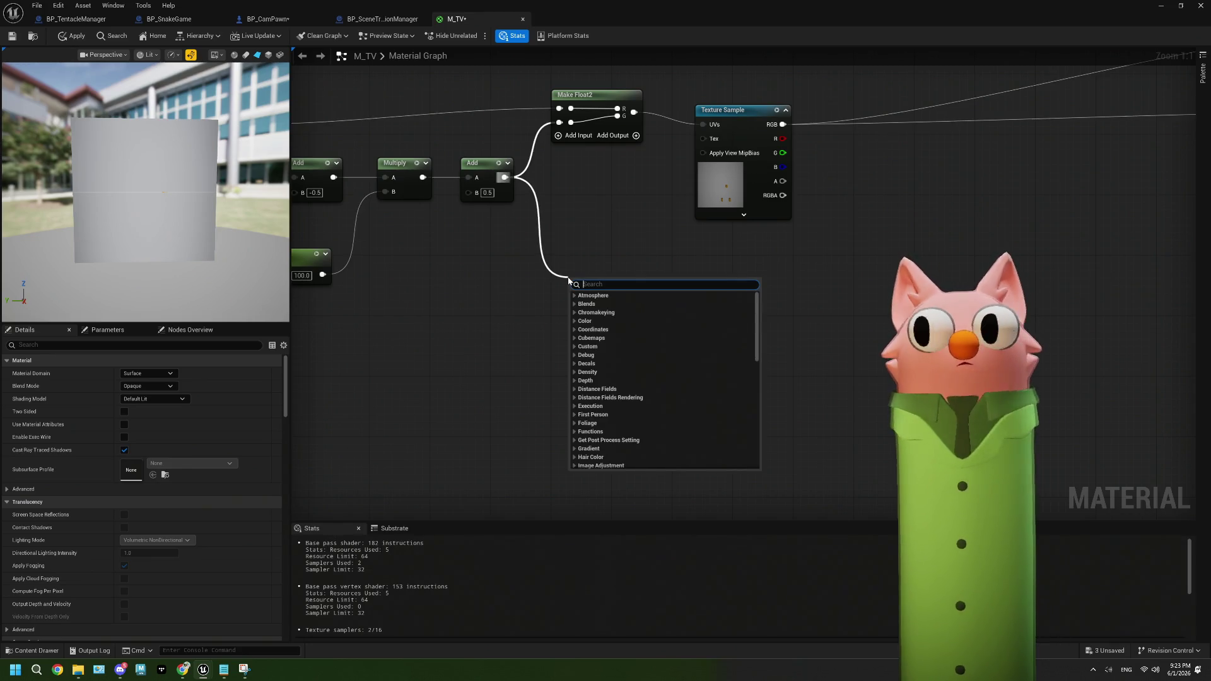
{"action": "type", "text": "cla"}
{"action": "key", "text": "Return"}
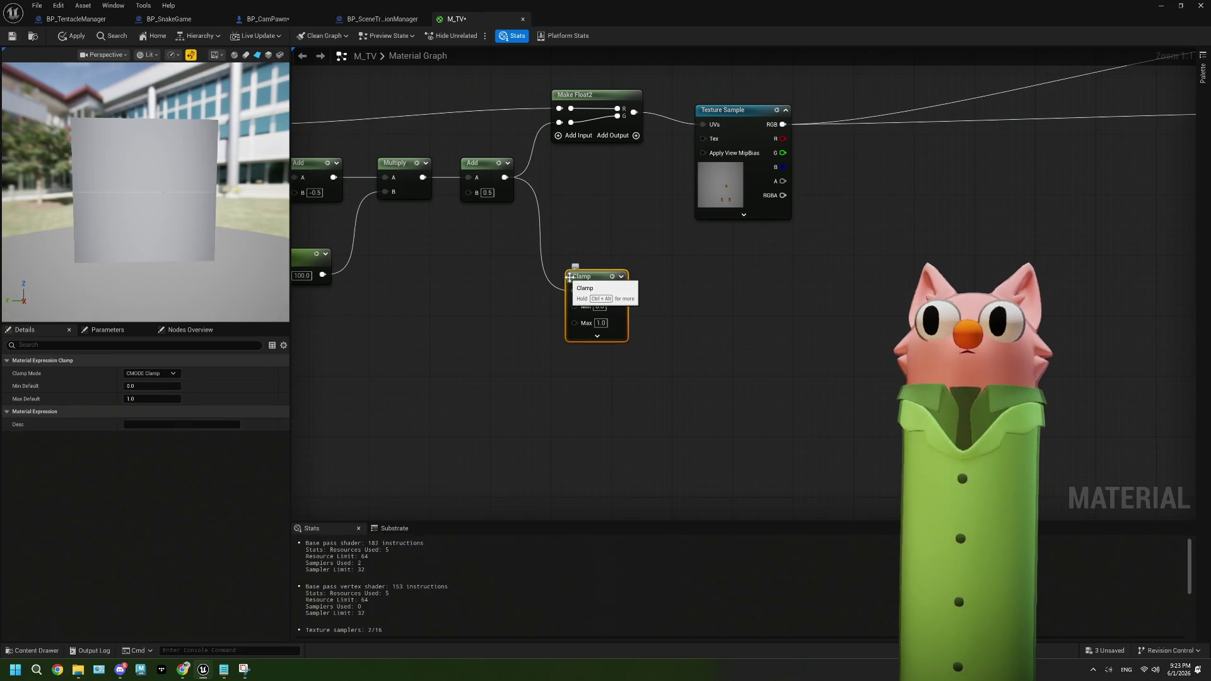
{"action": "key", "text": "space"}
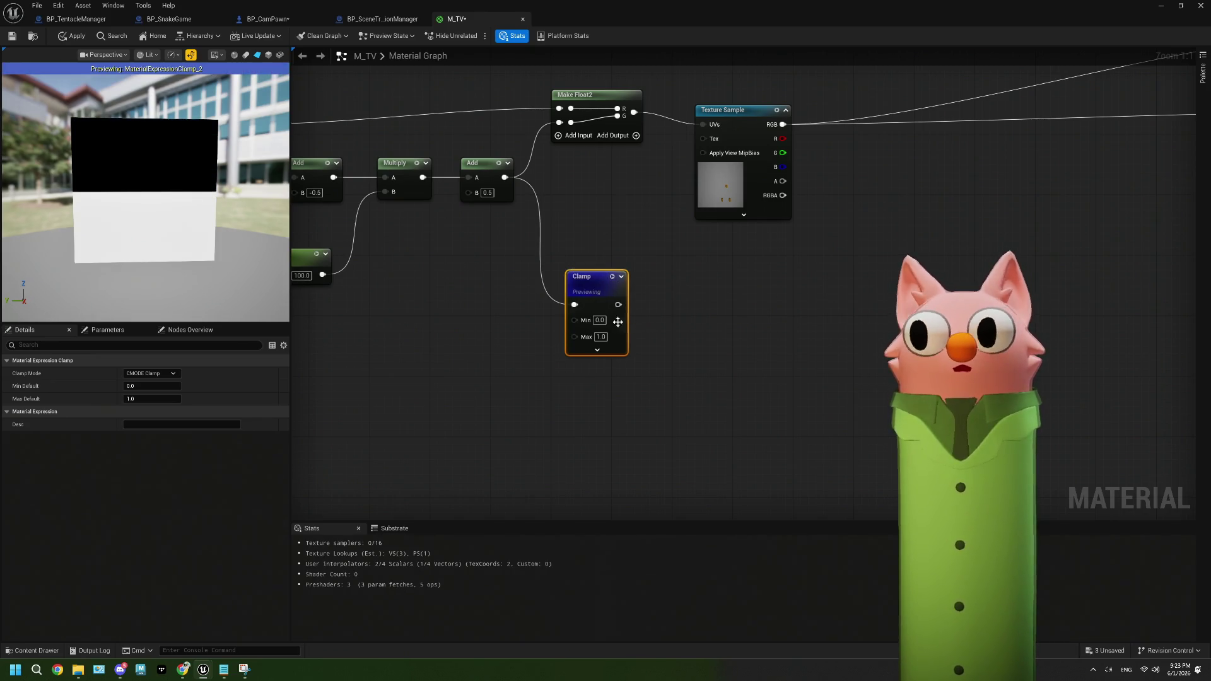
{"action": "left_click_drag", "start_coordinate": [659, 332], "coordinate": [652, 320]}
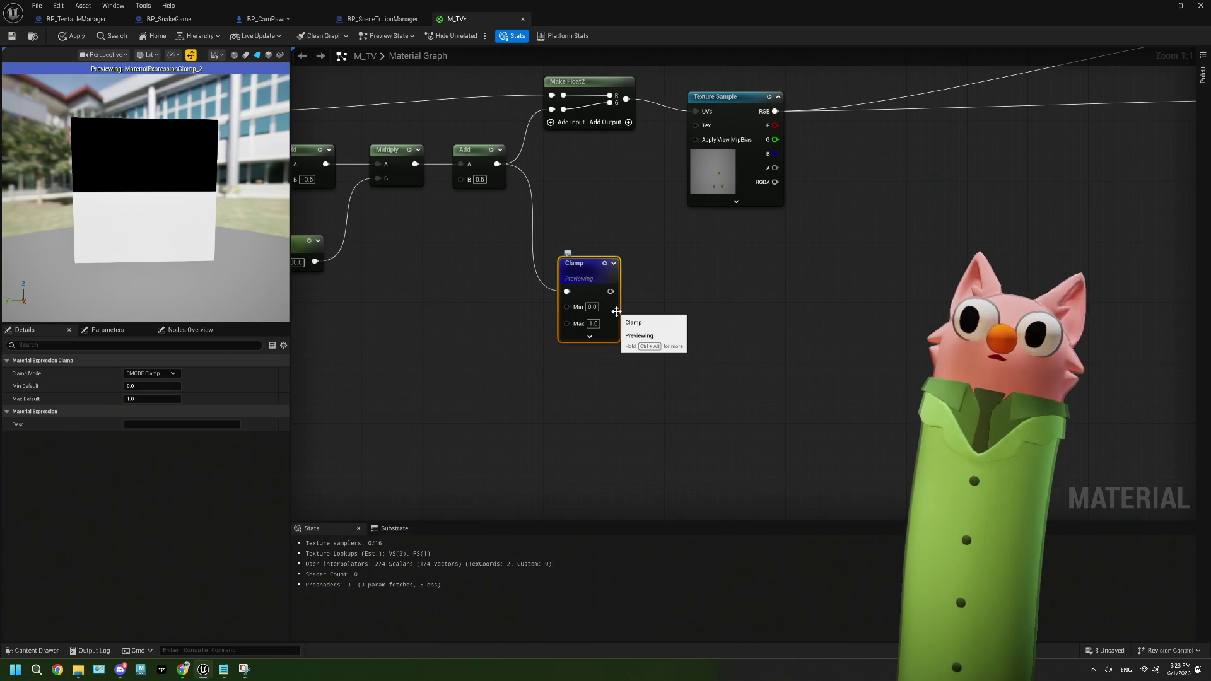
{"action": "key", "text": "Delete"}
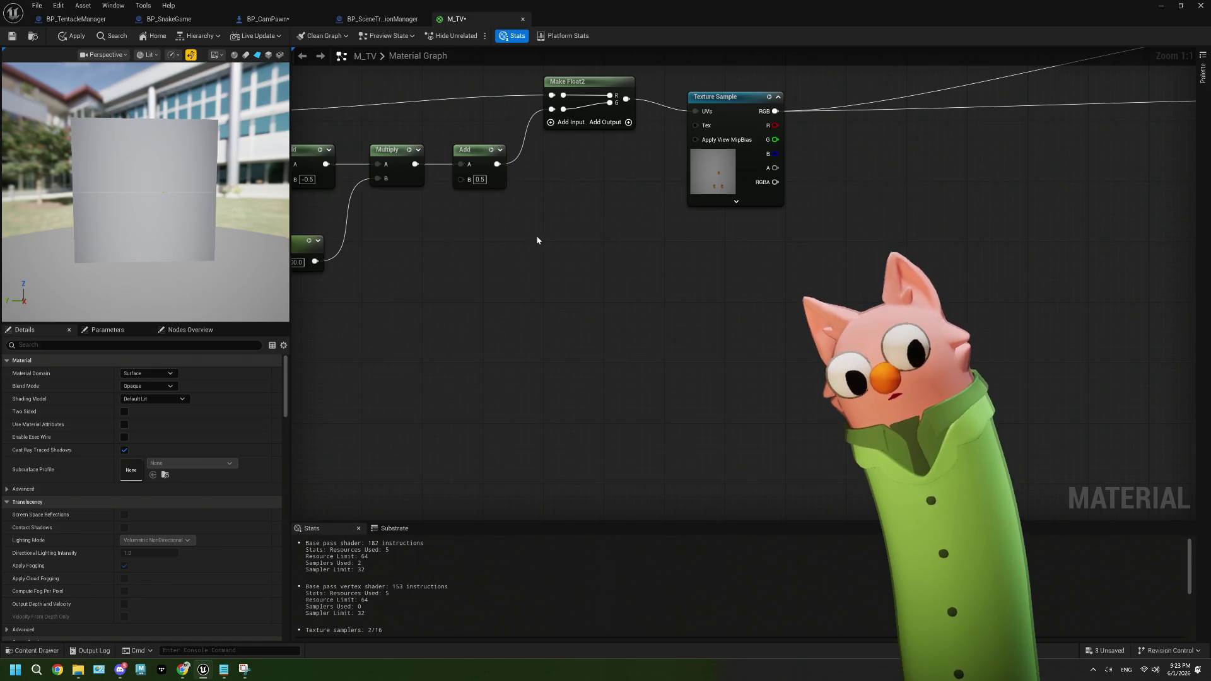
Briefly preview the Add node's output, then set V Scale's default value to 2.0
{"action": "key", "text": "space"}
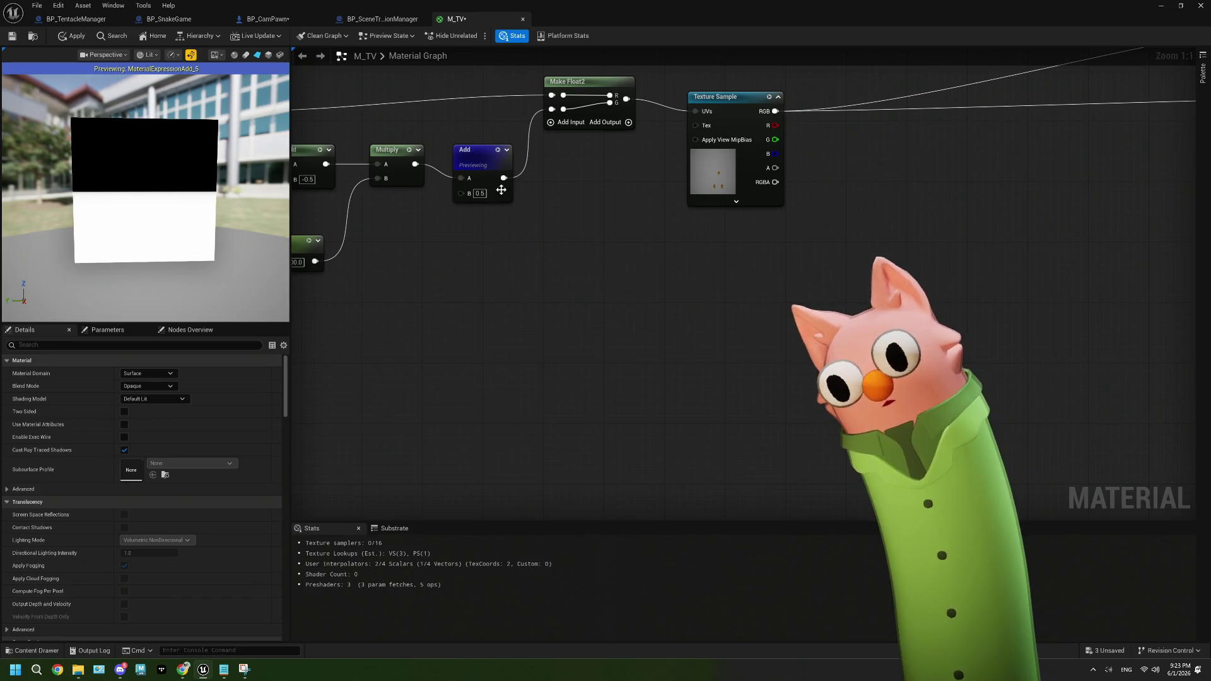
{"action": "left_click_drag", "start_coordinate": [443, 234], "coordinate": [567, 221]}
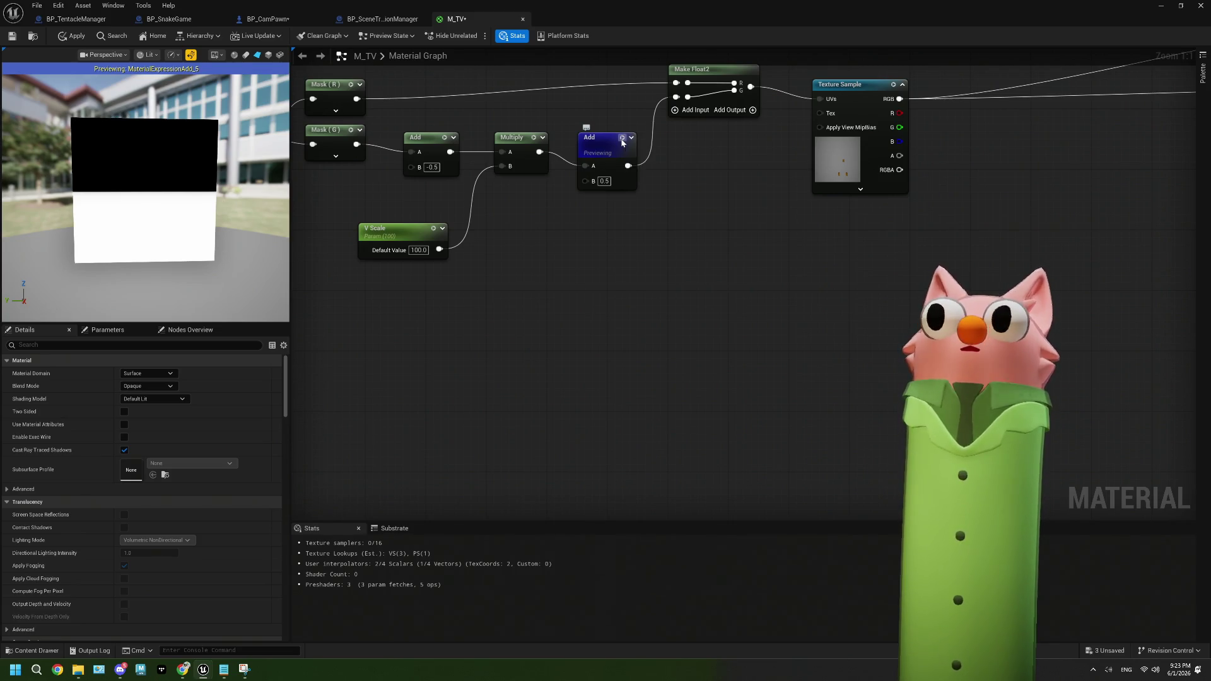
{"action": "left_click", "coordinate": [621, 139]}
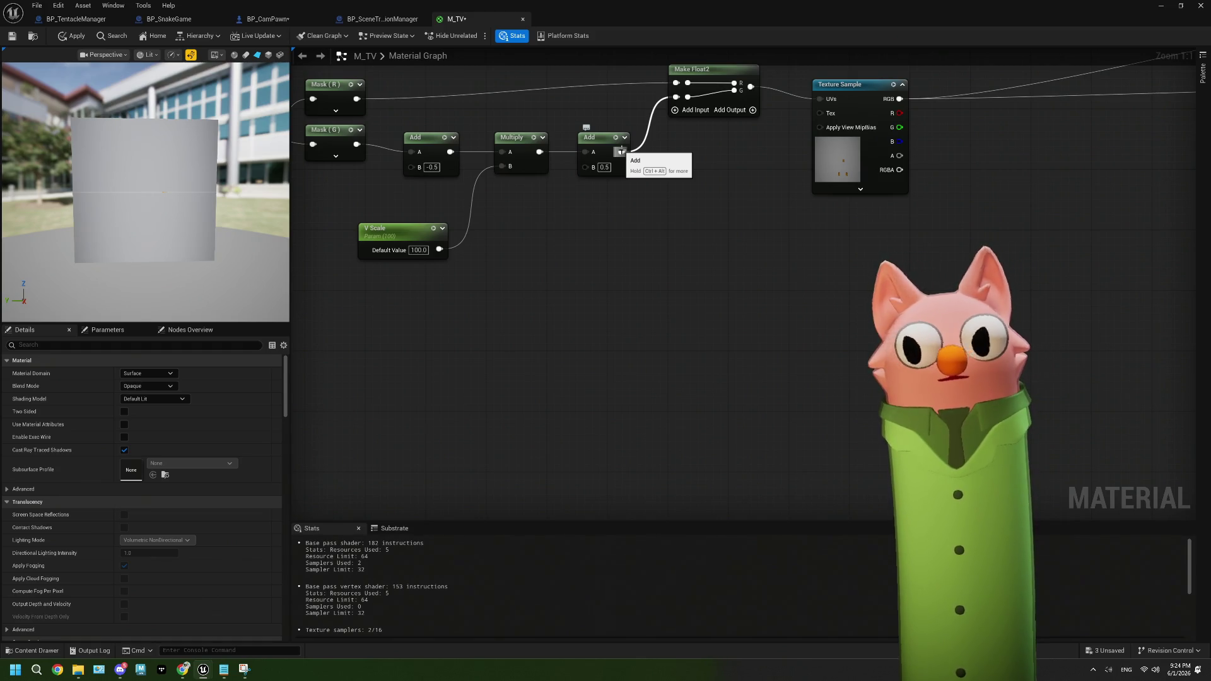
{"action": "left_click_drag", "start_coordinate": [656, 203], "coordinate": [543, 232]}
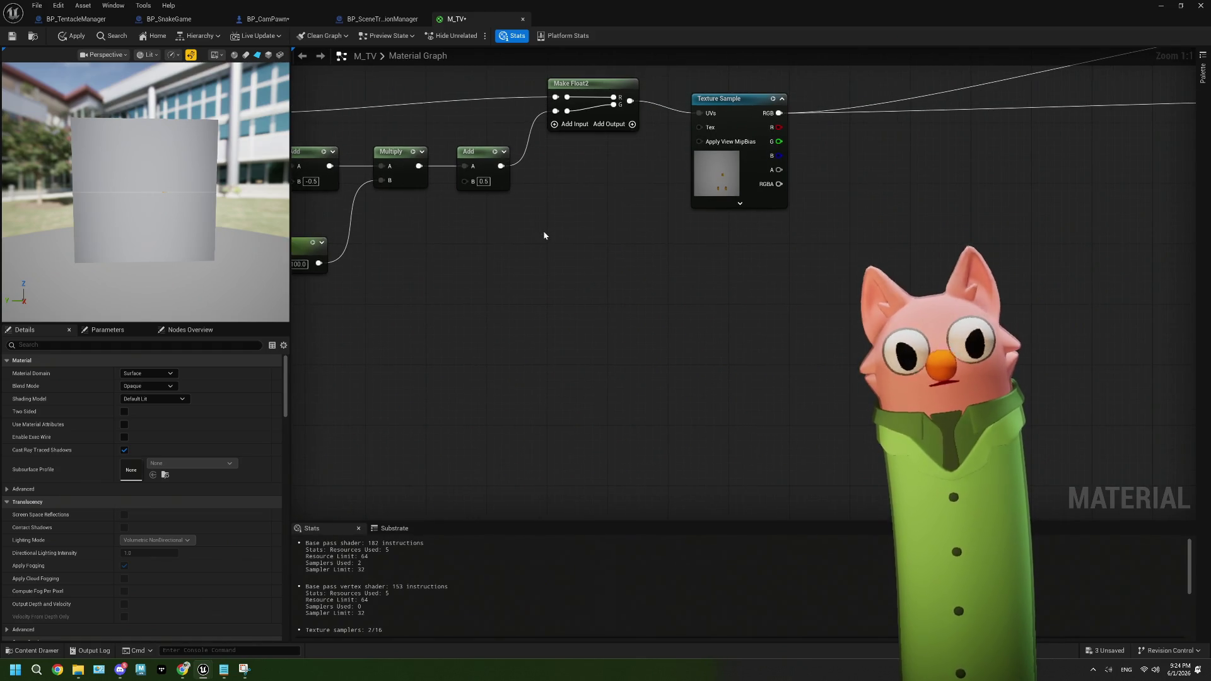
{"action": "left_click_drag", "start_coordinate": [350, 255], "coordinate": [472, 228]}
{"action": "left_click", "coordinate": [421, 237]}
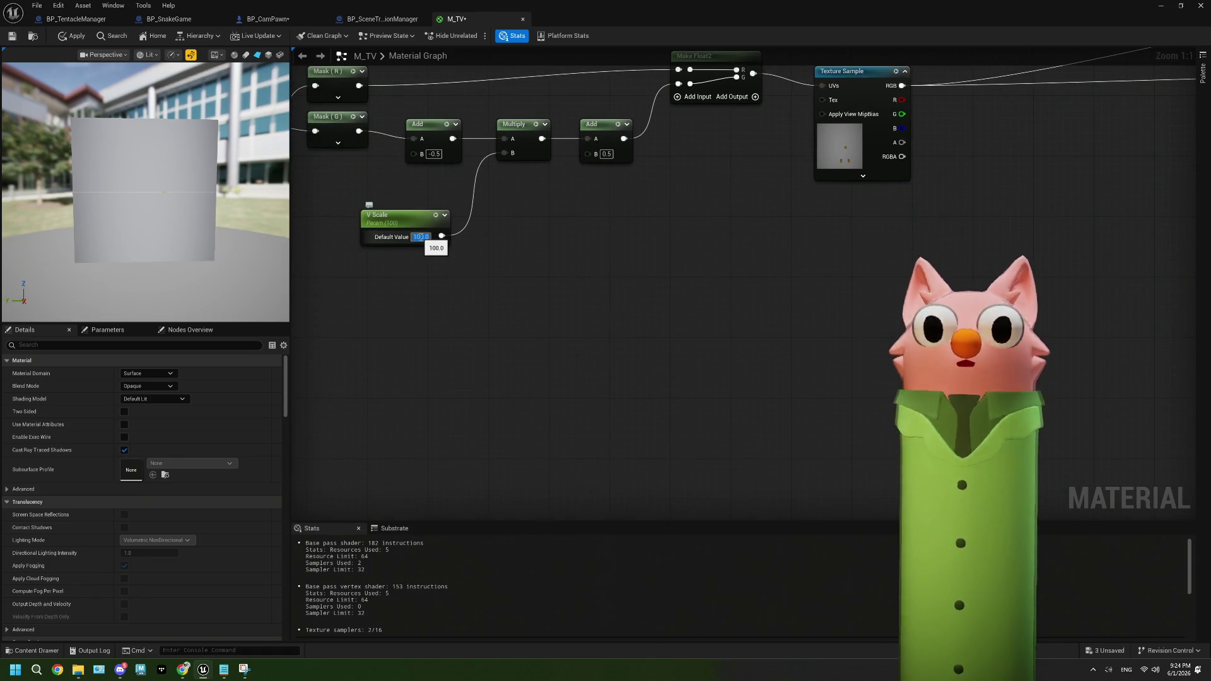
{"action": "type", "text": "2"}
{"action": "key", "text": "Return"}
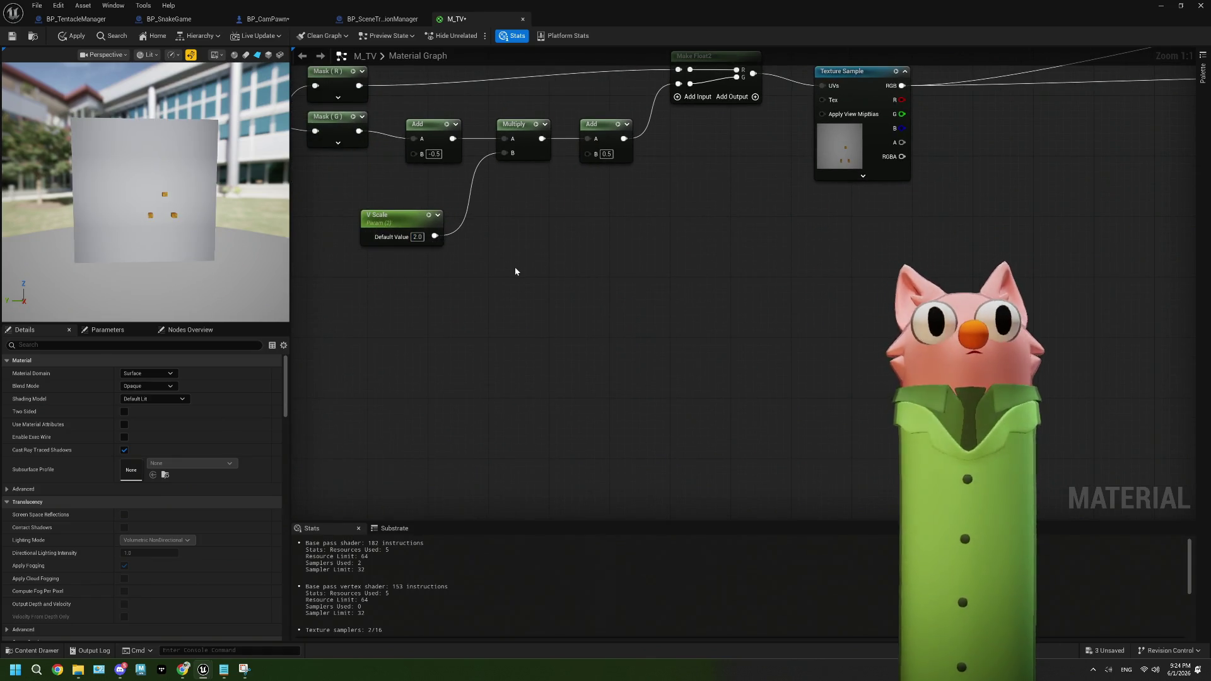
Preview the post-Multiply Add node's gradient again and pull a new wire from its output
{"action": "left_click_drag", "start_coordinate": [505, 260], "coordinate": [425, 246]}
{"action": "left_click", "coordinate": [507, 146]}
{"action": "key", "text": "space"}
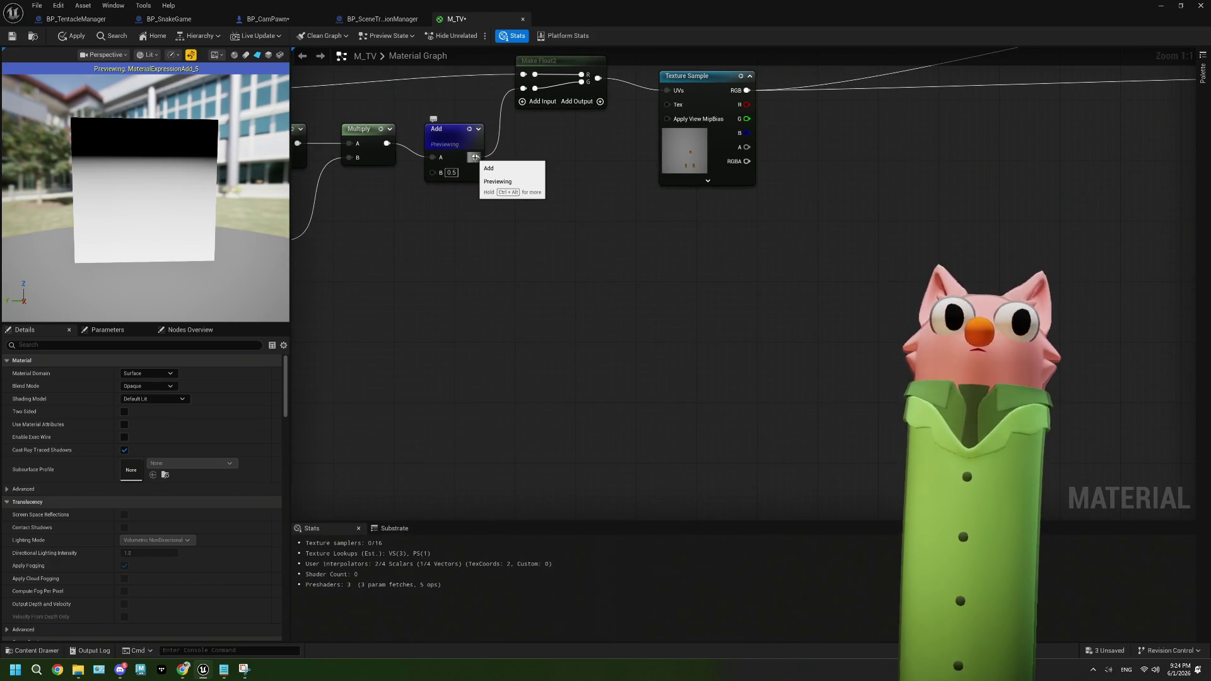
{"action": "left_click_drag", "start_coordinate": [474, 157], "coordinate": [512, 265]}
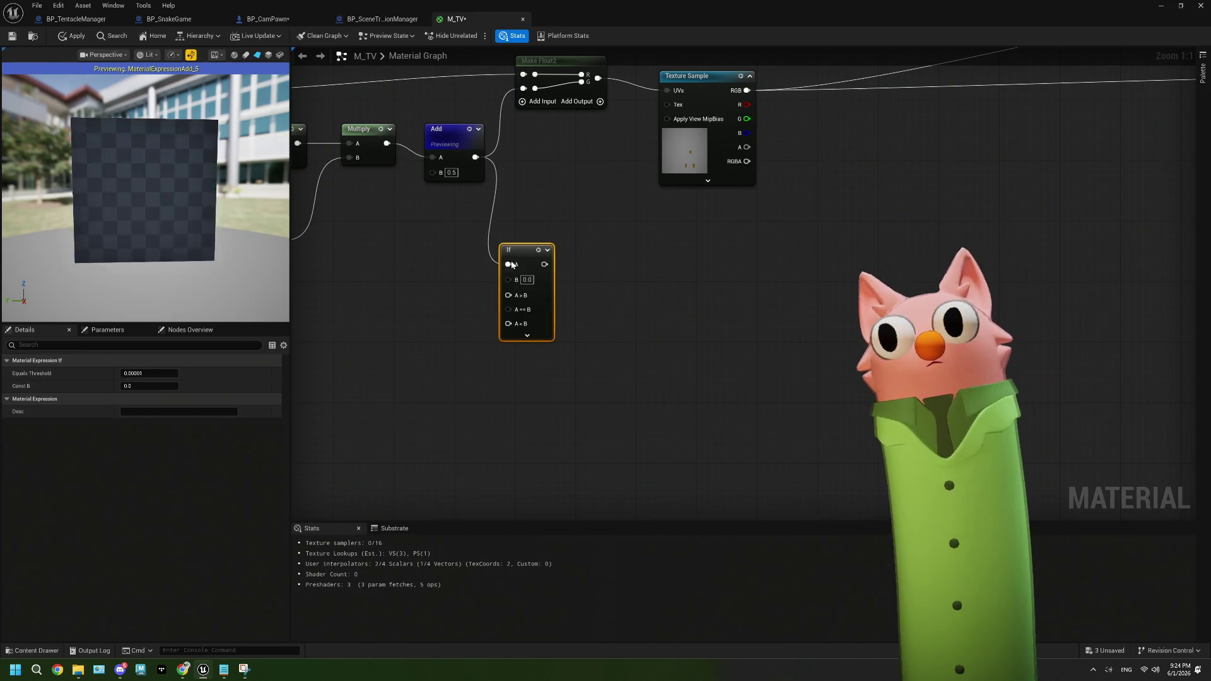
Add an If node fed by the Add output and set its B value to 1.0
{"action": "left_click_drag", "start_coordinate": [408, 307], "coordinate": [452, 302]}
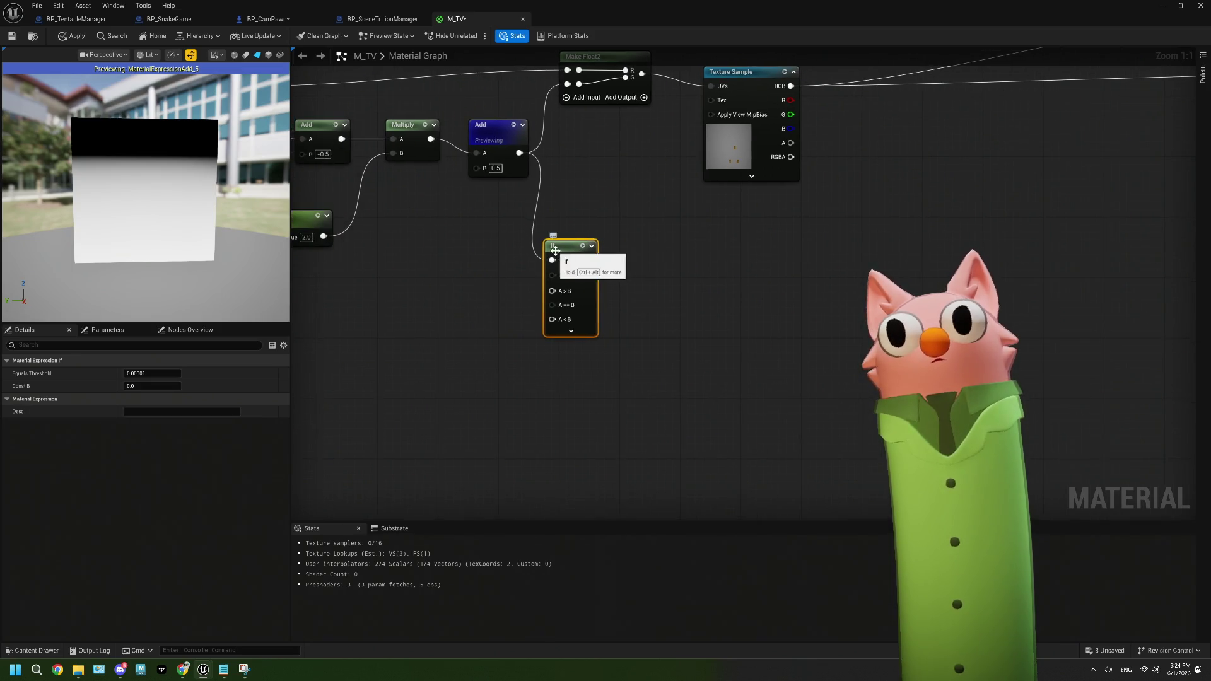
{"action": "left_click_drag", "start_coordinate": [558, 246], "coordinate": [603, 239]}
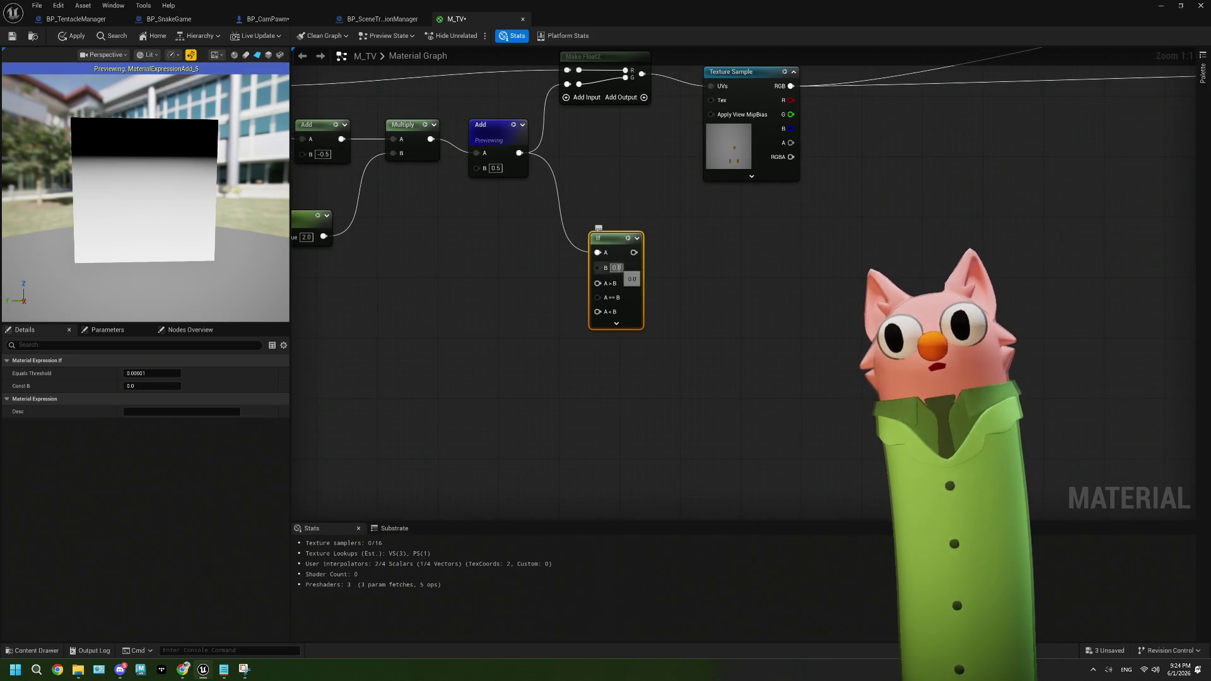
{"action": "left_click", "coordinate": [607, 248]}
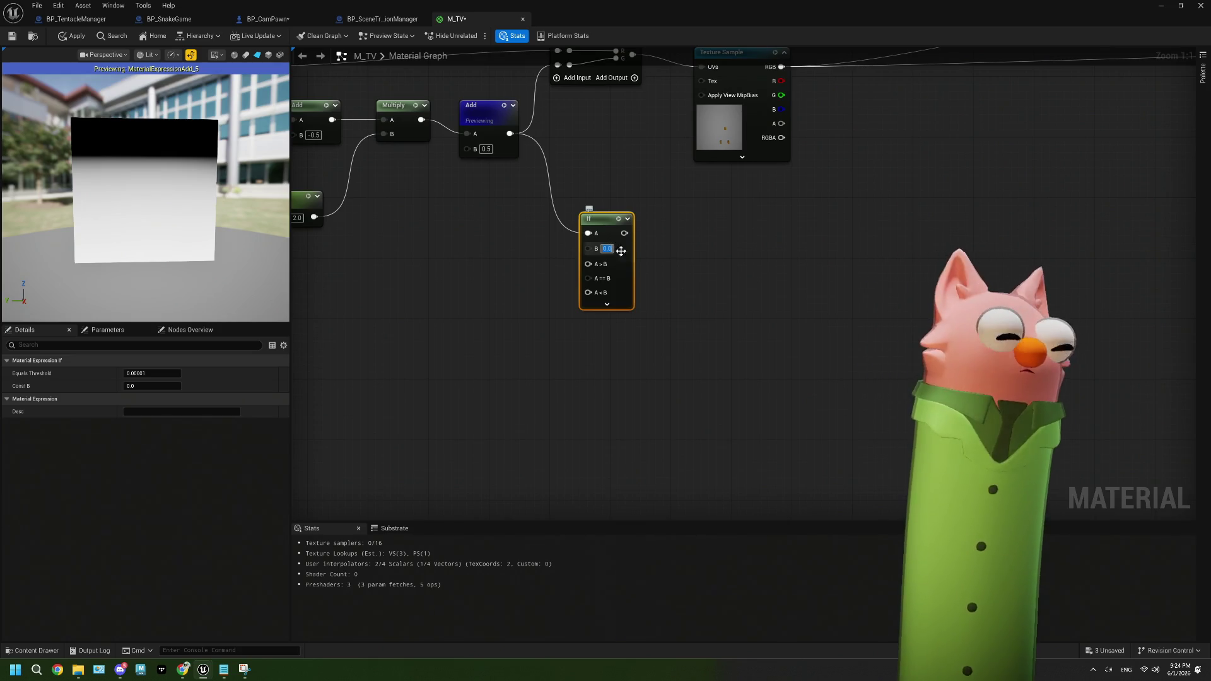
{"action": "type", "text": "1"}
{"action": "left_click", "coordinate": [656, 296]}
{"action": "left_click_drag", "start_coordinate": [637, 296], "coordinate": [694, 287]}
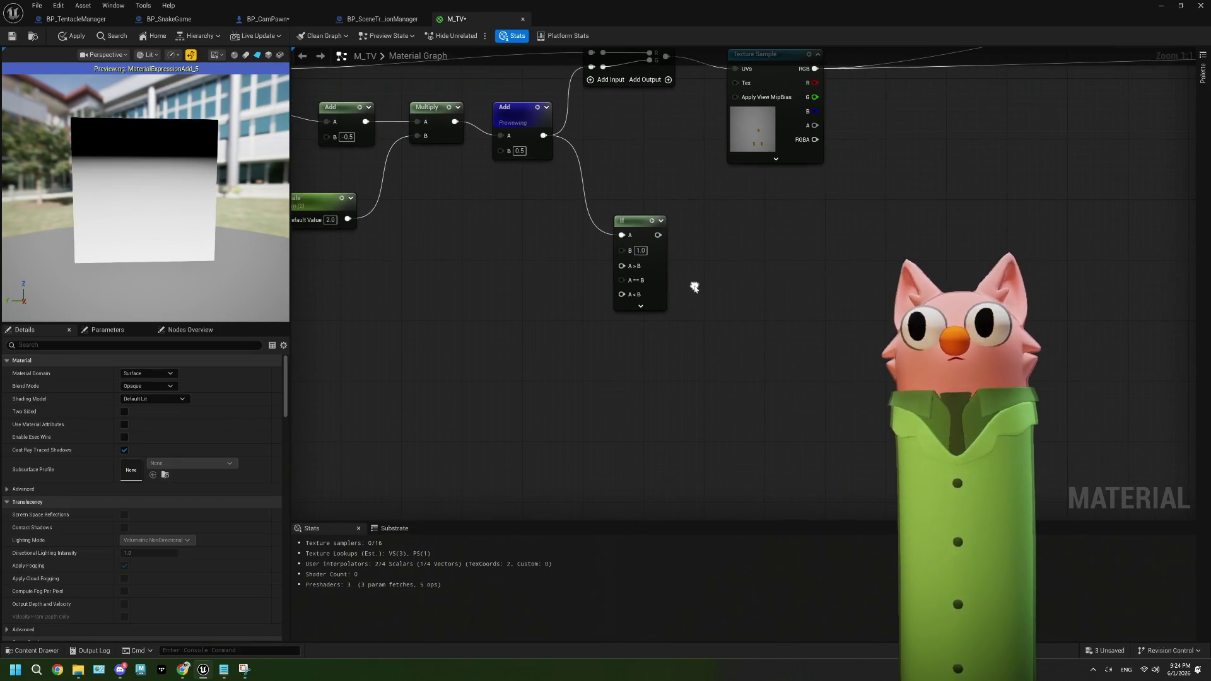
Place two black Constant3Vector nodes stacked to the left of the If node
{"action": "left_click", "coordinate": [517, 247]}
{"action": "left_click_drag", "start_coordinate": [523, 248], "coordinate": [451, 221]}
{"action": "left_click", "coordinate": [466, 339]}
{"action": "left_click_drag", "start_coordinate": [522, 345], "coordinate": [500, 331]}
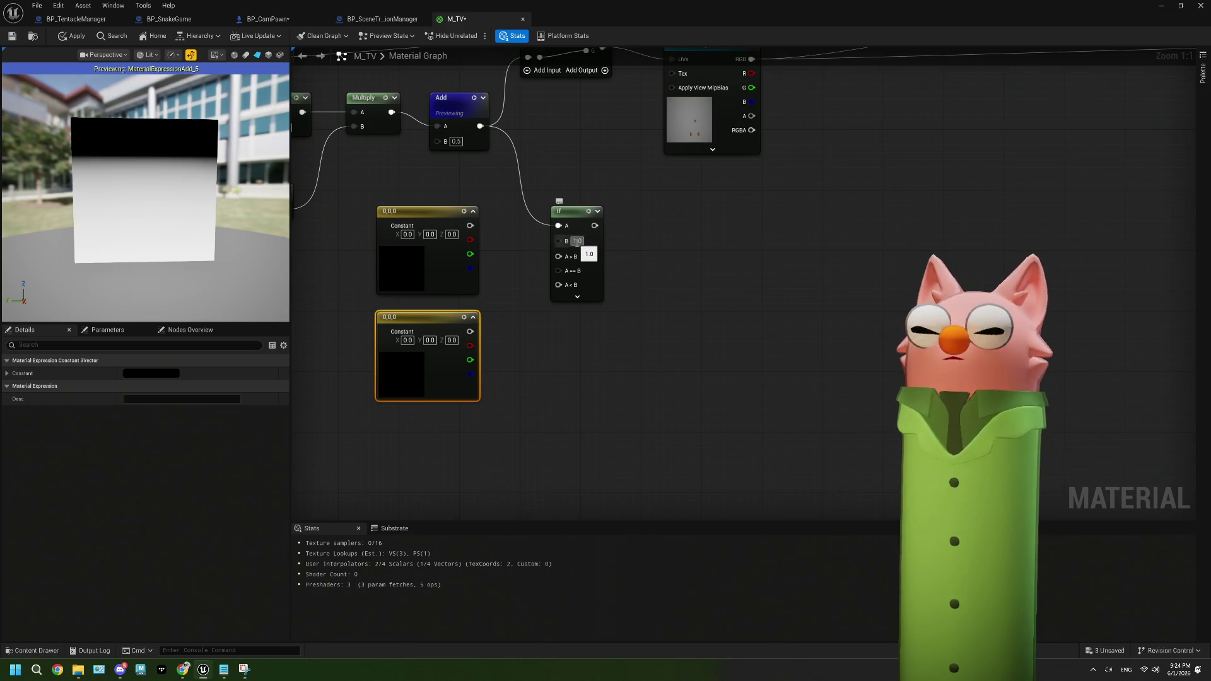
{"action": "left_click_drag", "start_coordinate": [470, 226], "coordinate": [546, 247]}
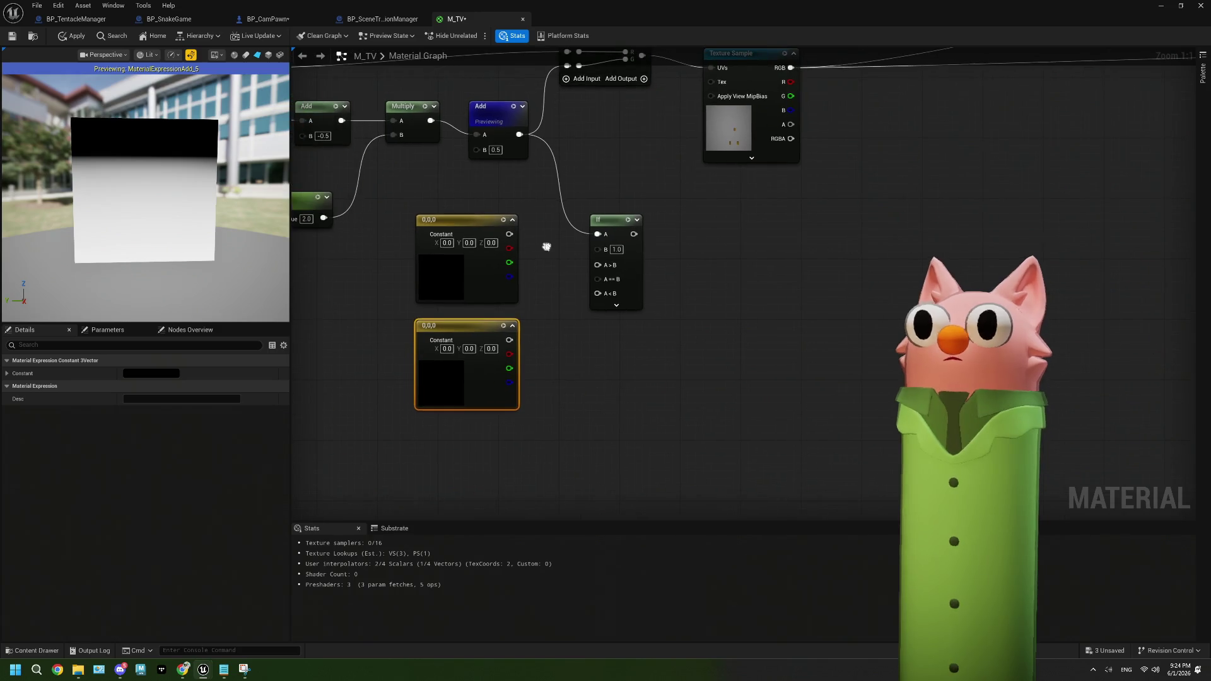
Wire Add into the If's A>B, the black constants into A==B and A<B, and preview it
{"action": "left_click_drag", "start_coordinate": [519, 134], "coordinate": [597, 265]}
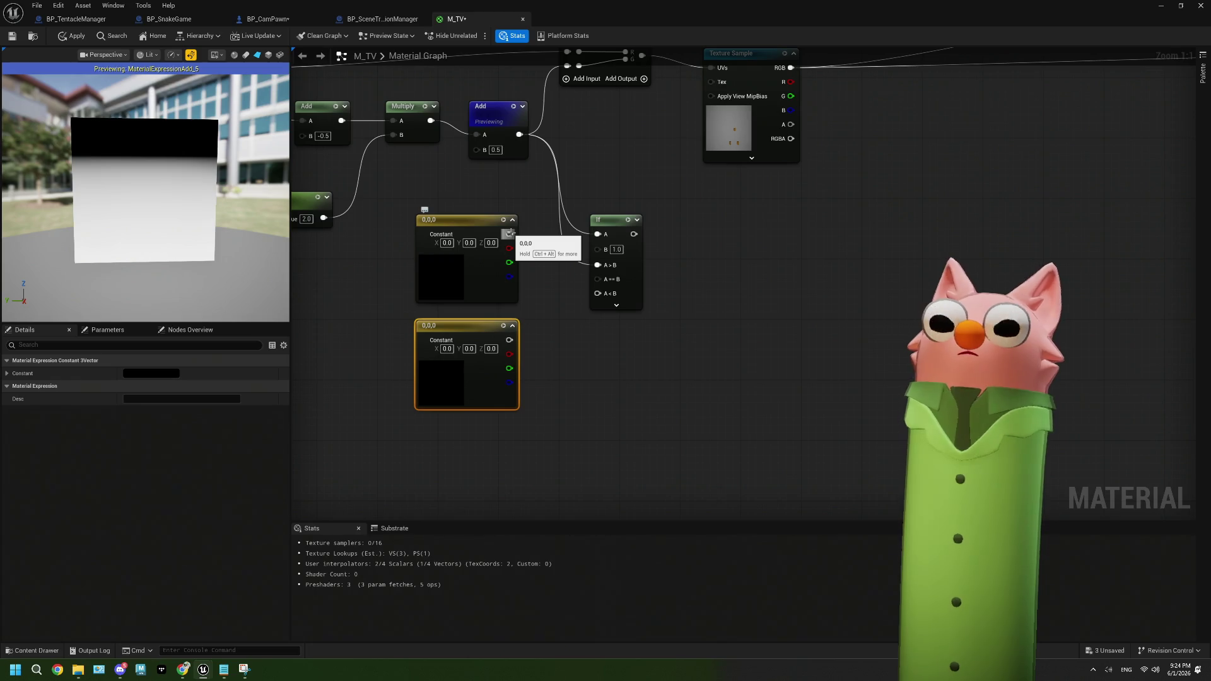
{"action": "mouse_move", "coordinate": [510, 234]}
{"action": "left_mouse_down"}
{"action": "mouse_move", "coordinate": [614, 282]}
{"action": "mouse_move", "coordinate": [605, 279]}
{"action": "left_mouse_up"}
{"action": "mouse_move", "coordinate": [509, 340]}
{"action": "left_mouse_down"}
{"action": "mouse_move", "coordinate": [598, 293]}
{"action": "mouse_move", "coordinate": [560, 322]}
{"action": "left_mouse_up"}
{"action": "left_click", "coordinate": [542, 235]}
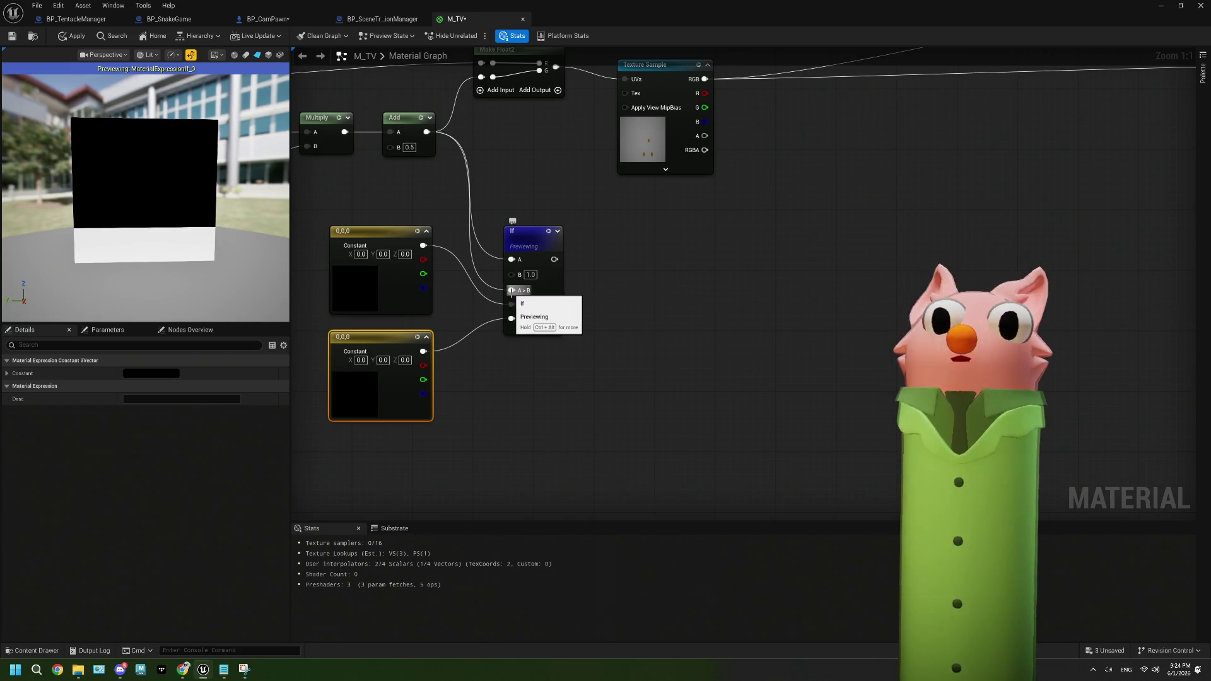
Delete the If node and both black constants together
{"action": "left_click_drag", "start_coordinate": [597, 303], "coordinate": [657, 284]}
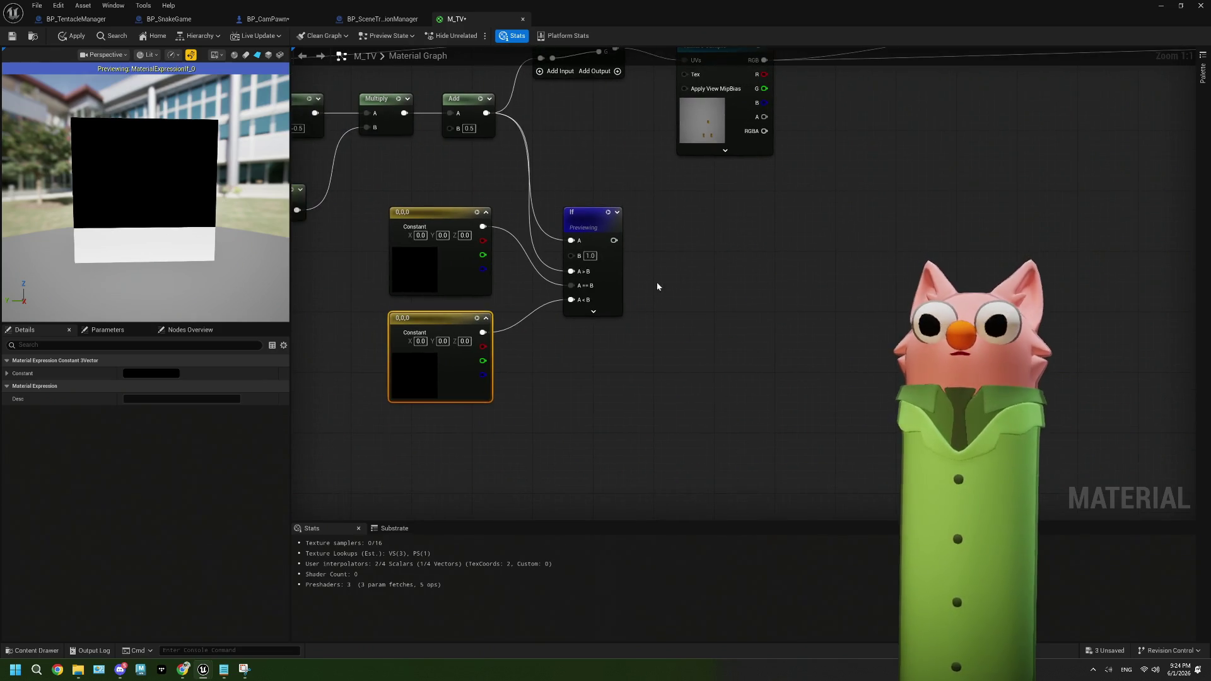
{"action": "left_click_drag", "start_coordinate": [609, 356], "coordinate": [486, 284]}
{"action": "key", "text": "Delete"}
{"action": "left_click_drag", "start_coordinate": [505, 236], "coordinate": [543, 262]}
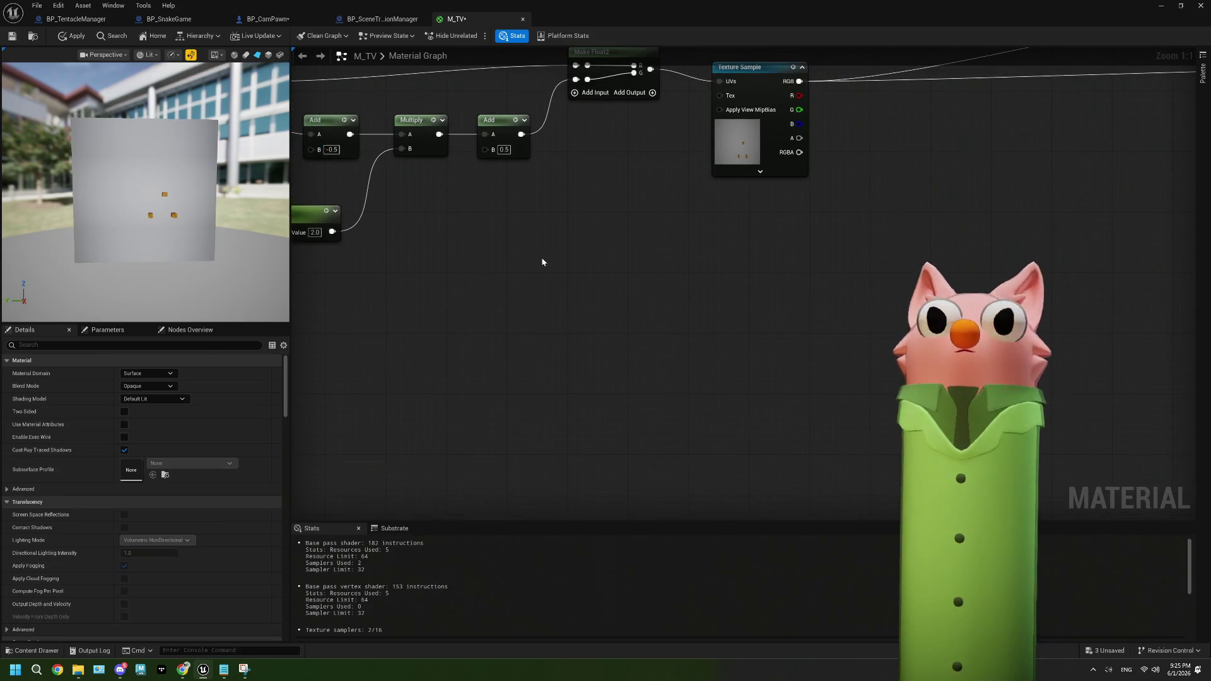
Preview the post-Multiply Add node's gradient and nudge the node up-left
{"action": "left_click", "coordinate": [514, 124]}
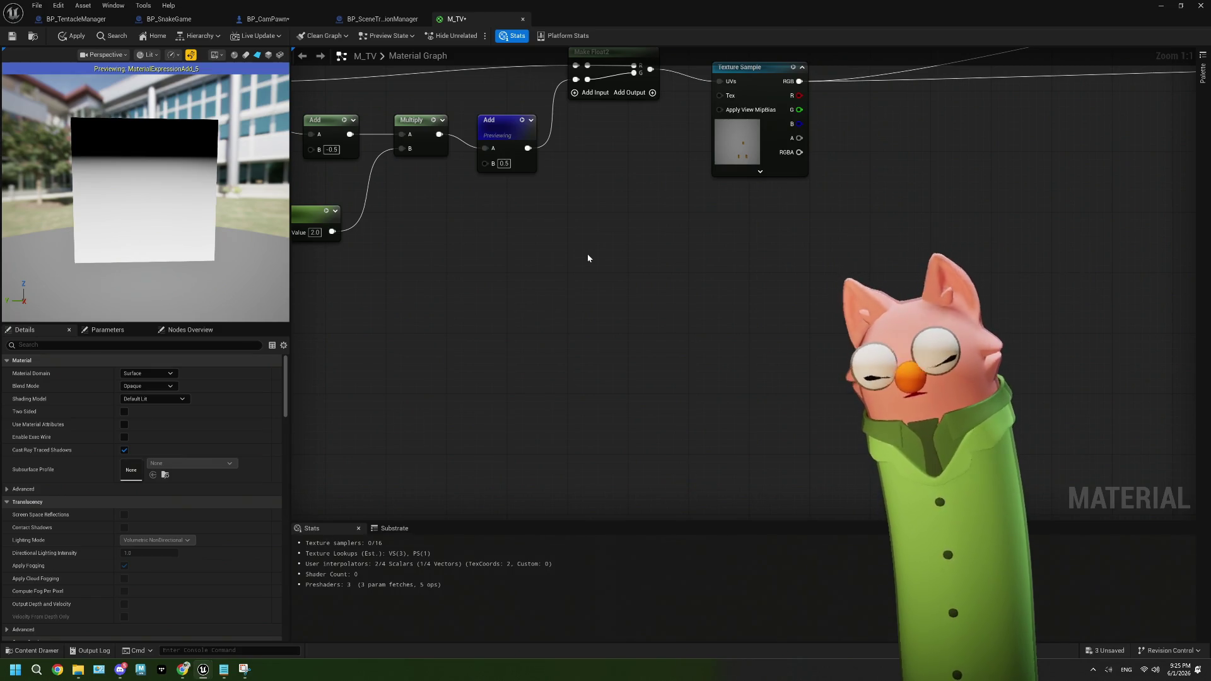
{"action": "left_click_drag", "start_coordinate": [588, 258], "coordinate": [570, 275]}
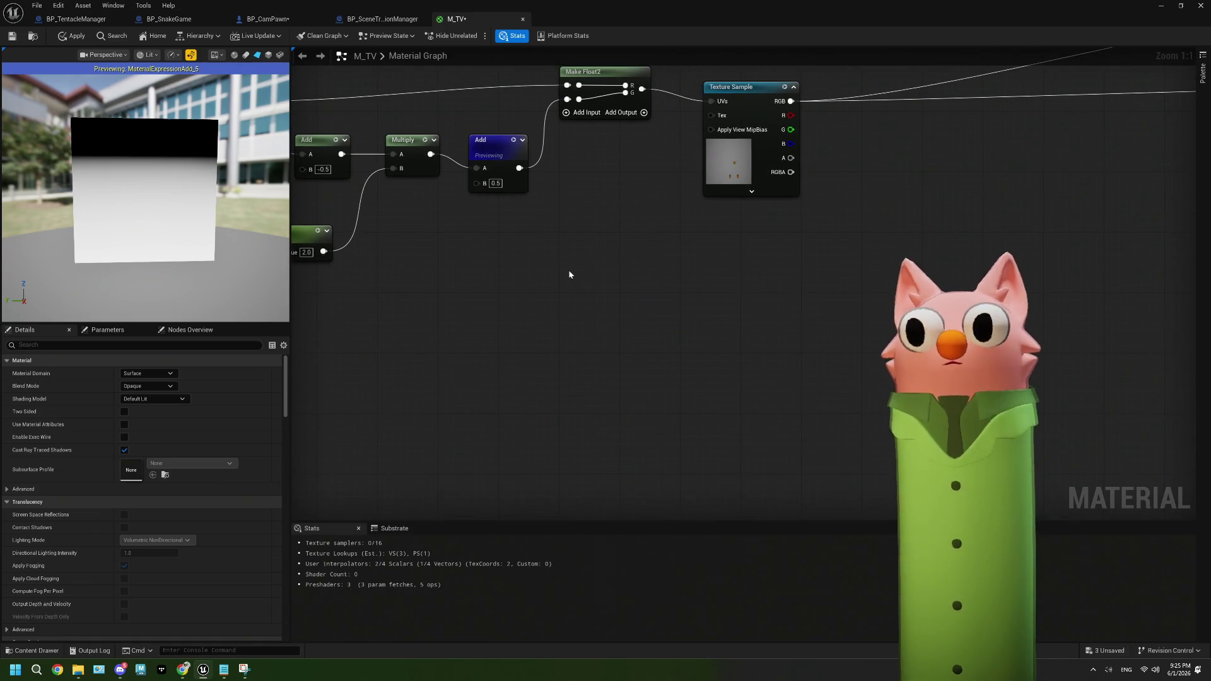
{"action": "mouse_move", "coordinate": [512, 316]}
{"action": "left_mouse_down"}
{"action": "mouse_move", "coordinate": [598, 319]}
{"action": "mouse_move", "coordinate": [514, 337]}
{"action": "left_mouse_up"}
{"action": "left_click_drag", "start_coordinate": [514, 217], "coordinate": [499, 210]}
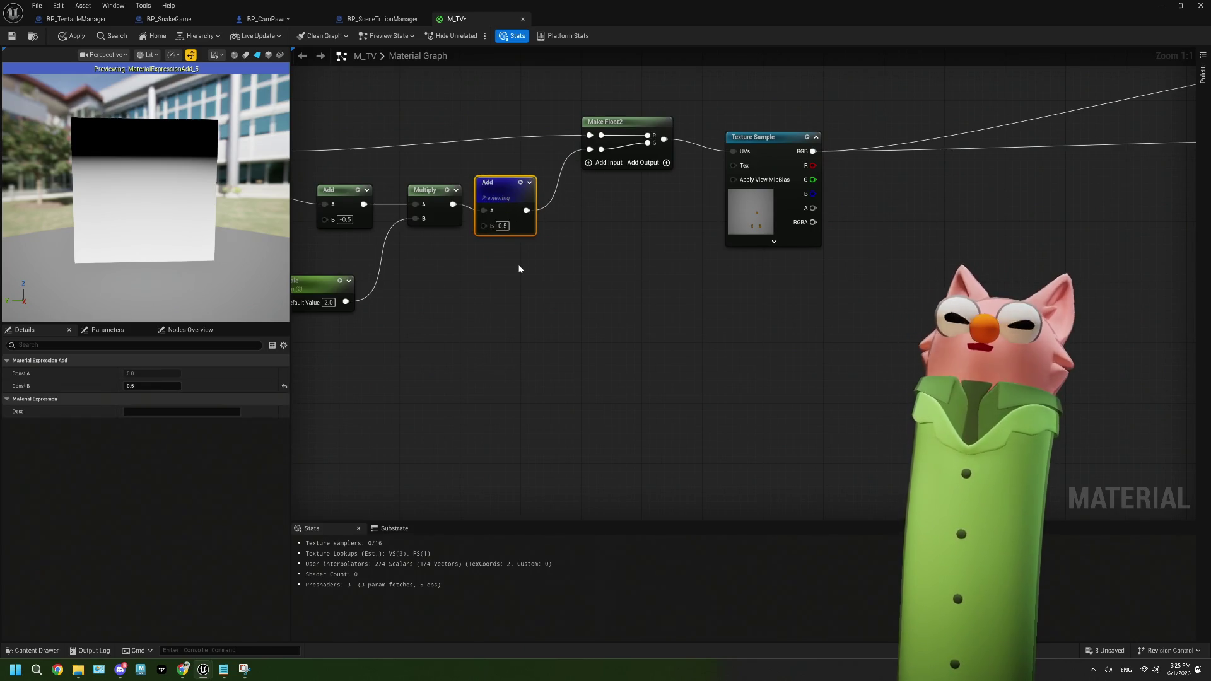
{"action": "left_click_drag", "start_coordinate": [517, 279], "coordinate": [498, 203]}
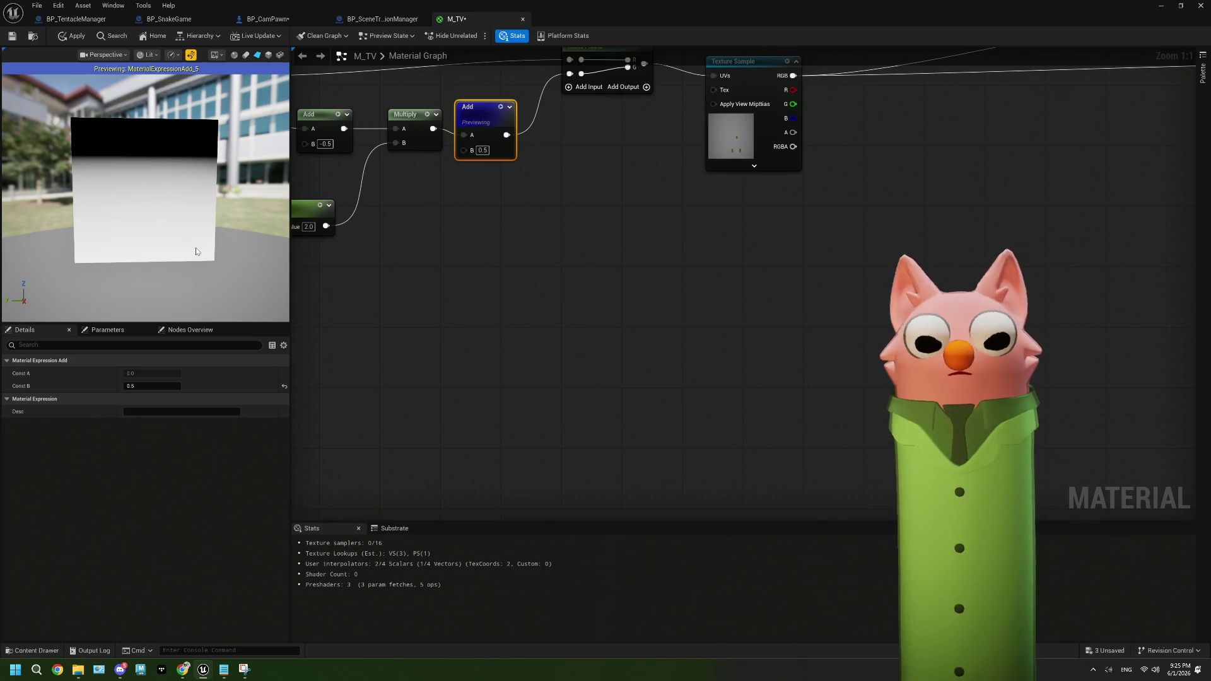
Pull a new connection from the Add node's output to bring up the node search
{"action": "mouse_move", "coordinate": [423, 257]}
{"action": "left_mouse_down"}
{"action": "mouse_move", "coordinate": [584, 251]}
{"action": "mouse_move", "coordinate": [462, 322]}
{"action": "mouse_move", "coordinate": [494, 313]}
{"action": "left_mouse_up"}
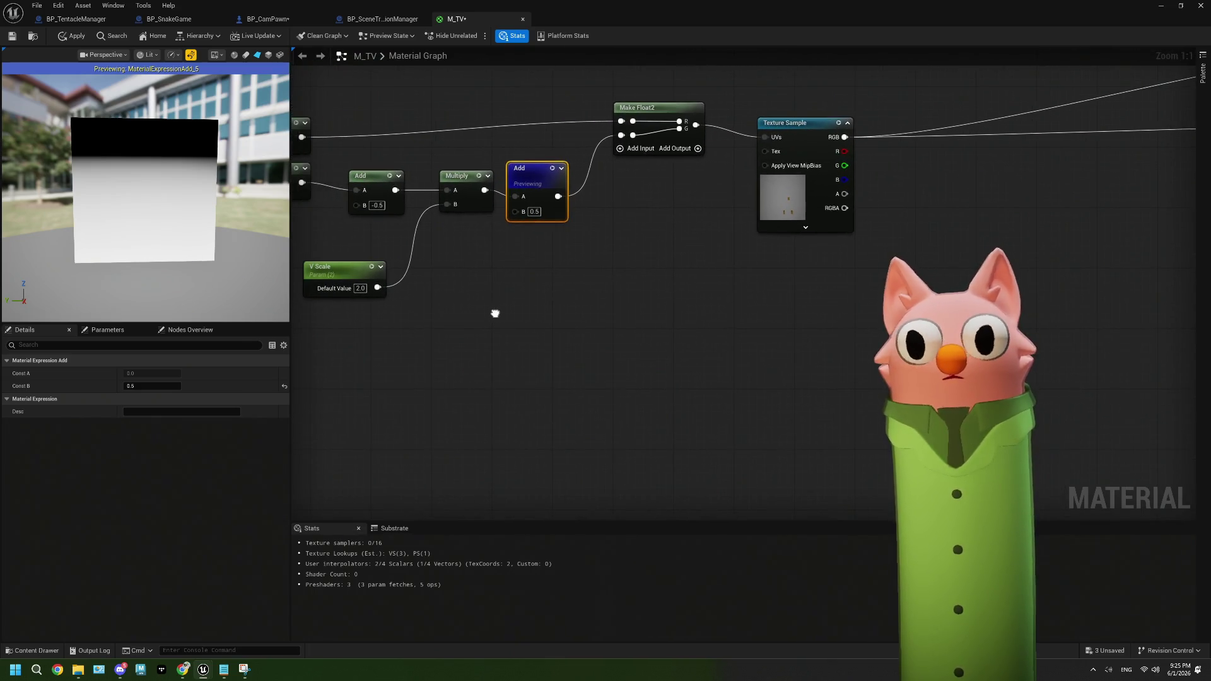
{"action": "mouse_move", "coordinate": [448, 244]}
{"action": "left_mouse_down"}
{"action": "mouse_move", "coordinate": [470, 275]}
{"action": "mouse_move", "coordinate": [405, 270]}
{"action": "left_mouse_up"}
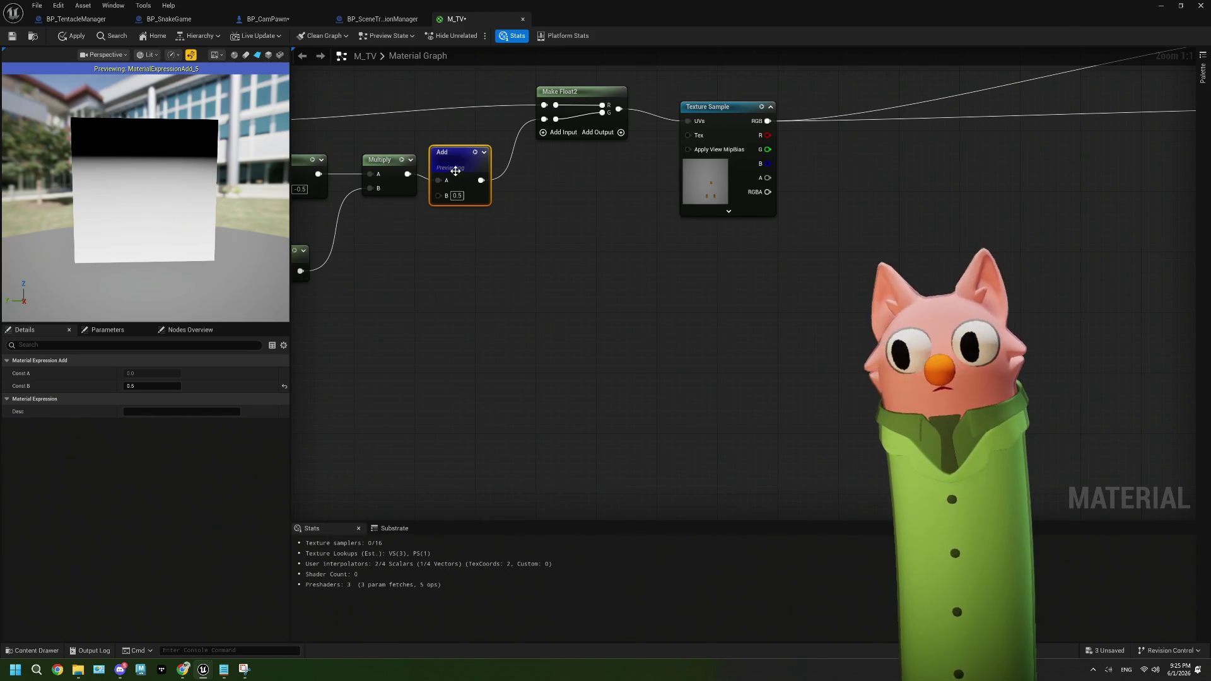
{"action": "left_click_drag", "start_coordinate": [455, 171], "coordinate": [452, 163]}
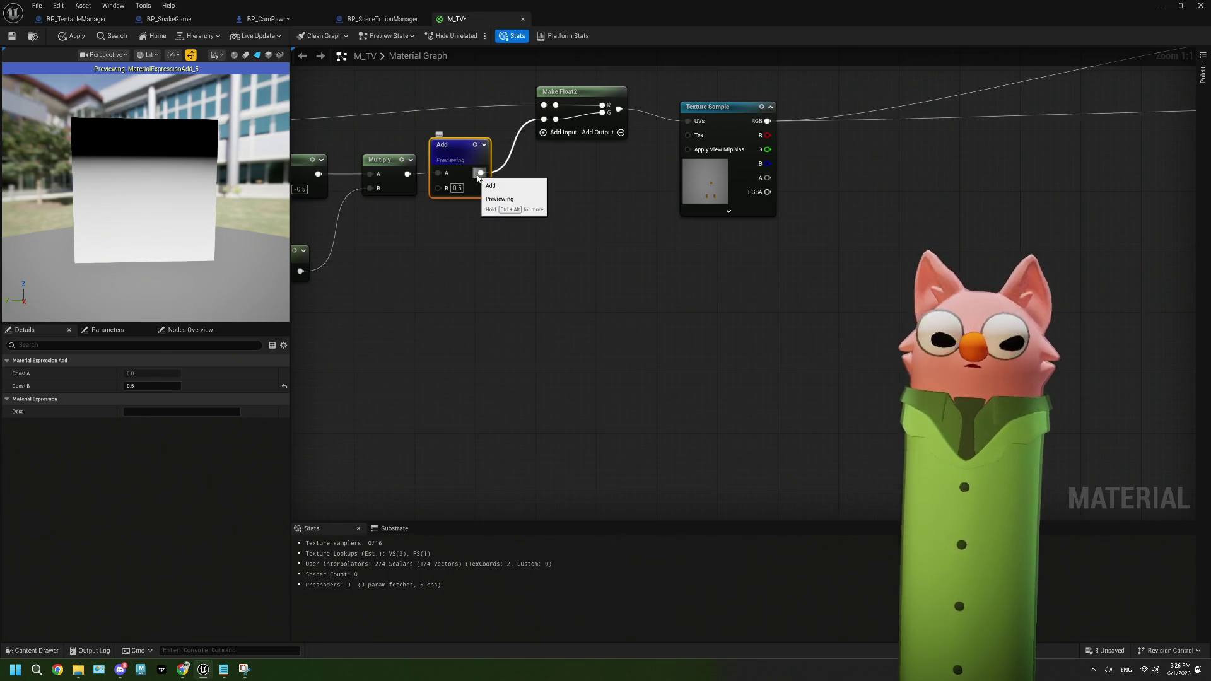
{"action": "left_click_drag", "start_coordinate": [479, 174], "coordinate": [533, 252]}
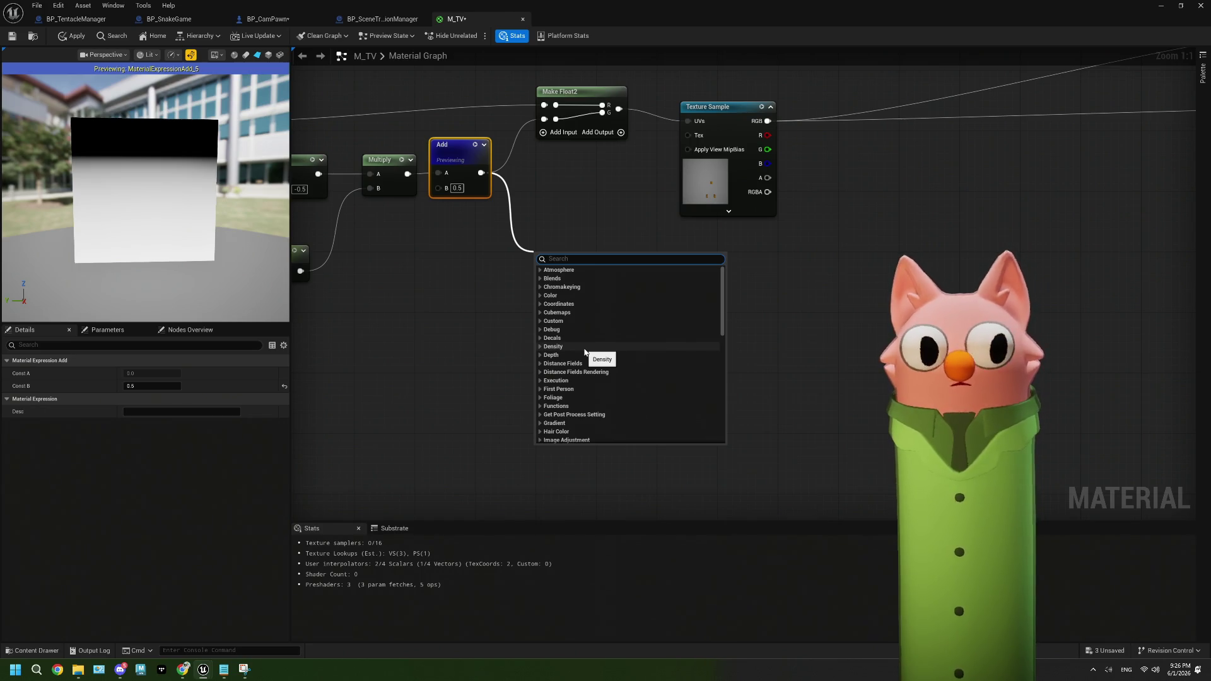
Create a Clamp node from 'cla', preview it, then delete it
{"action": "type", "text": "cla"}
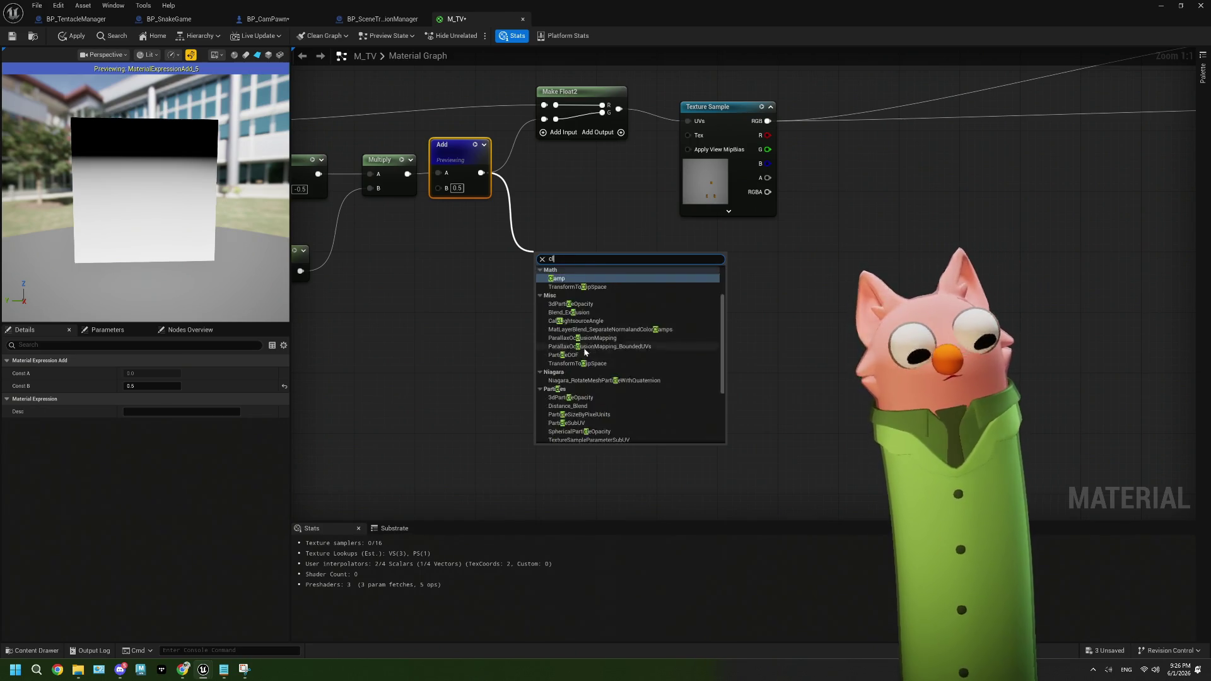
{"action": "key", "text": "Return"}
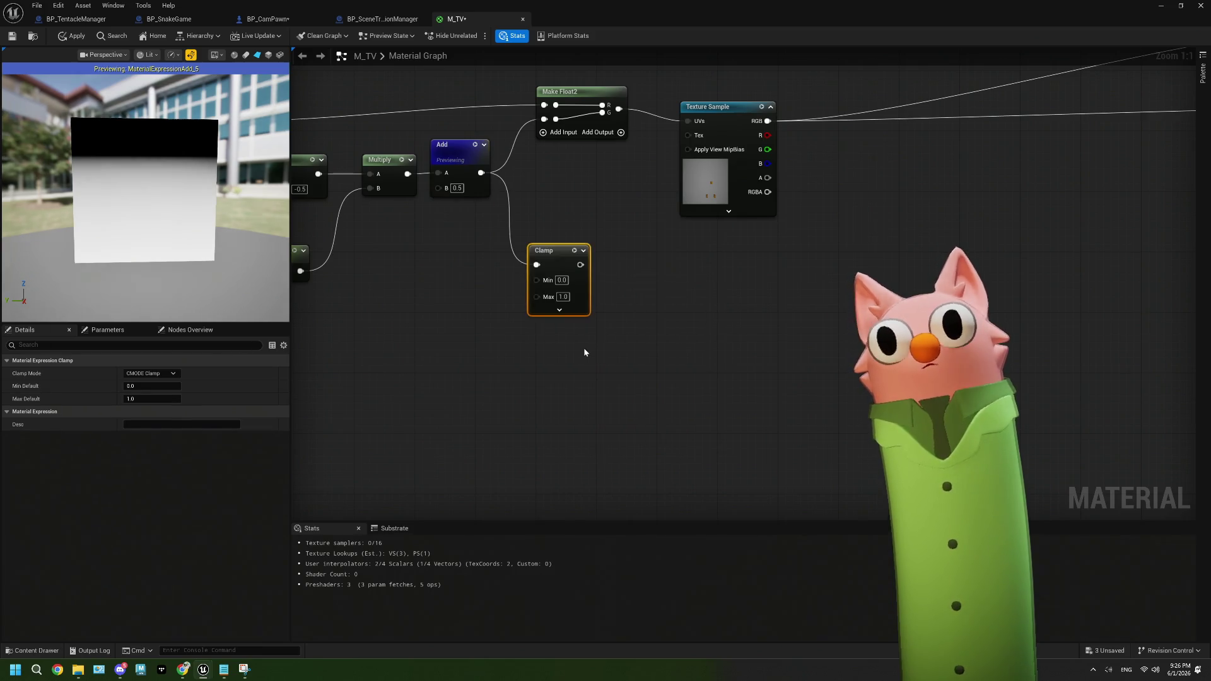
{"action": "left_click", "coordinate": [574, 252]}
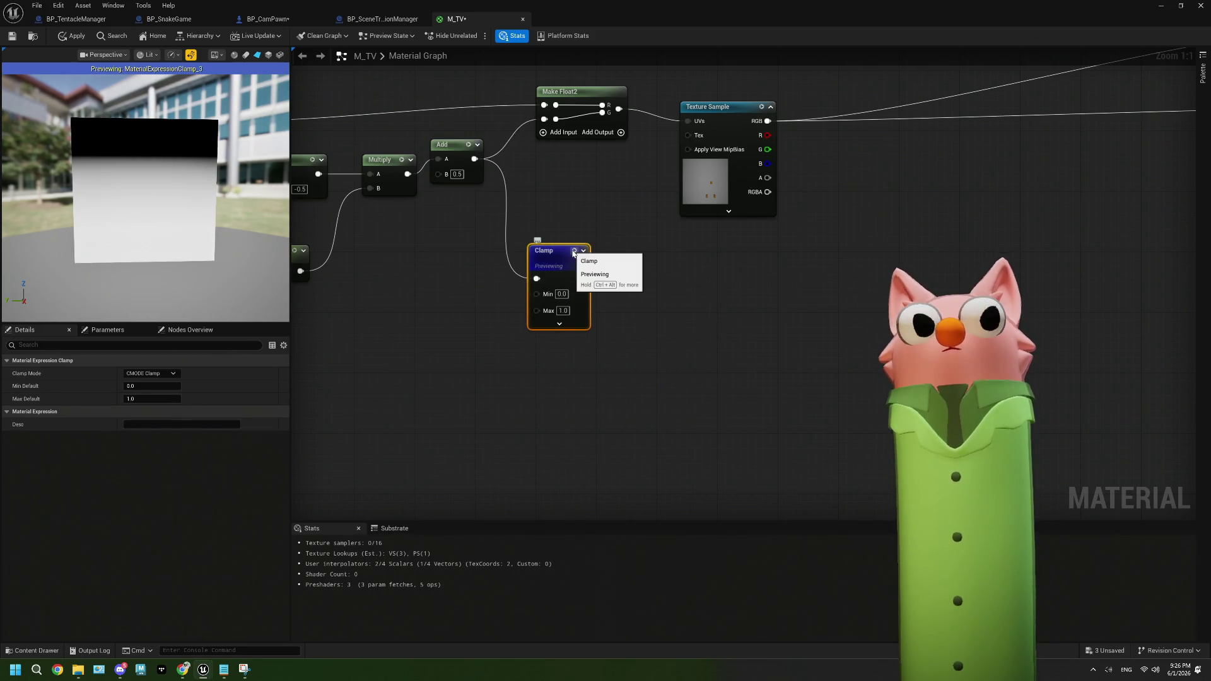
{"action": "key", "text": "Delete"}
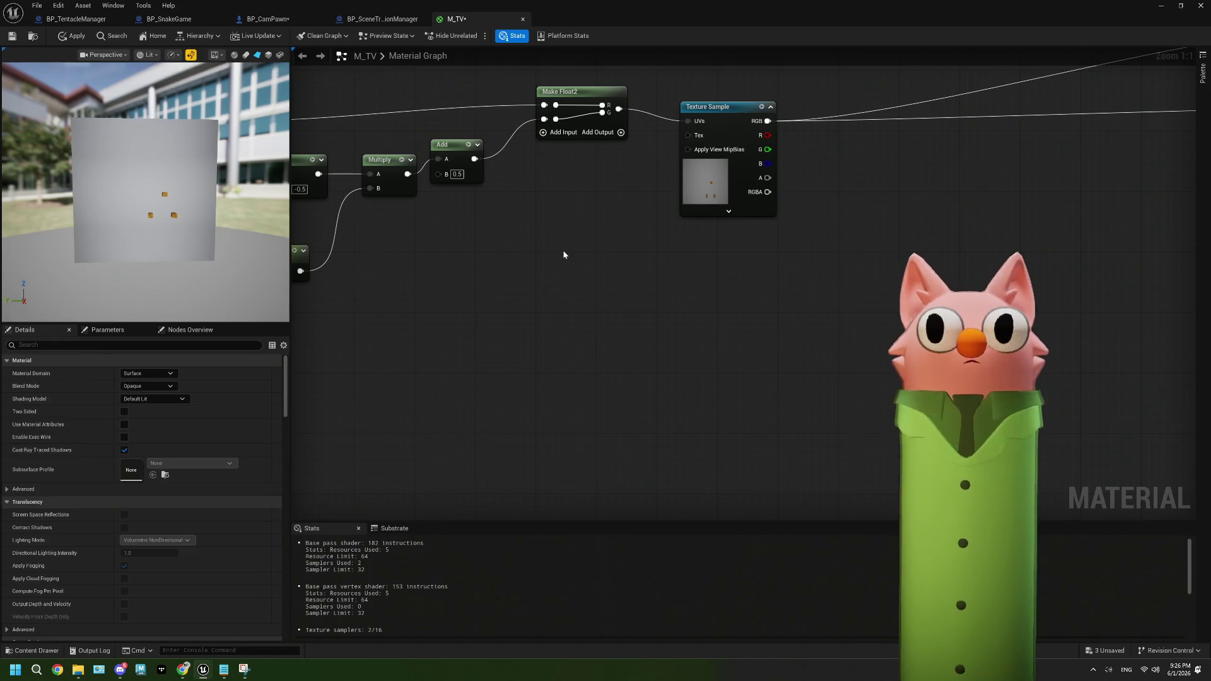
Place a 0,0,0 Constant3Vector near the material output and pull a wire from it
{"action": "mouse_move", "coordinate": [554, 262]}
{"action": "left_mouse_down"}
{"action": "mouse_move", "coordinate": [654, 251]}
{"action": "mouse_move", "coordinate": [463, 278]}
{"action": "left_mouse_up"}
{"action": "mouse_move", "coordinate": [708, 220]}
{"action": "left_mouse_down"}
{"action": "mouse_move", "coordinate": [623, 235]}
{"action": "mouse_move", "coordinate": [626, 221]}
{"action": "left_mouse_up"}
{"action": "mouse_move", "coordinate": [560, 249]}
{"action": "left_mouse_down"}
{"action": "mouse_move", "coordinate": [622, 240]}
{"action": "mouse_move", "coordinate": [692, 324]}
{"action": "mouse_move", "coordinate": [554, 405]}
{"action": "left_mouse_up"}
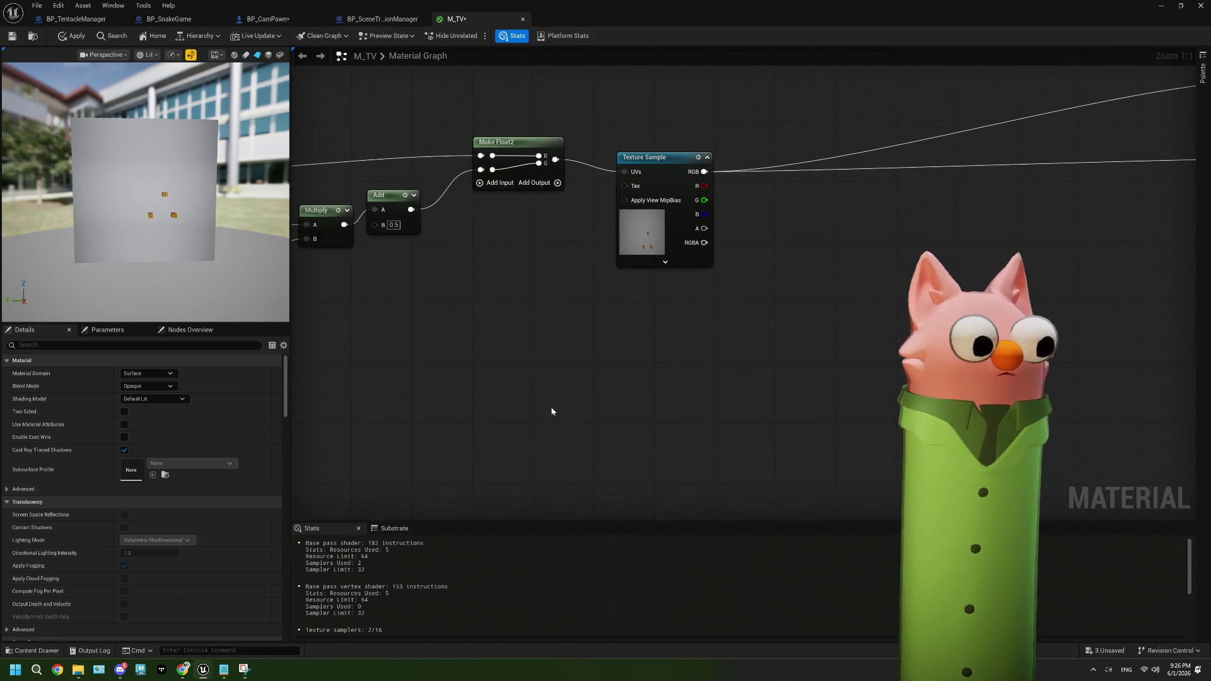
{"action": "left_click", "coordinate": [548, 404]}
{"action": "mouse_move", "coordinate": [653, 429]}
{"action": "left_mouse_down"}
{"action": "mouse_move", "coordinate": [543, 399]}
{"action": "mouse_move", "coordinate": [675, 323]}
{"action": "left_mouse_up"}
Create a Lerp from the black constant, feed Texture Sample RGB into it, and preview it
{"action": "key", "text": "l"}
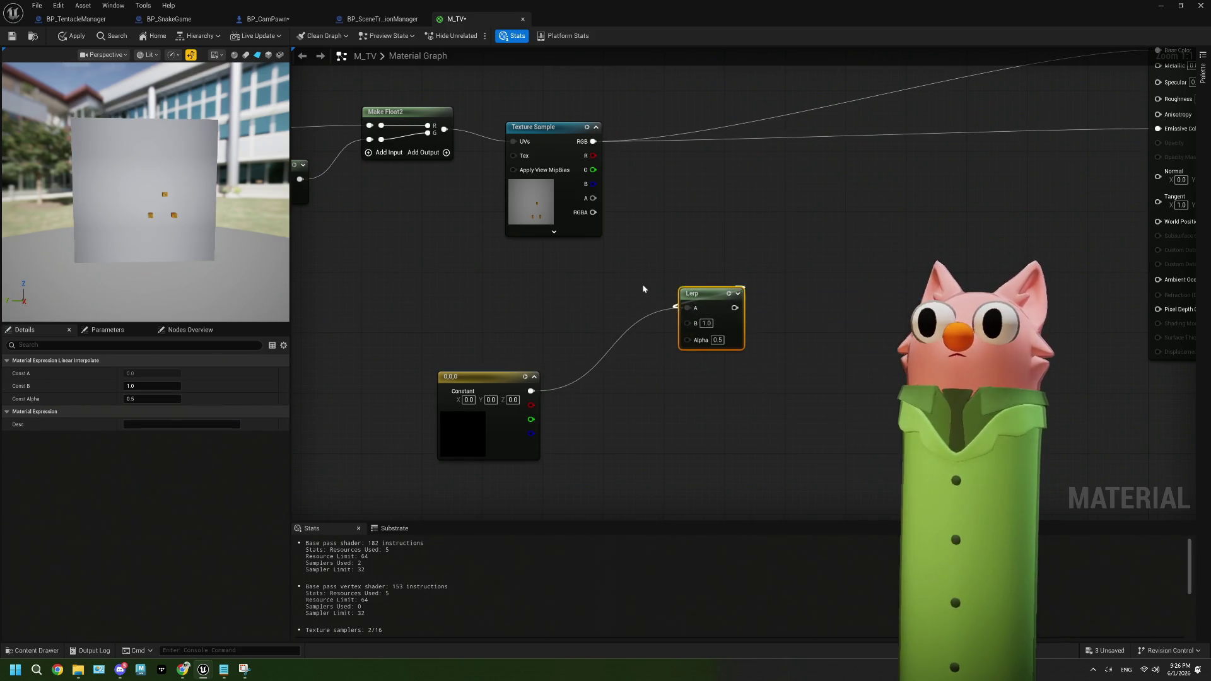
{"action": "left_click", "coordinate": [643, 288]}
{"action": "left_click_drag", "start_coordinate": [593, 141], "coordinate": [687, 323]}
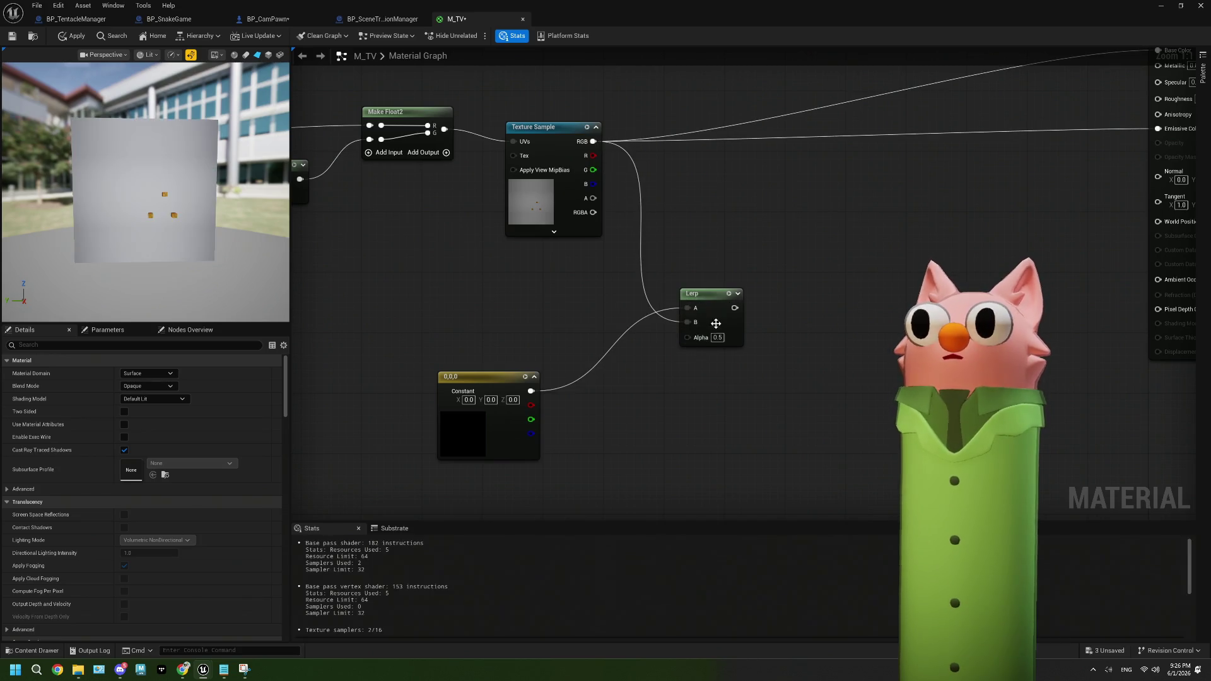
{"action": "left_click", "coordinate": [729, 295]}
{"action": "left_click_drag", "start_coordinate": [499, 386], "coordinate": [568, 265]}
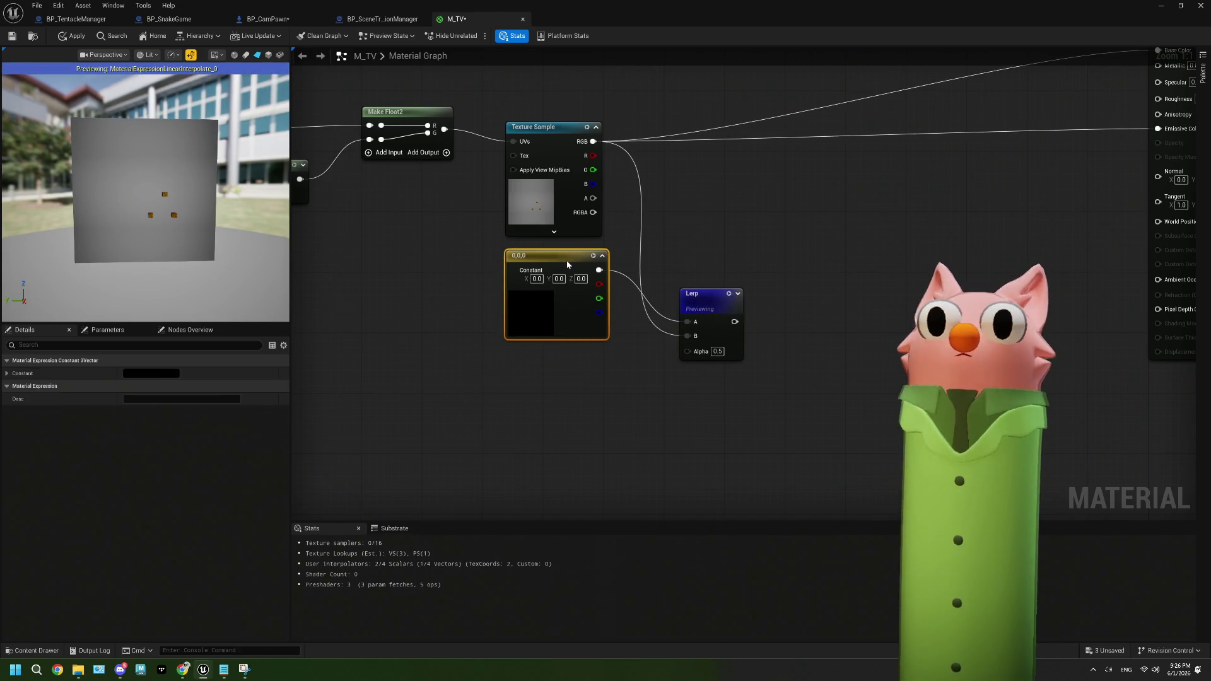
Use the Add result as the Lerp's Alpha and route the Lerp output toward the material result
{"action": "left_click_drag", "start_coordinate": [517, 382], "coordinate": [681, 351]}
{"action": "left_click_drag", "start_coordinate": [465, 149], "coordinate": [851, 320]}
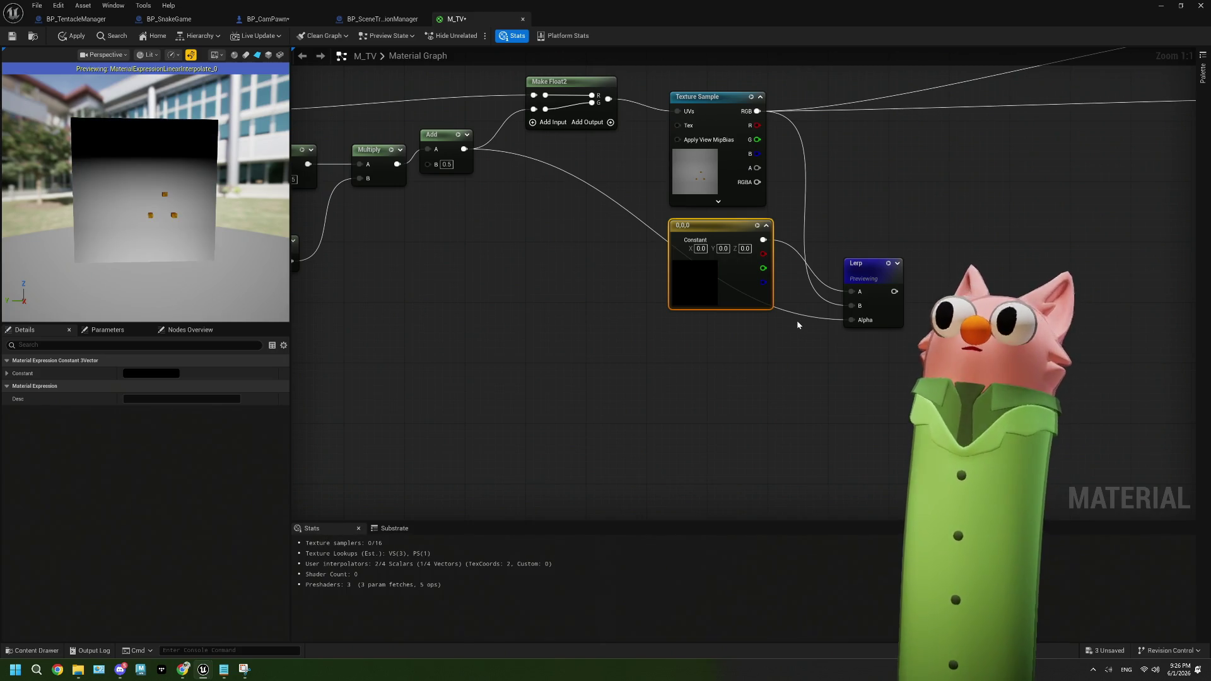
{"action": "left_click_drag", "start_coordinate": [847, 328], "coordinate": [674, 357]}
{"action": "mouse_move", "coordinate": [719, 320]}
{"action": "left_mouse_down"}
{"action": "mouse_move", "coordinate": [1027, 178]}
{"action": "mouse_move", "coordinate": [1092, 203]}
{"action": "mouse_move", "coordinate": [1072, 216]}
{"action": "mouse_move", "coordinate": [1084, 214]}
{"action": "left_mouse_up"}
Keep the material result's blend mode Opaque, then pull a new wire from the Add output
{"action": "left_click", "coordinate": [1134, 189]}
{"action": "left_click", "coordinate": [148, 386]}
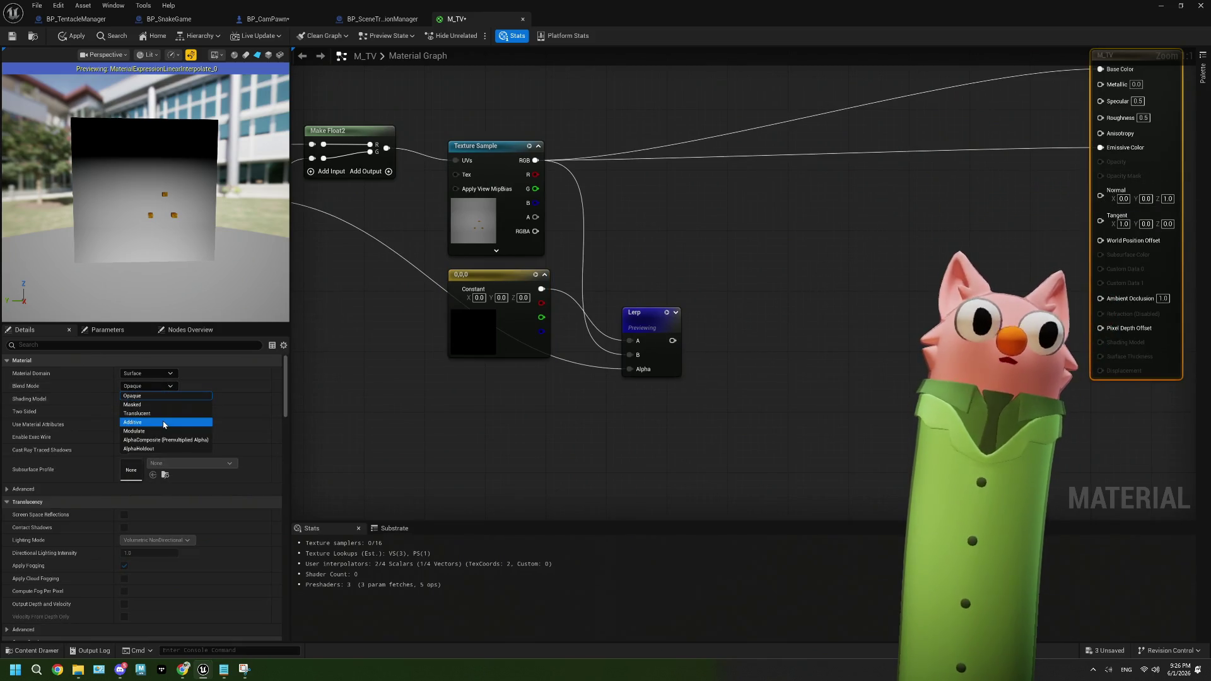
{"action": "left_click", "coordinate": [148, 396]}
{"action": "left_click", "coordinate": [564, 408]}
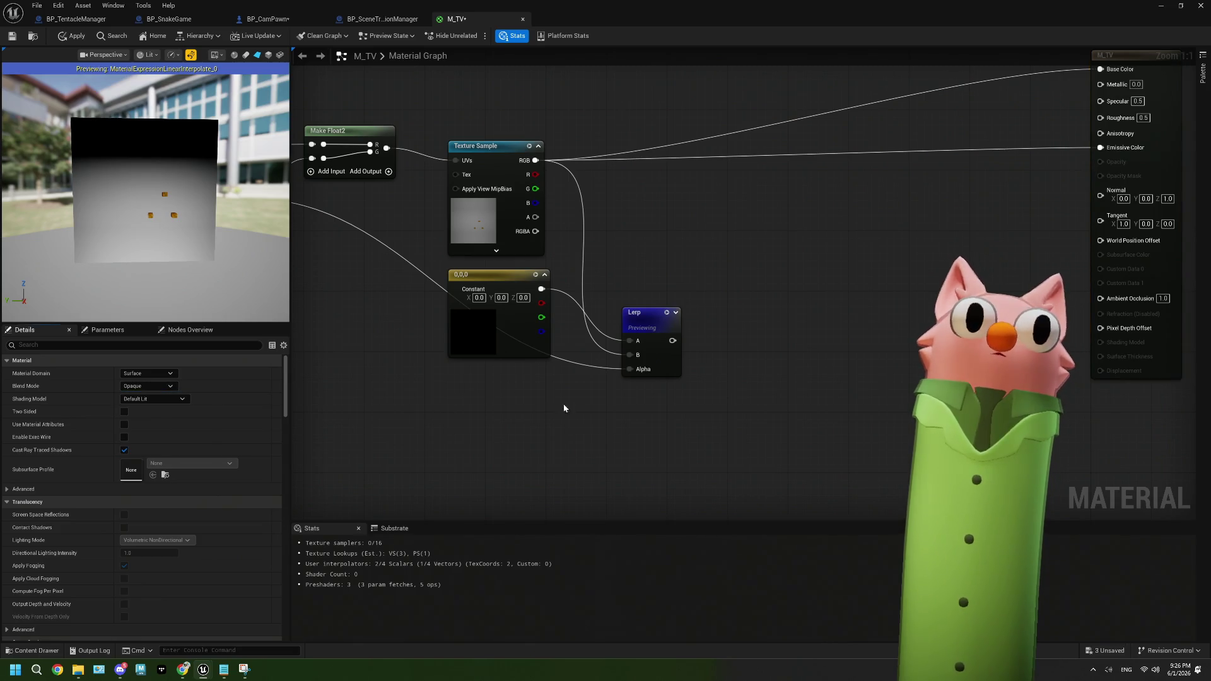
{"action": "left_click_drag", "start_coordinate": [564, 408], "coordinate": [690, 404]}
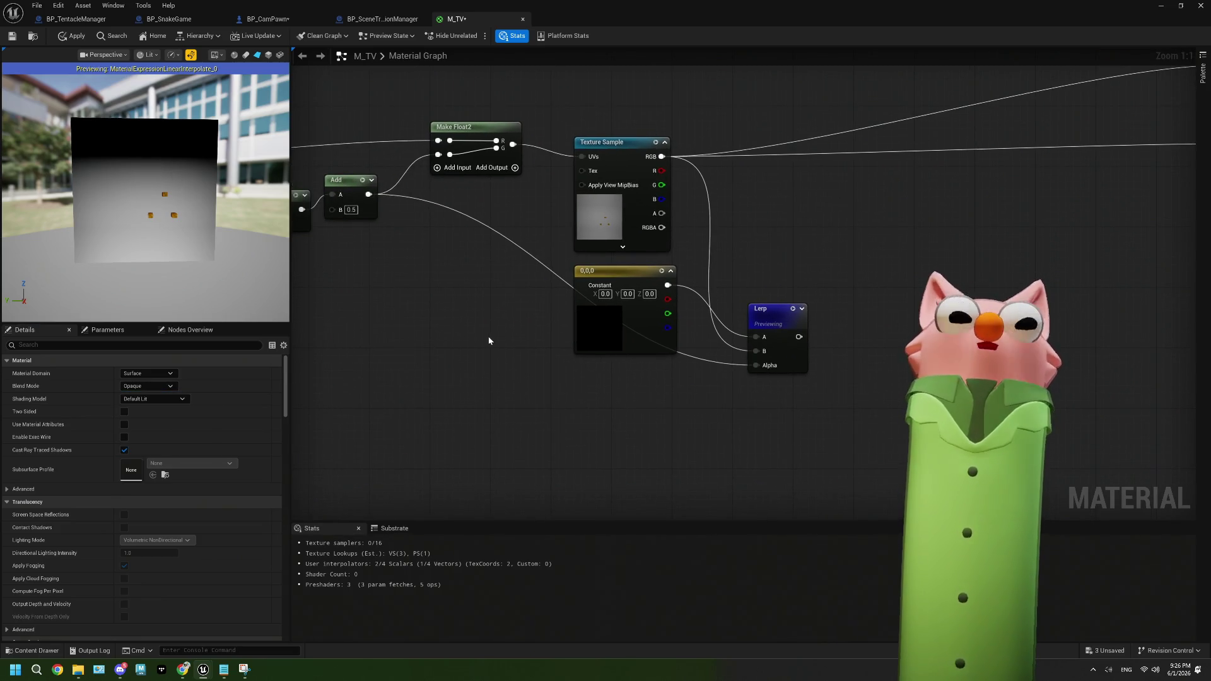
{"action": "left_click_drag", "start_coordinate": [468, 322], "coordinate": [553, 313]}
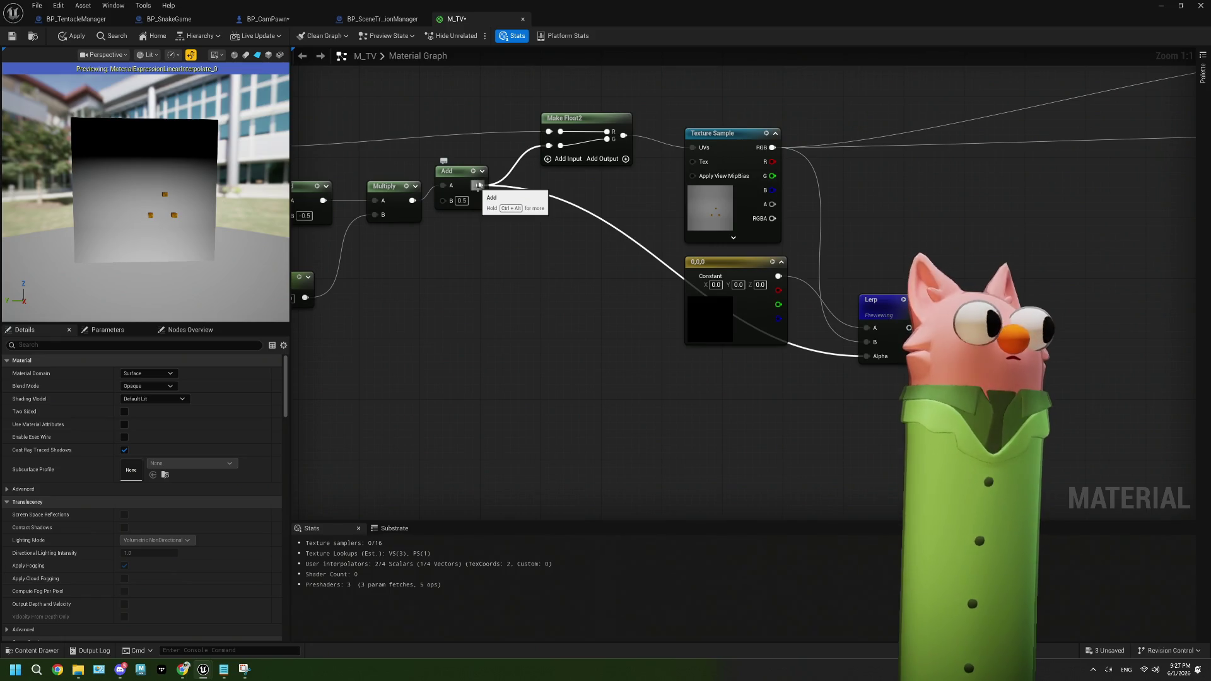
{"action": "mouse_move", "coordinate": [478, 185]}
{"action": "left_mouse_down"}
{"action": "mouse_move", "coordinate": [533, 276]}
{"action": "mouse_move", "coordinate": [526, 286]}
{"action": "left_mouse_up"}
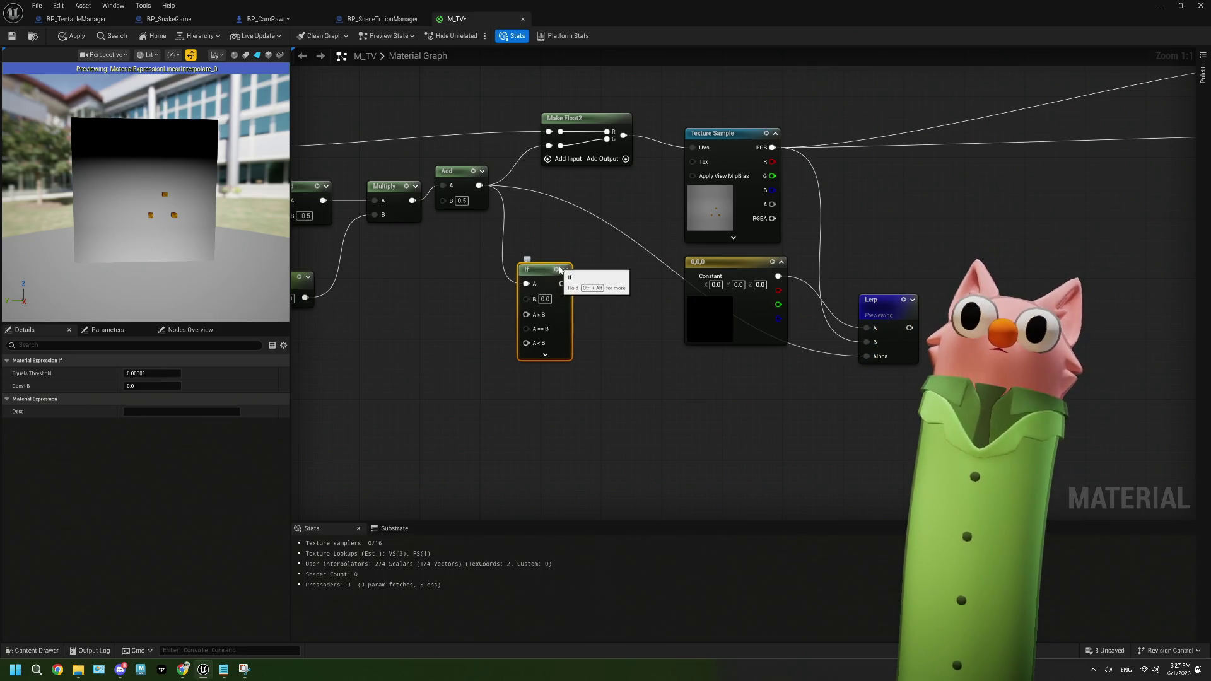
Wire the black constant into the If's A>B and A==B, Add into A<B, and preview
{"action": "left_click_drag", "start_coordinate": [508, 334], "coordinate": [579, 316]}
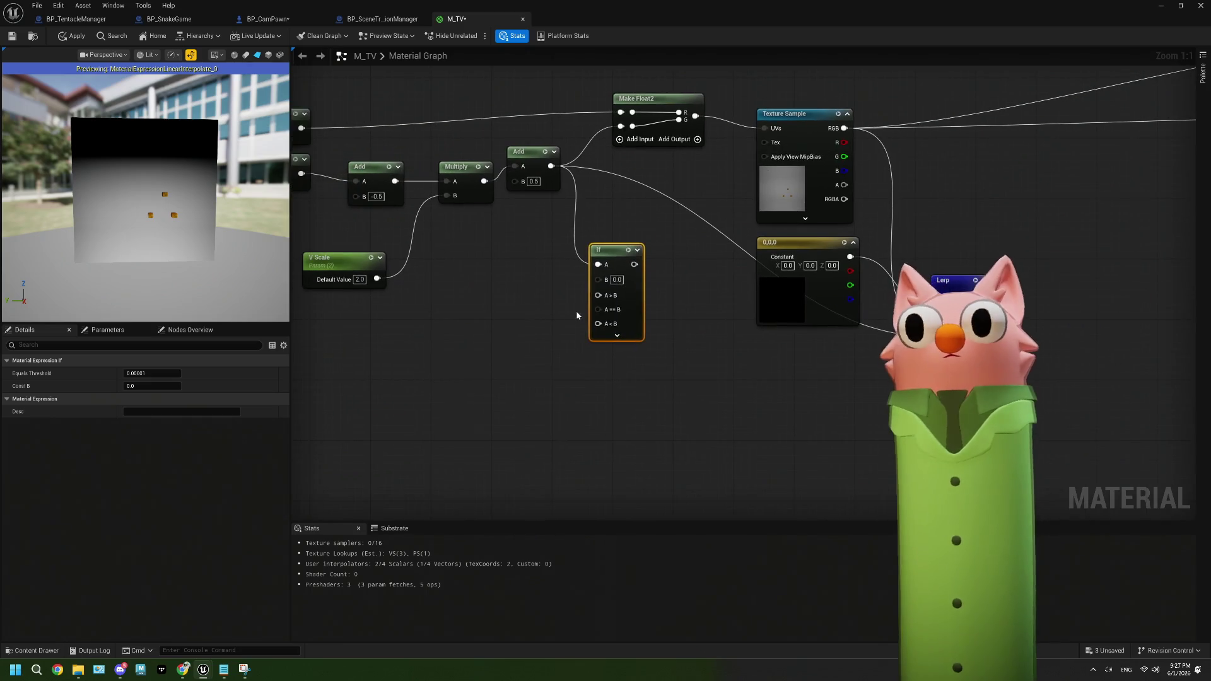
{"action": "left_click", "coordinate": [801, 291]}
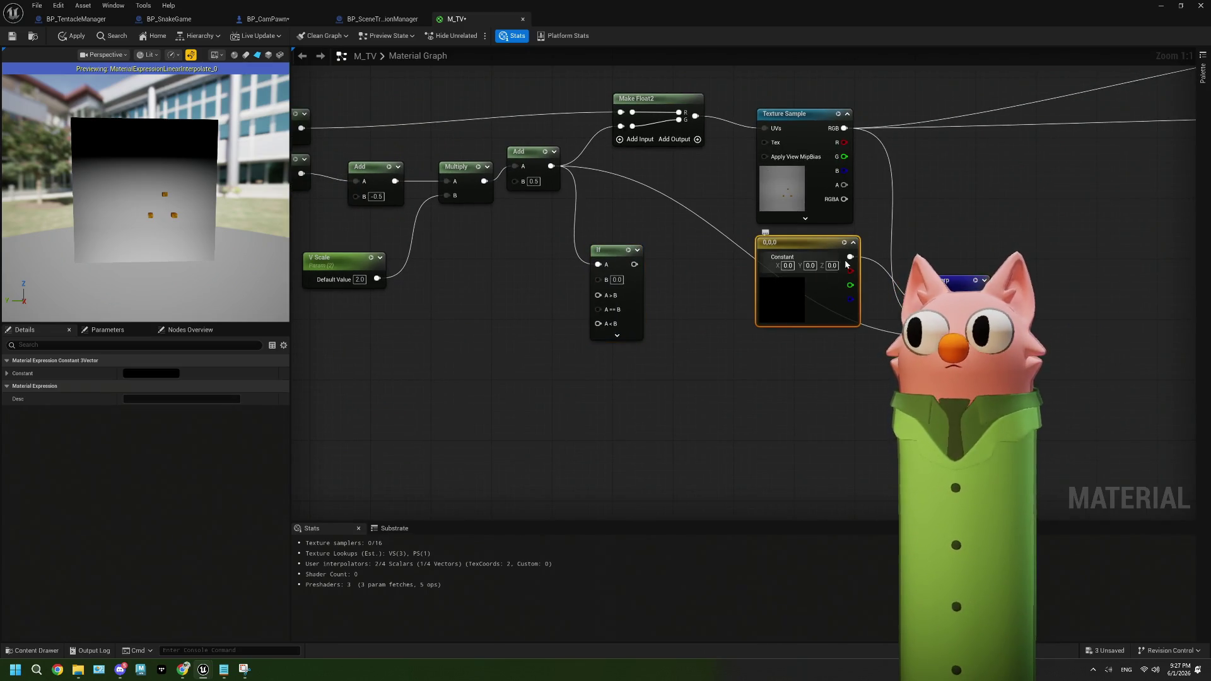
{"action": "mouse_move", "coordinate": [807, 251]}
{"action": "left_mouse_down"}
{"action": "mouse_move", "coordinate": [286, 386]}
{"action": "mouse_move", "coordinate": [546, 362]}
{"action": "mouse_move", "coordinate": [522, 381]}
{"action": "mouse_move", "coordinate": [559, 381]}
{"action": "left_mouse_up"}
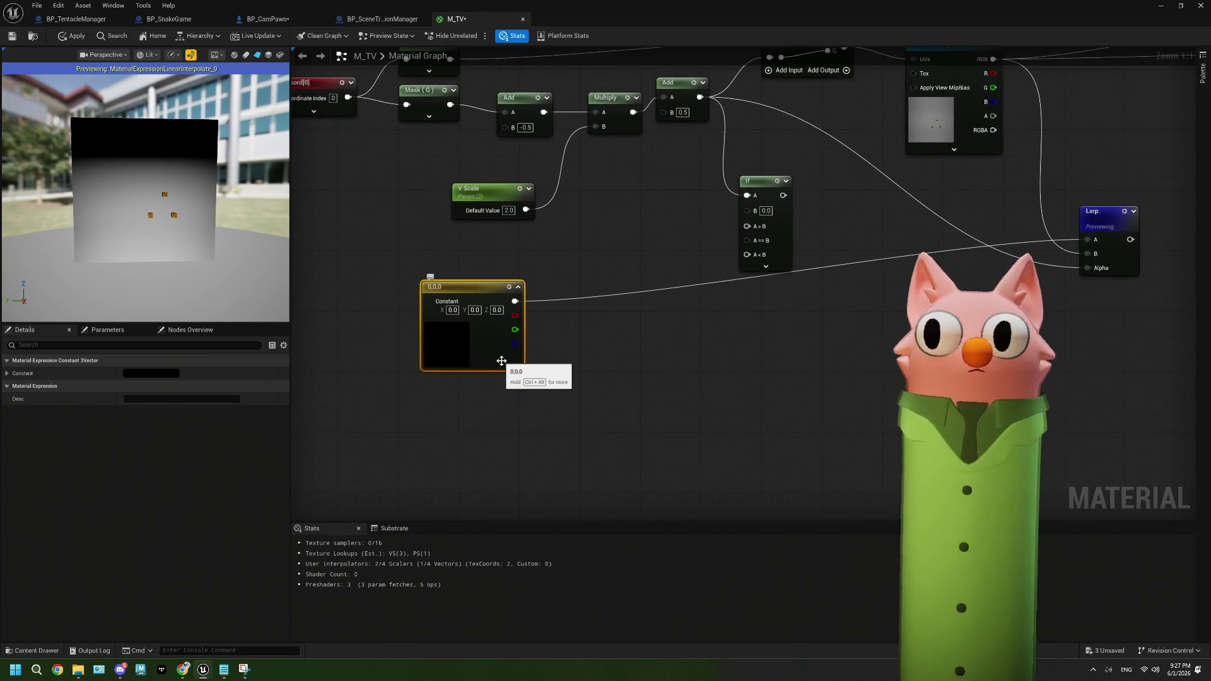
{"action": "mouse_move", "coordinate": [514, 300]}
{"action": "left_mouse_down"}
{"action": "mouse_move", "coordinate": [715, 251]}
{"action": "mouse_move", "coordinate": [749, 227]}
{"action": "left_mouse_up"}
{"action": "left_click_drag", "start_coordinate": [514, 300], "coordinate": [752, 240]}
{"action": "left_click_drag", "start_coordinate": [700, 97], "coordinate": [765, 275]}
{"action": "left_click", "coordinate": [611, 202]}
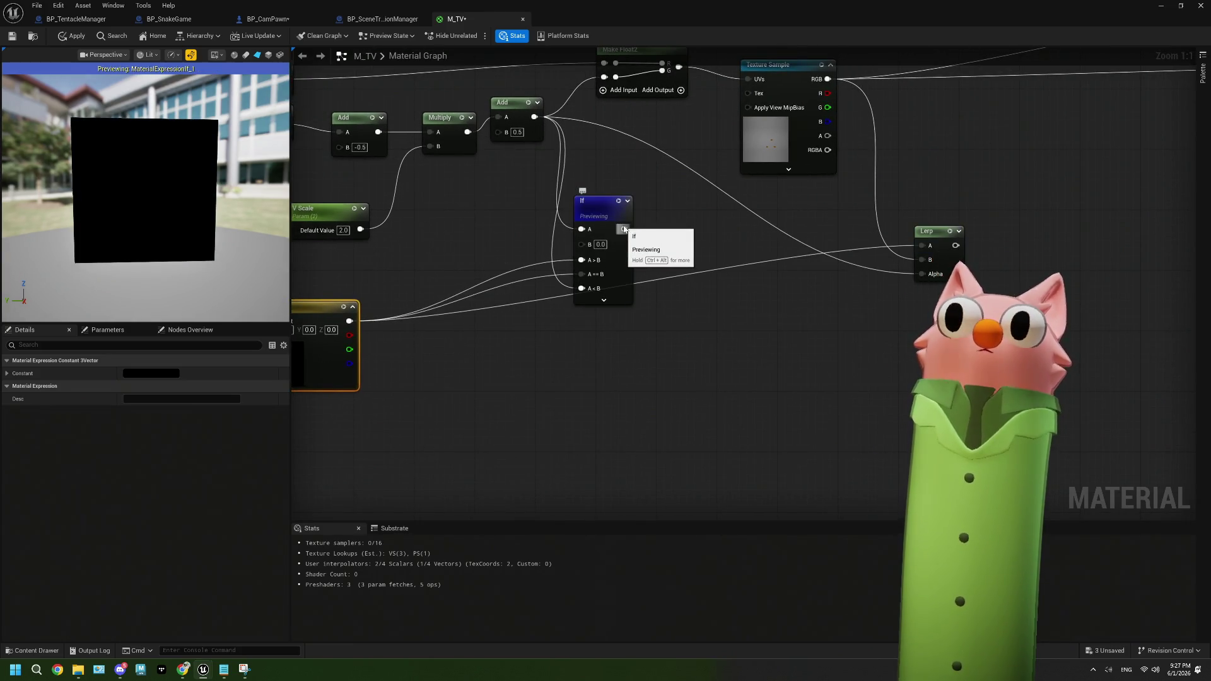
Connect the If output to the Lerp's B input and preview the Lerp
{"action": "mouse_move", "coordinate": [624, 229]}
{"action": "left_mouse_down"}
{"action": "mouse_move", "coordinate": [908, 244]}
{"action": "mouse_move", "coordinate": [742, 247]}
{"action": "left_mouse_up"}
{"action": "left_click", "coordinate": [663, 246]}
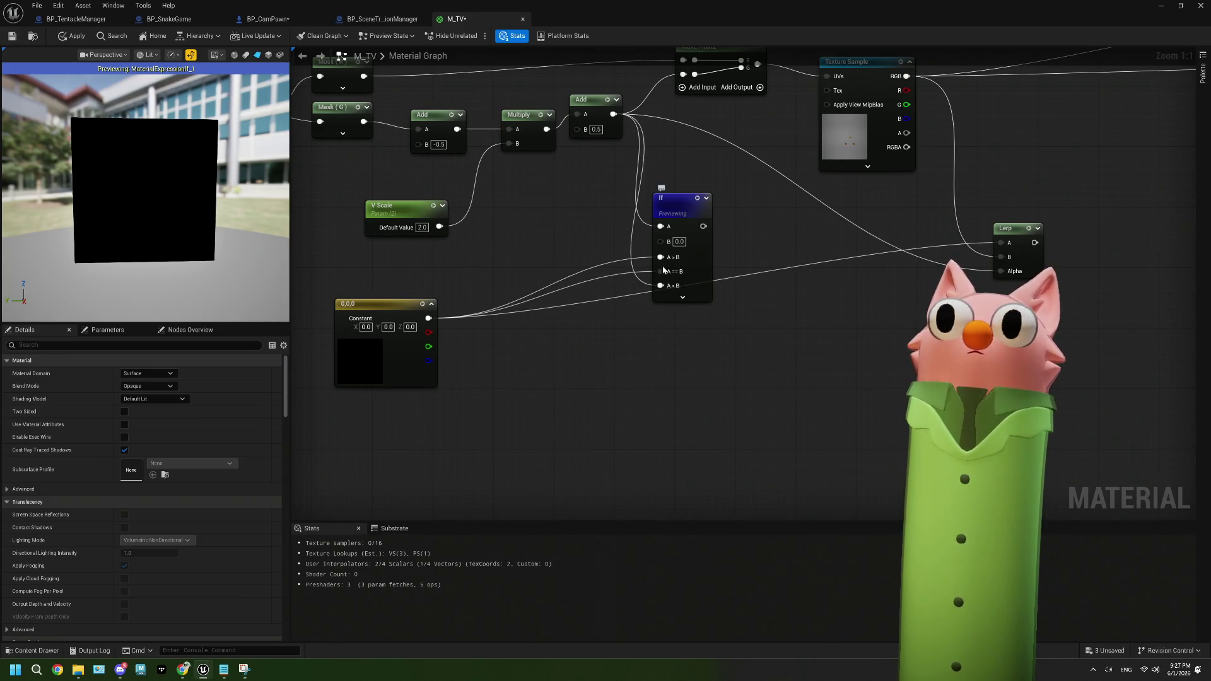
{"action": "left_click_drag", "start_coordinate": [629, 230], "coordinate": [921, 260]}
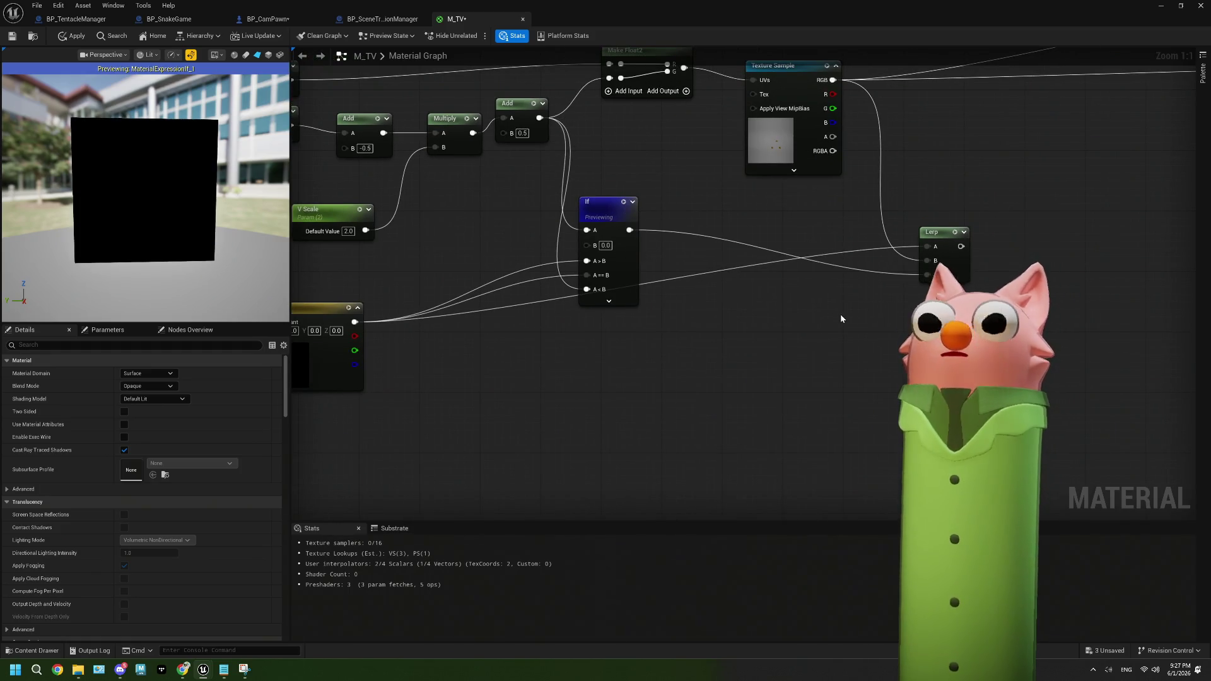
{"action": "left_click", "coordinate": [932, 231]}
{"action": "key", "text": "space"}
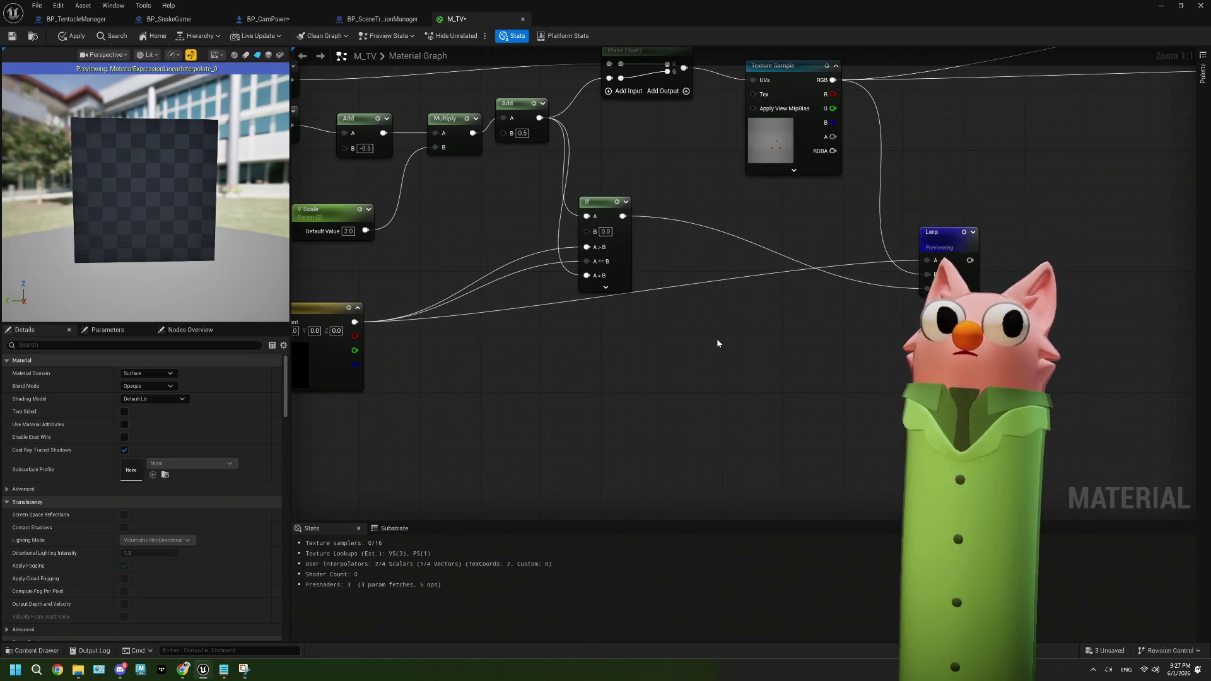
Break the A>B link, reconnect the black constant to A>B, then delete the If node
{"action": "left_click_drag", "start_coordinate": [668, 296], "coordinate": [718, 300]}
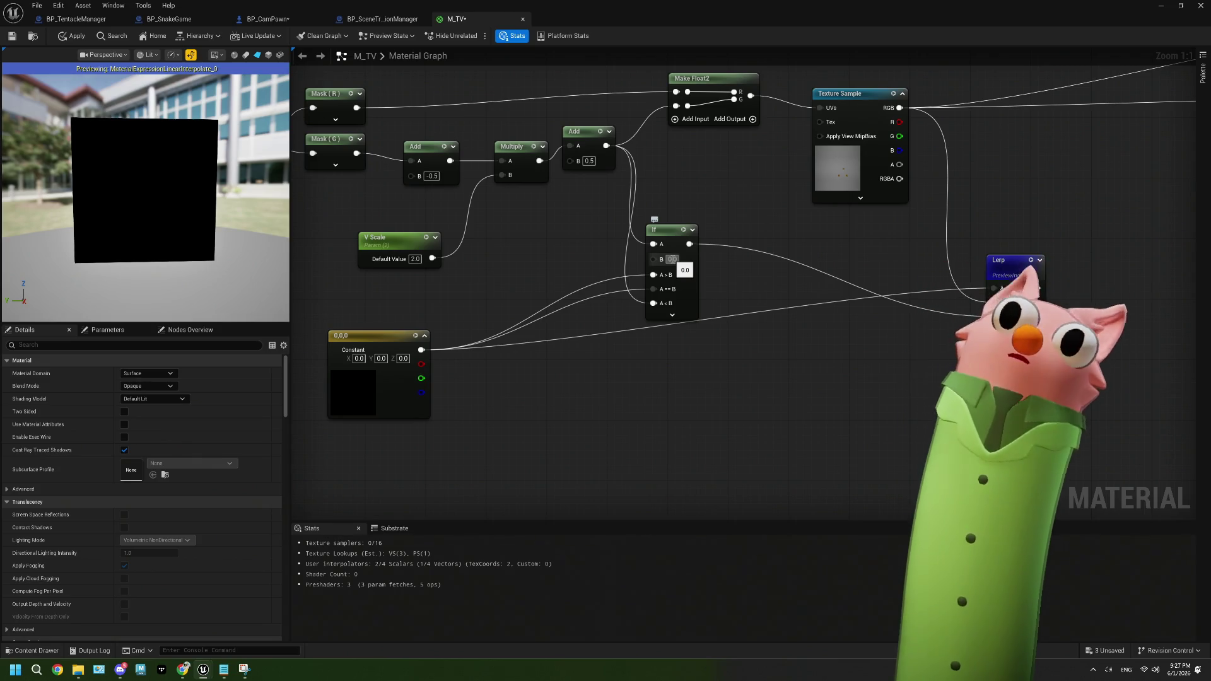
{"action": "mouse_move", "coordinate": [663, 249]}
{"action": "left_mouse_down"}
{"action": "mouse_move", "coordinate": [603, 247]}
{"action": "mouse_move", "coordinate": [643, 247]}
{"action": "left_mouse_up"}
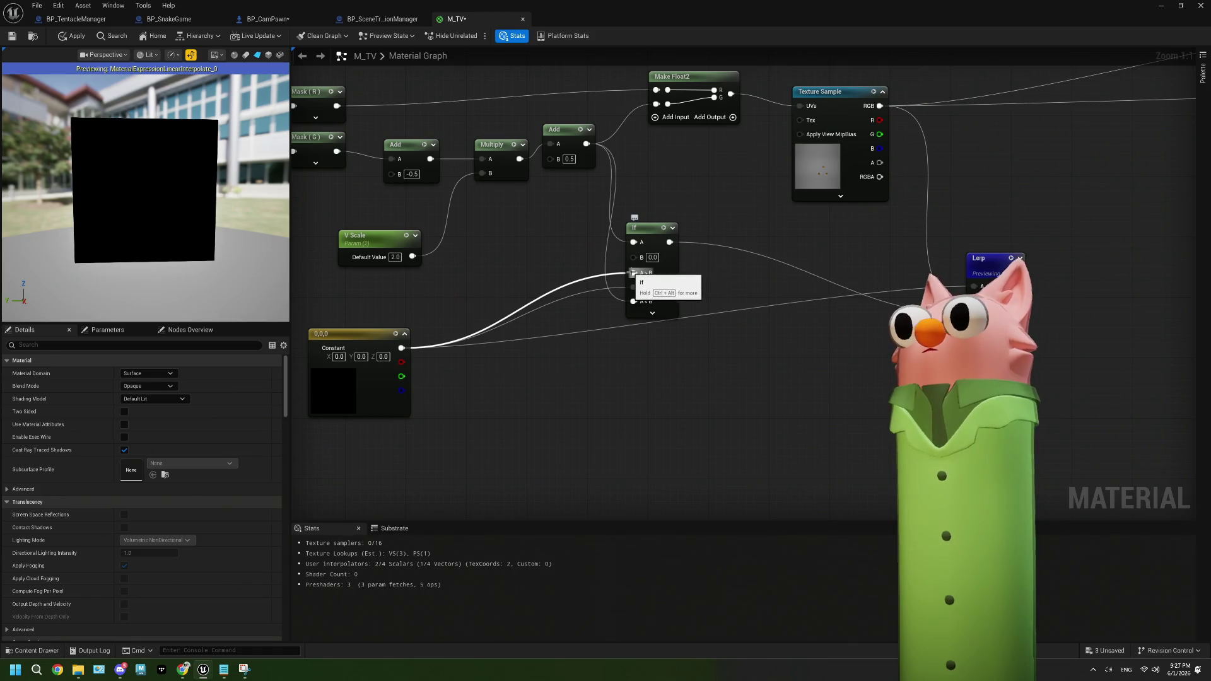
{"action": "right_click", "coordinate": [644, 273]}
{"action": "key", "text": "Escape"}
{"action": "right_click", "coordinate": [634, 273]}
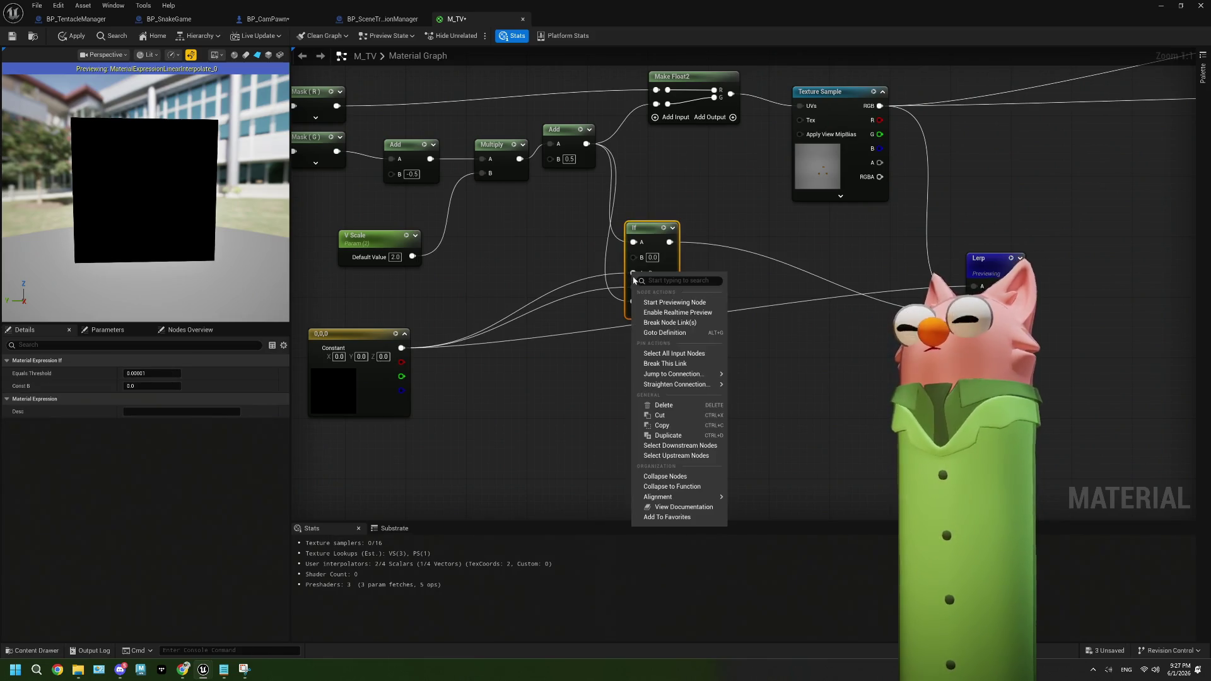
{"action": "left_click", "coordinate": [673, 364]}
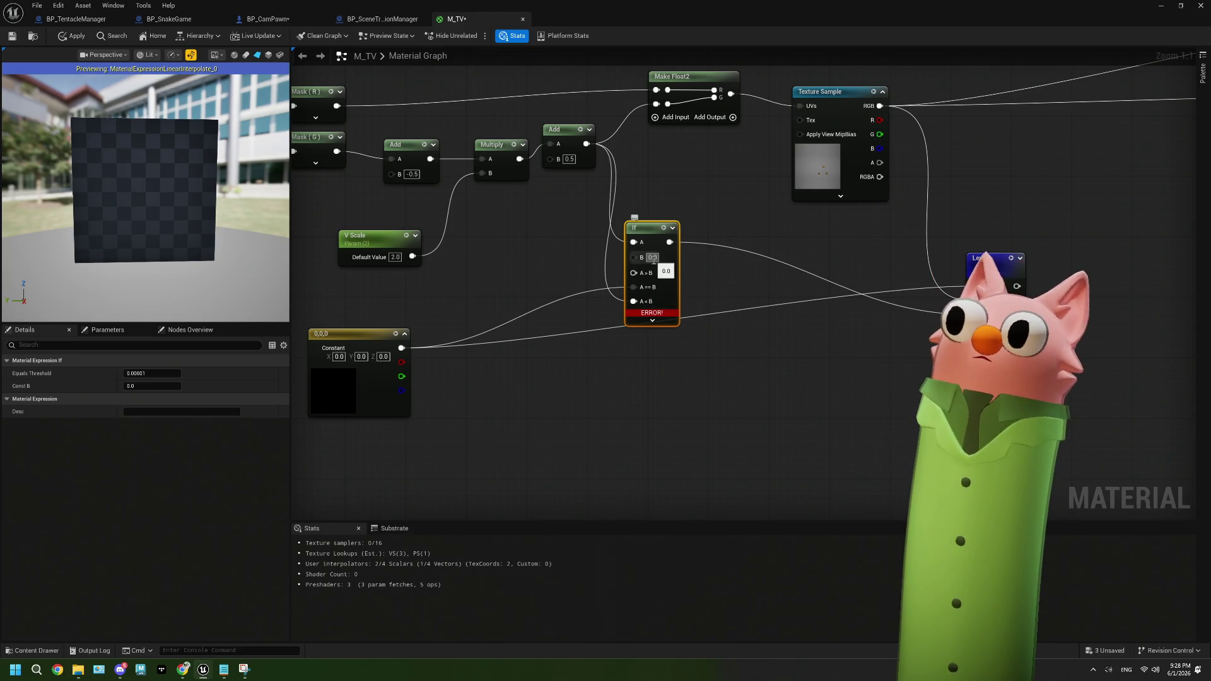
{"action": "mouse_move", "coordinate": [402, 348]}
{"action": "left_mouse_down"}
{"action": "mouse_move", "coordinate": [441, 350]}
{"action": "mouse_move", "coordinate": [633, 272]}
{"action": "left_mouse_up"}
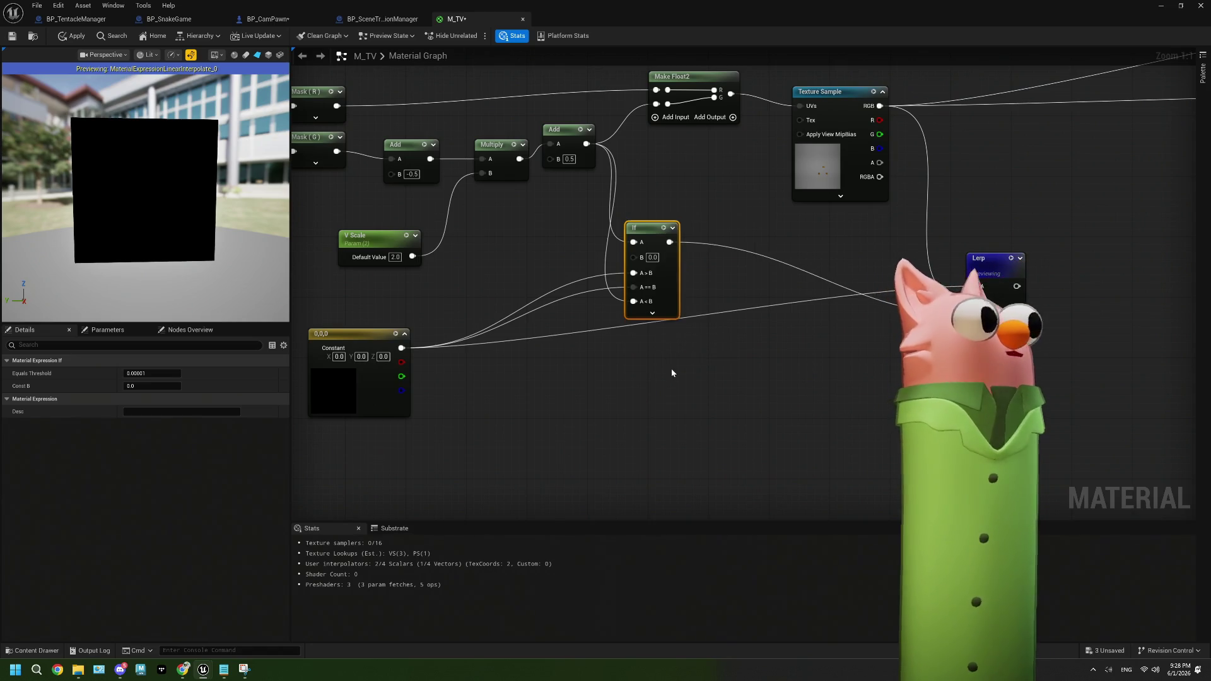
{"action": "key", "text": "Delete"}
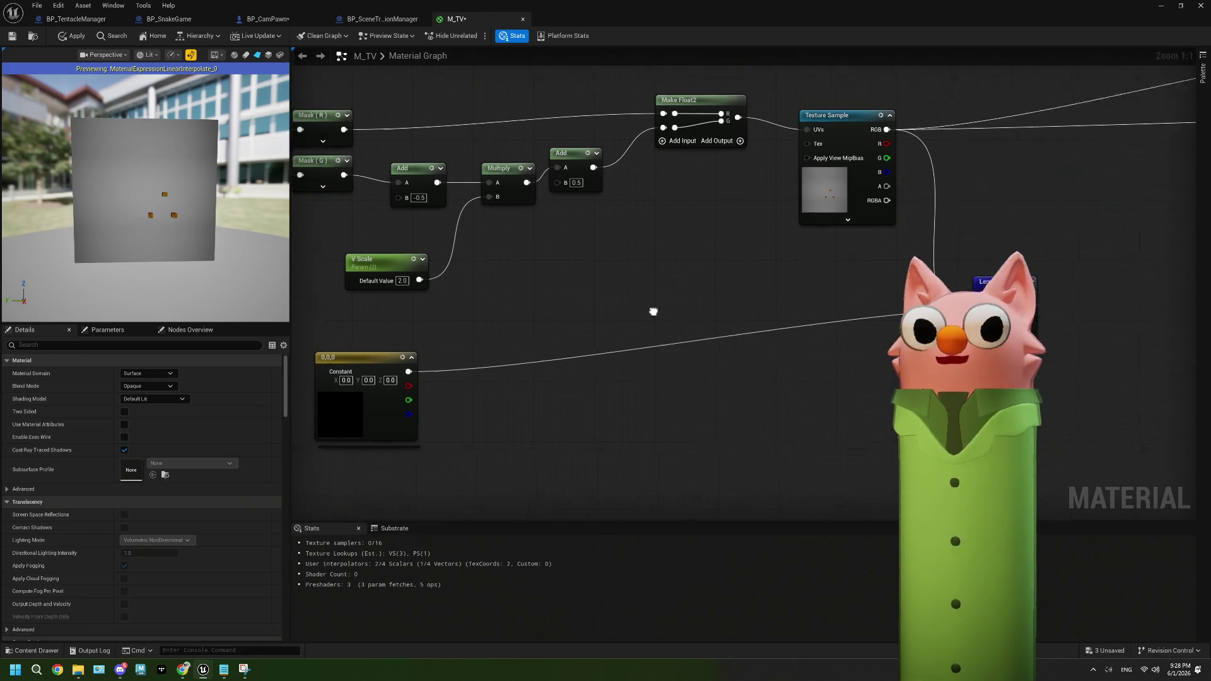
Compare previews of the second Add node, the Texture Sample and the Lerp result
{"action": "left_click_drag", "start_coordinate": [640, 316], "coordinate": [605, 330]}
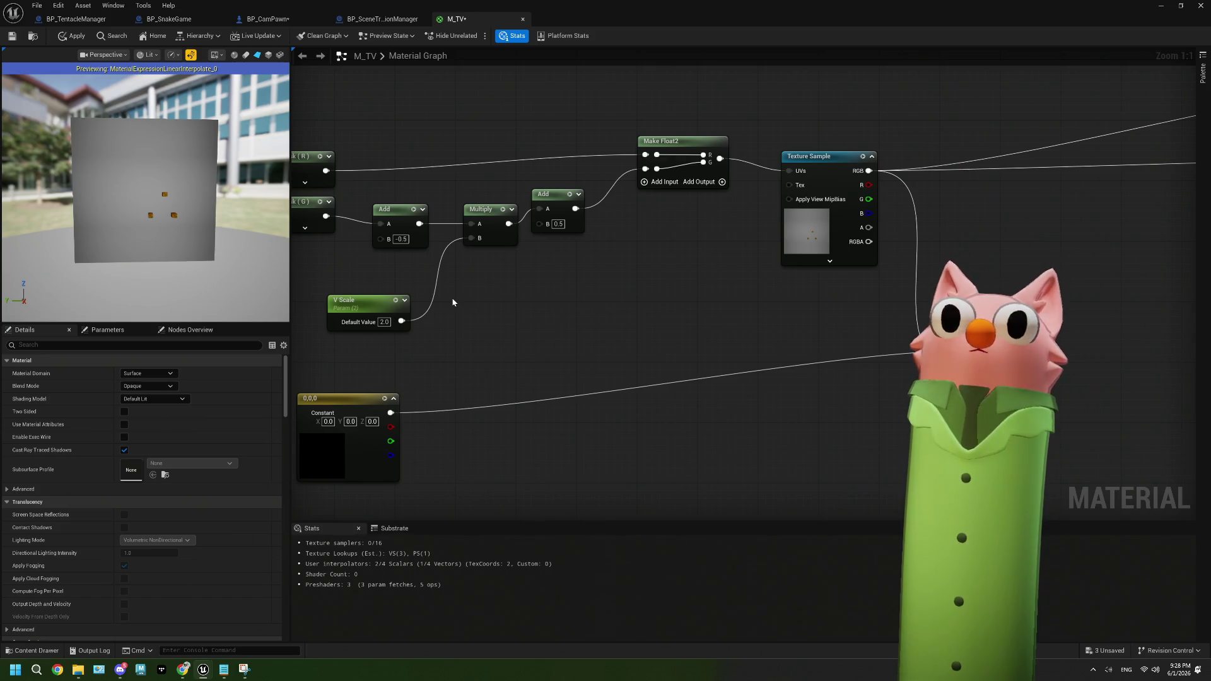
{"action": "left_click_drag", "start_coordinate": [453, 302], "coordinate": [500, 298]}
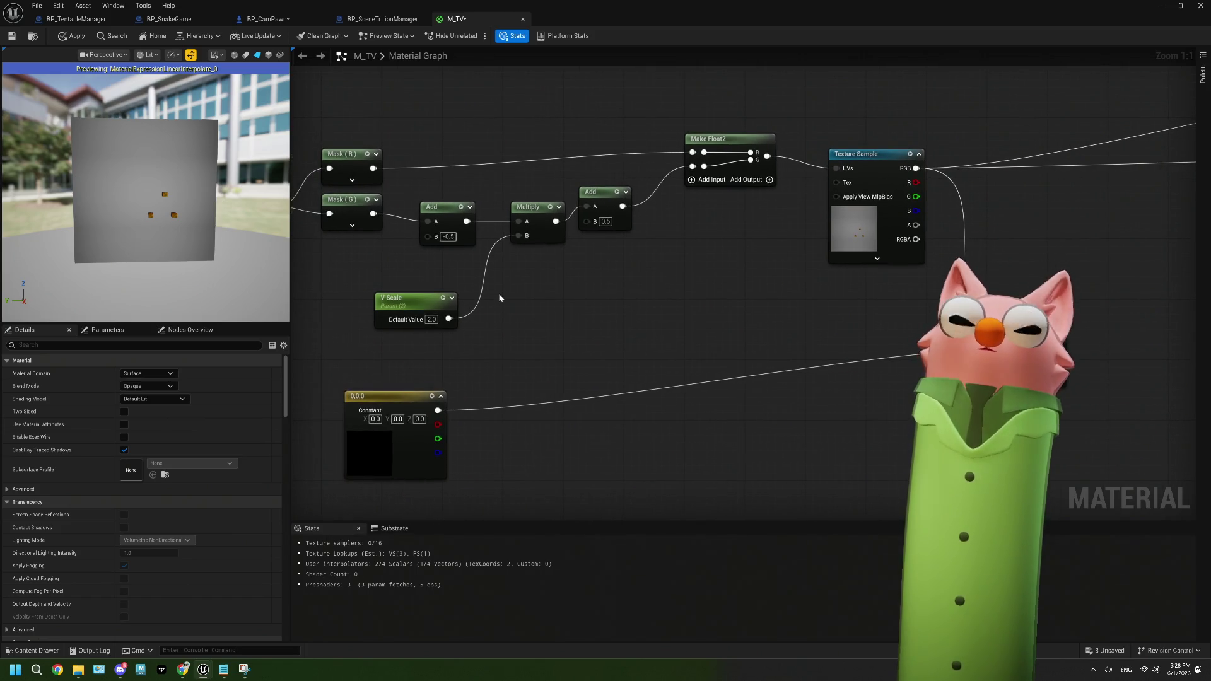
{"action": "left_click_drag", "start_coordinate": [525, 278], "coordinate": [498, 263]}
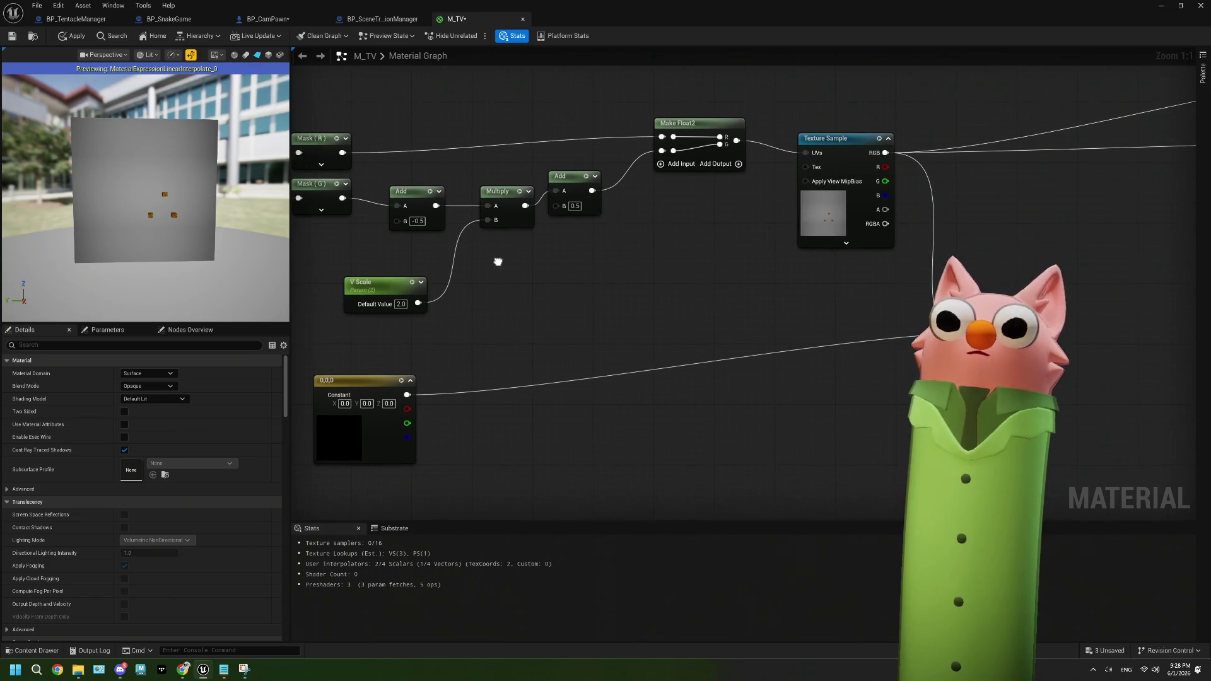
{"action": "left_click", "coordinate": [574, 192]}
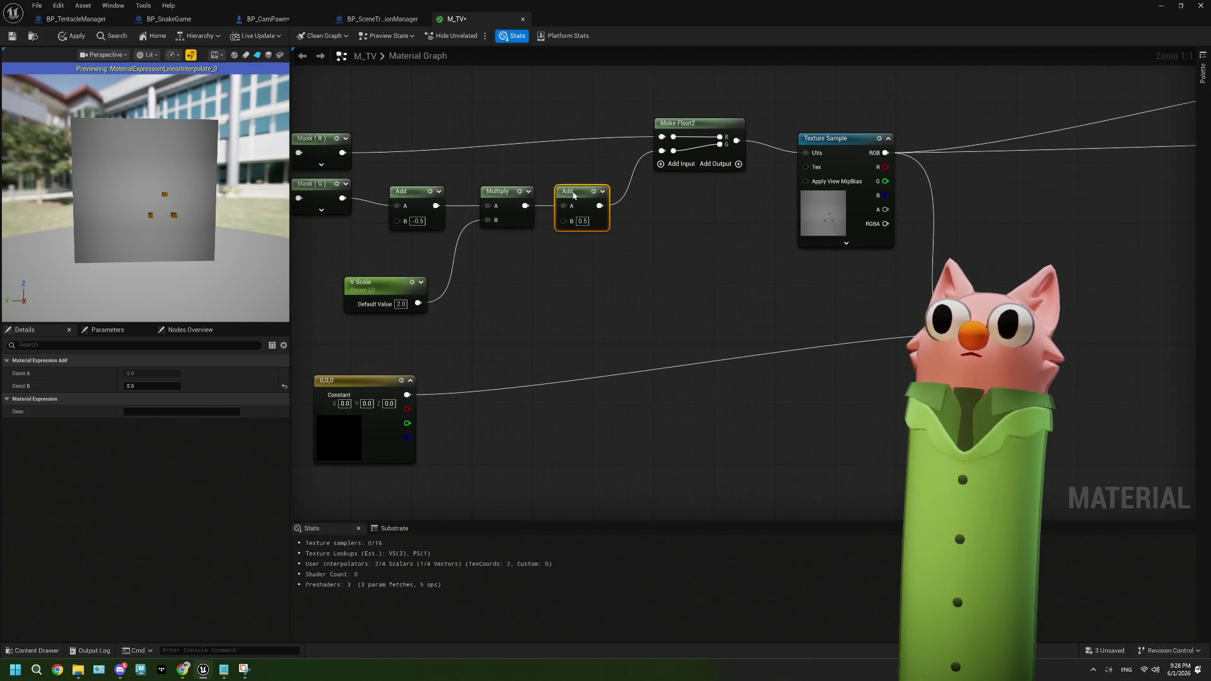
{"action": "mouse_move", "coordinate": [595, 230]}
{"action": "left_mouse_down"}
{"action": "mouse_move", "coordinate": [573, 227]}
{"action": "mouse_move", "coordinate": [656, 220]}
{"action": "left_mouse_up"}
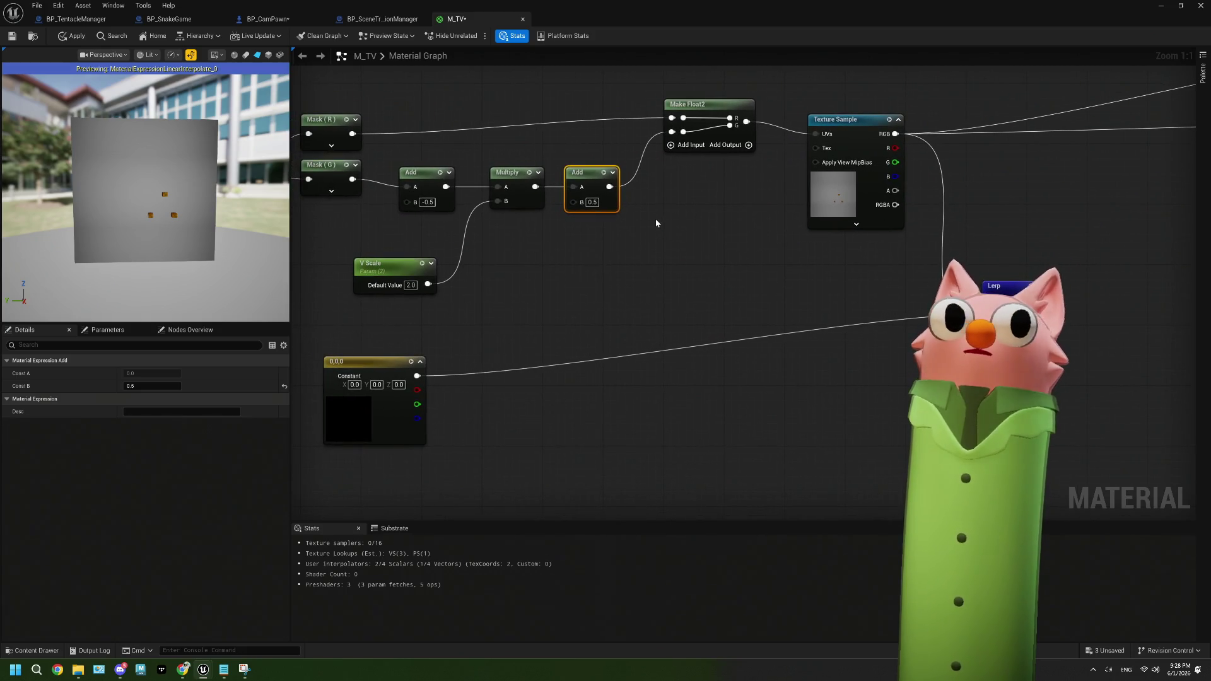
{"action": "left_click_drag", "start_coordinate": [656, 222], "coordinate": [662, 223]}
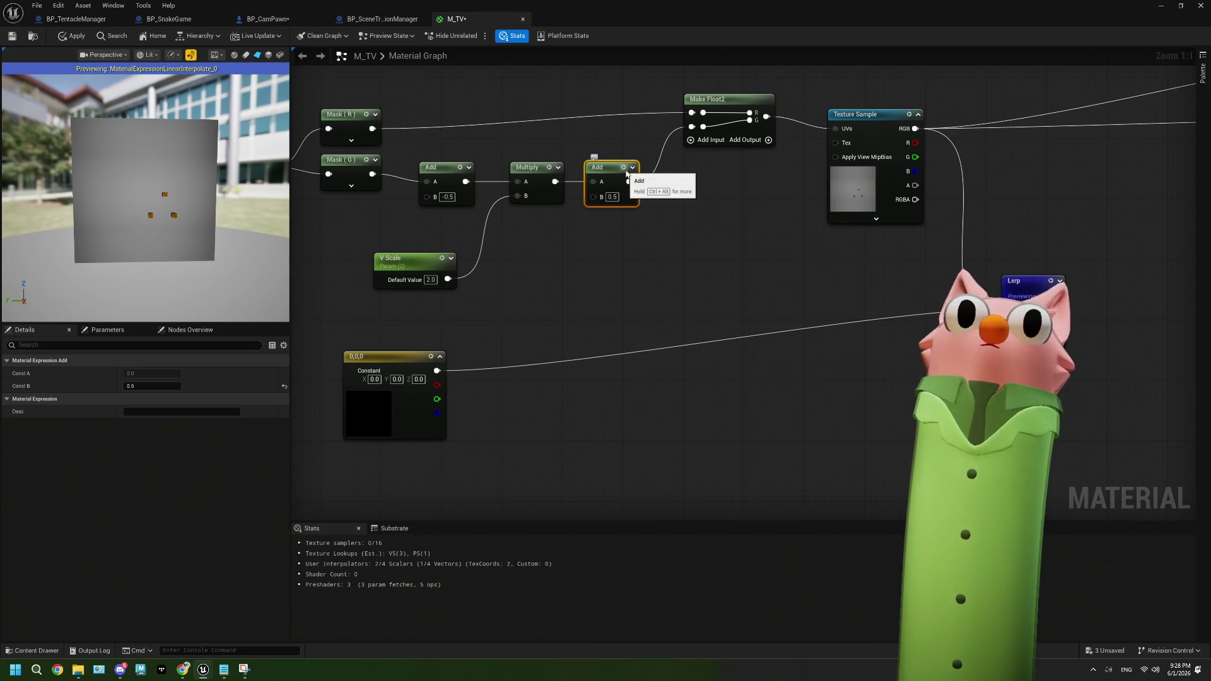
{"action": "key", "text": "space"}
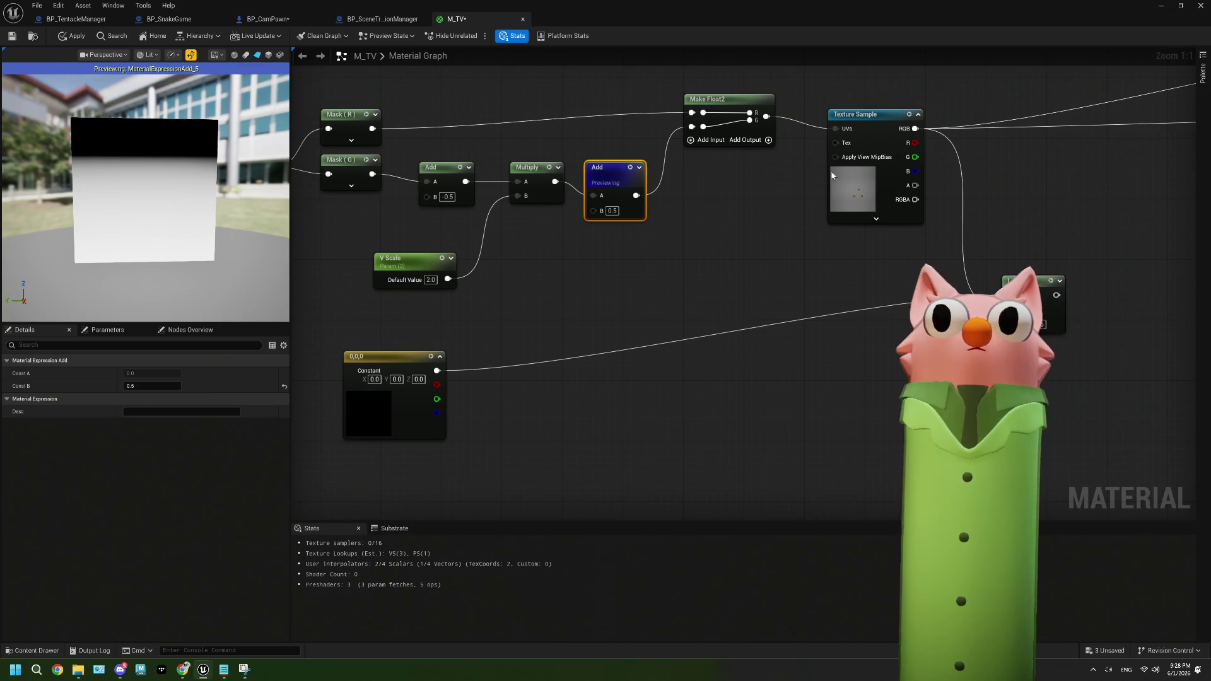
{"action": "left_click", "coordinate": [910, 115]}
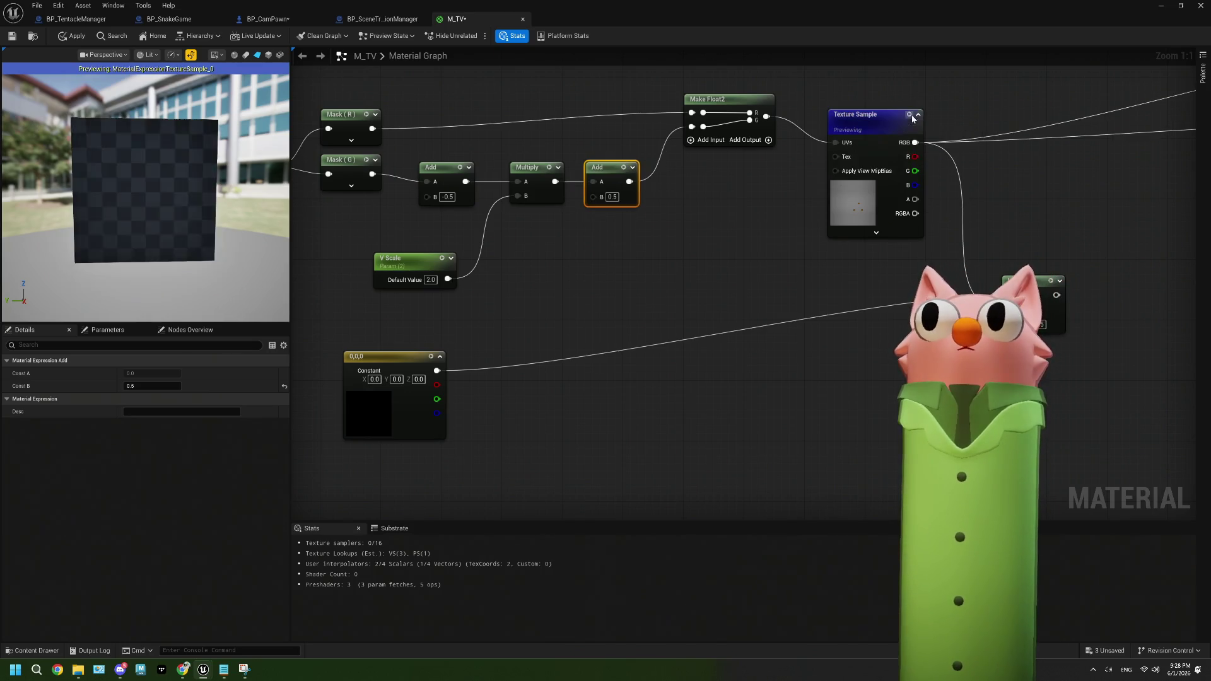
{"action": "left_click", "coordinate": [1050, 280]}
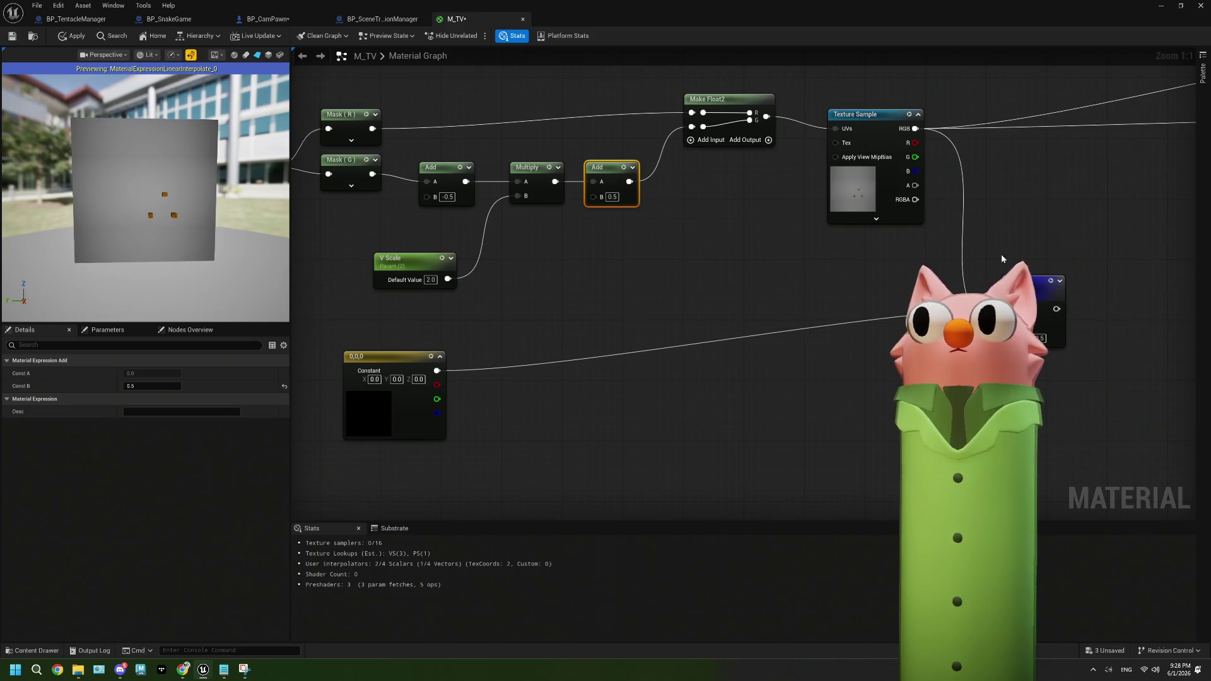
Move the 0,0,0 constant beside the Lerp and connect the Add output to its Alpha
{"action": "mouse_move", "coordinate": [338, 345]}
{"action": "left_mouse_down"}
{"action": "mouse_move", "coordinate": [754, 316]}
{"action": "mouse_move", "coordinate": [805, 290]}
{"action": "mouse_move", "coordinate": [797, 263]}
{"action": "mouse_move", "coordinate": [827, 231]}
{"action": "left_mouse_up"}
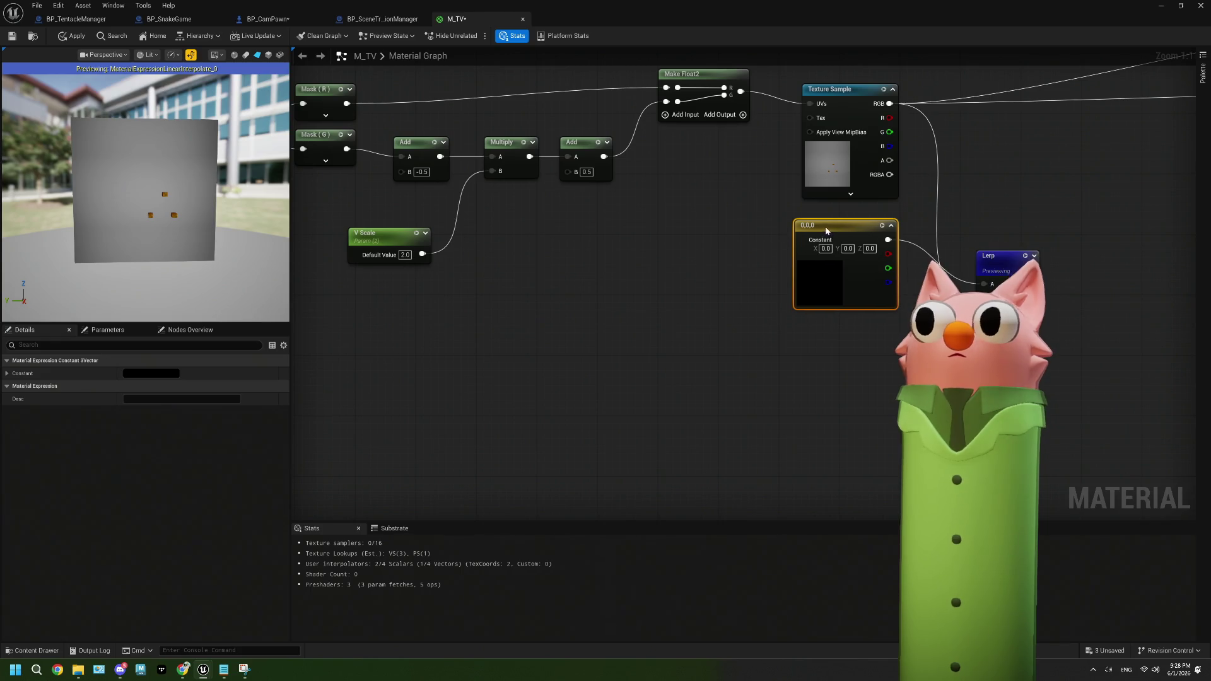
{"action": "left_click_drag", "start_coordinate": [536, 140], "coordinate": [913, 298]}
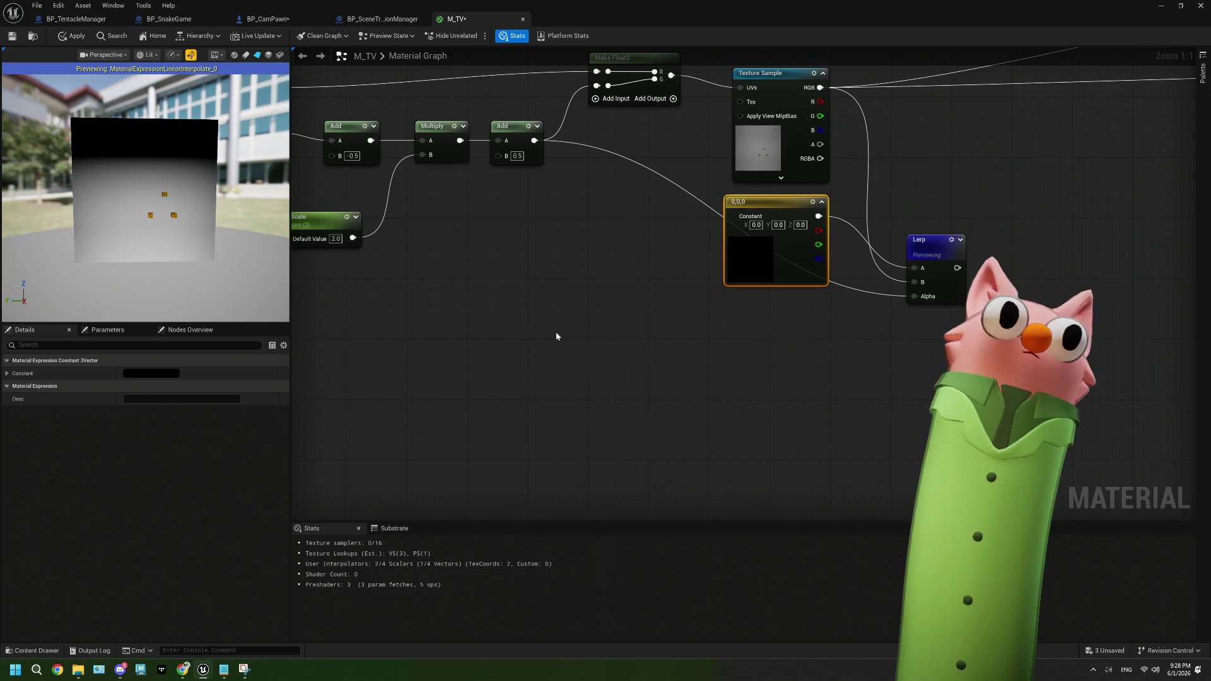
{"action": "left_click_drag", "start_coordinate": [557, 329], "coordinate": [597, 311]}
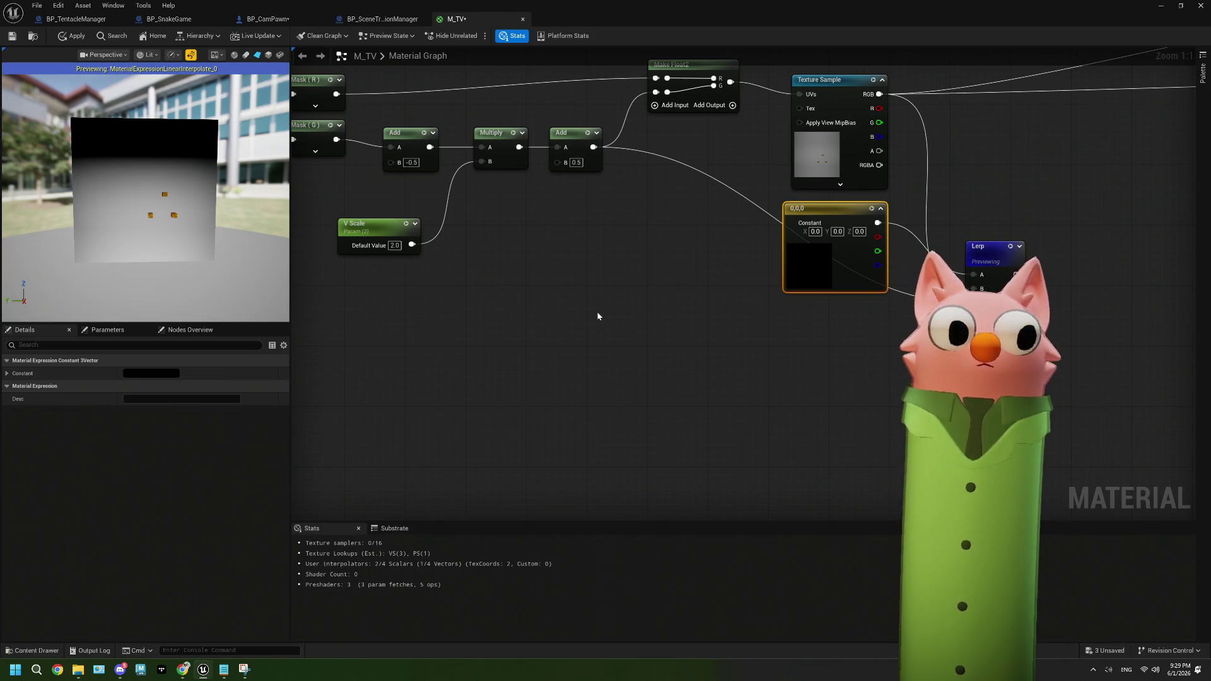
Add a OneMinus (1-x) node fed by the post-Multiply Add, preview it, and shift it left
{"action": "left_click_drag", "start_coordinate": [589, 155], "coordinate": [554, 283]}
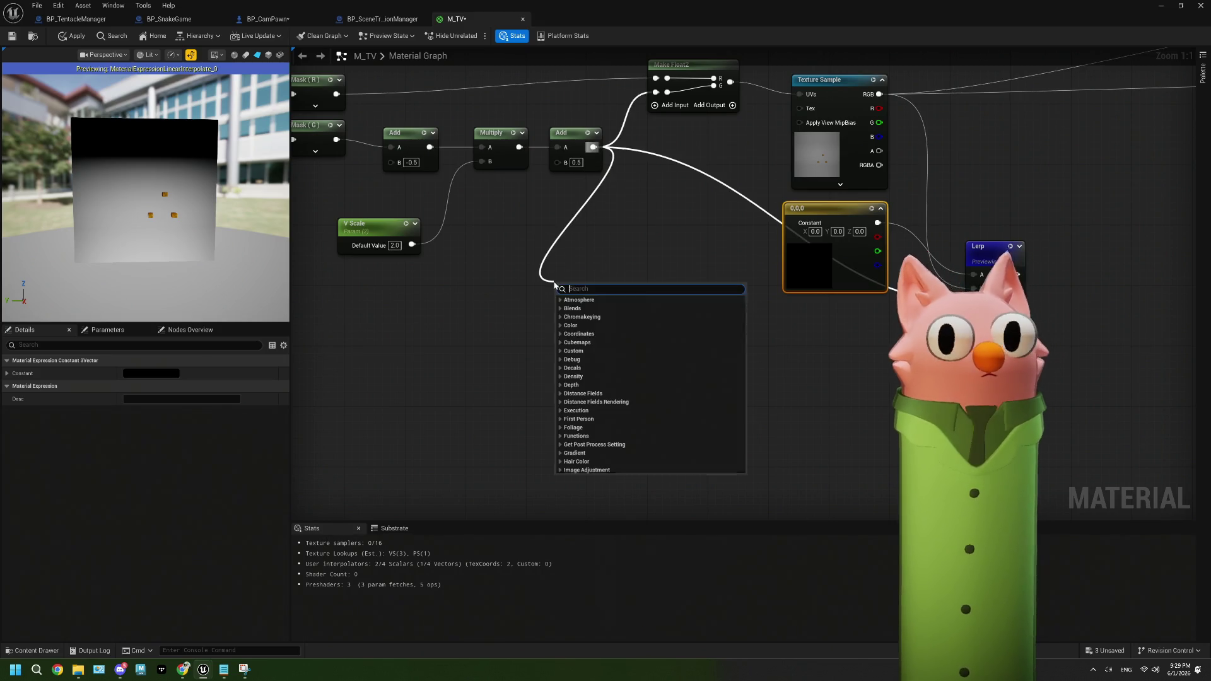
{"action": "type", "text": "1-"}
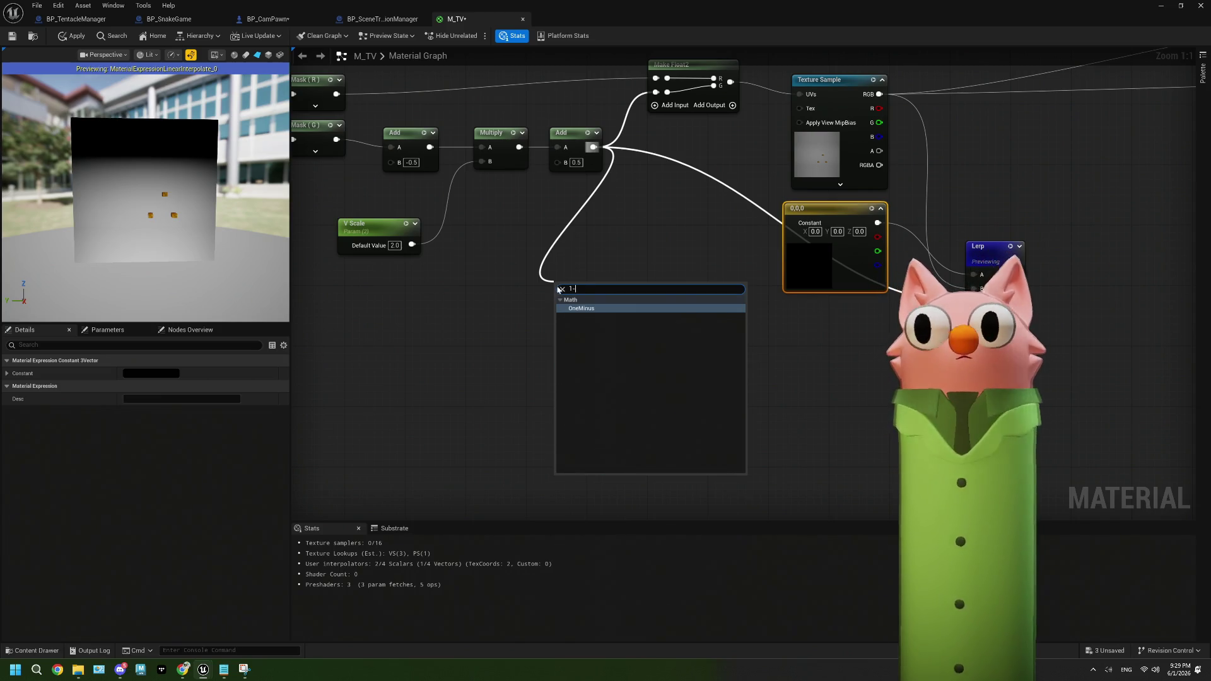
{"action": "left_click", "coordinate": [577, 308]}
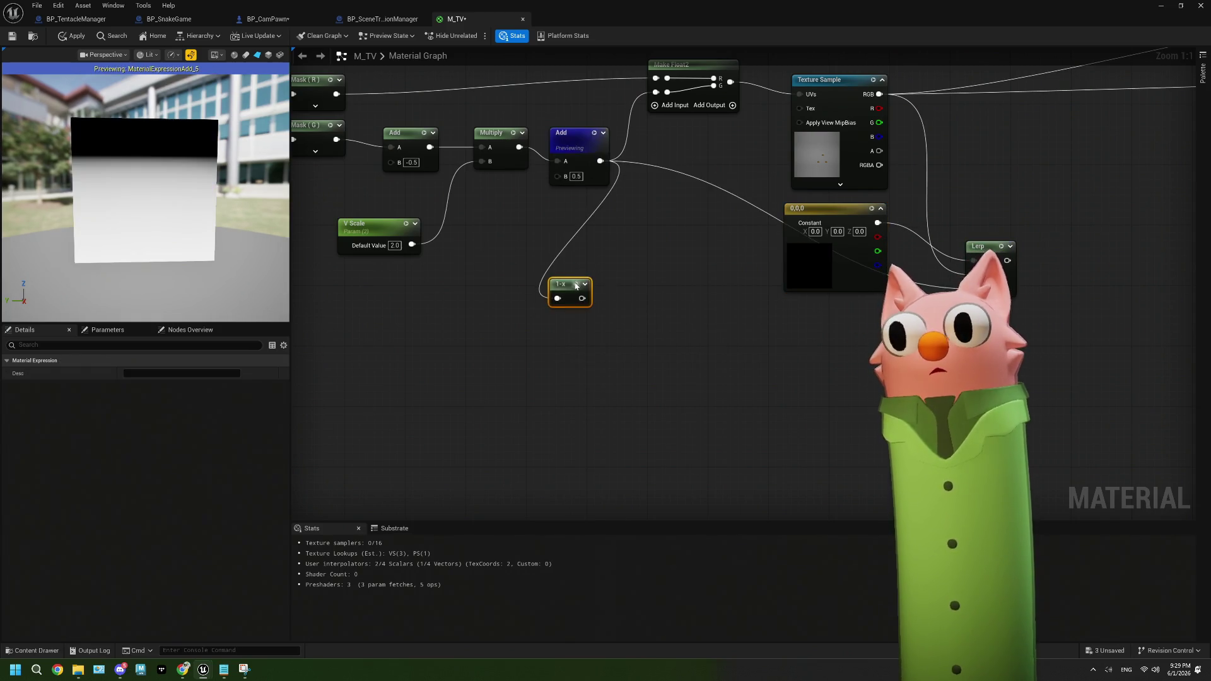
{"action": "key", "text": "space"}
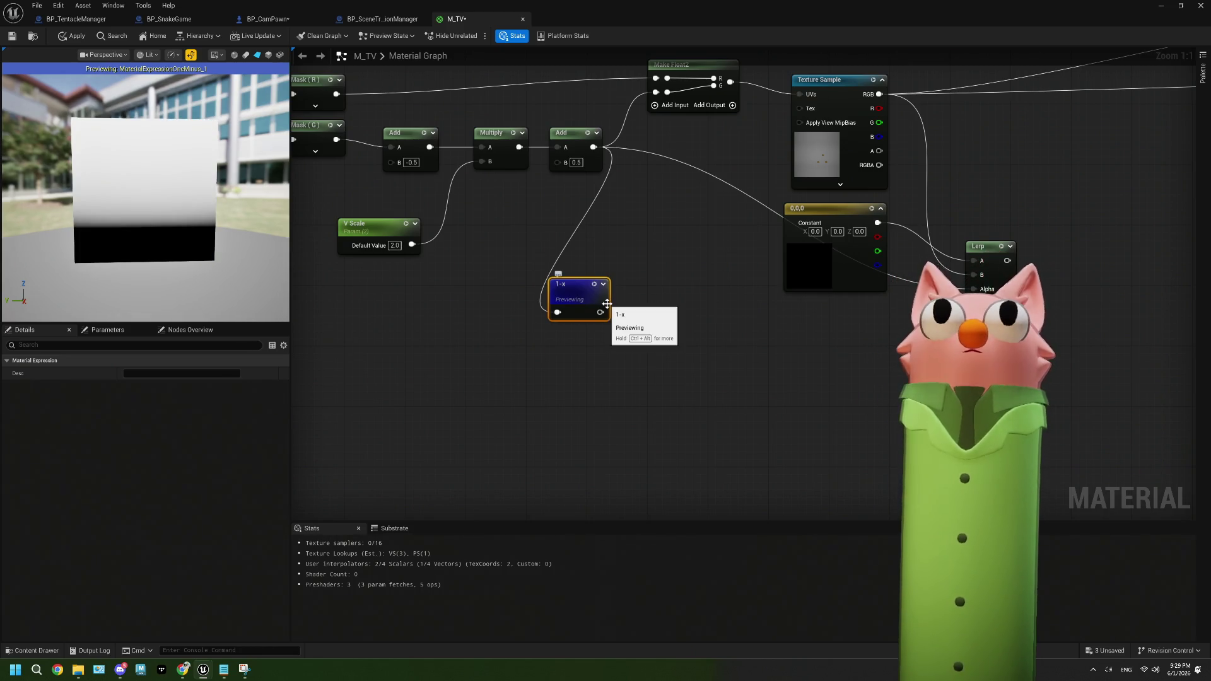
{"action": "left_click_drag", "start_coordinate": [582, 291], "coordinate": [542, 293]}
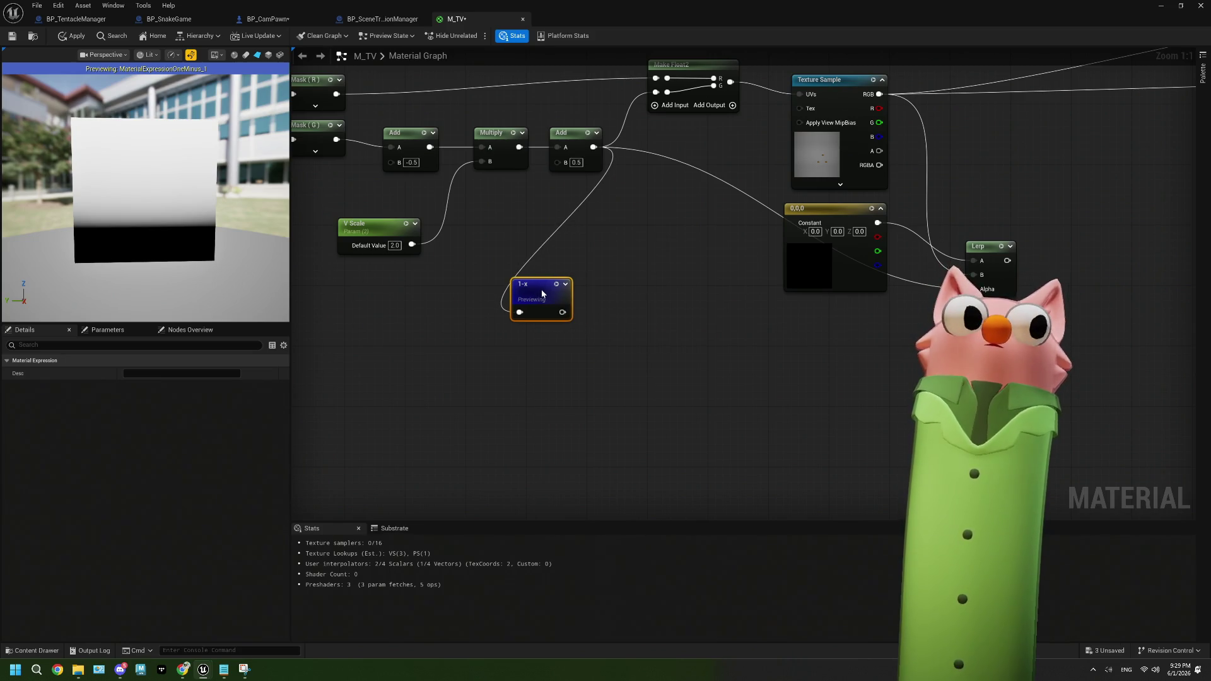